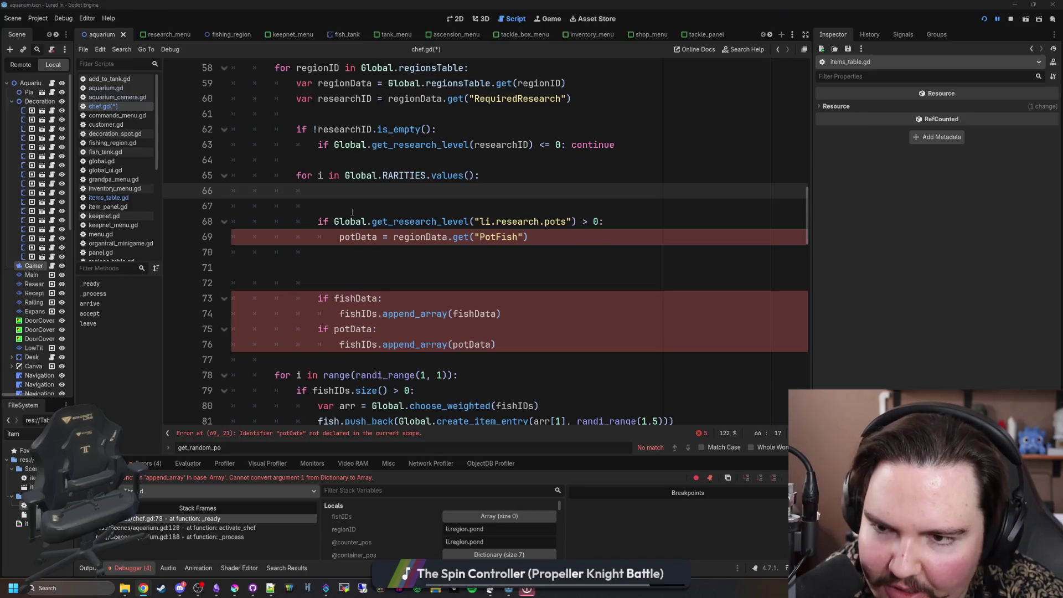
Step: Place the cursor on blank line 66, then raise the browser and view the third Starground screenshot
click(386, 205)
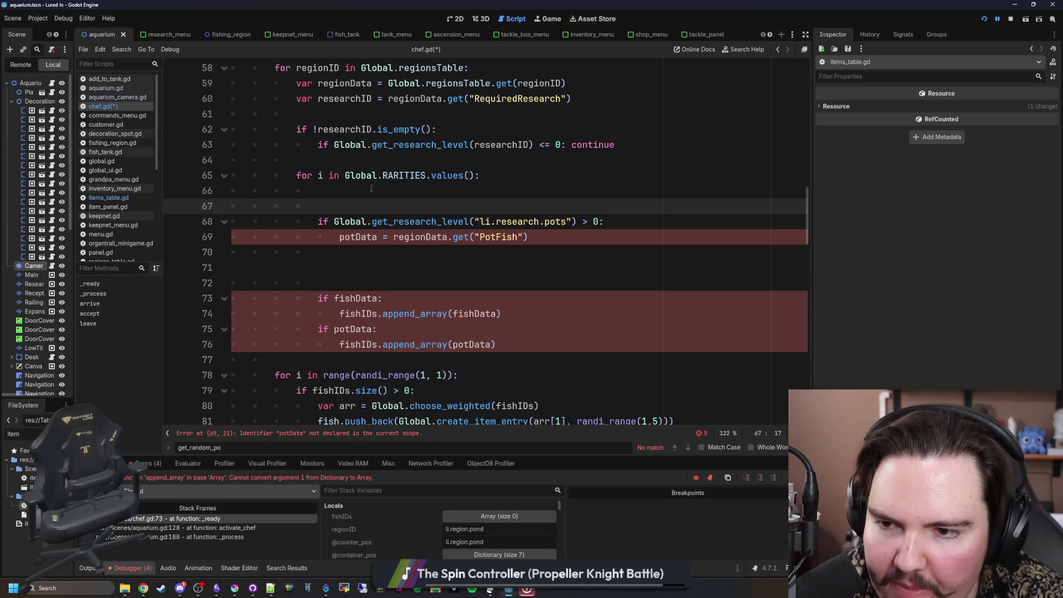
click(372, 188)
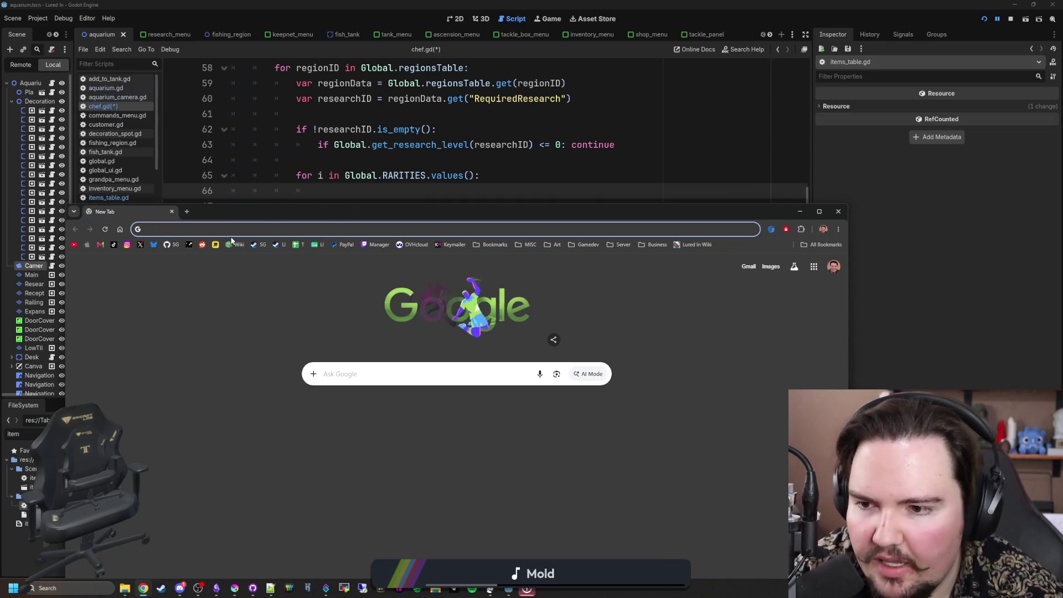
drag(300, 215, 300, 3)
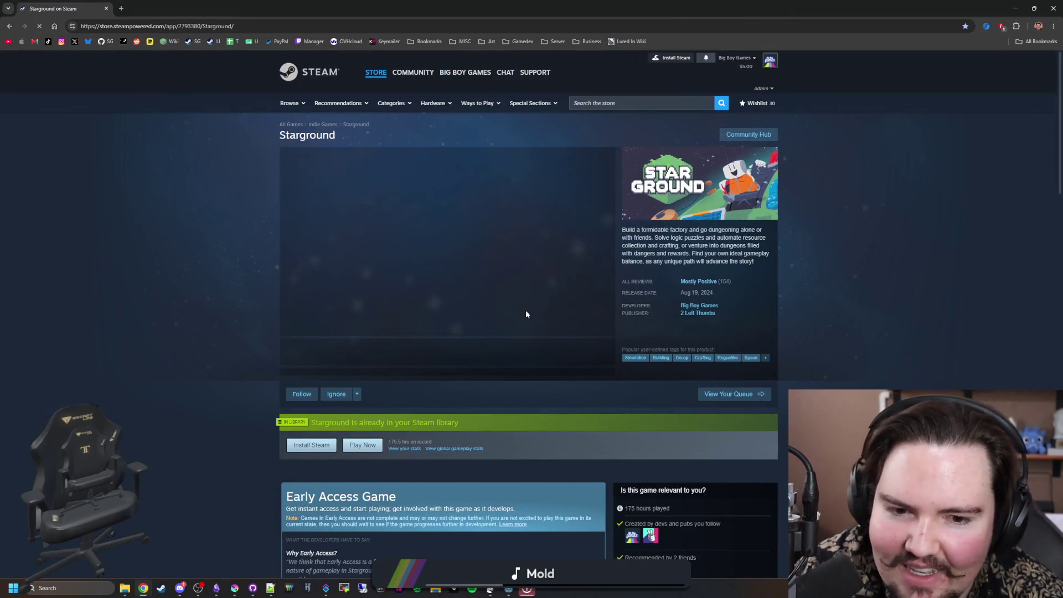
click(412, 365)
scroll(411, 365, down, 3)
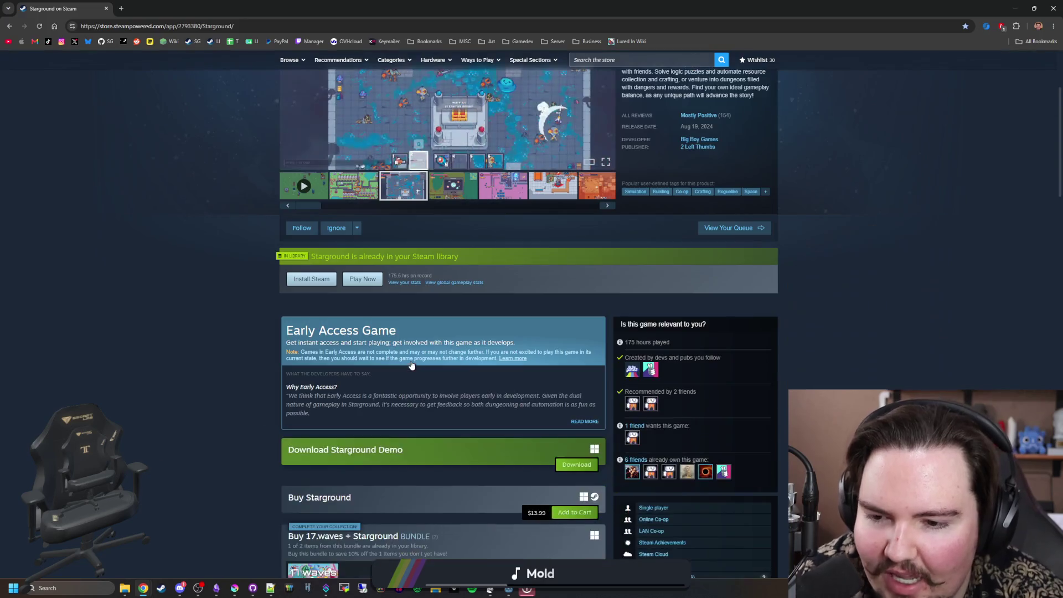
drag(300, 331, 404, 343)
click(403, 342)
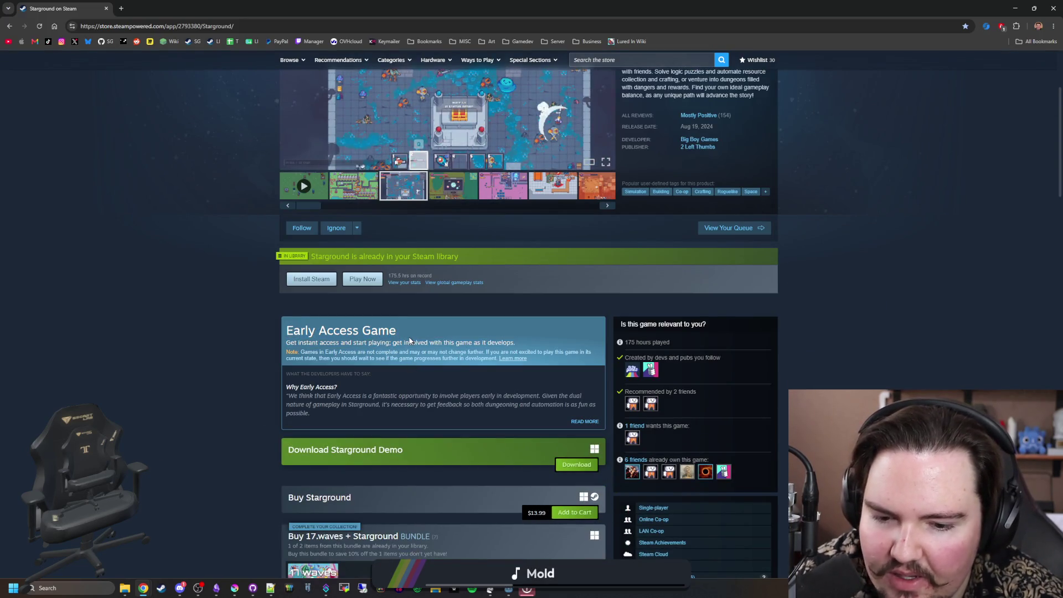
Step: Scroll down the Starground page to display its review history graph, then return to Godot
scroll(394, 363, down, 5)
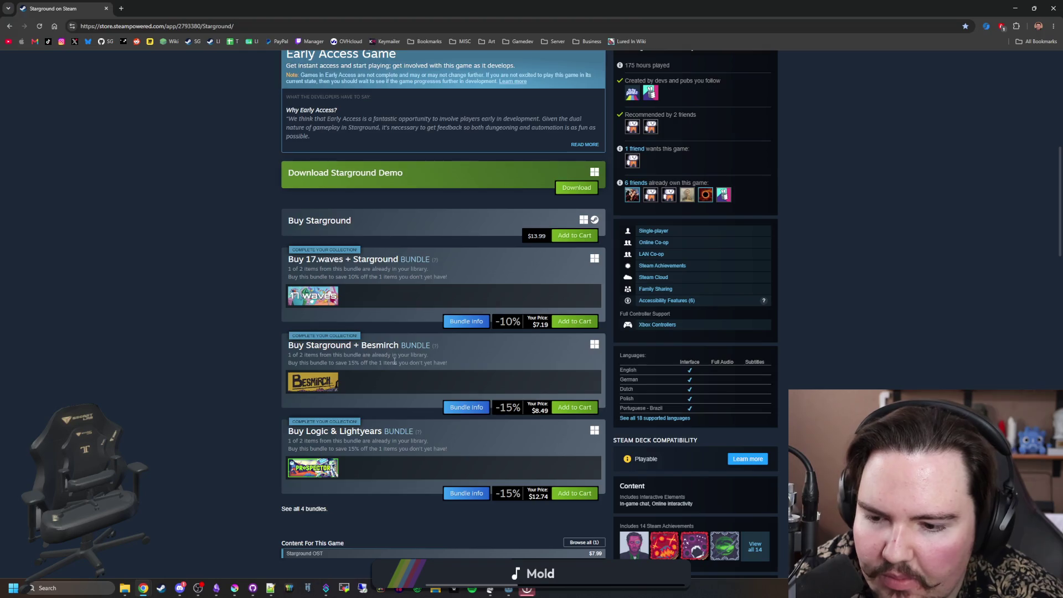
scroll(394, 364, down, 15)
scroll(394, 363, down, 15)
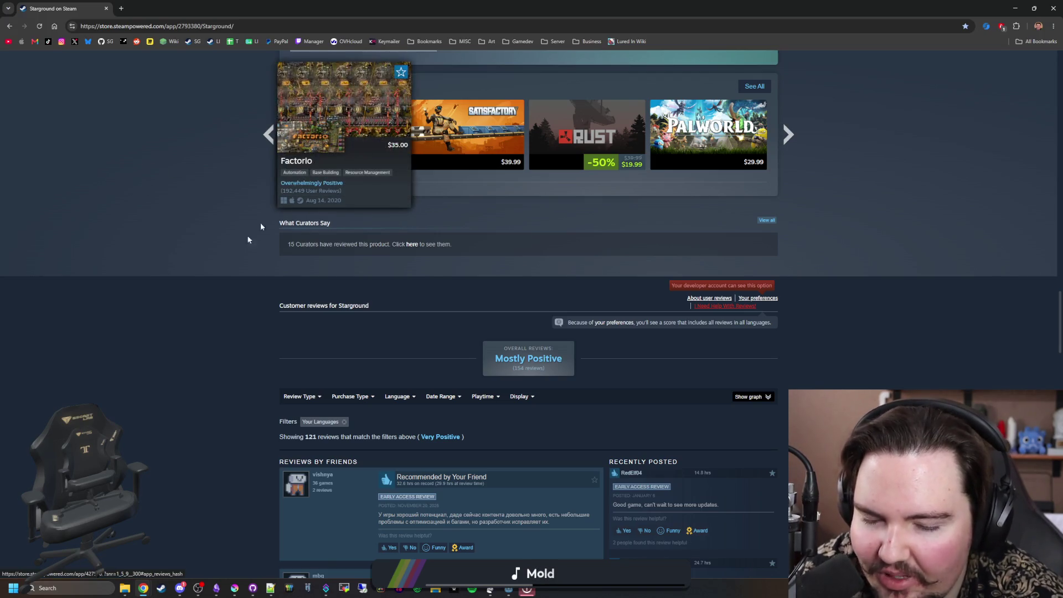
scroll(192, 292, down, 5)
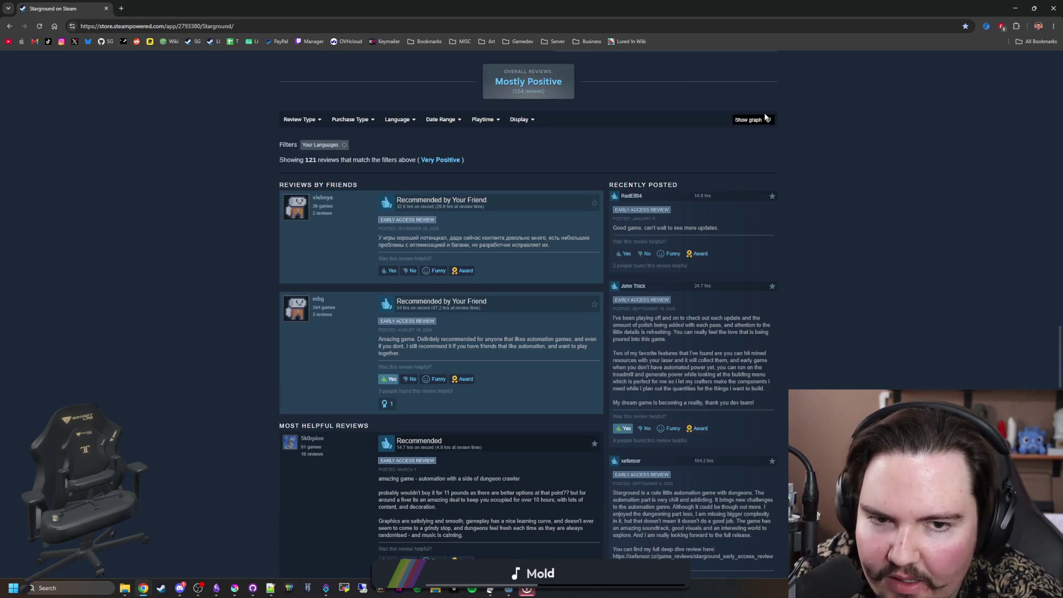
click(766, 119)
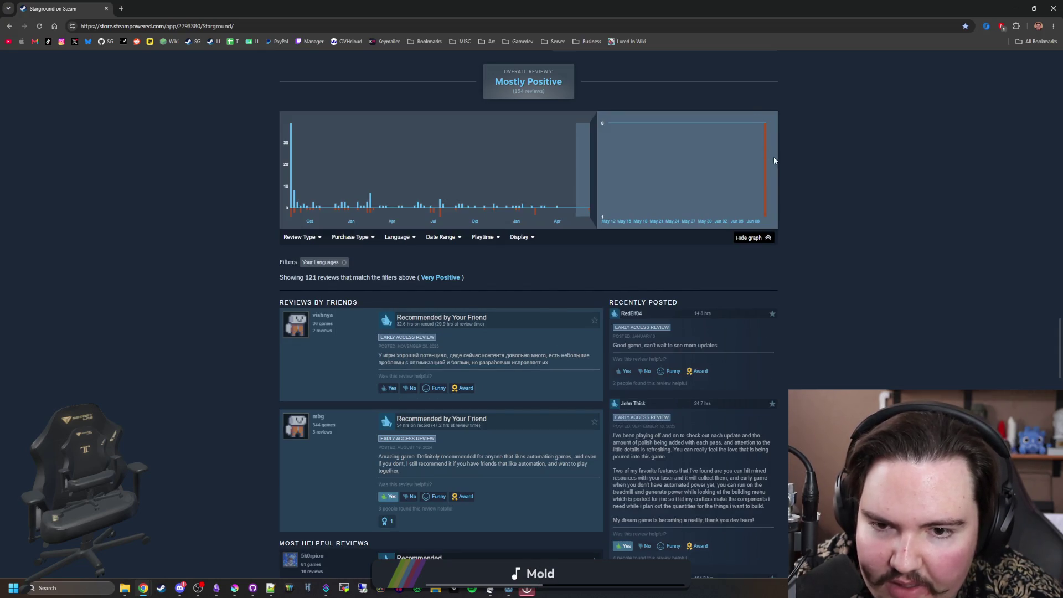
scroll(758, 177, up, 20)
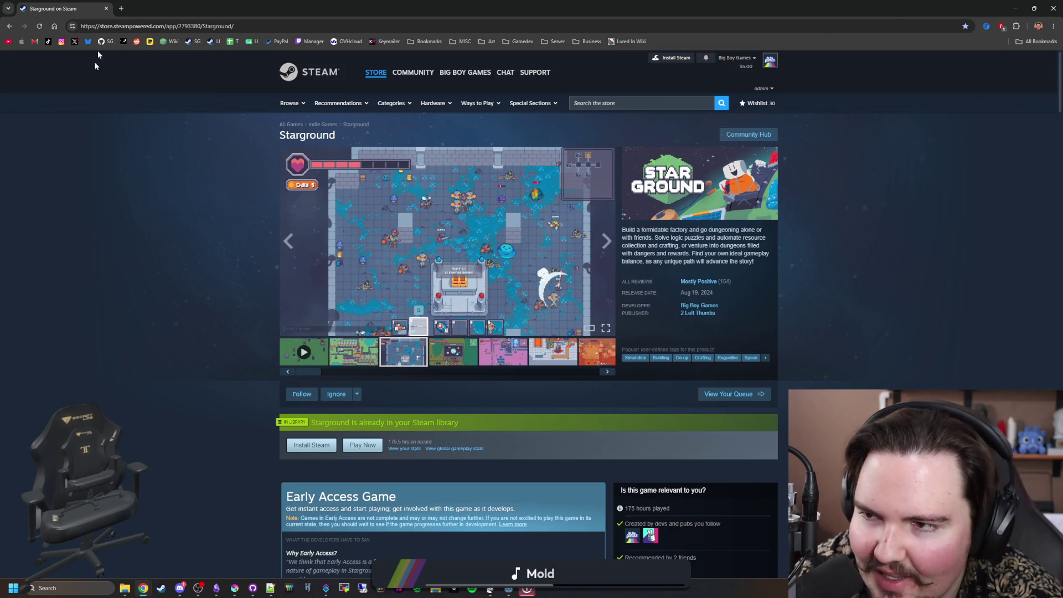
key(alt+Tab)
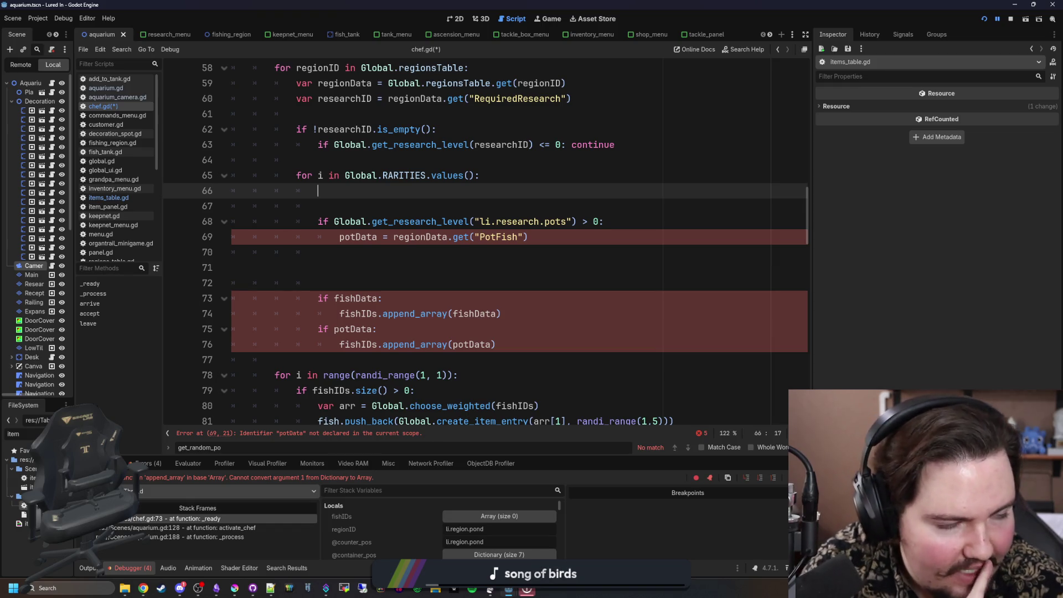
click(426, 293)
click(438, 204)
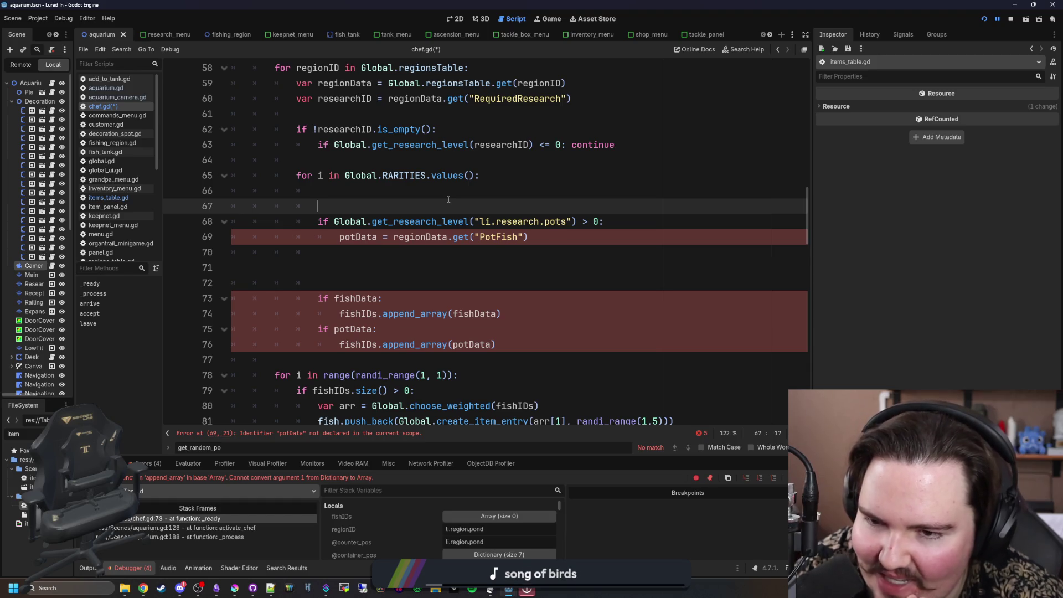
key(Up)
key(Down)
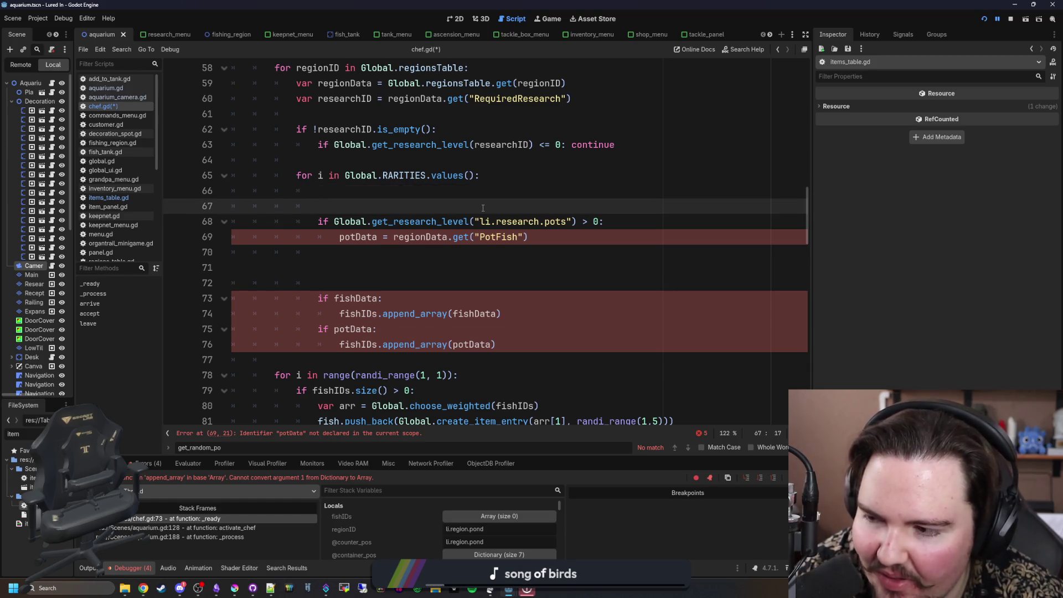
click(457, 197)
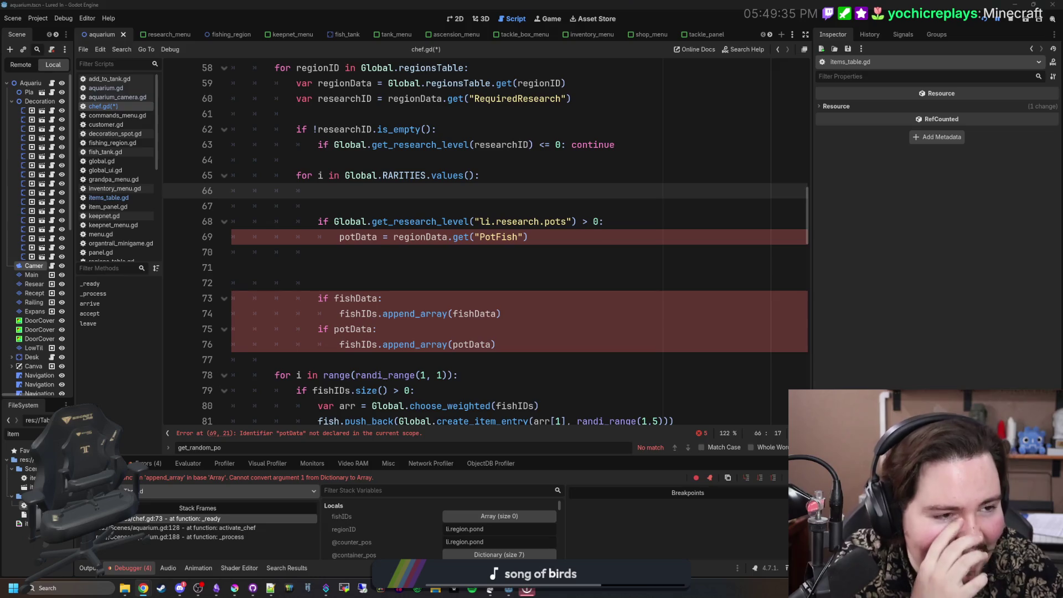
Step: Search Google for 'malware tycoon', open its Steam store page and maximize the browser
key(super+2)
text(malvere tycoo9n)
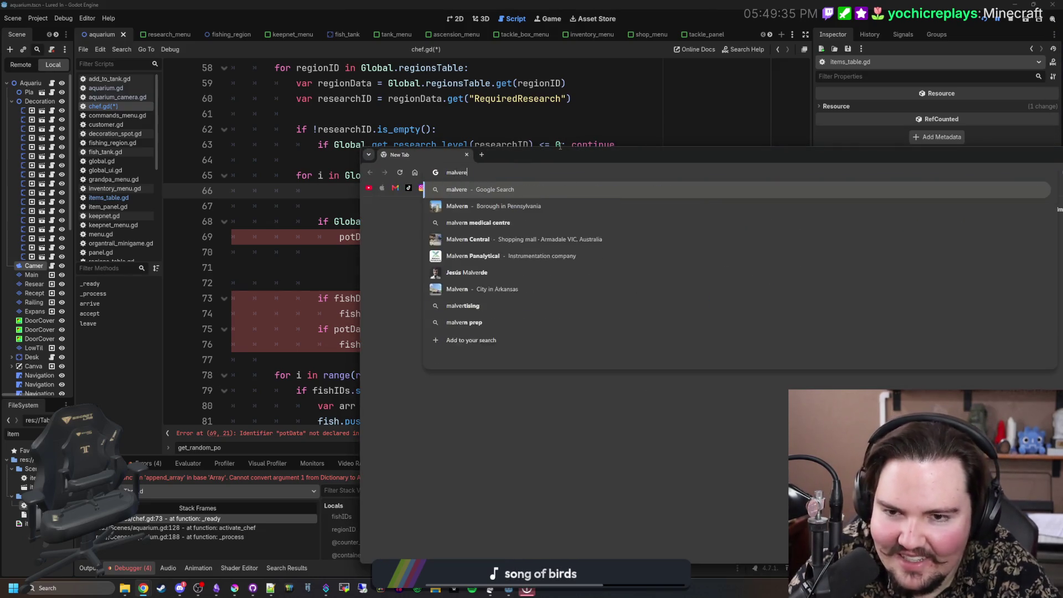
key(BackSpace)
key(BackSpace)
key(BackSpace)
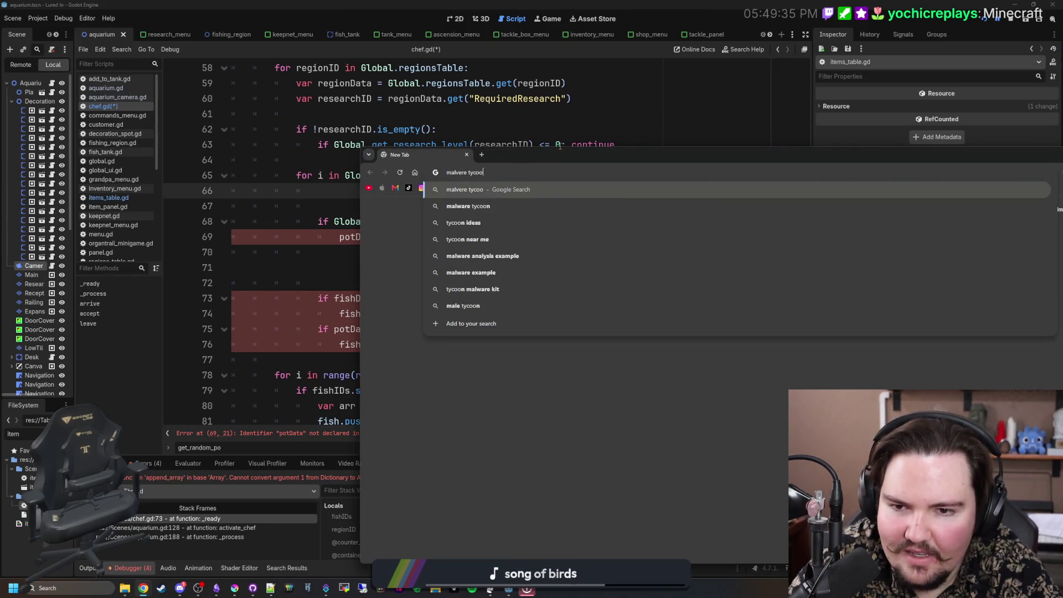
text(ware tycoon)
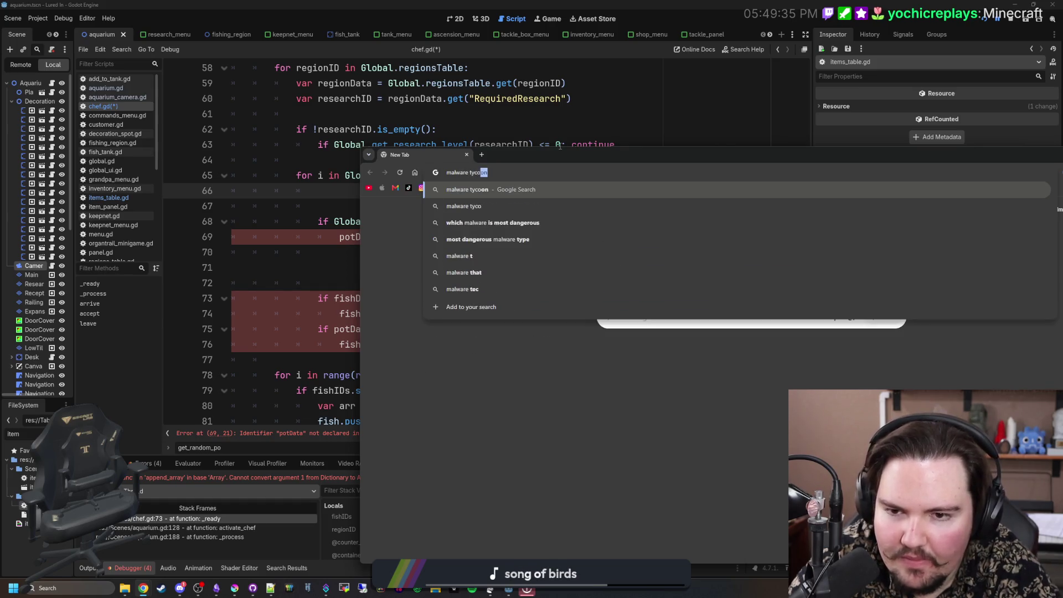
key(Return)
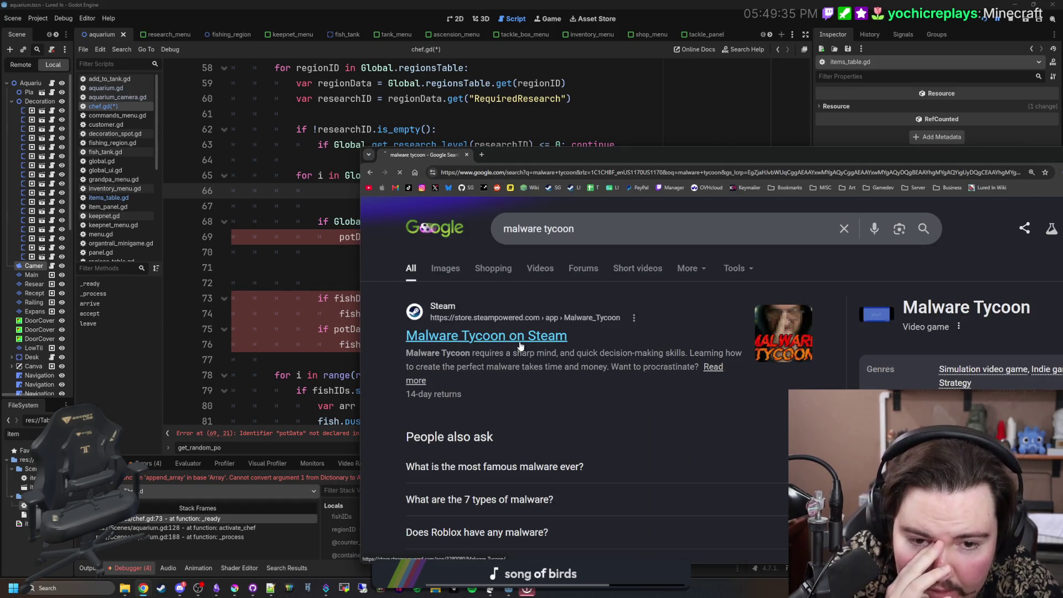
click(520, 337)
double_click(620, 159)
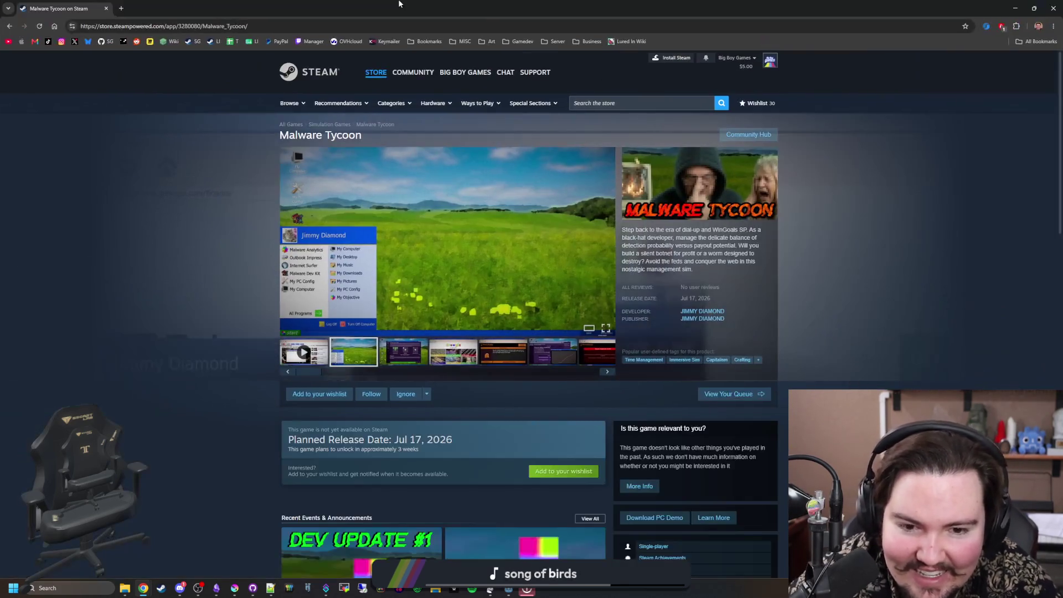
Step: View the third Malware Tycoon screenshot full-size and page forward through four more
click(410, 360)
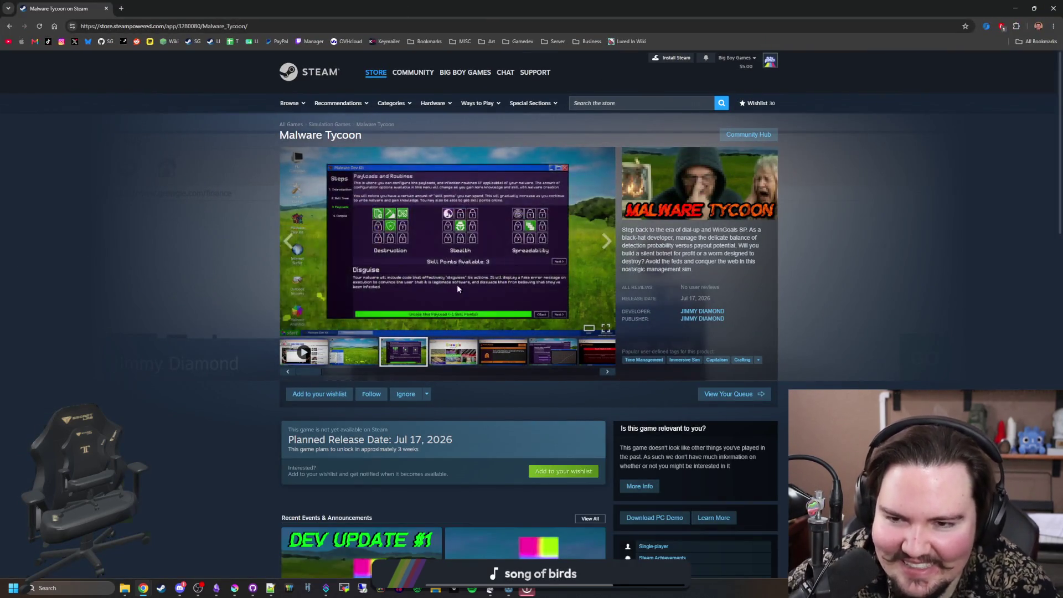
click(457, 284)
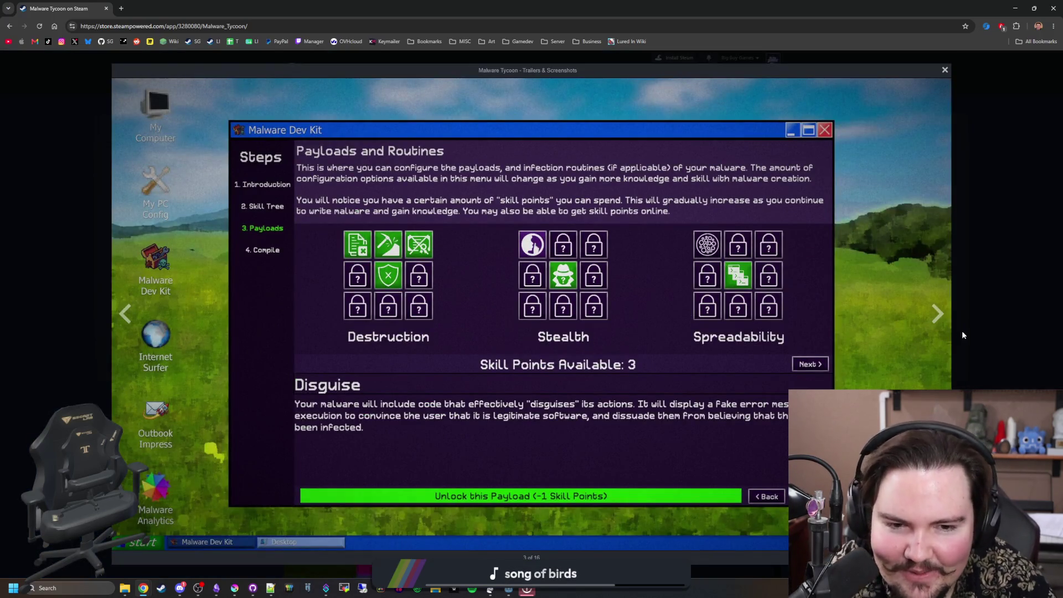
click(937, 313)
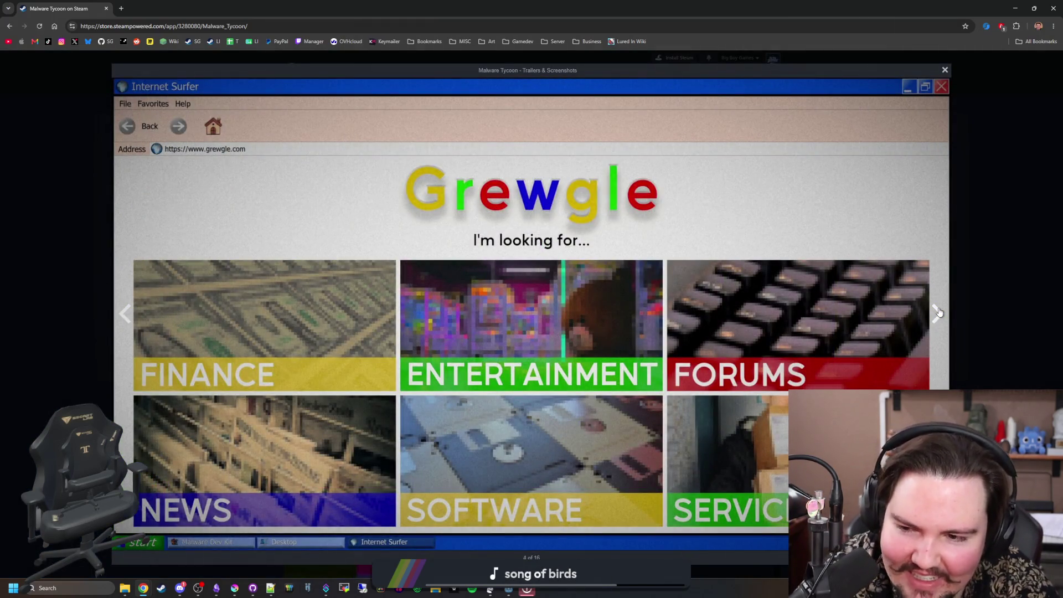
click(937, 314)
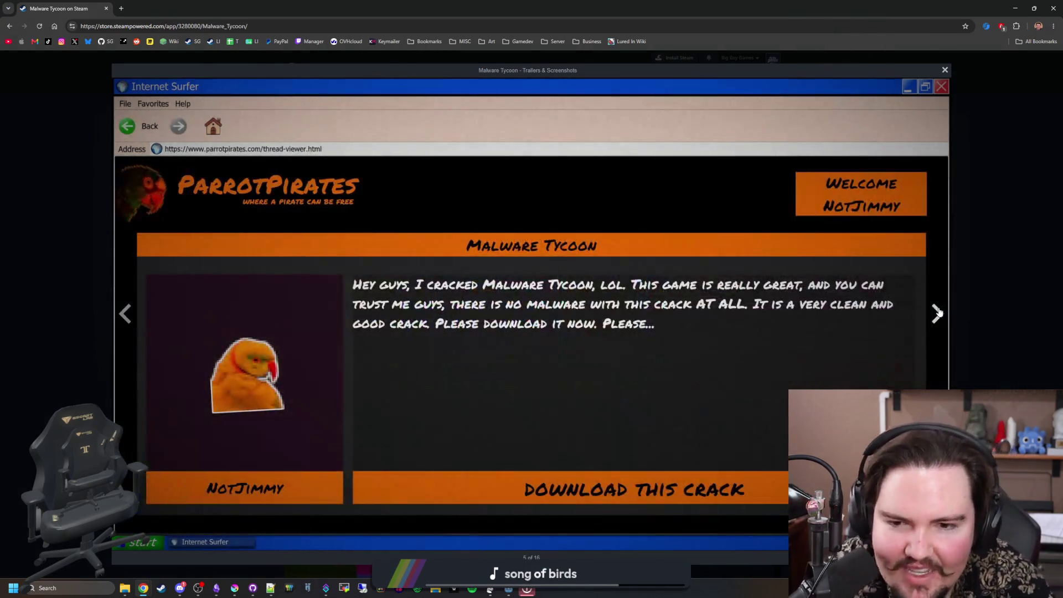
click(938, 313)
click(937, 313)
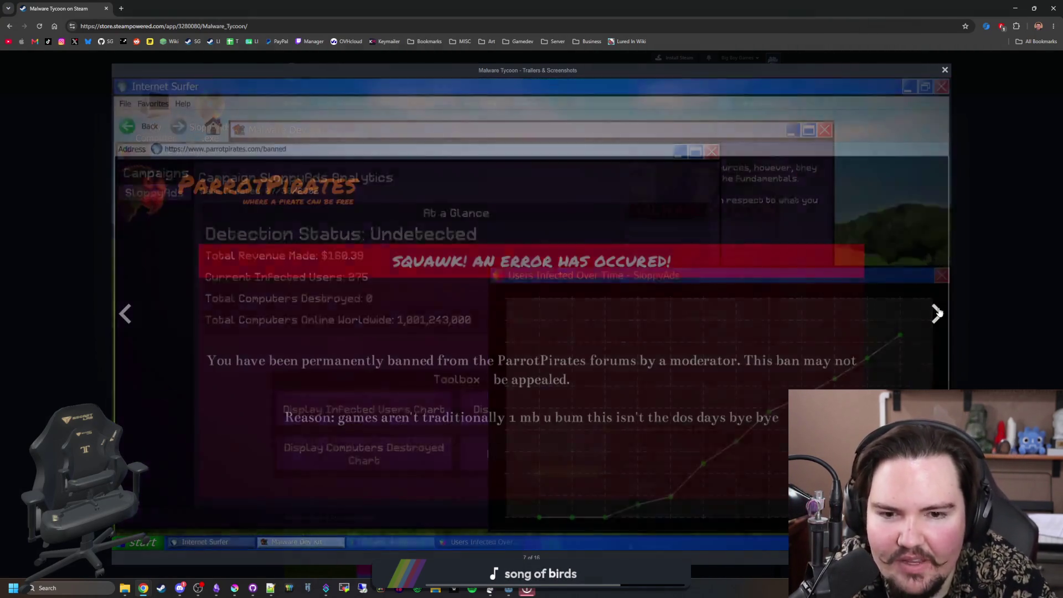
click(1004, 270)
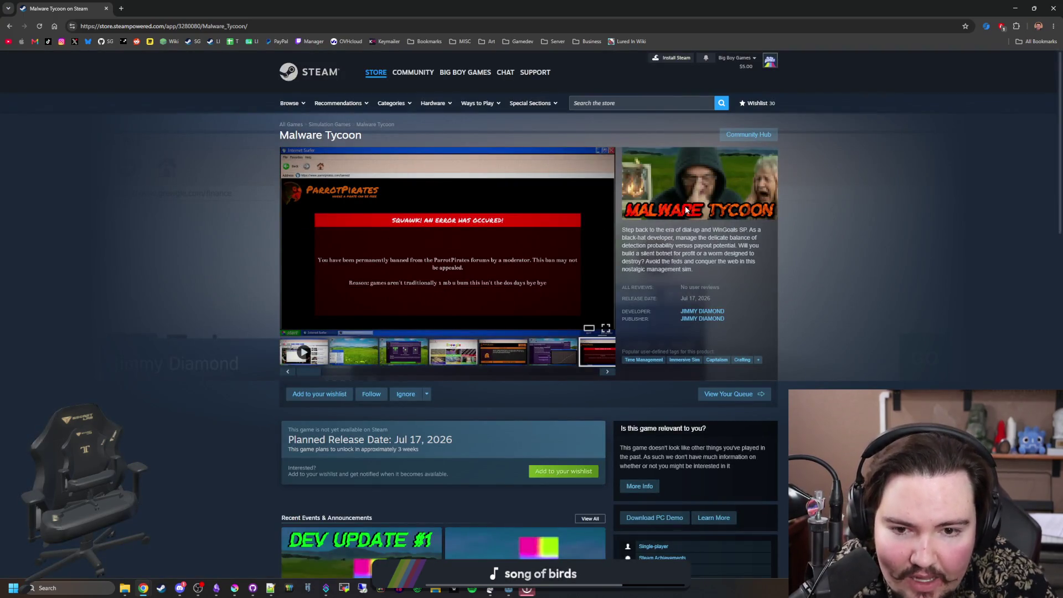
Step: Reopen the main screenshot full-size, page through eight more, and close the viewer
scroll(637, 329, down, 5)
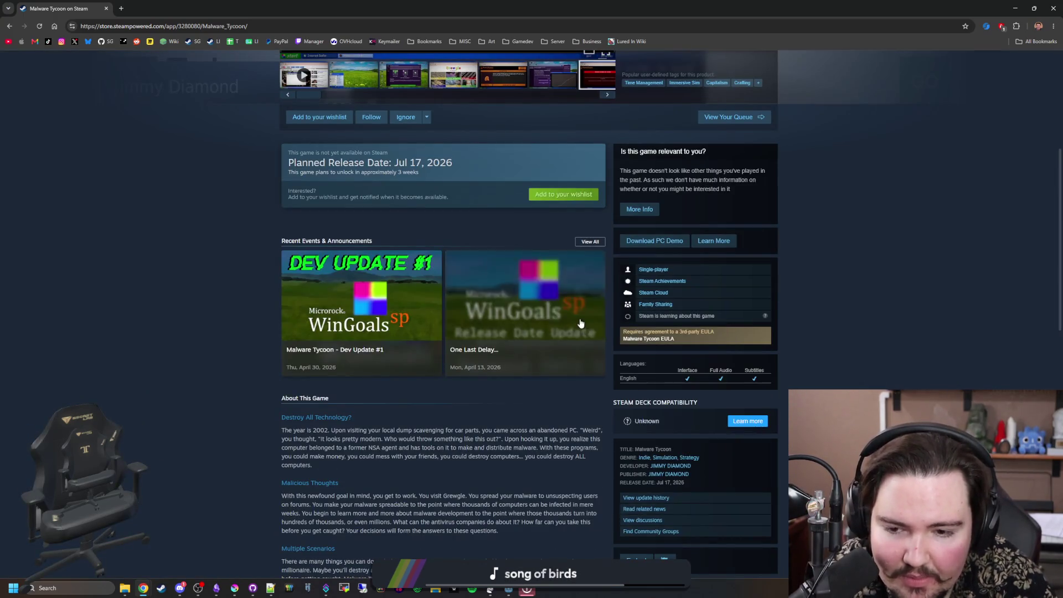
scroll(639, 310, up, 3)
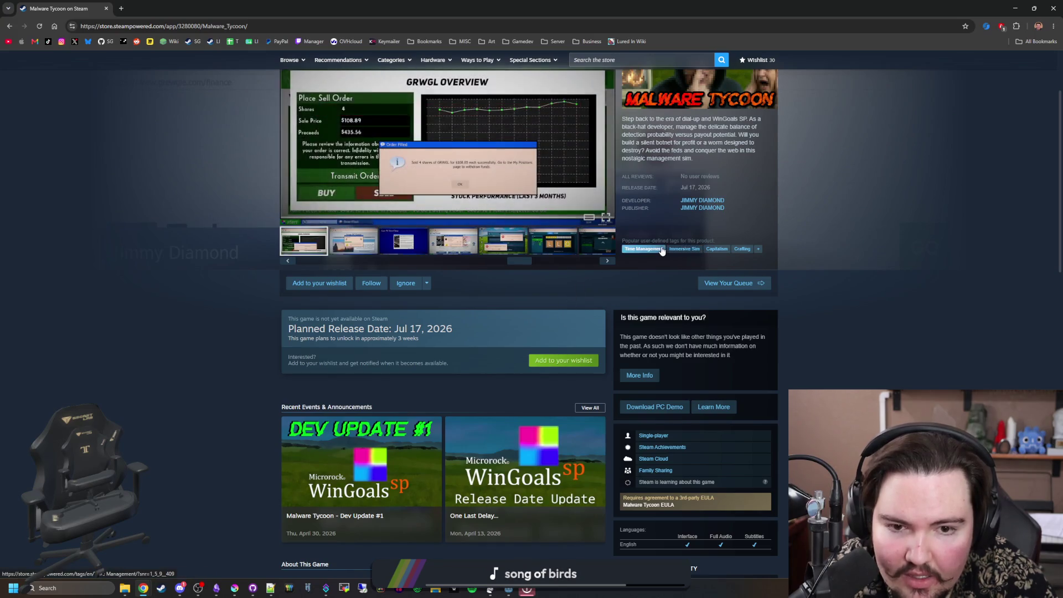
scroll(554, 261, up, 2)
click(482, 266)
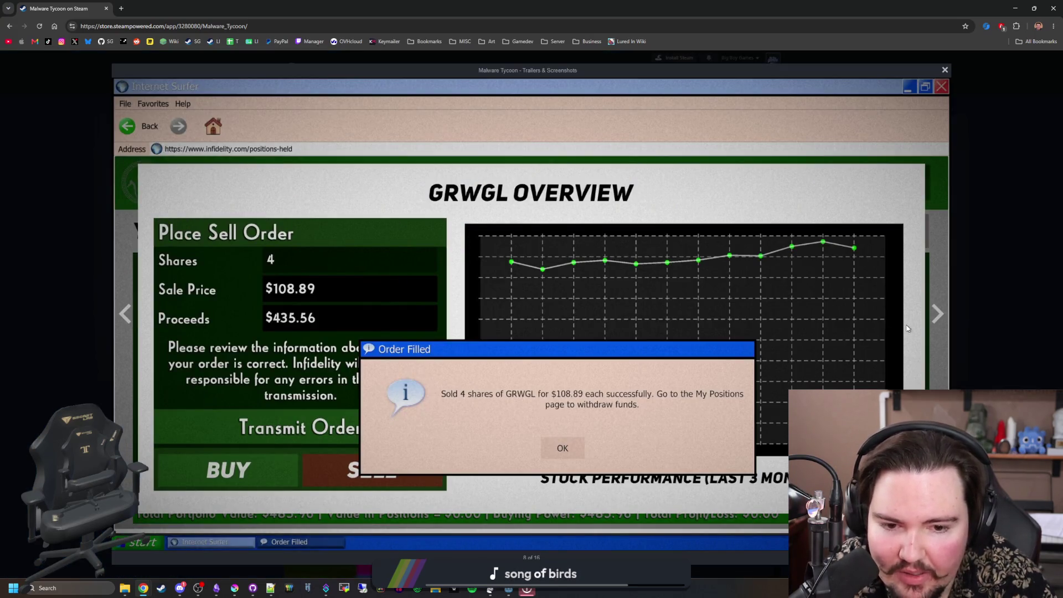
click(931, 321)
click(931, 320)
click(931, 319)
click(931, 320)
click(931, 319)
click(931, 320)
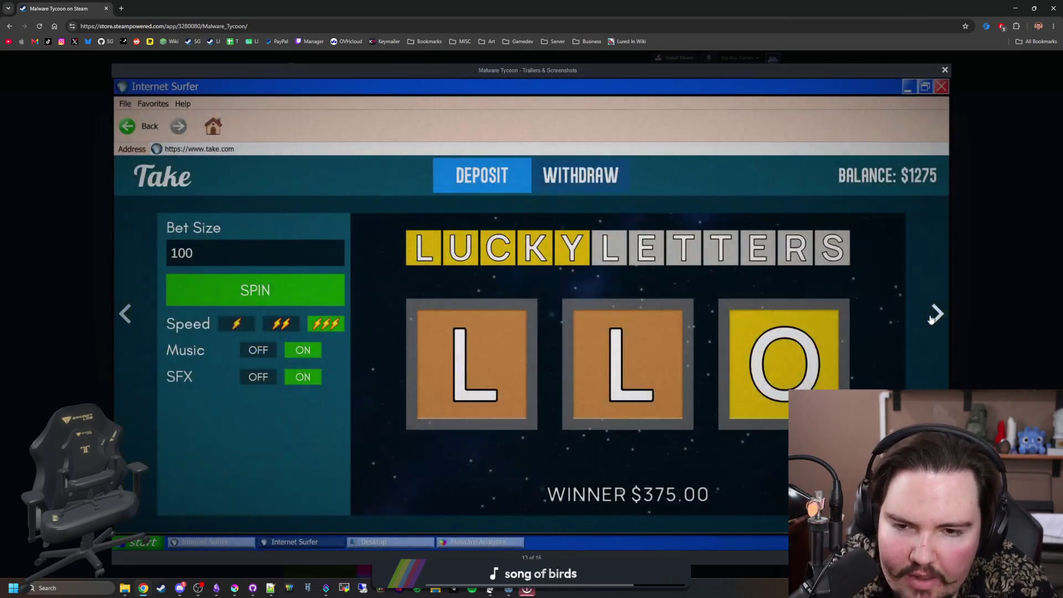
click(931, 320)
click(931, 319)
click(973, 271)
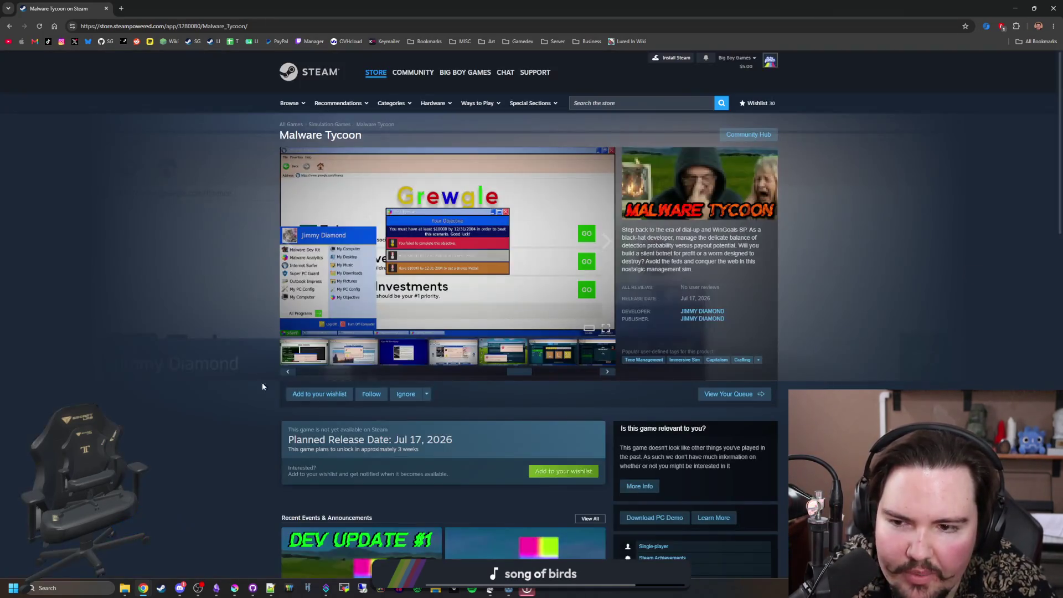
scroll(241, 380, down, 15)
scroll(233, 380, down, 5)
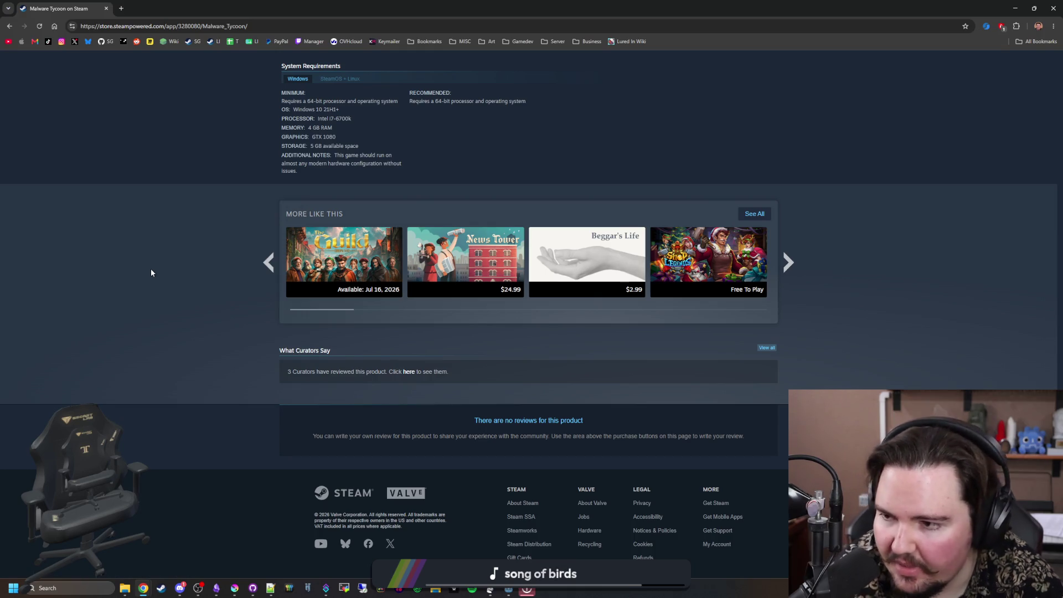
scroll(181, 261, up, 10)
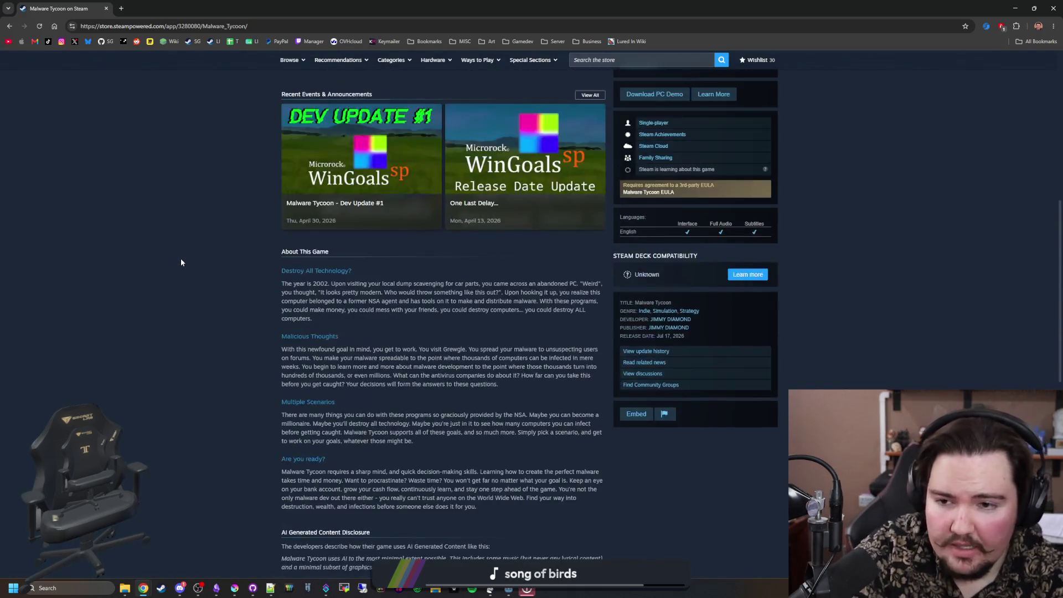
scroll(147, 284, up, 8)
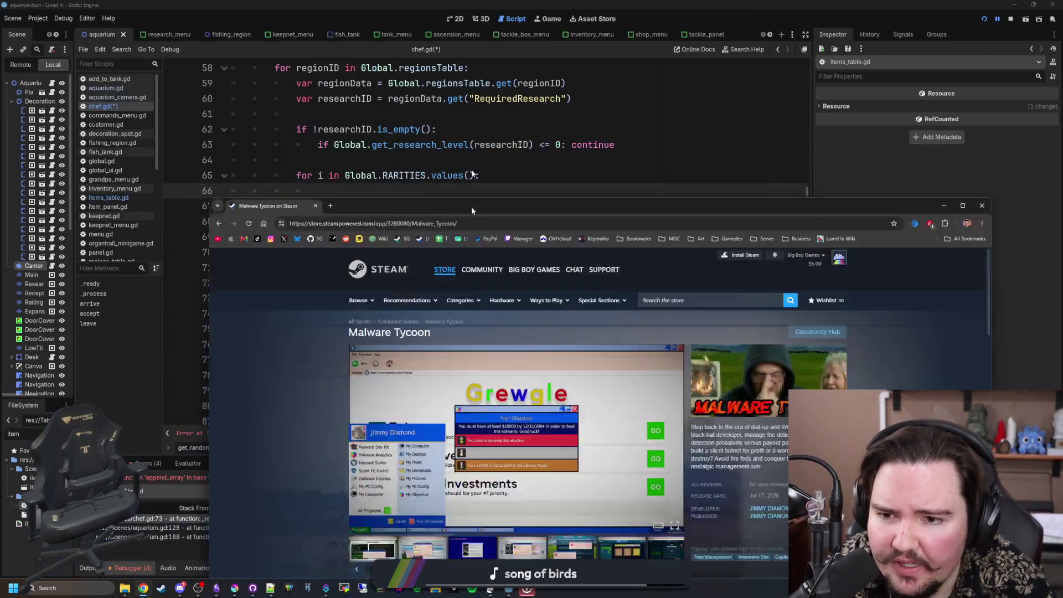
mouse_move(458, 92)
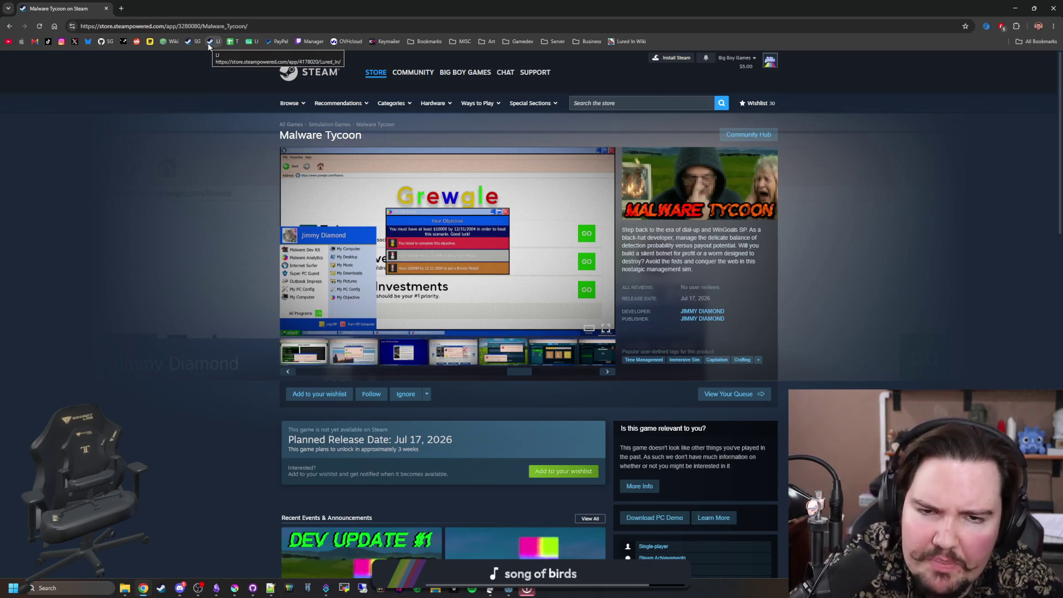
click(121, 8)
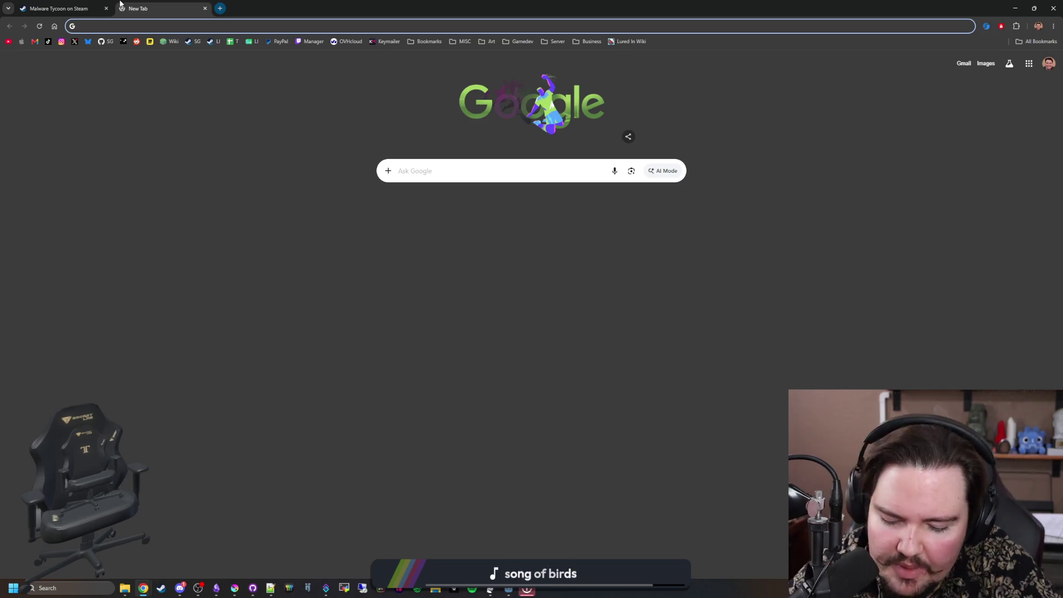
Step: Search Google for 'number of users on steam' and scroll through the results
text(number of users on steam)
key(Return)
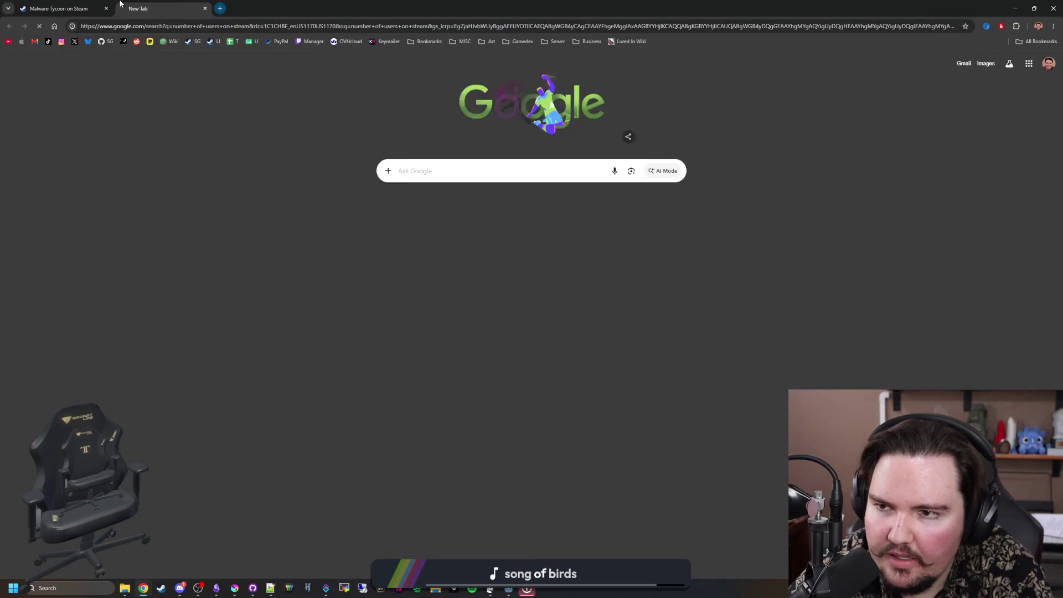
scroll(282, 221, down, 5)
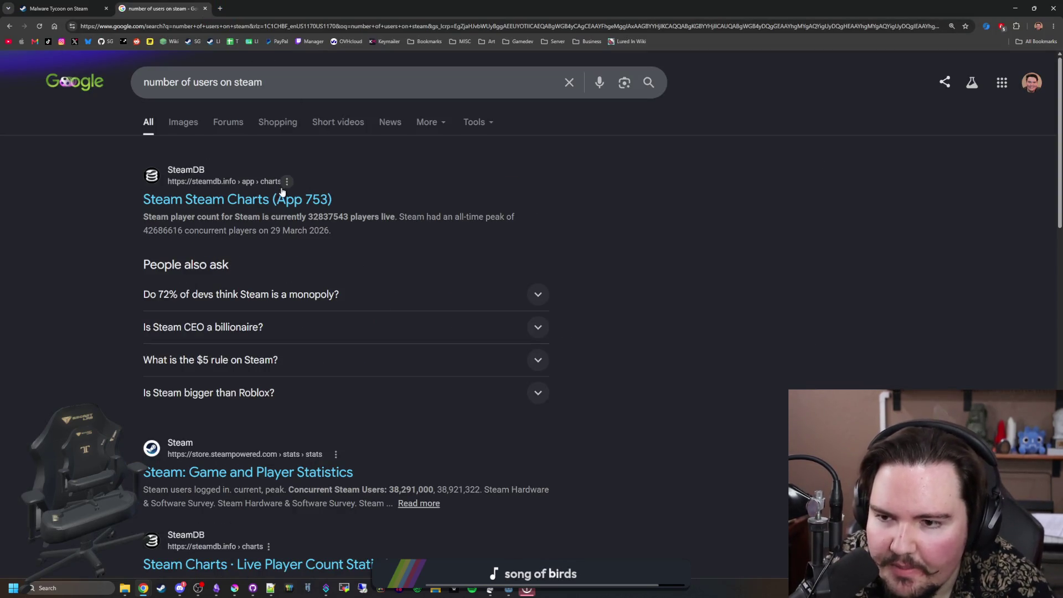
scroll(294, 268, down, 6)
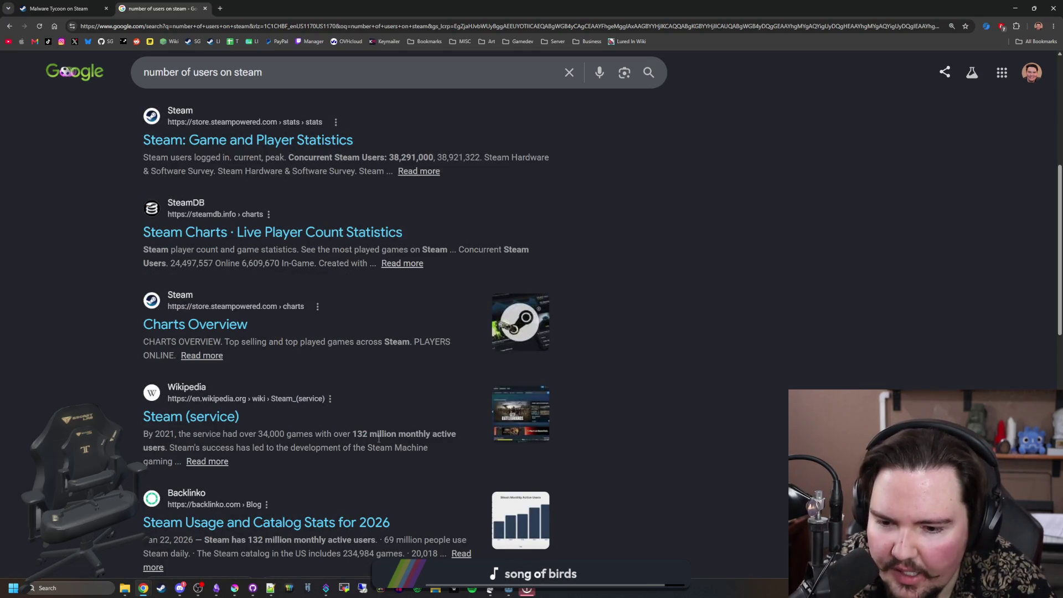
scroll(234, 407, down, 1)
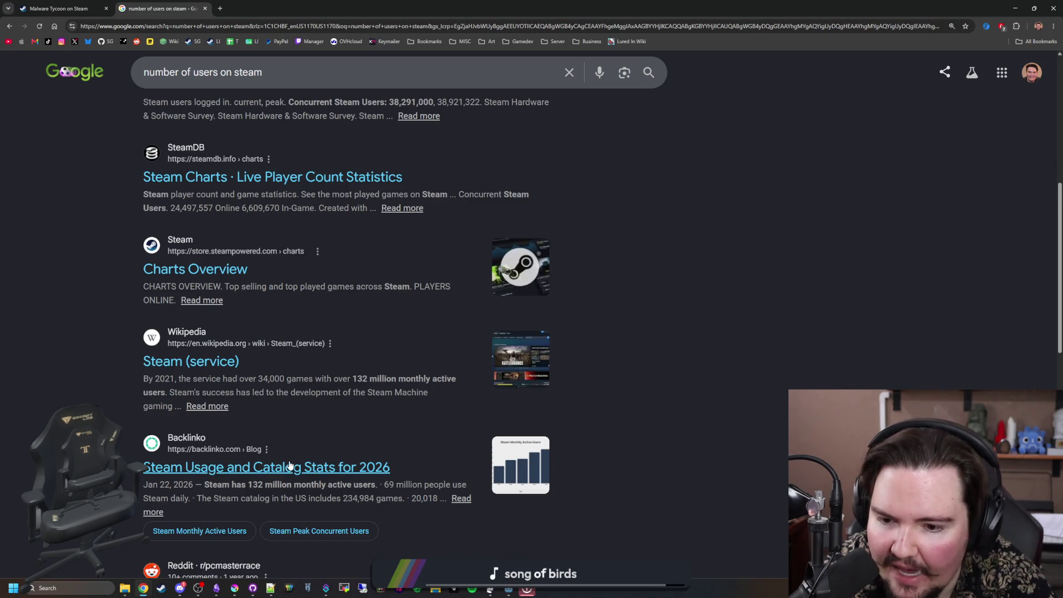
scroll(288, 466, down, 3)
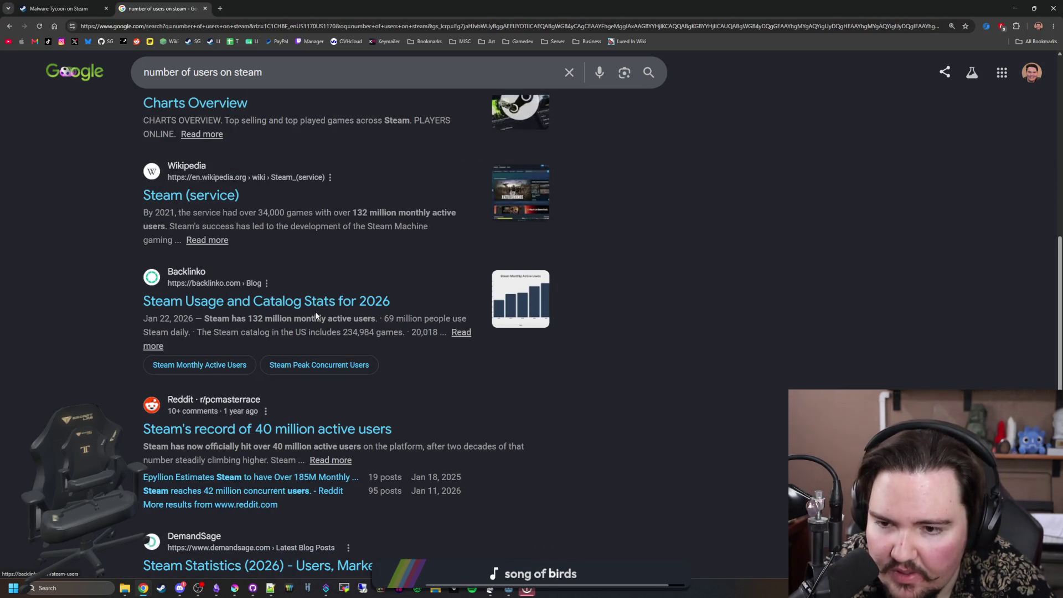
Step: Highlight the monthly active users figure in a result snippet and review the surrounding results
drag(287, 319, 333, 320)
click(355, 320)
scroll(463, 433, down, 4)
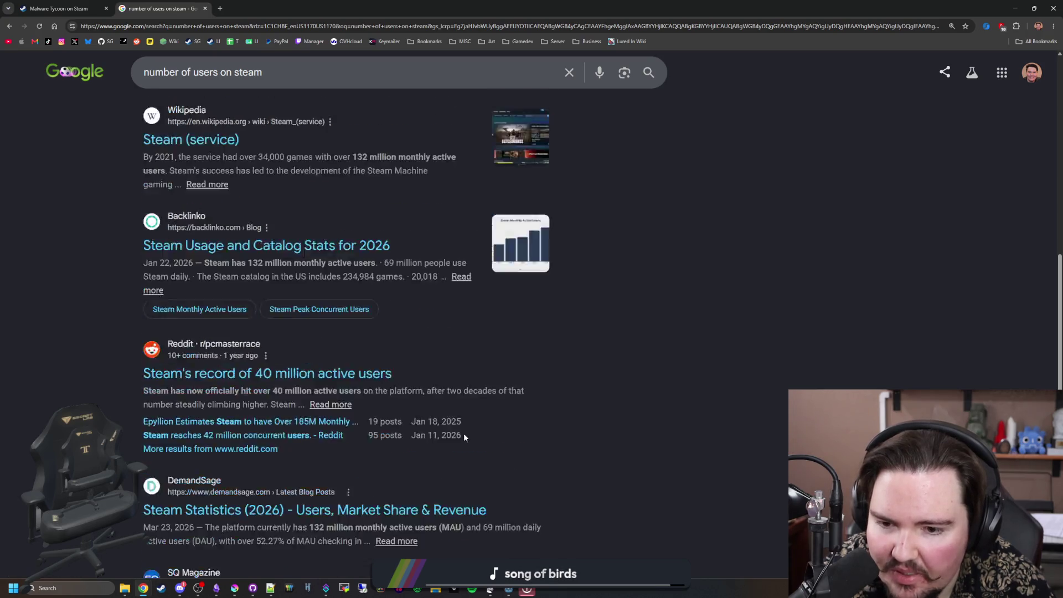
scroll(465, 439, up, 3)
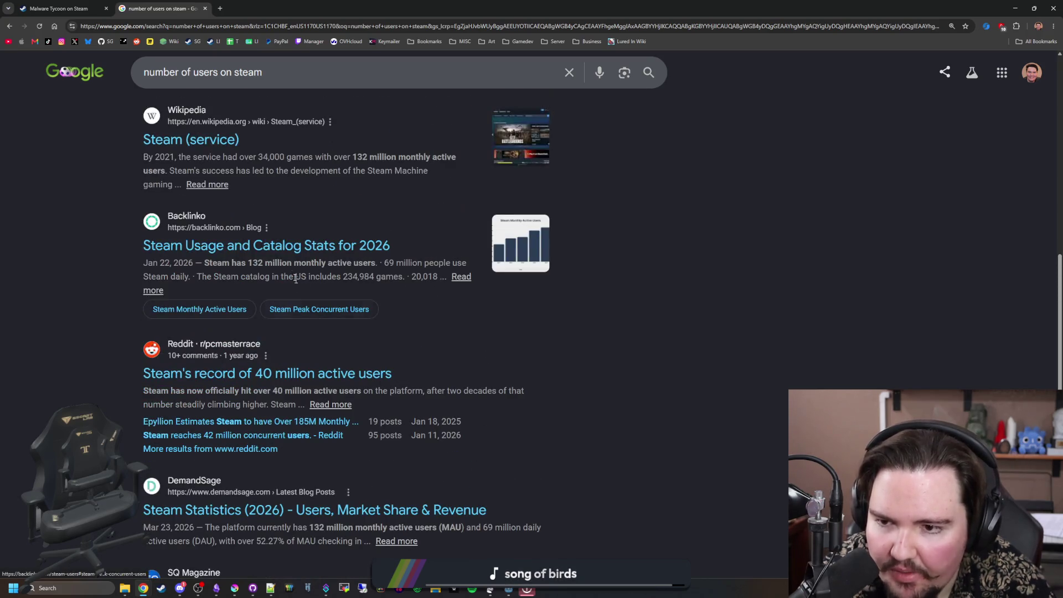
scroll(555, 456, down, 5)
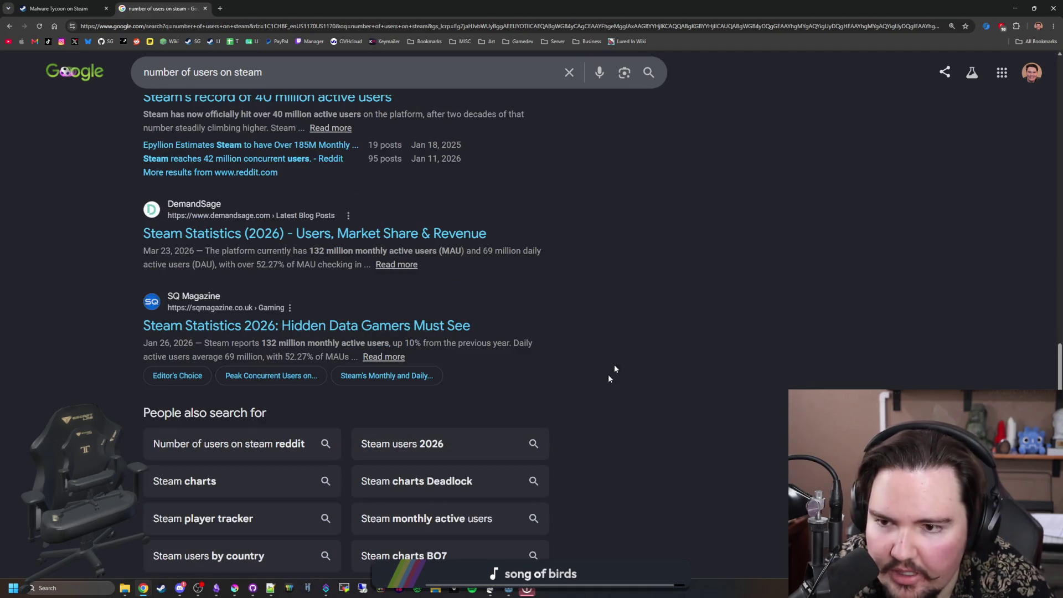
scroll(390, 341, up, 10)
scroll(330, 458, down, 1)
scroll(330, 458, up, 1)
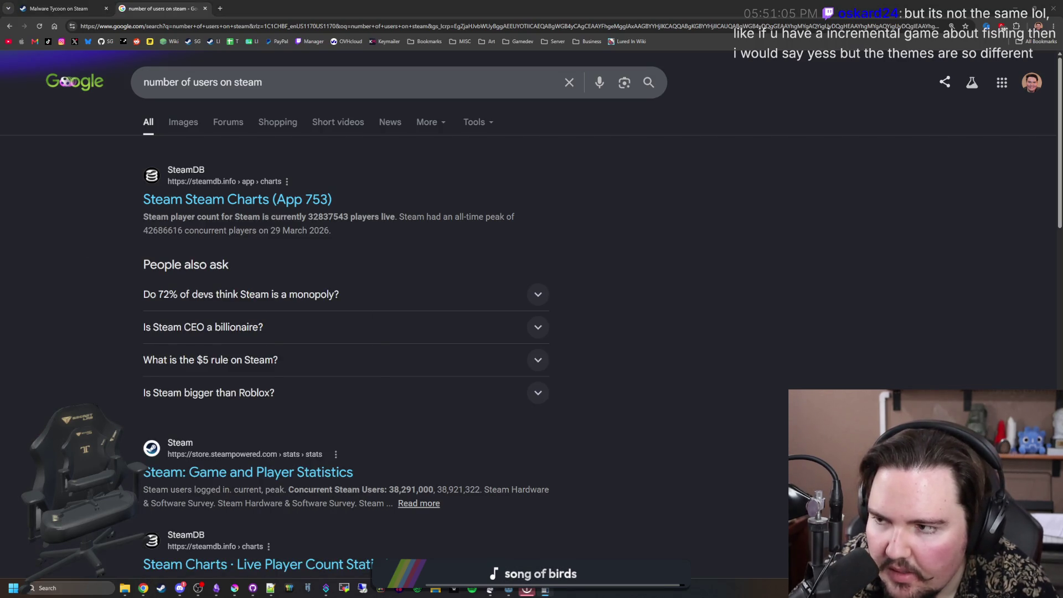
key(XF86Calculator)
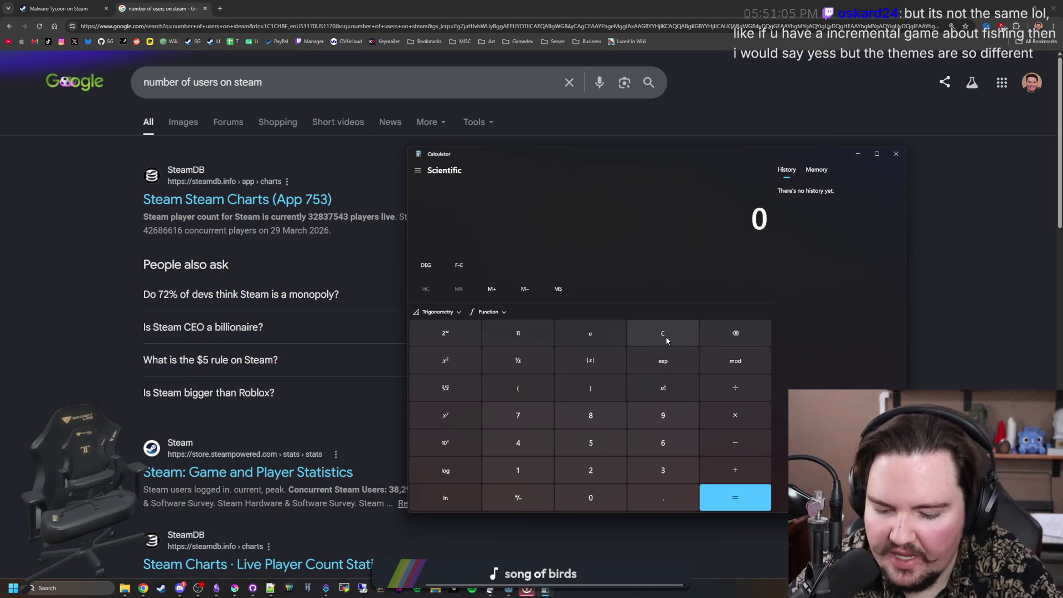
Step: Compute 132,000,000 × 0.01 = 1,320,000, close Calculator, and restore the browser window size
text(132,000,)
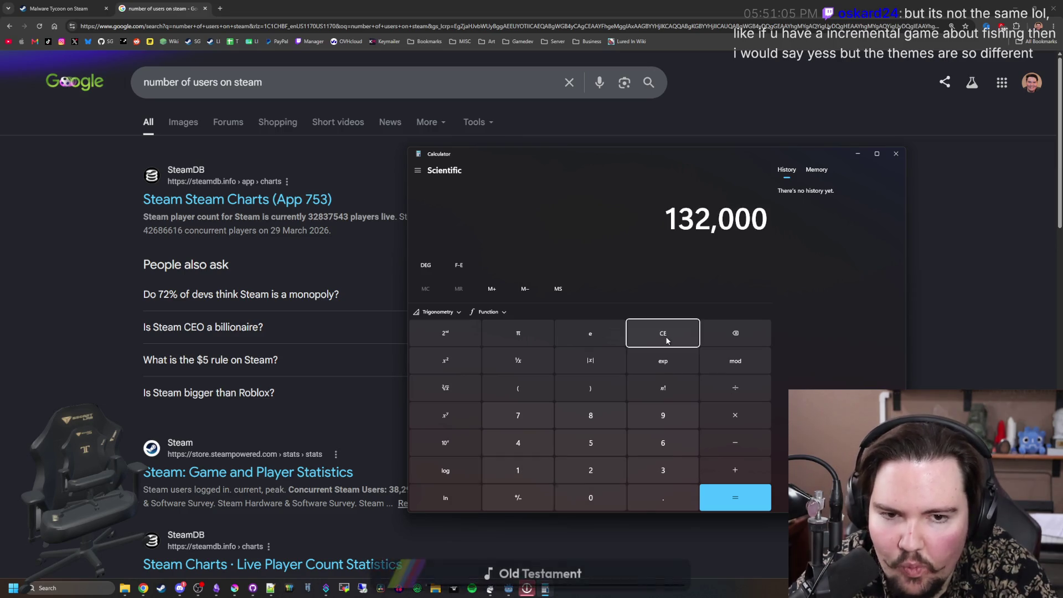
text(000)
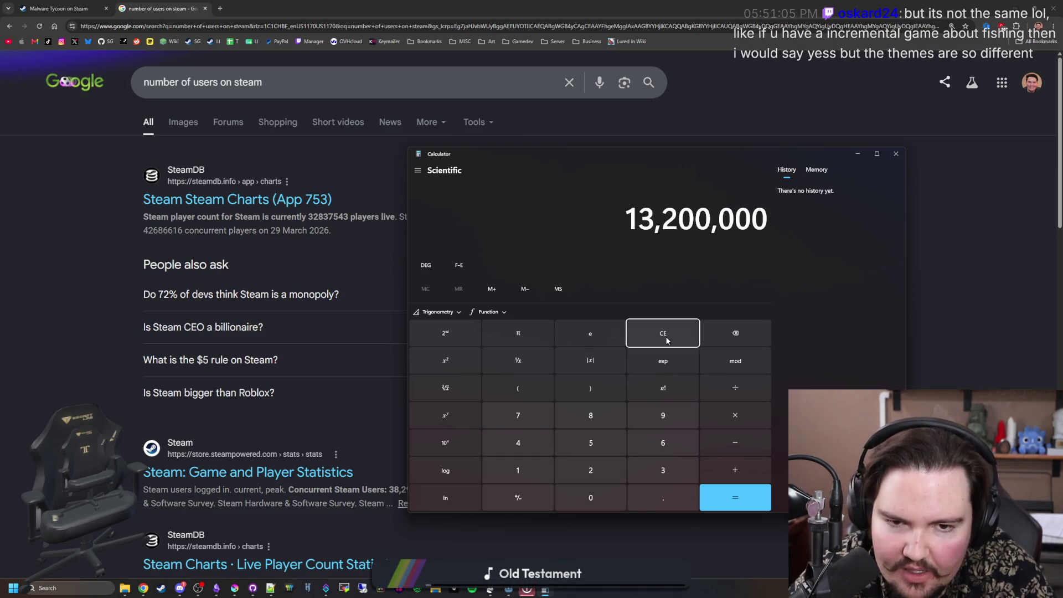
text(0.01)
key(Return)
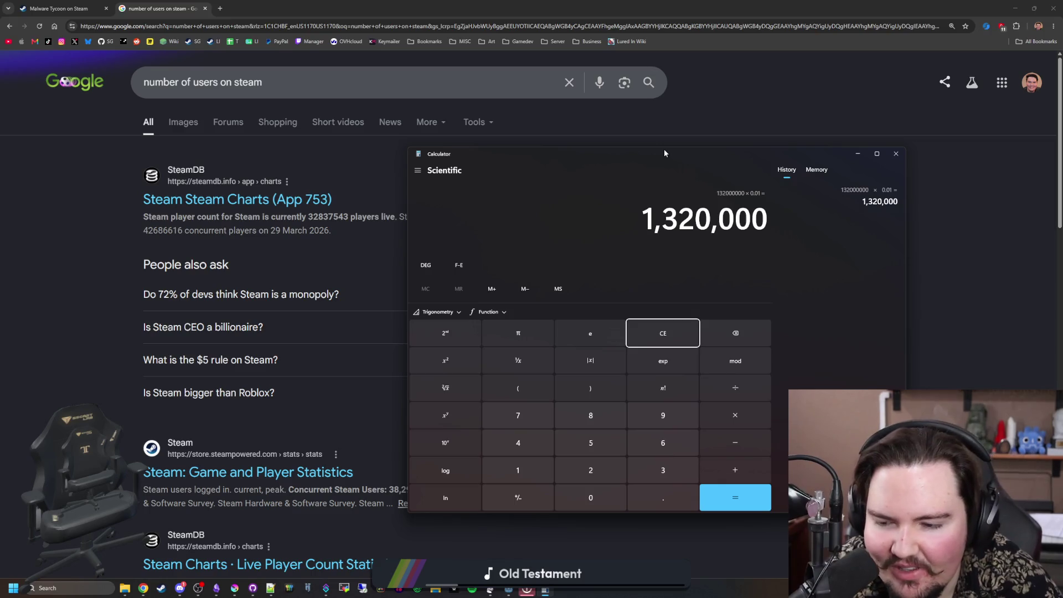
click(896, 155)
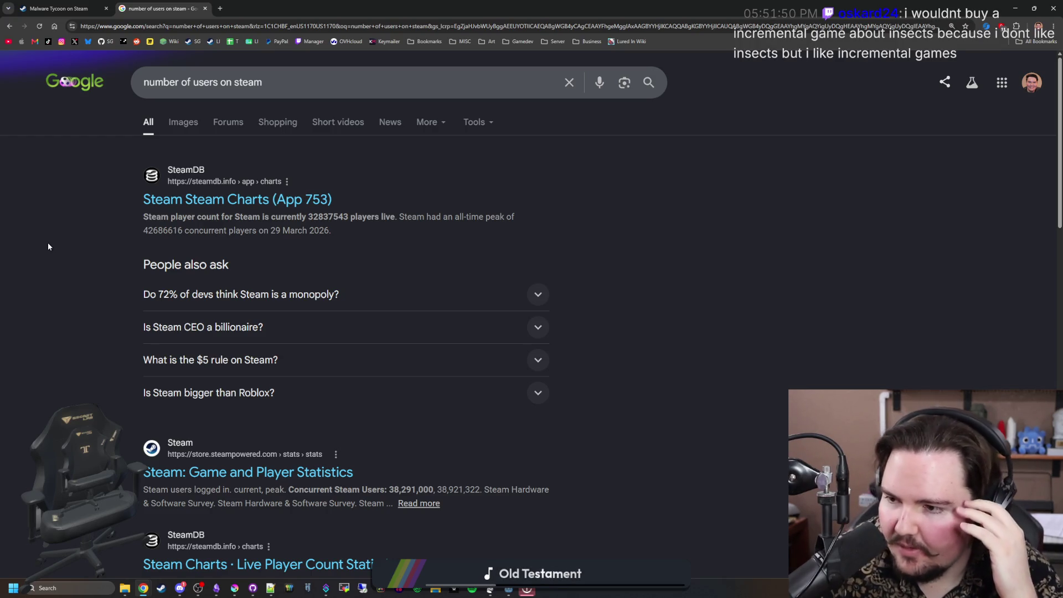
double_click(303, 4)
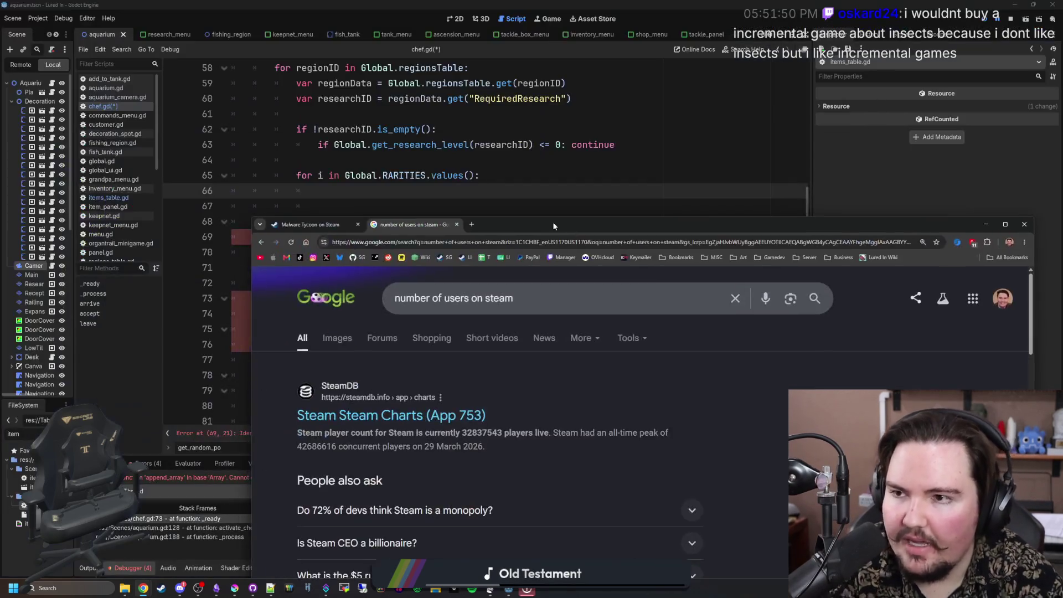
Step: Close the browser and place the cursor on lines 70, 67 and 66 of chef.gd
click(358, 224)
click(358, 225)
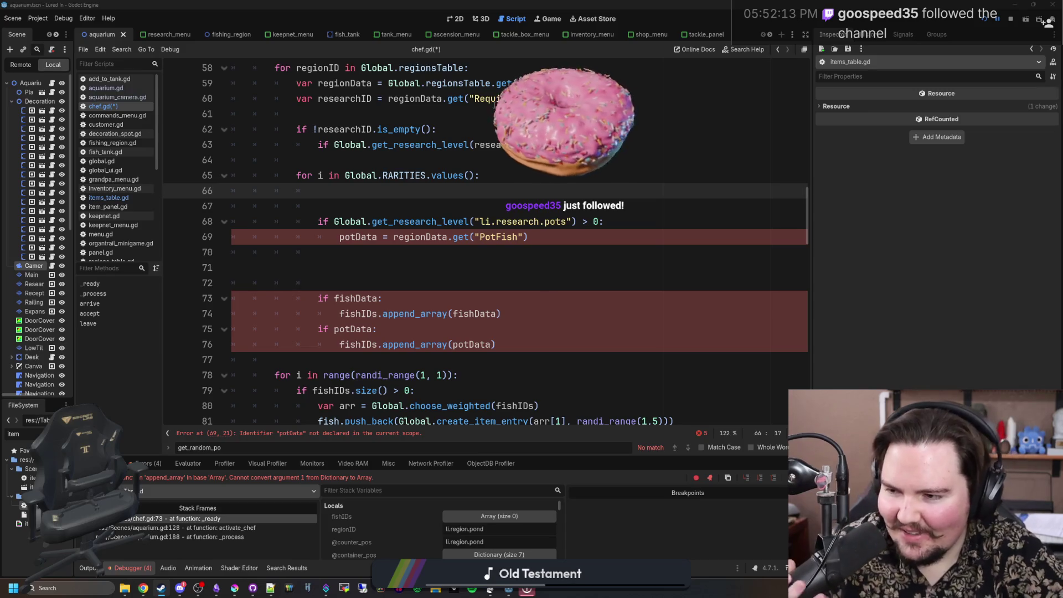
click(351, 258)
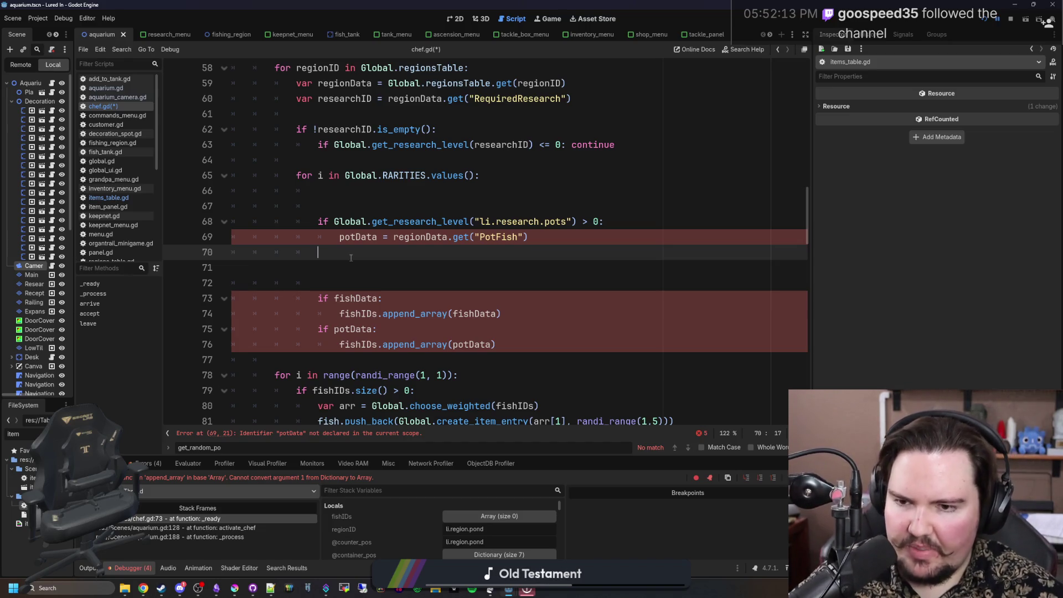
click(405, 207)
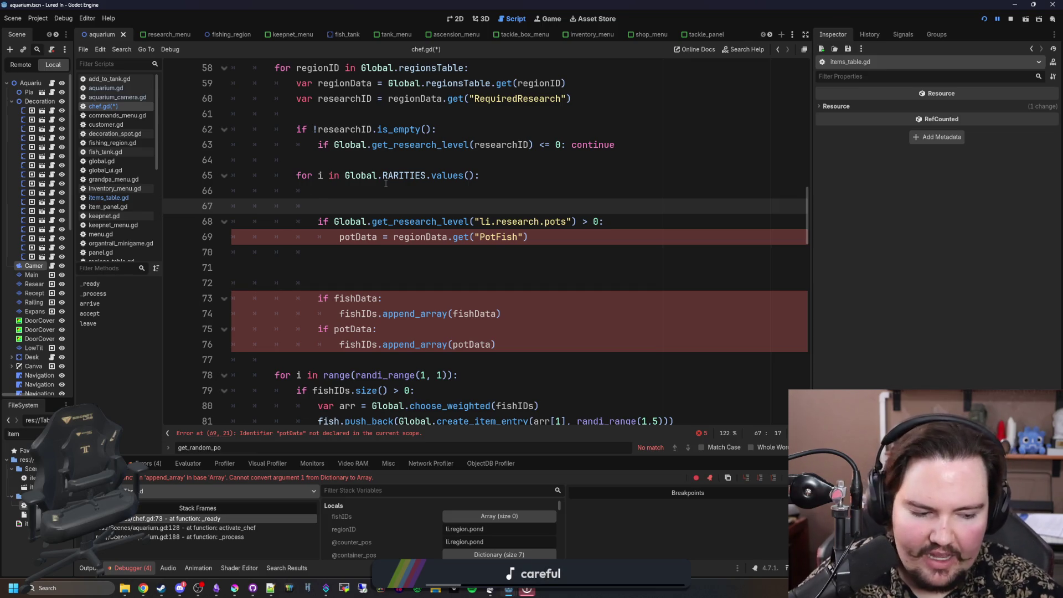
click(343, 193)
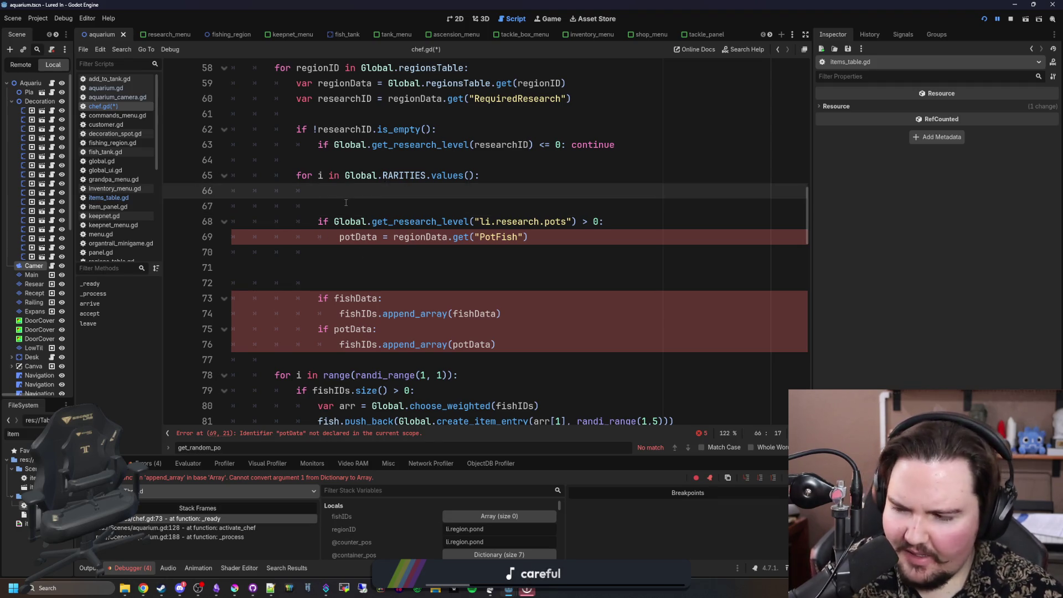
click(345, 202)
click(358, 196)
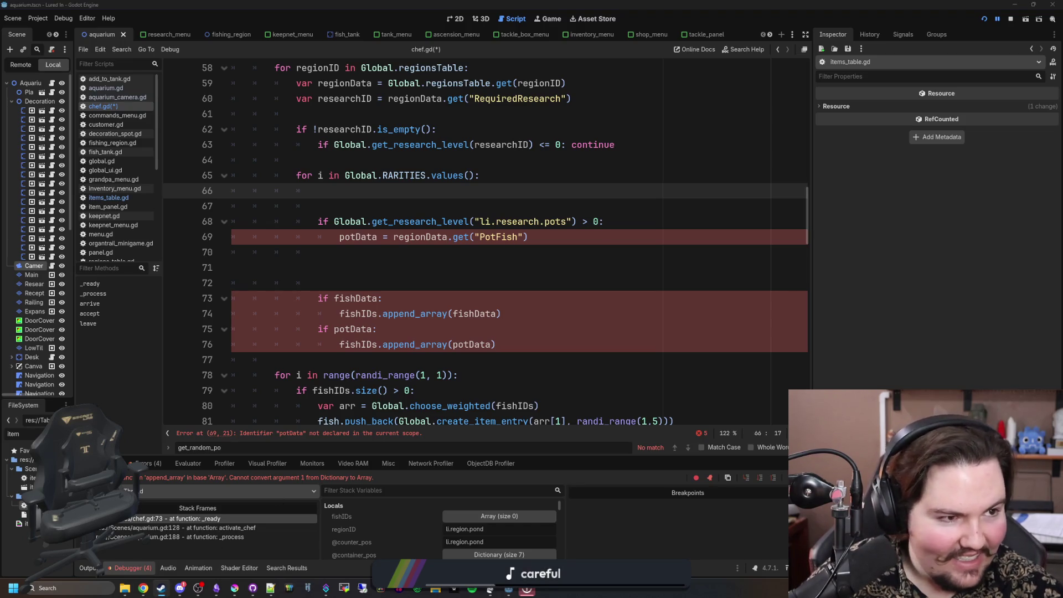
key(alt+Tab)
Step: Search the Steam store for 'another crabs' and open the Another Crab's Treasure page
scroll(523, 484, down, 4)
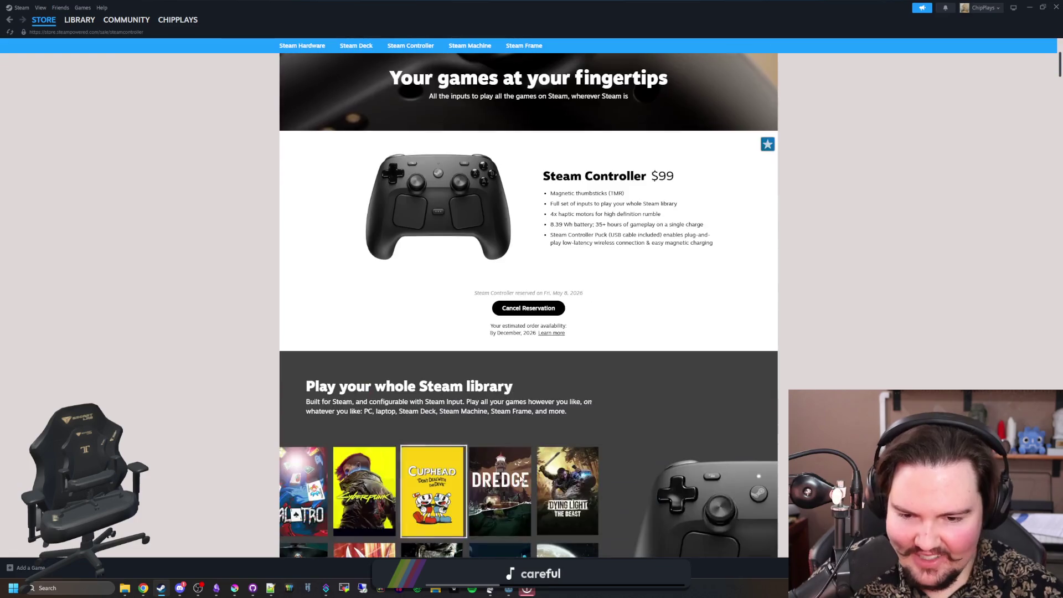
drag(501, 333, 514, 332)
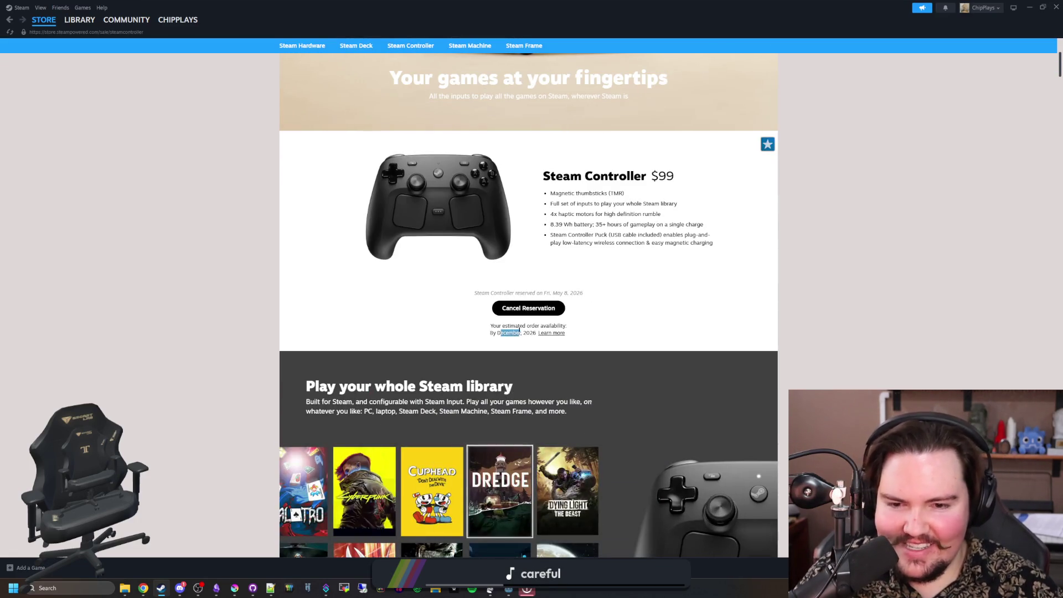
scroll(579, 93, up, 4)
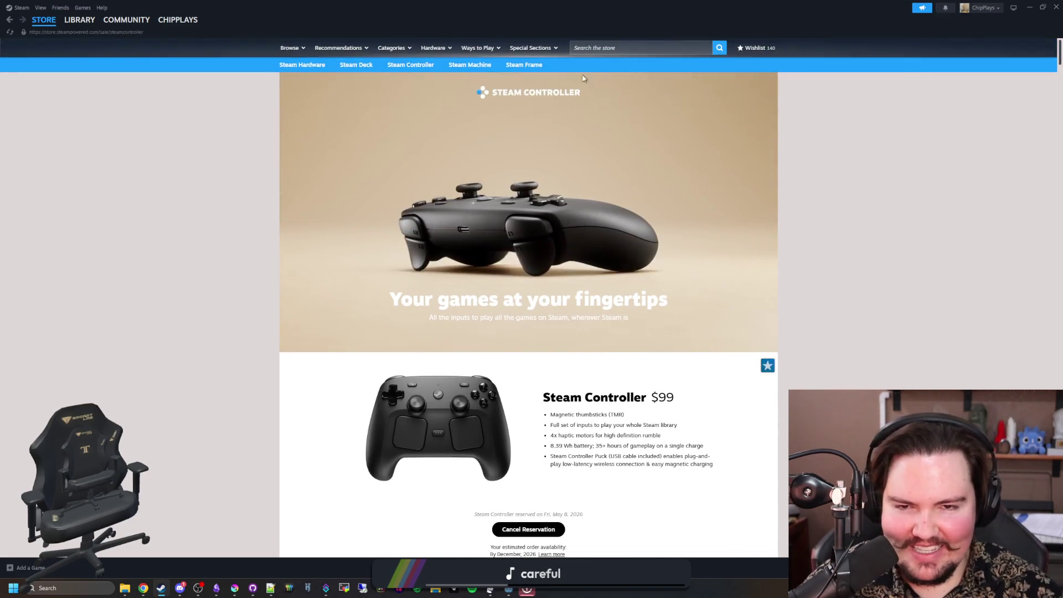
click(612, 49)
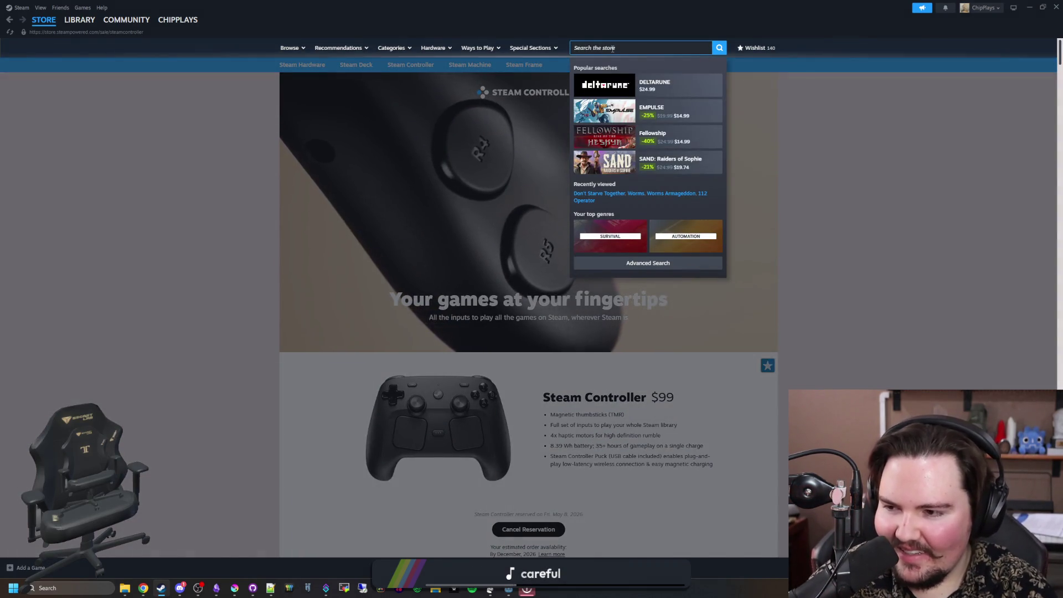
text(another crabs)
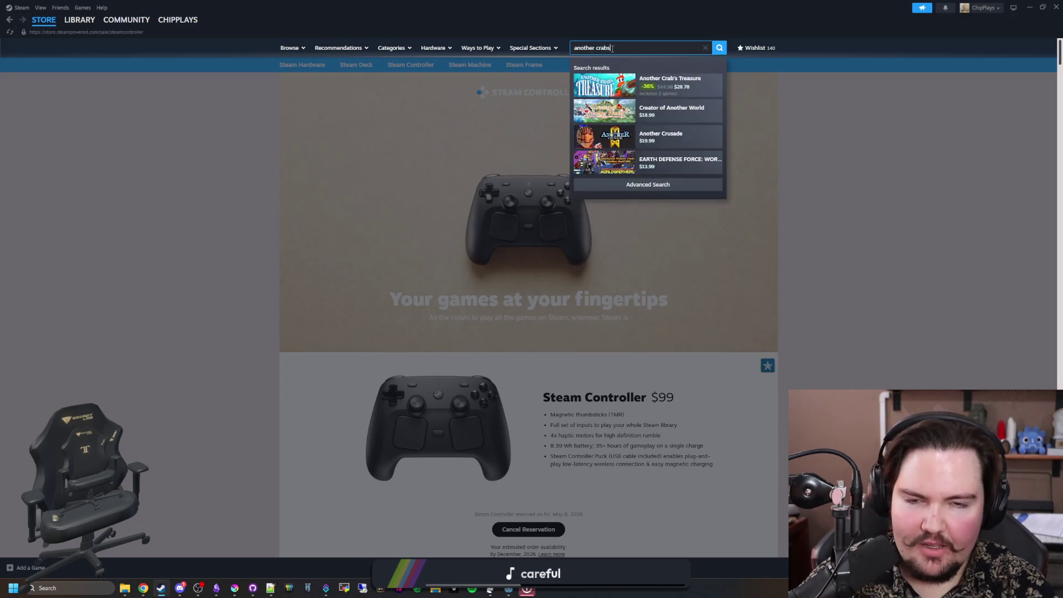
click(619, 83)
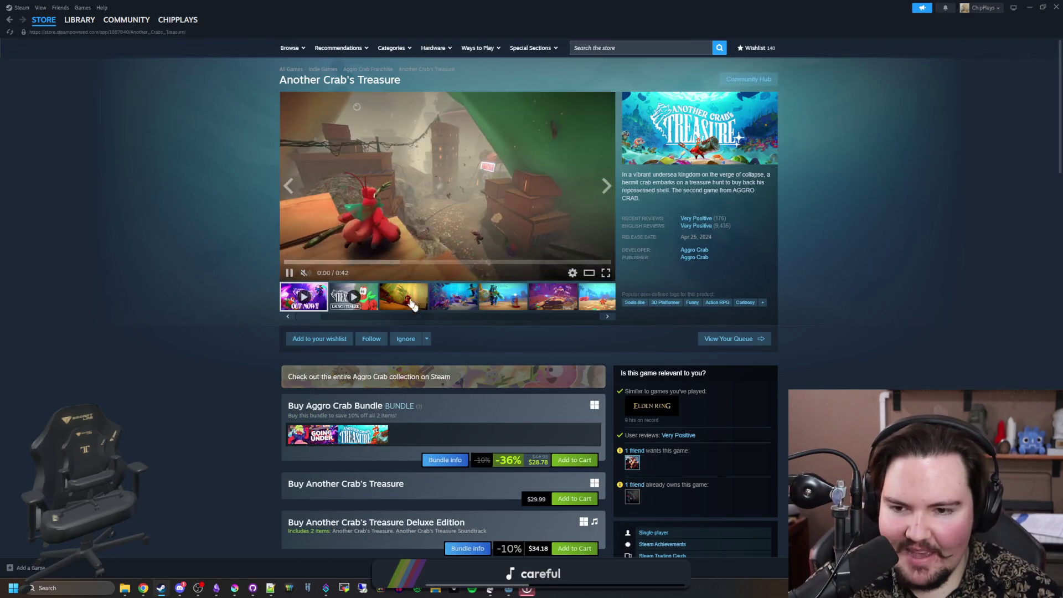
Step: Page through the gallery from the third screenshot to item 13 of 14, then close the viewer
click(416, 305)
click(421, 249)
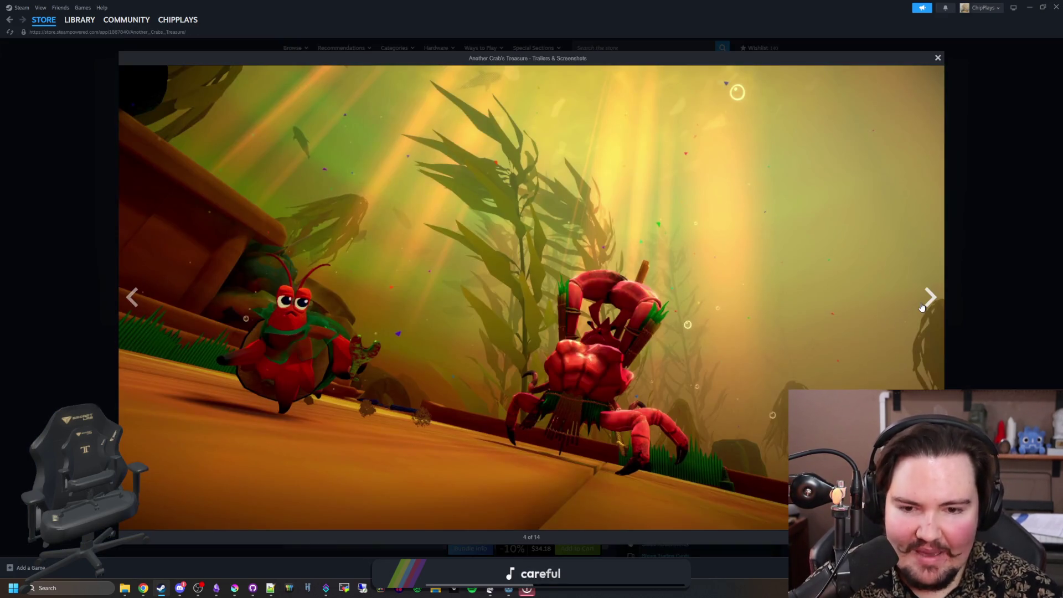
click(921, 307)
click(921, 308)
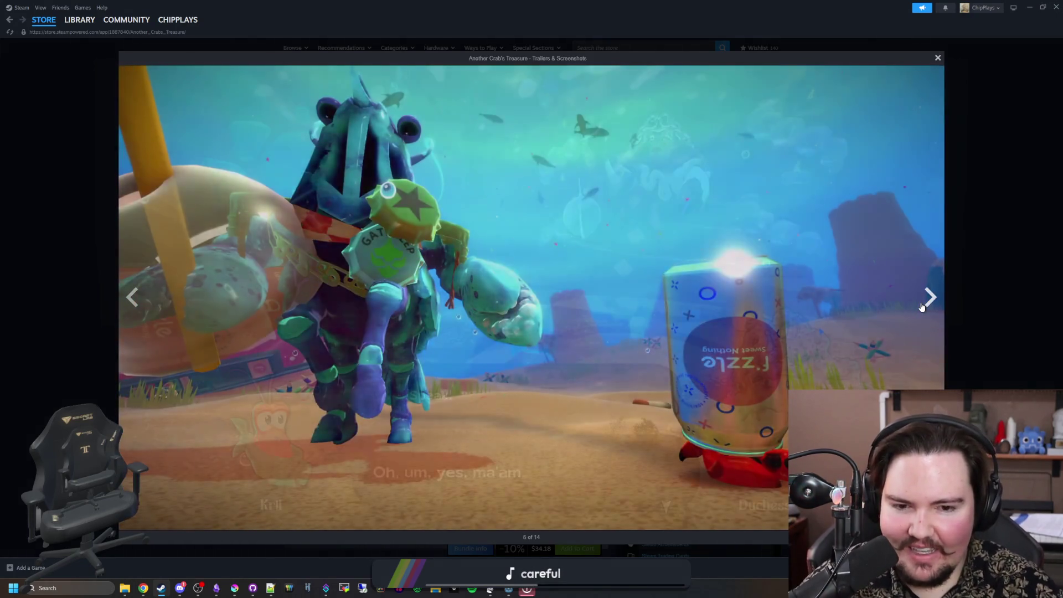
click(921, 307)
click(921, 307)
click(921, 307)
click(921, 308)
click(921, 308)
click(922, 307)
click(921, 307)
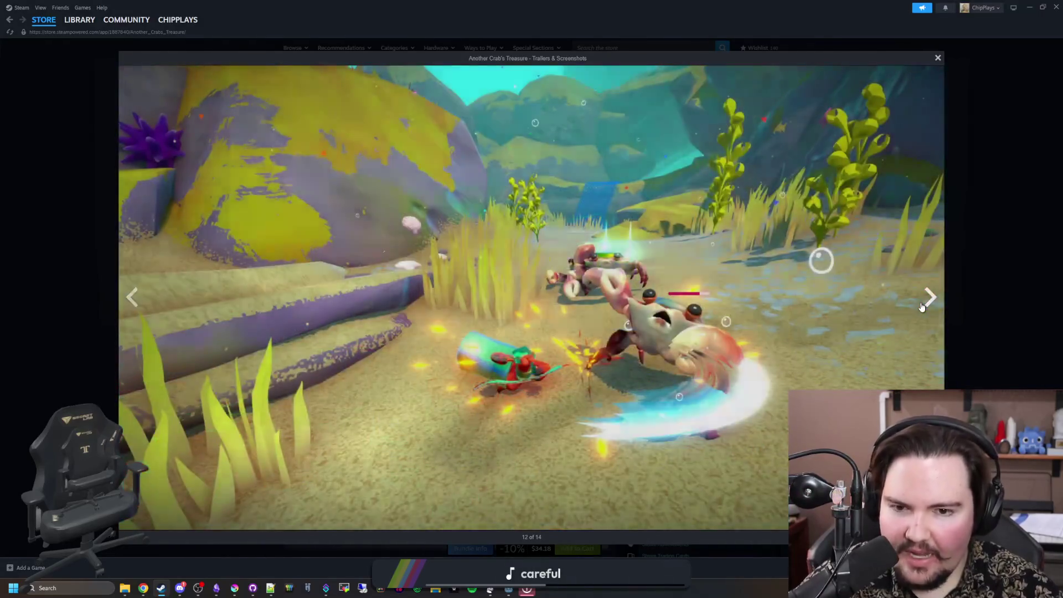
click(921, 307)
click(921, 307)
click(921, 307)
click(921, 308)
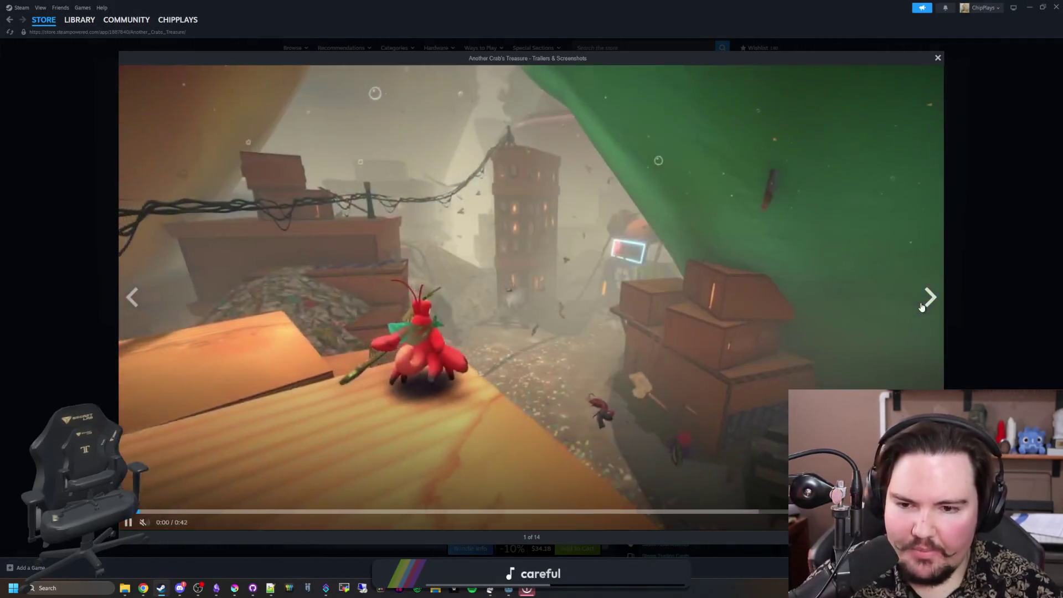
click(922, 307)
click(922, 308)
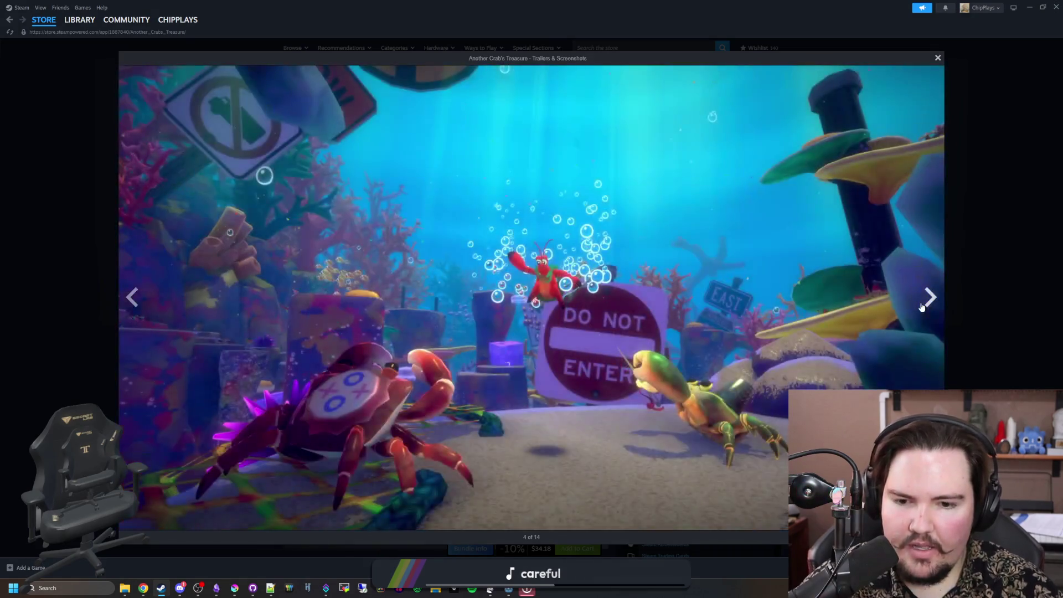
click(921, 308)
click(921, 307)
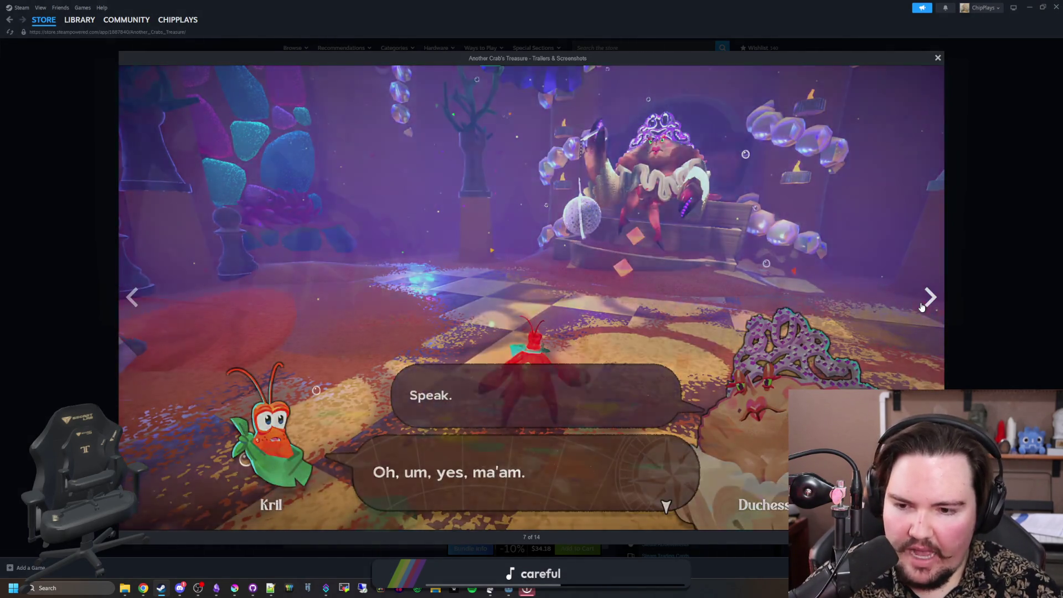
click(922, 308)
click(921, 307)
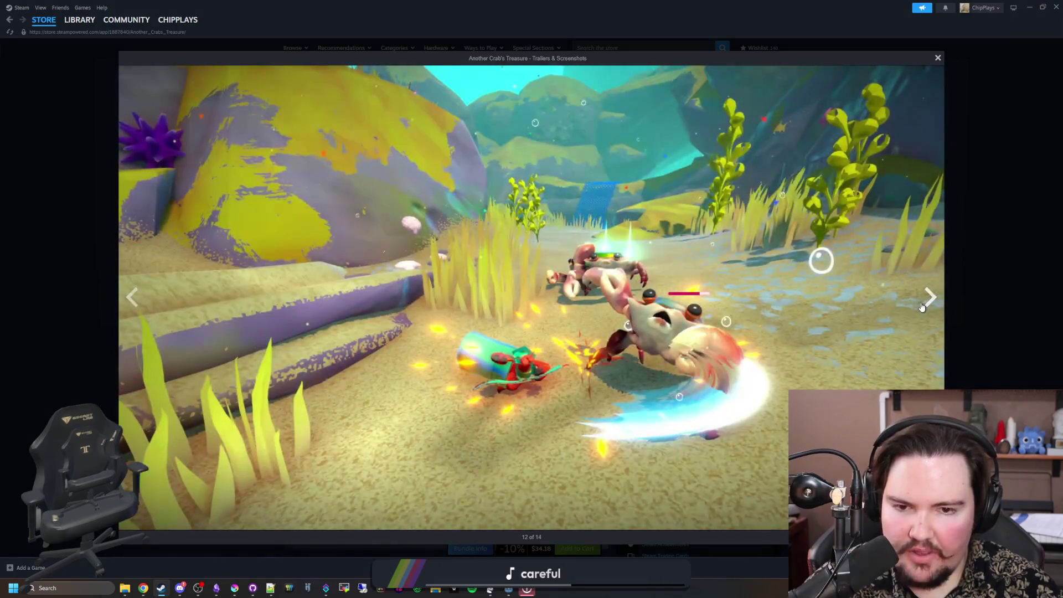
click(924, 302)
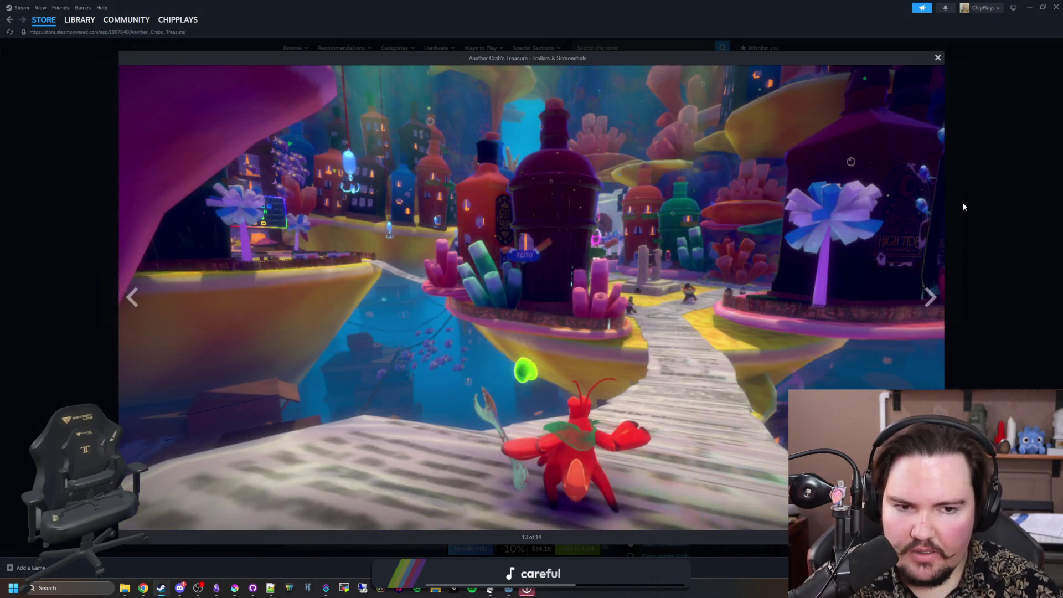
click(962, 203)
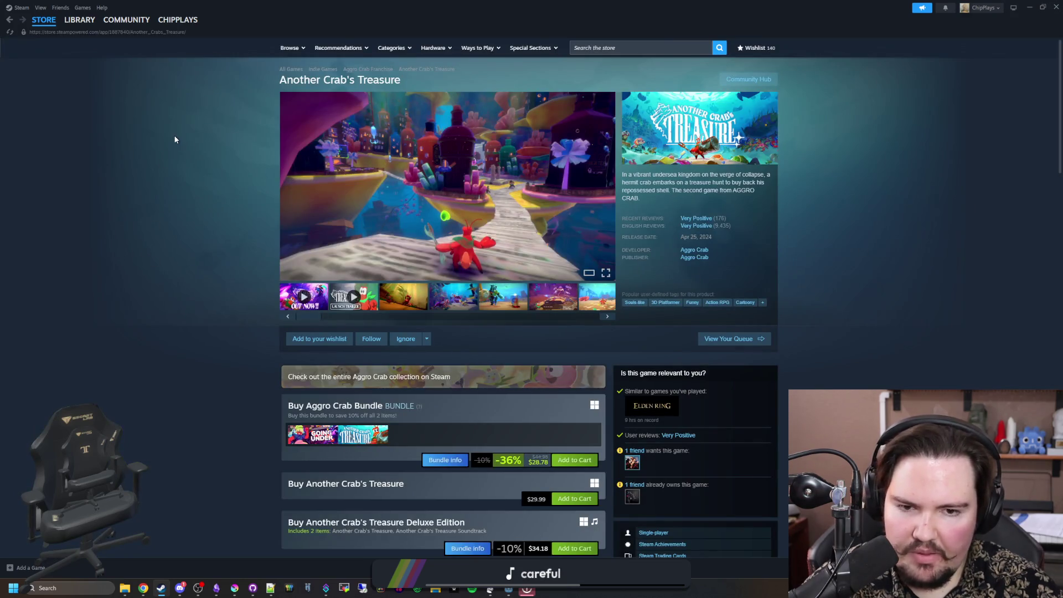
Step: Reopen the main screenshot full-size and skip ahead through four more gallery items
scroll(175, 139, down, 3)
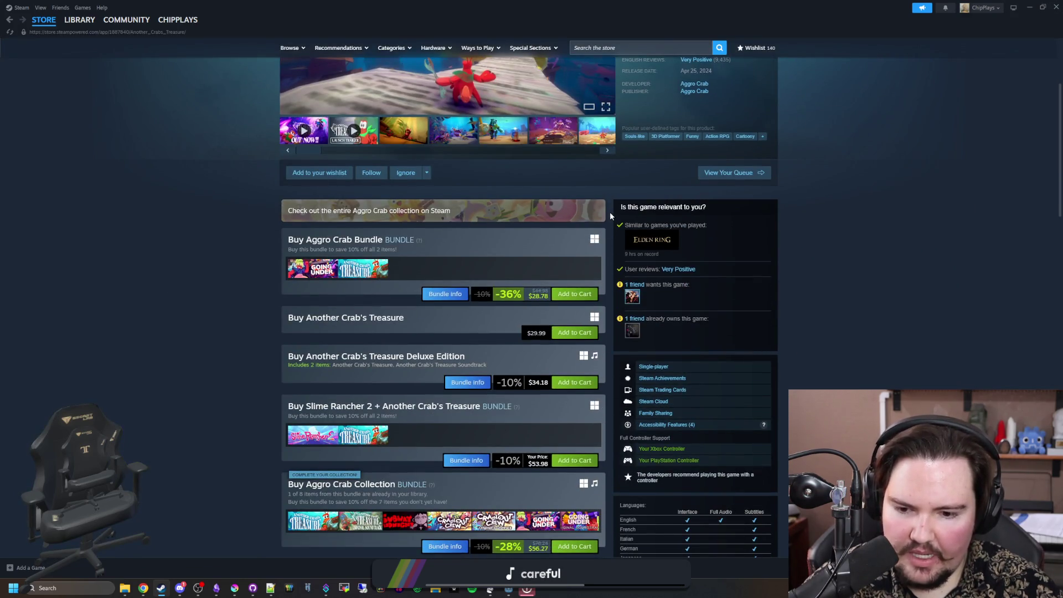
mouse_move(645, 242)
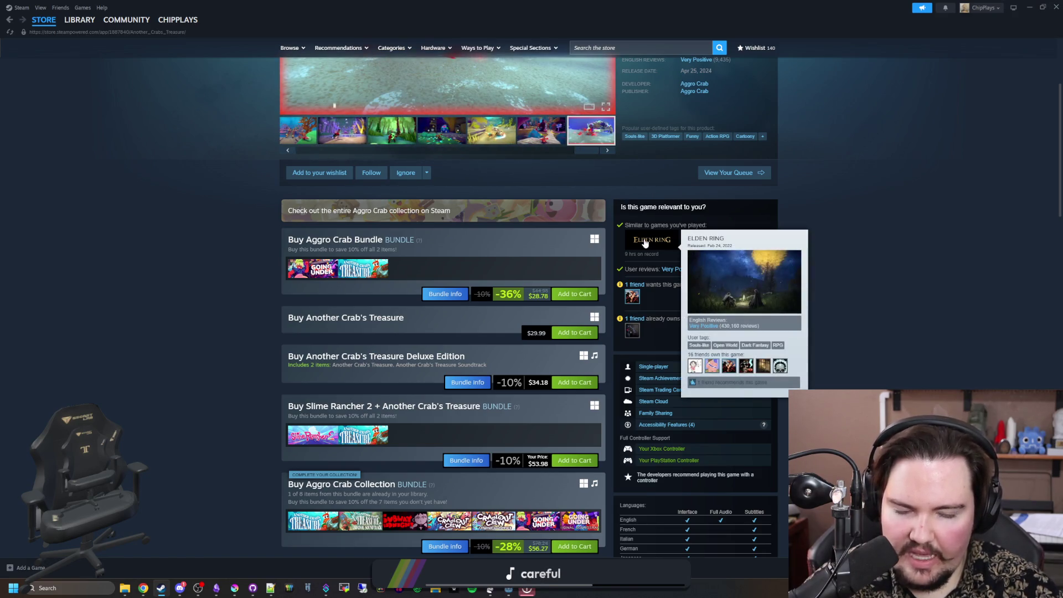
scroll(644, 226, up, 3)
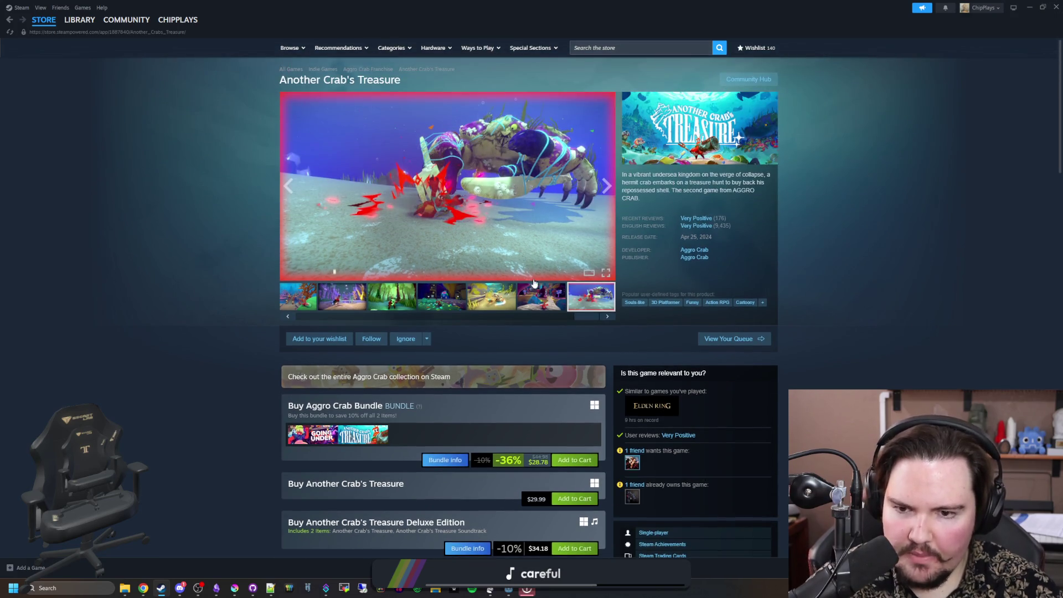
click(524, 239)
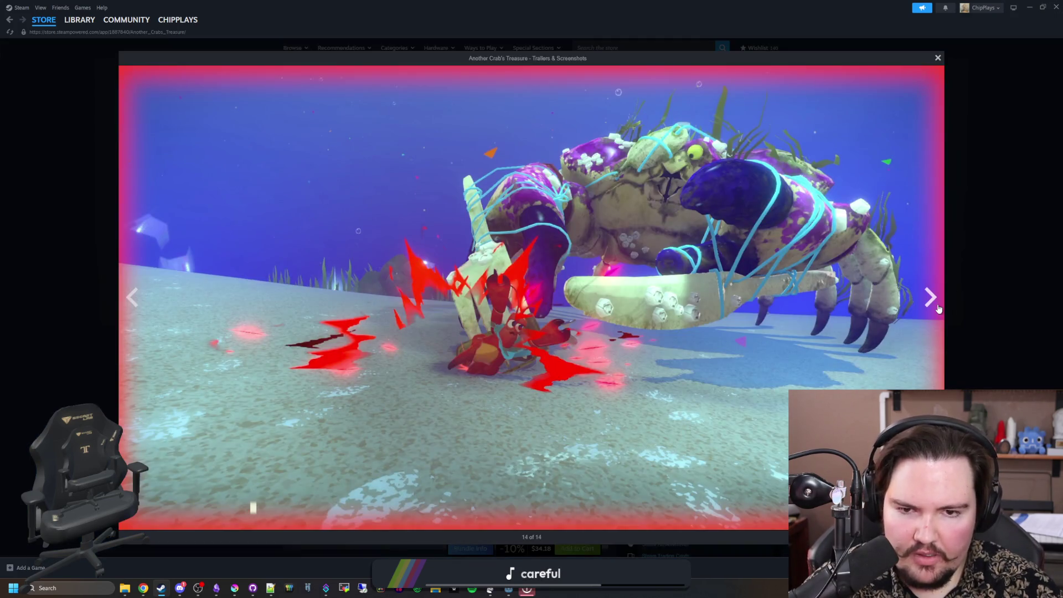
click(939, 309)
click(938, 309)
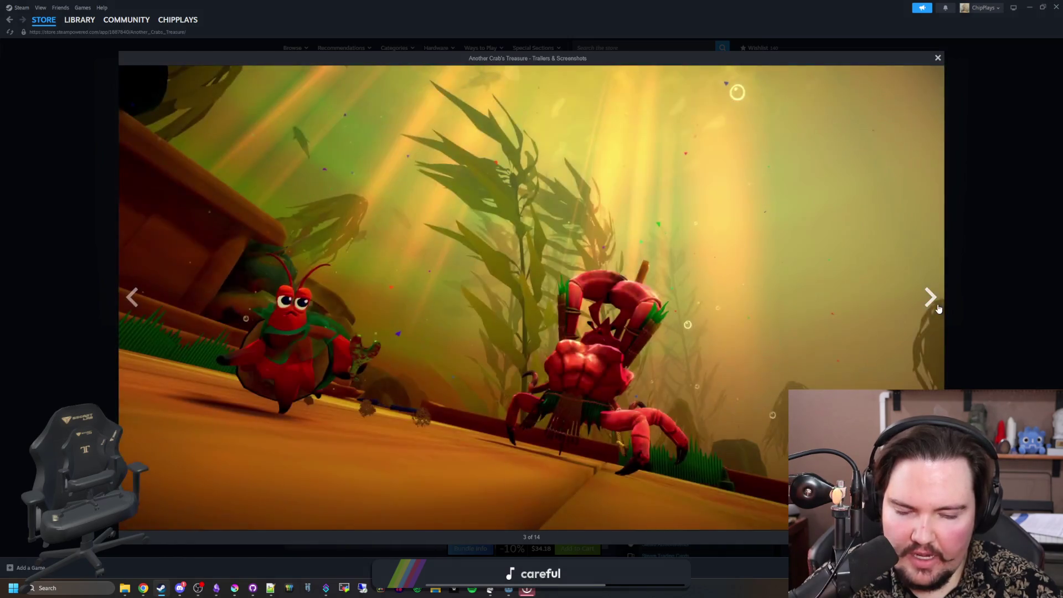
click(939, 308)
click(939, 309)
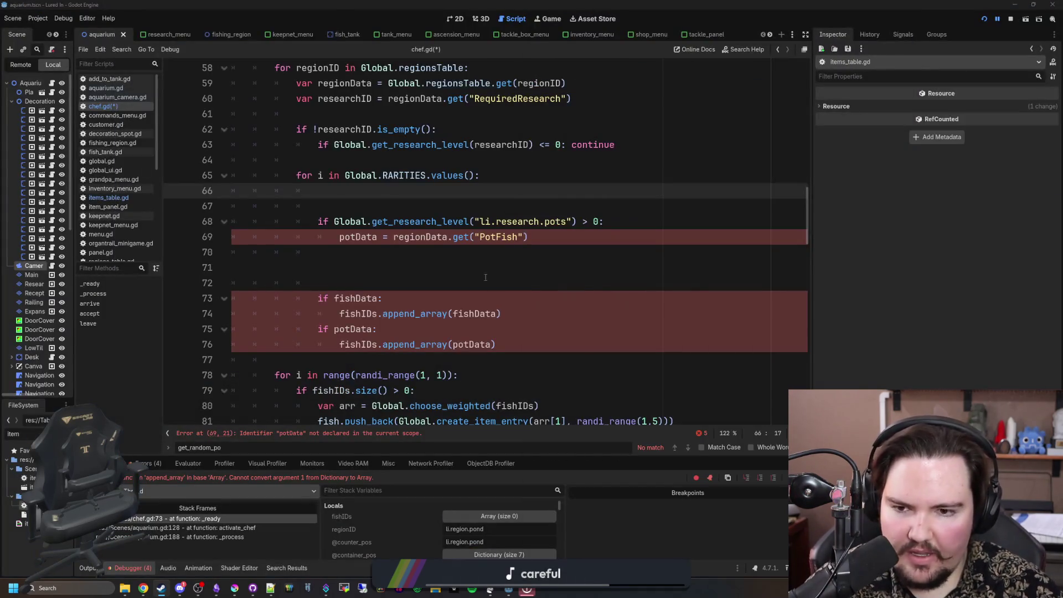
Step: Go to empty line 66 of chef.gd, deleting then restoring the blank line below
click(376, 189)
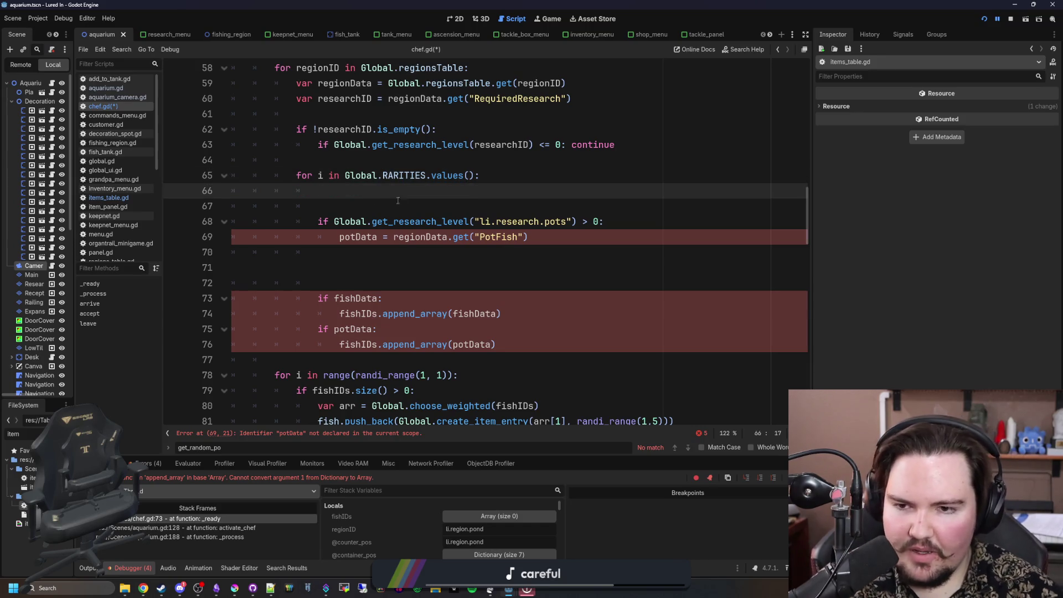
scroll(442, 221, up, 1)
scroll(443, 221, down, 1)
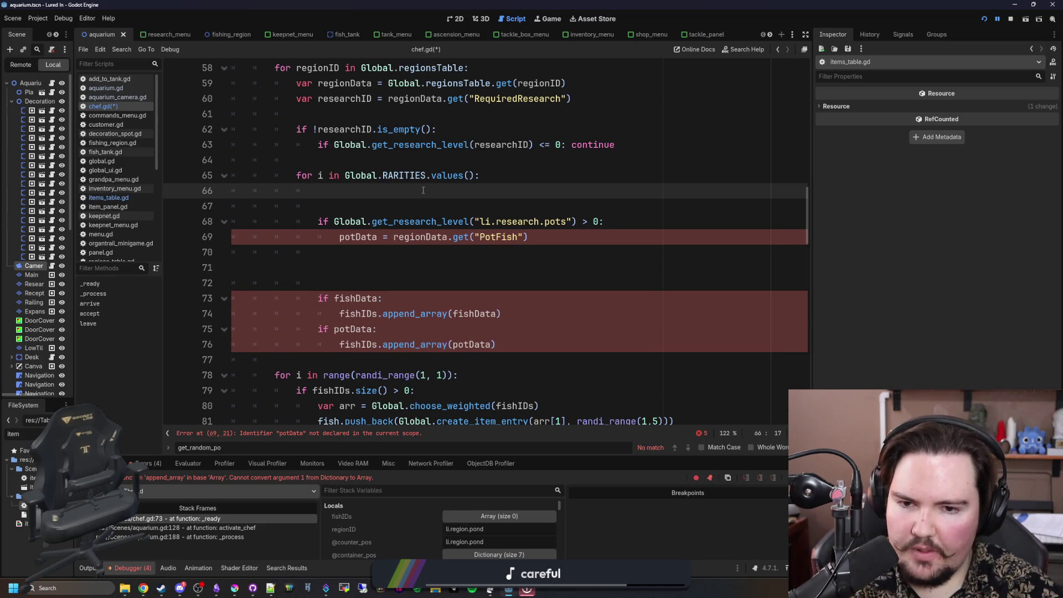
scroll(621, 226, up, 1)
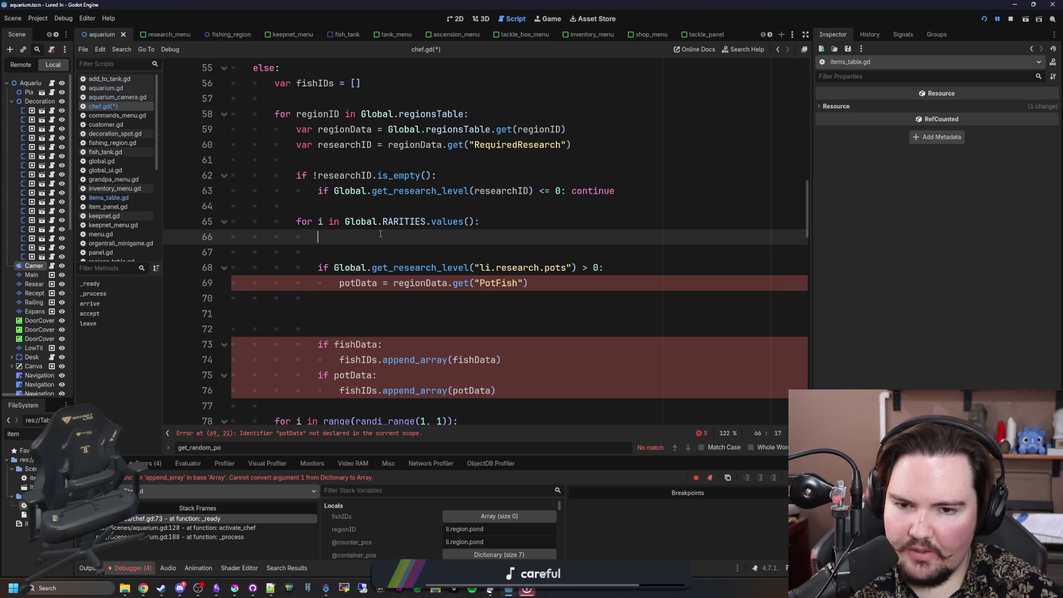
drag(367, 259, 200, 251)
key(BackSpace)
key(BackSpace)
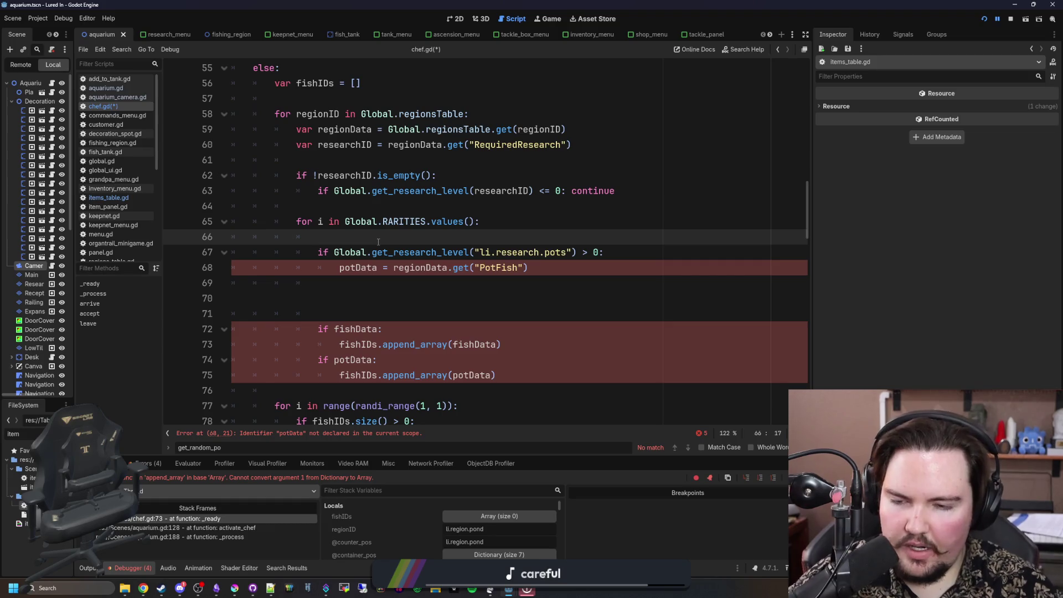
key(ctrl+z)
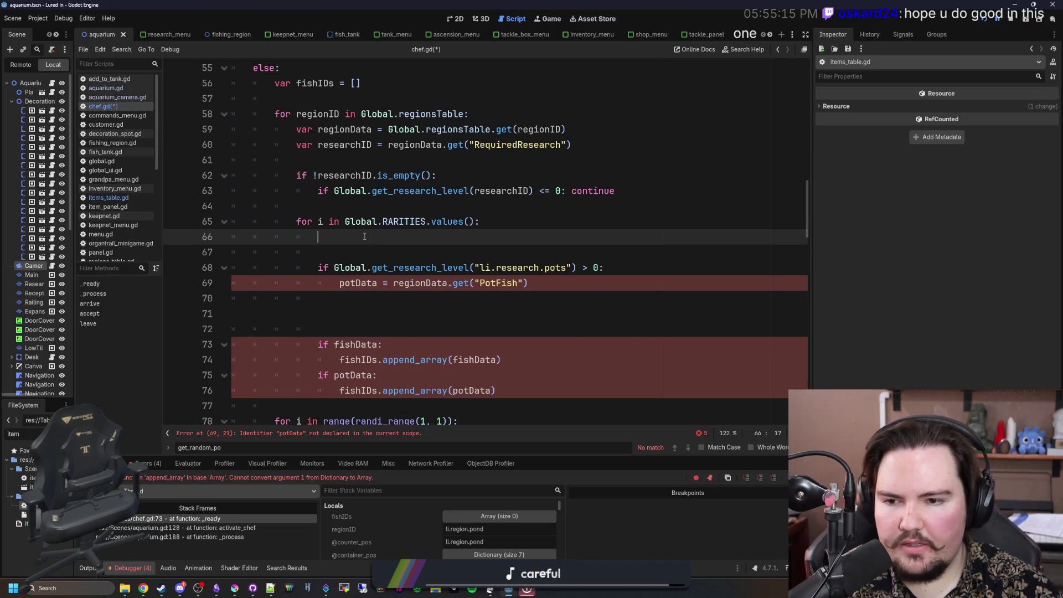
Step: Write var potFish = regionData["PotFish"][i] on line 66 and start a new line below
text(var potFish = )
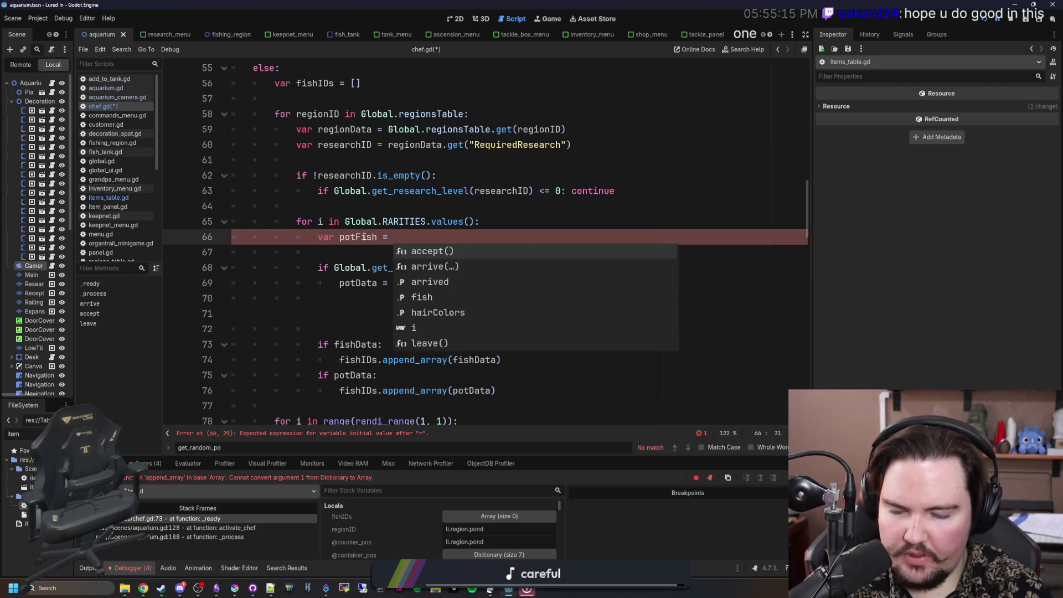
text(regionD)
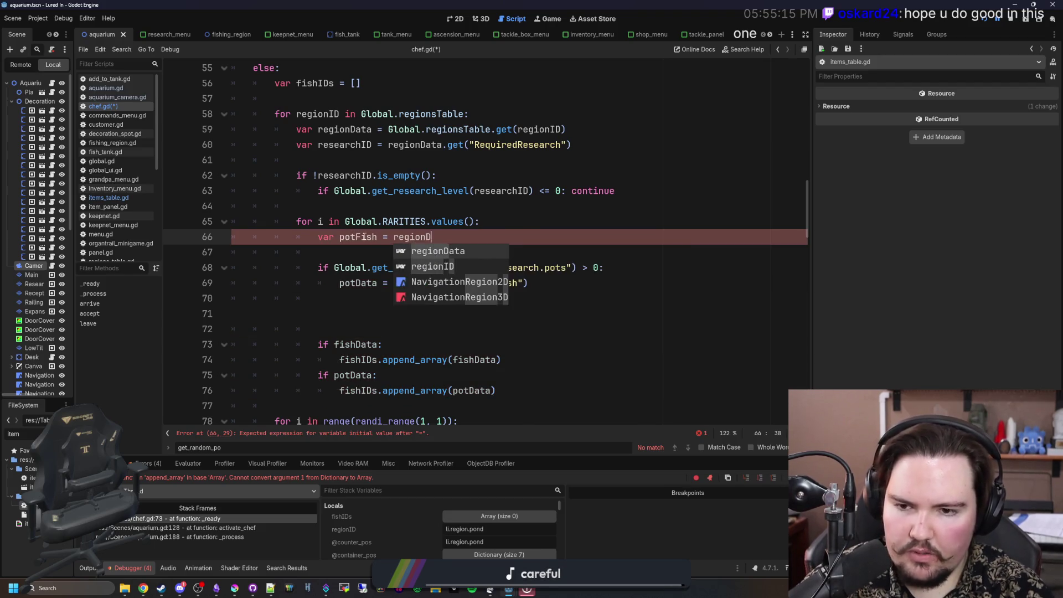
text(ata.)
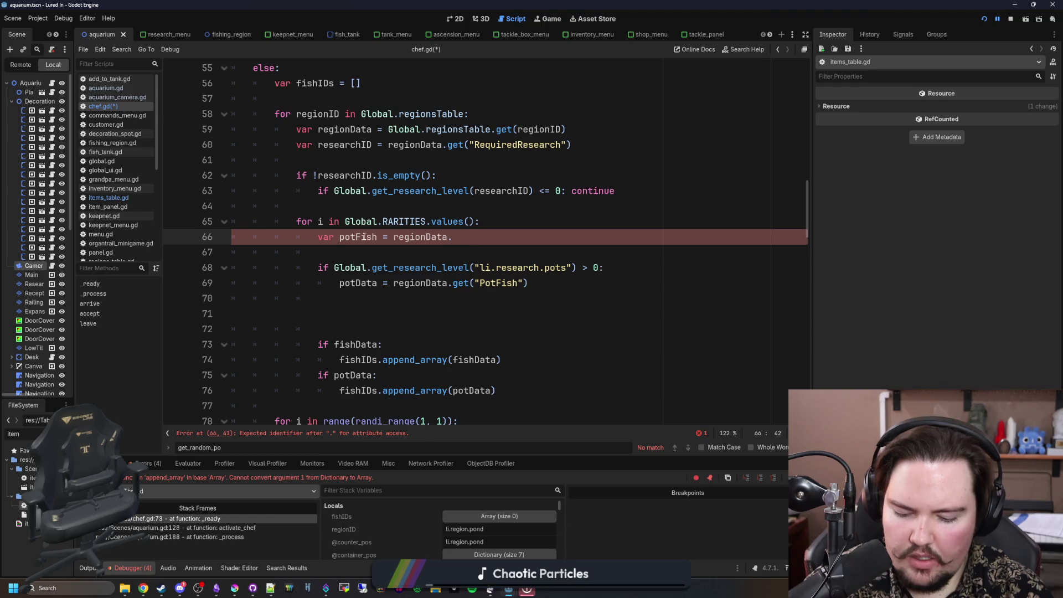
text(get)
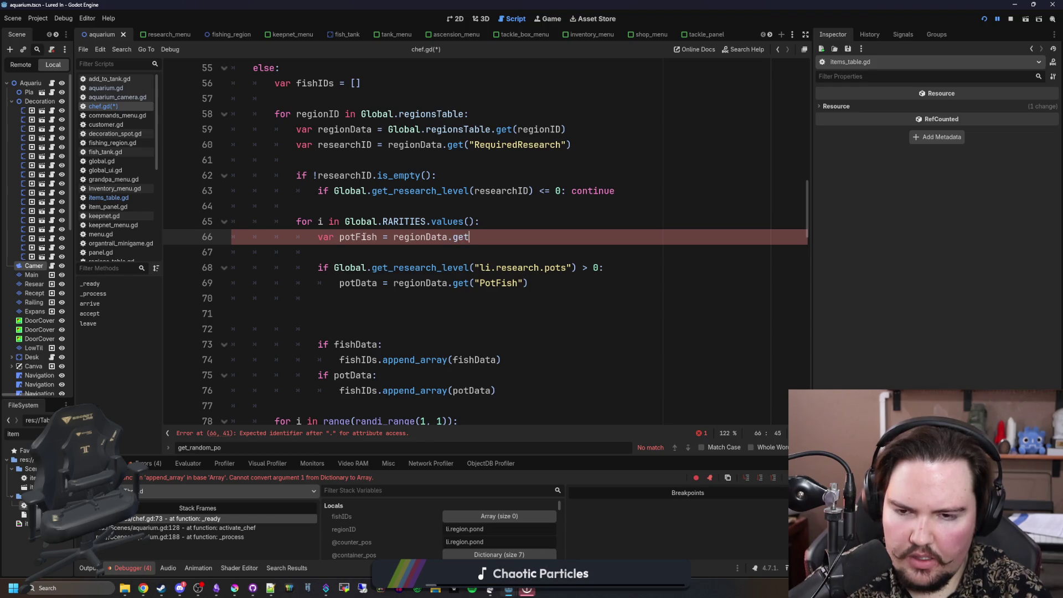
text(("PotF)
key(BackSpace)
key(BackSpace)
key(BackSpace)
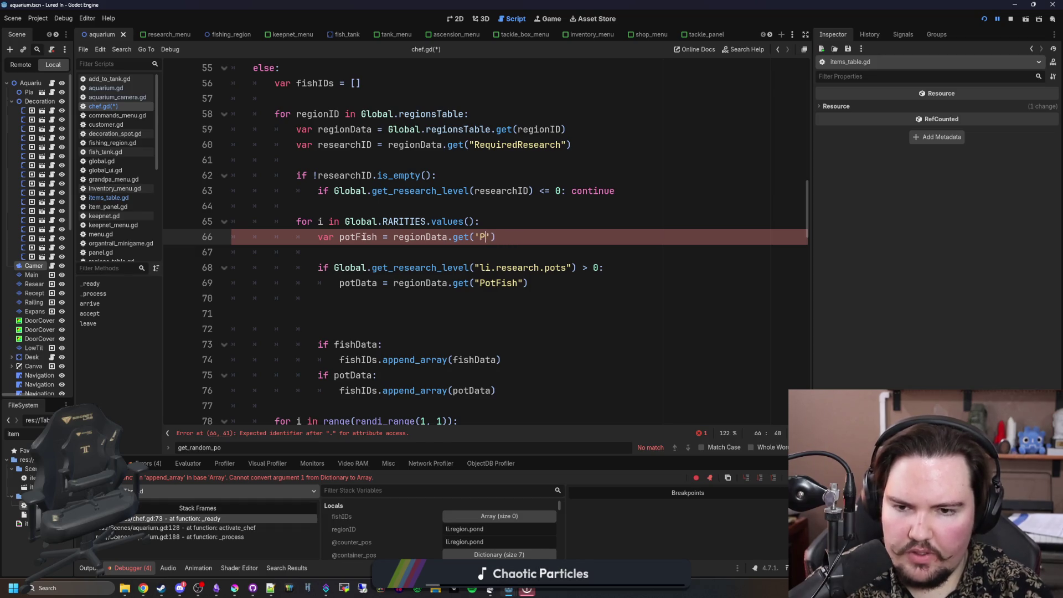
text(P)
key(BackSpace)
text("P)
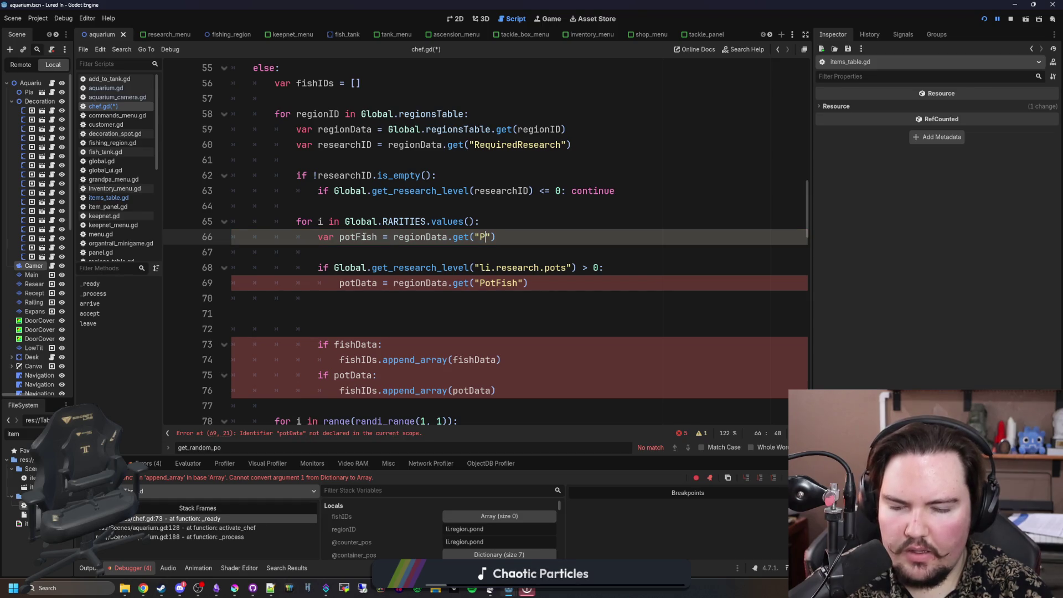
key(BackSpace)
key(BackSpace)
key(BackSpace)
text([)
text("Post)
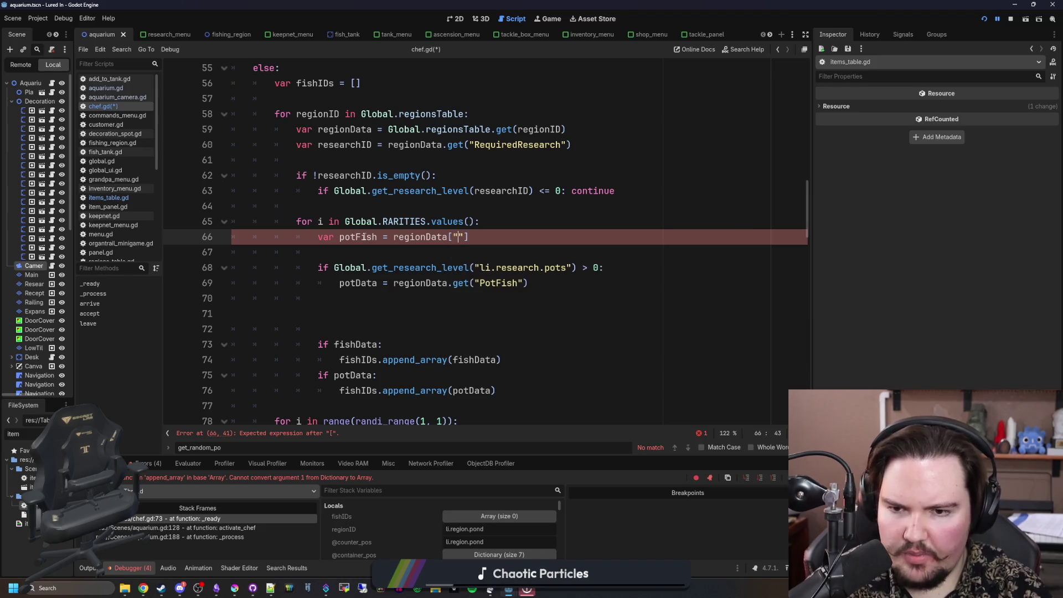
key(BackSpace)
key(BackSpace)
key(BackSpace)
text(otFish)
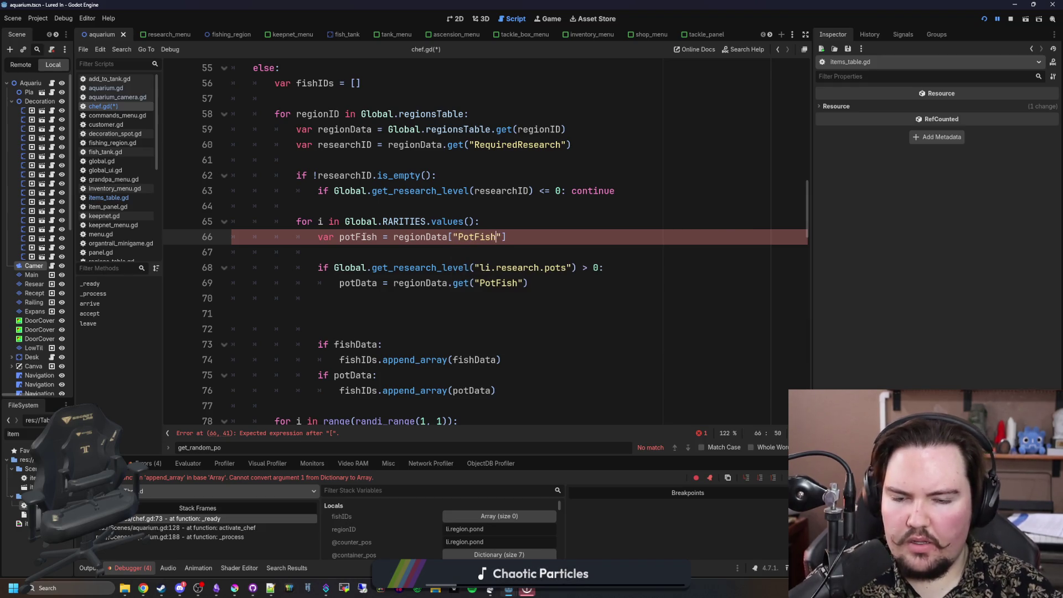
key(Right)
key(Right)
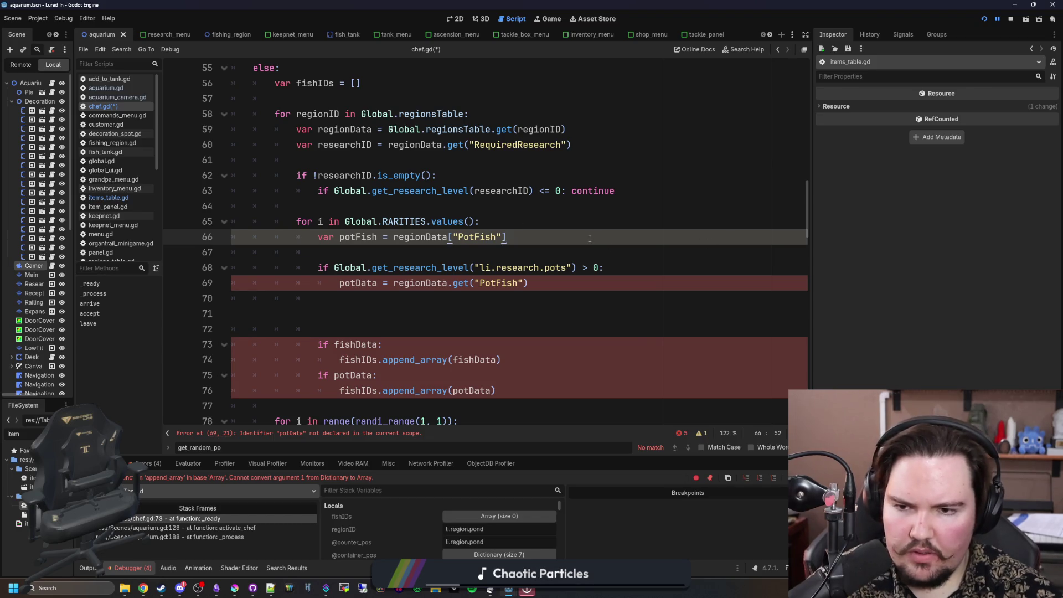
text([i])
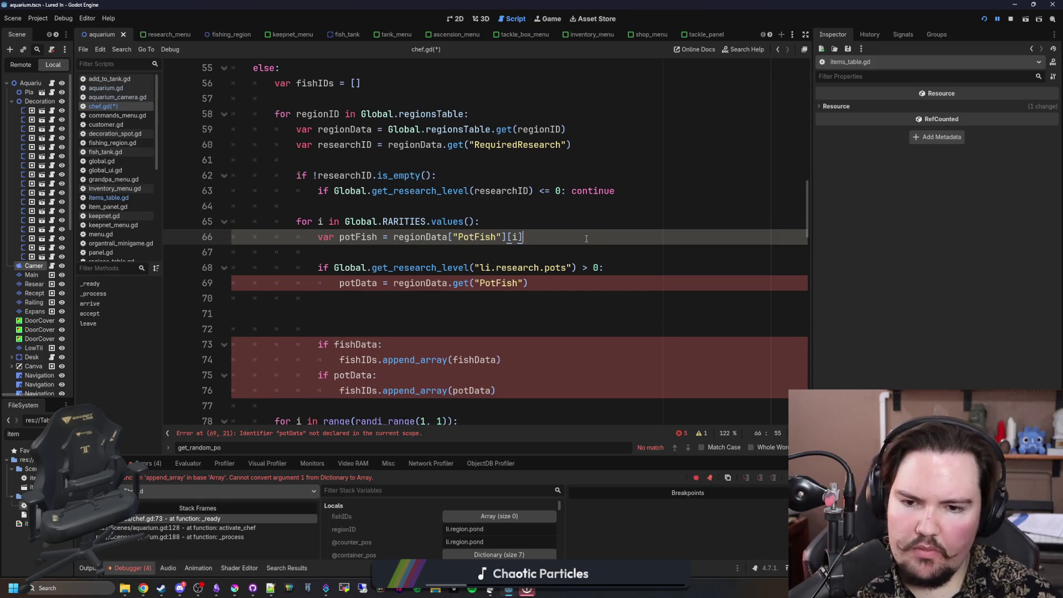
key(Return)
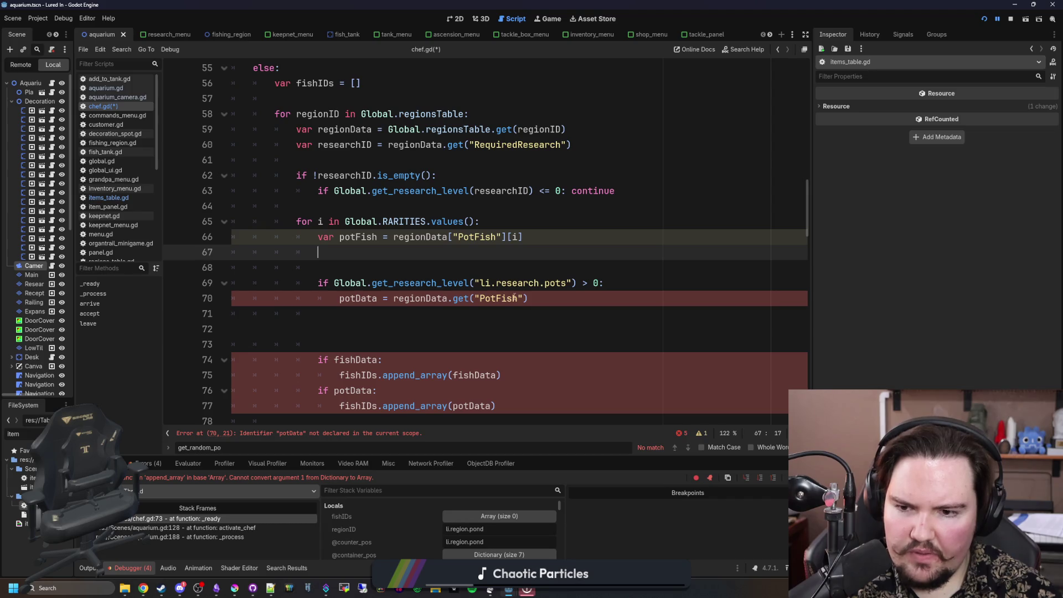
click(422, 269)
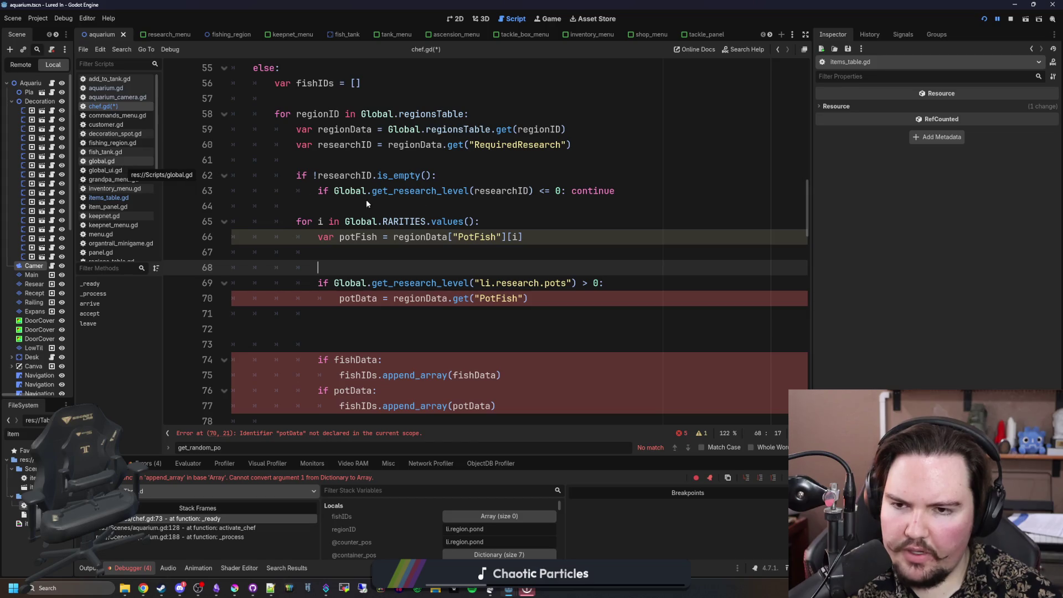
key(alt+Left)
Step: Search global.gd for 'drop_rates', review the calculate_drop_rates definition, then go back to chef.gd
scroll(361, 220, up, 15)
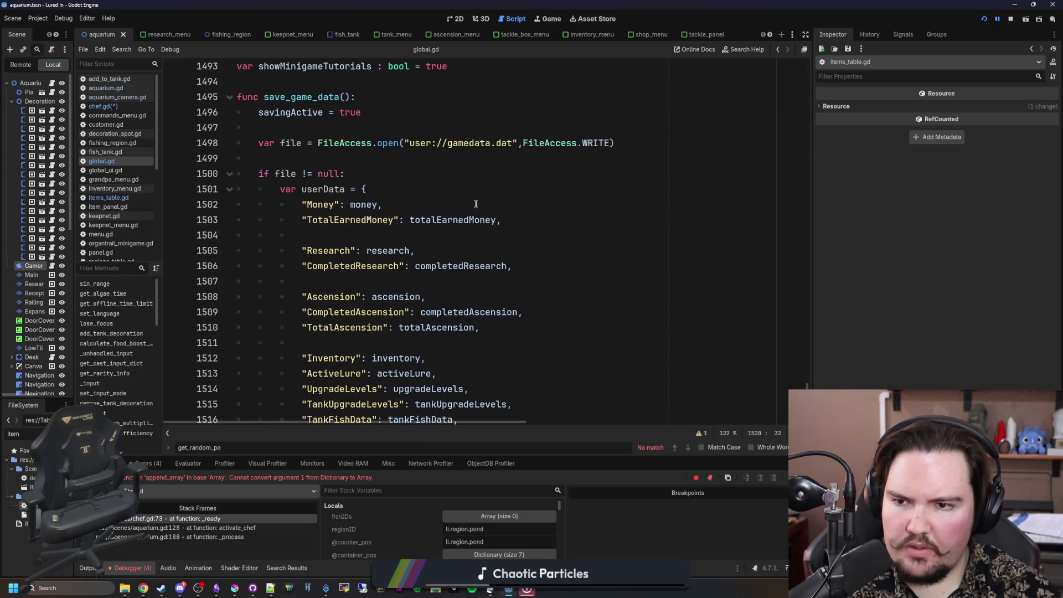
click(477, 245)
key(ctrl+f)
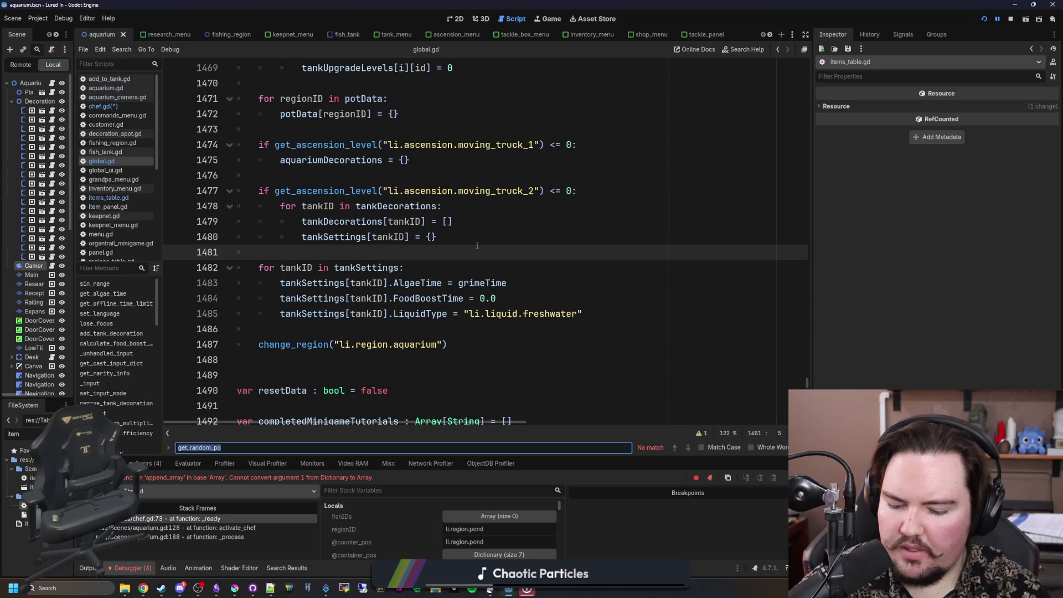
text(drop_rates)
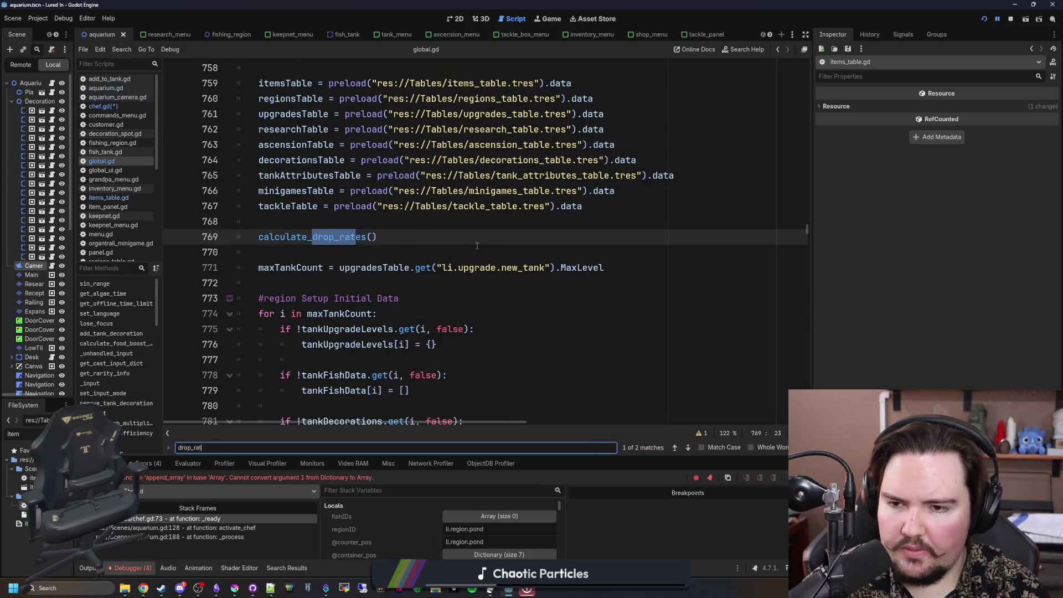
ctrl+click(321, 233)
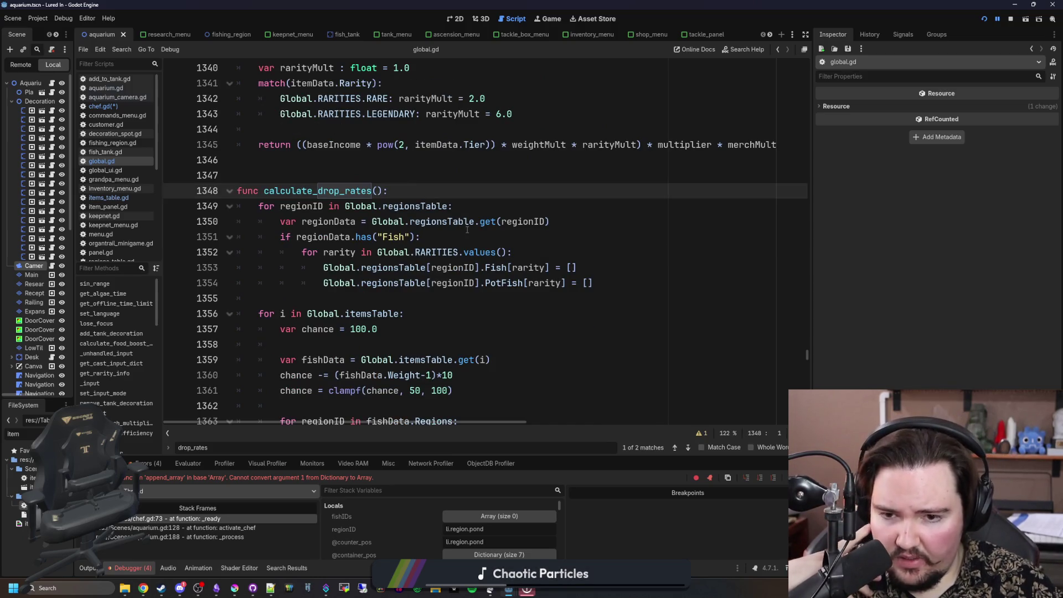
click(563, 267)
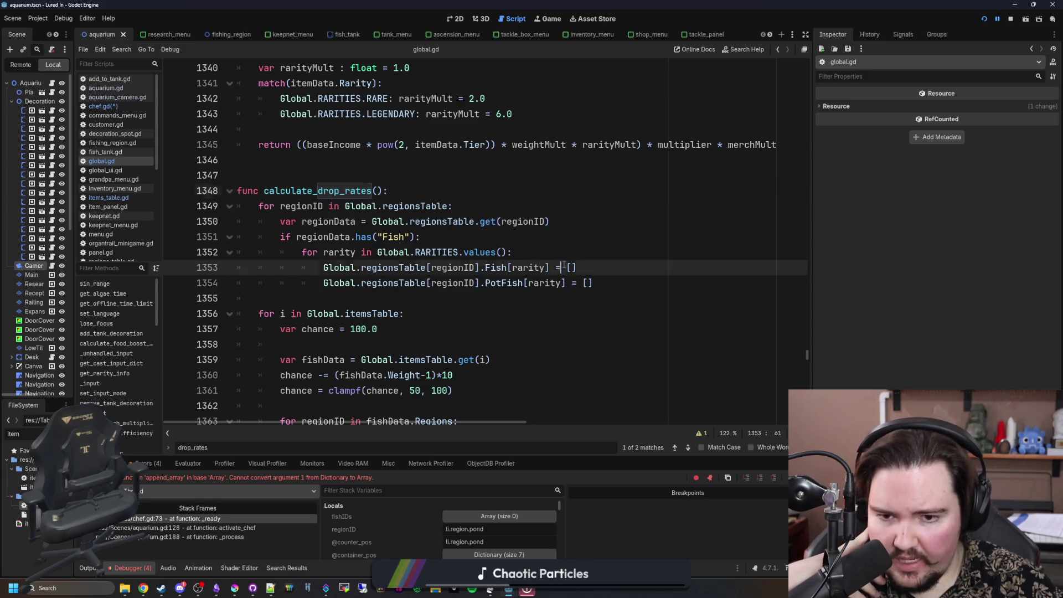
click(139, 104)
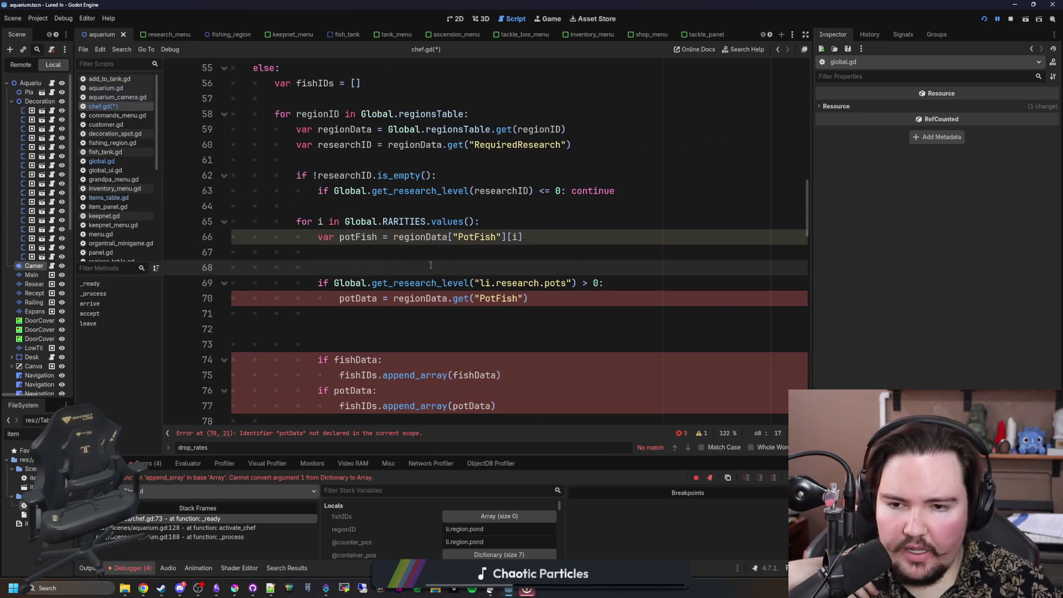
Step: Move the pots-research condition inside the RARITIES loop and start a fishIDs.append_array() call under it
click(539, 227)
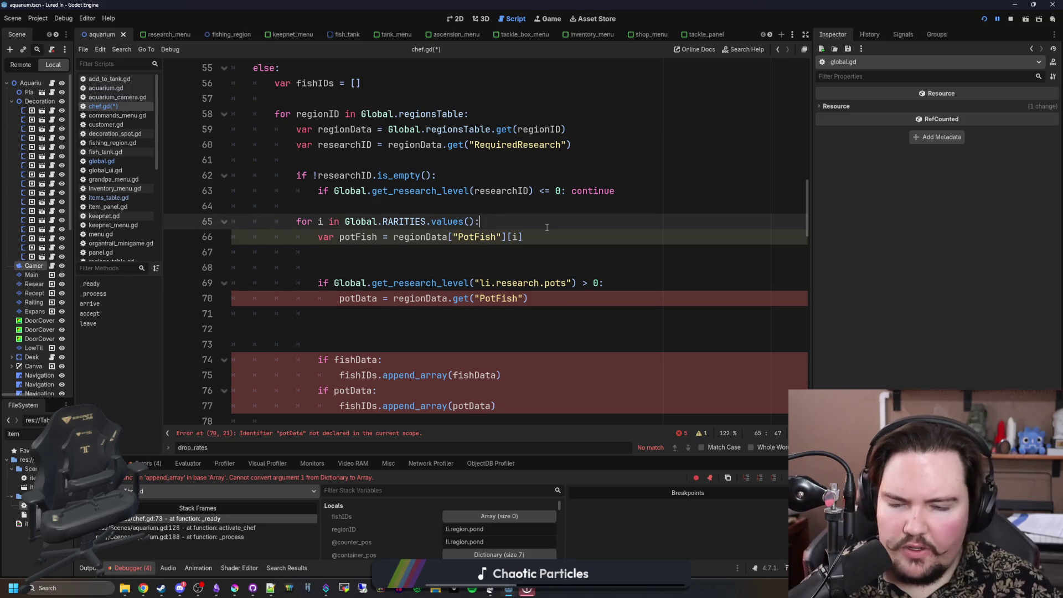
key(Return)
key(Return)
key(Up)
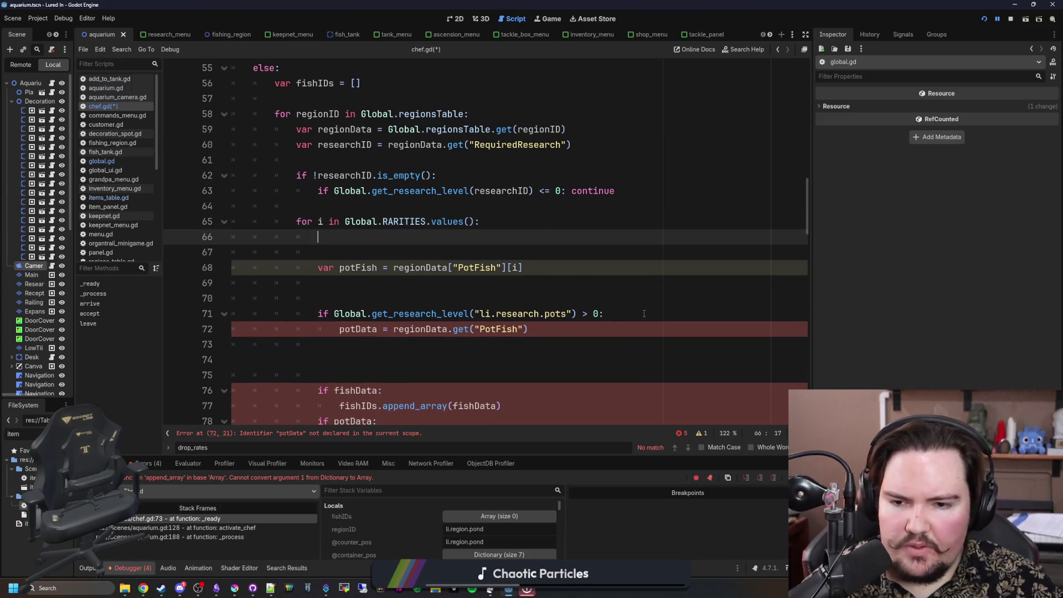
click(644, 315)
key(shift+Home)
key(ctrl+x)
click(369, 240)
key(ctrl+v)
key(Down)
scroll(420, 232, down, 1)
key(Tab)
text(fishIDs.append_array()
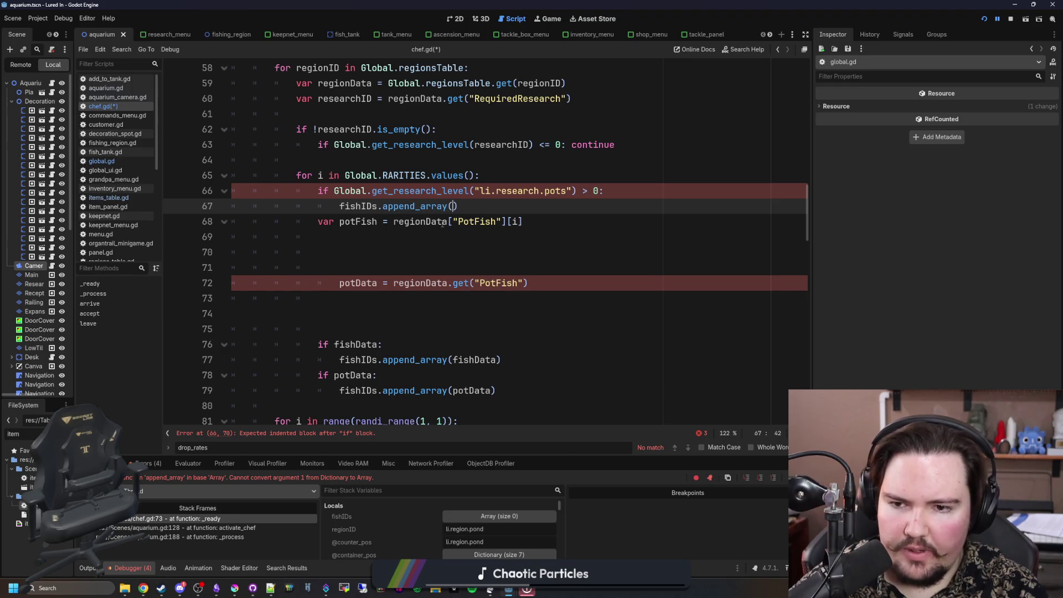
Step: Move the regionData["PotFish"][i] lookup into append_array and delete the leftover potFish and potData lines
click(522, 222)
shift+click(393, 221)
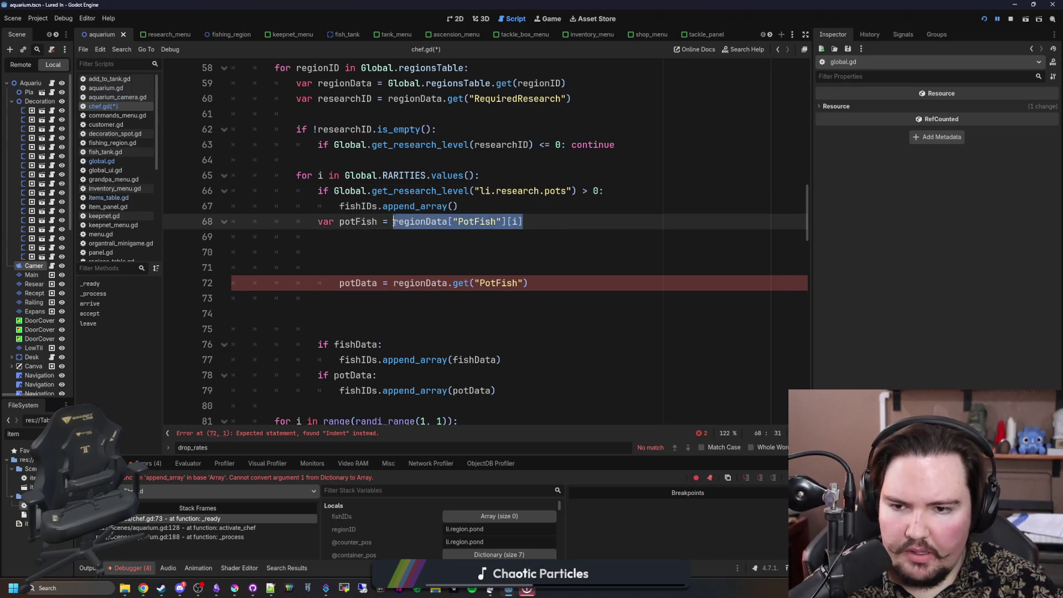
key(ctrl+x)
click(455, 206)
key(ctrl+v)
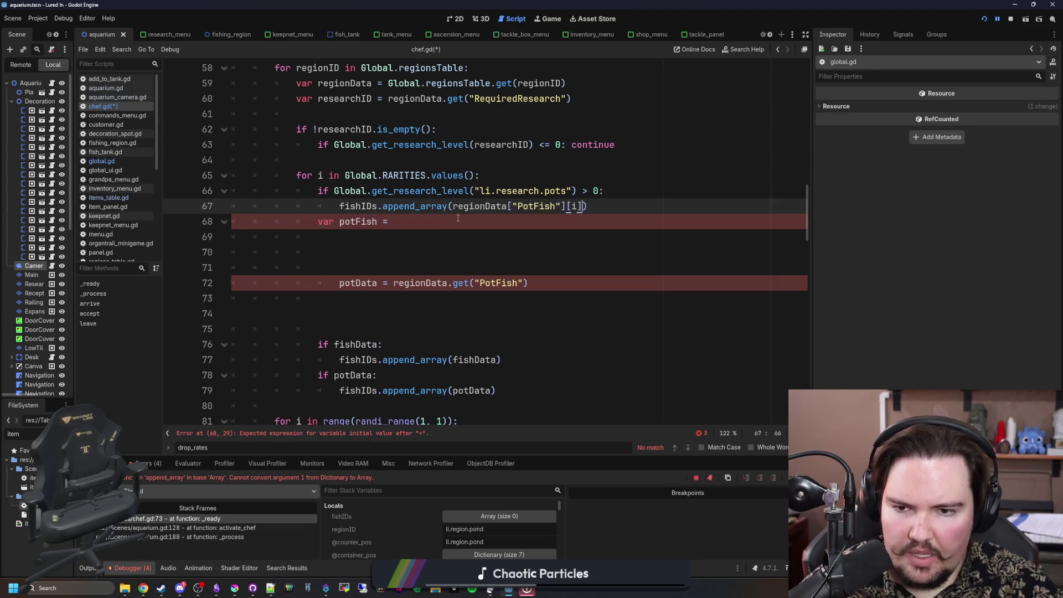
drag(394, 221, 224, 228)
key(BackSpace)
key(Delete)
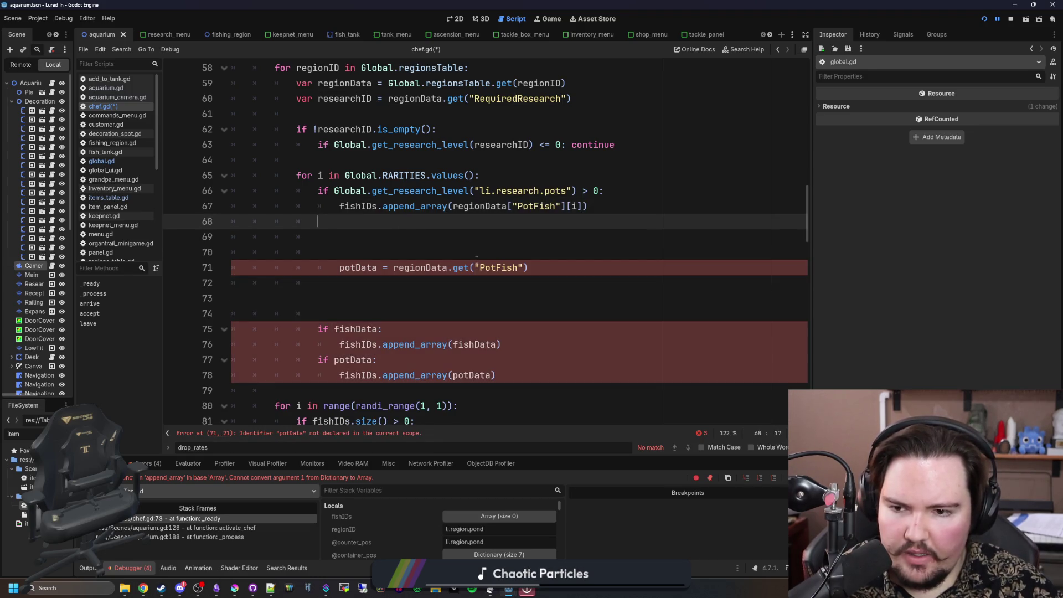
click(573, 271)
drag(573, 271, 202, 224)
key(BackSpace)
key(BackSpace)
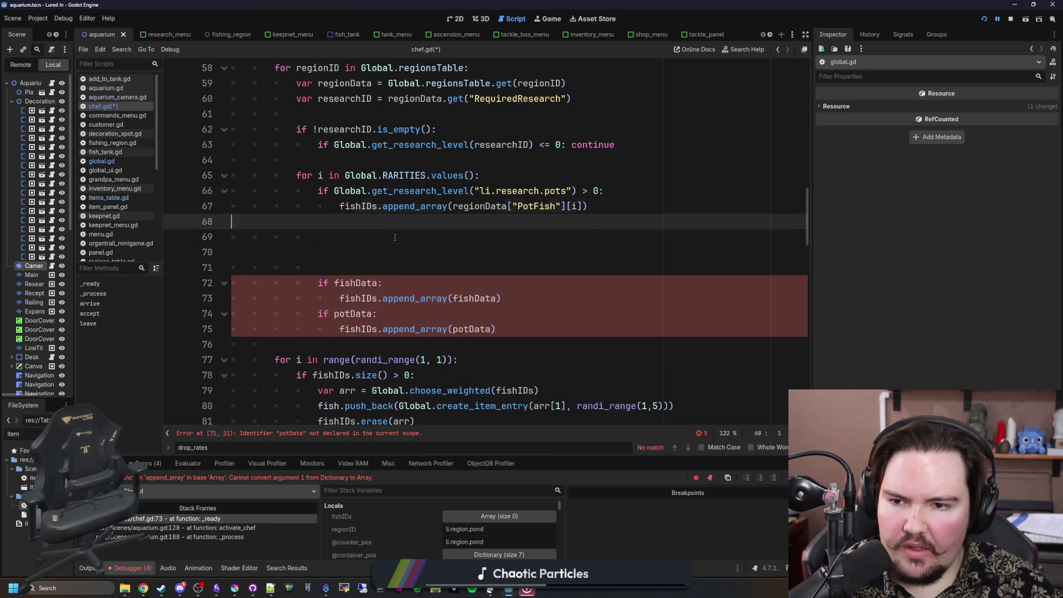
Step: Add fishIDs.append_array(regionData["Fish"][i]) to the loop and delete the old fishData and potData blocks
key(Return)
key(Return)
text(if Global.get_)
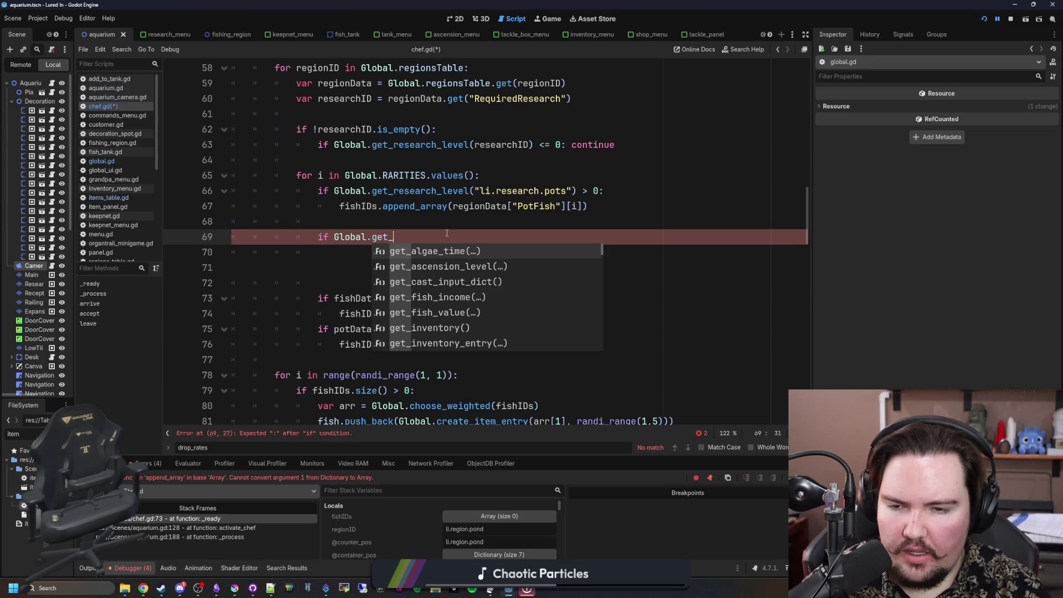
key(ctrl+BackSpace)
key(ctrl+BackSpace)
key(ctrl+BackSpace)
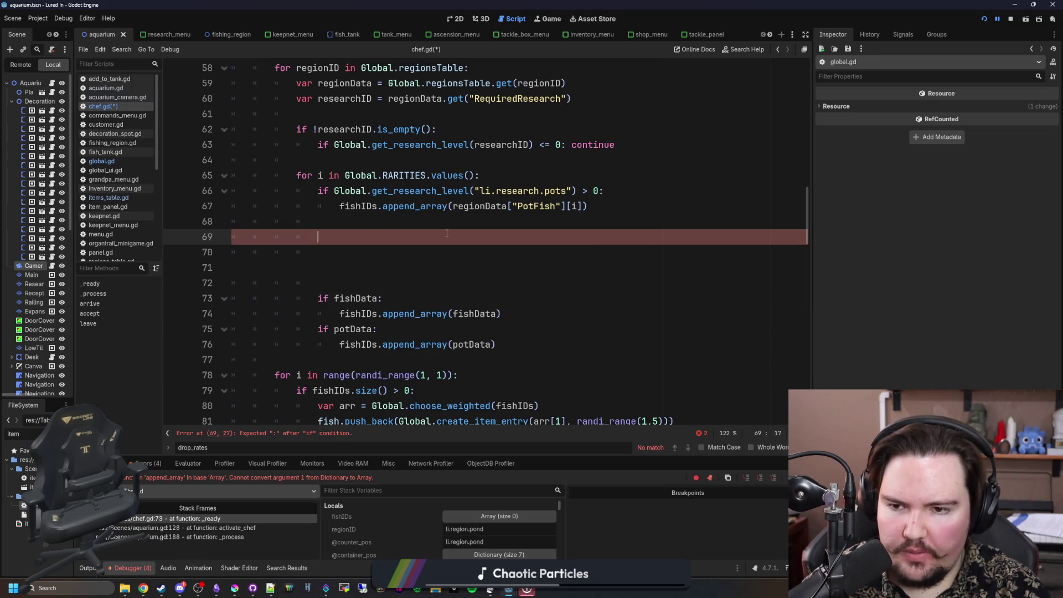
text(fishIDs.)
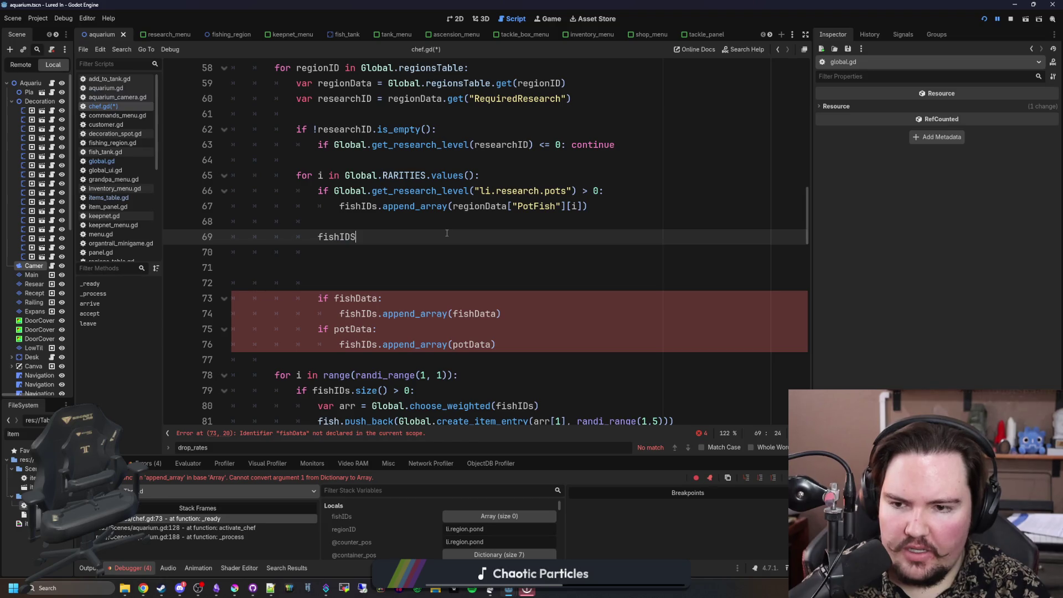
text(appen)
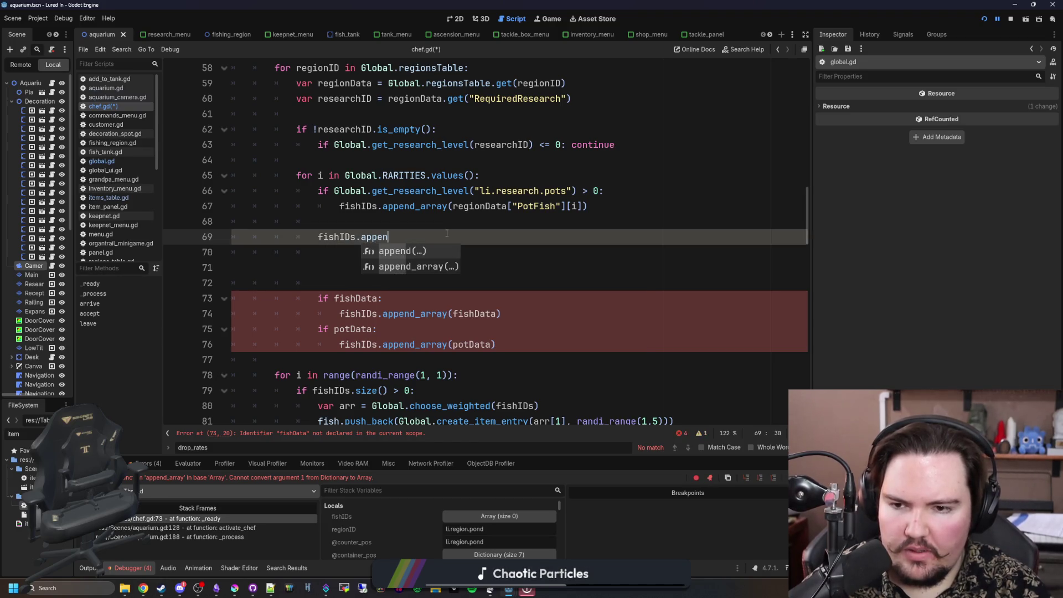
key(Down)
key(Return)
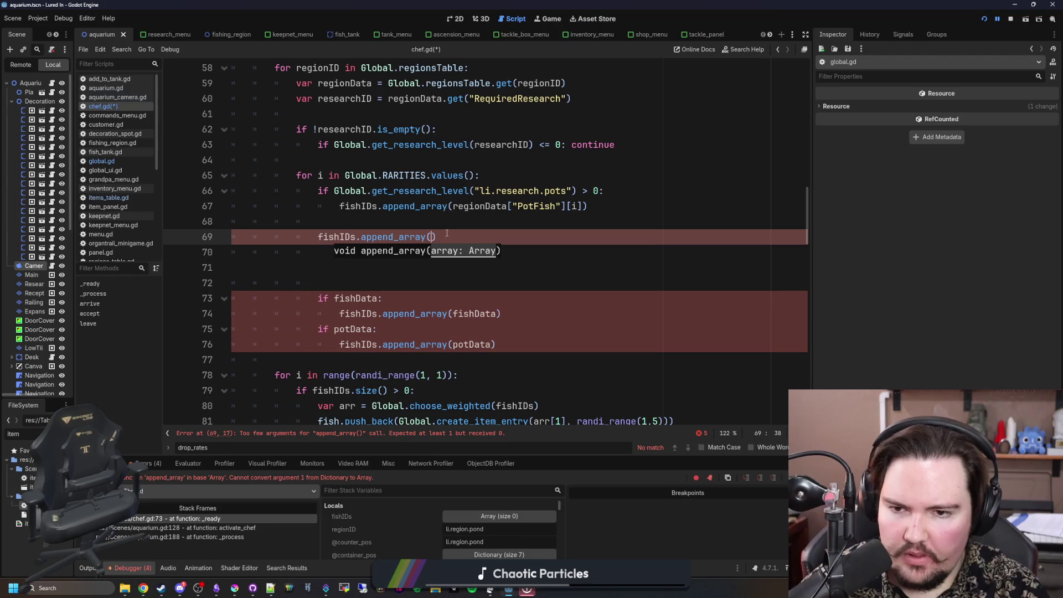
text(regionData[")
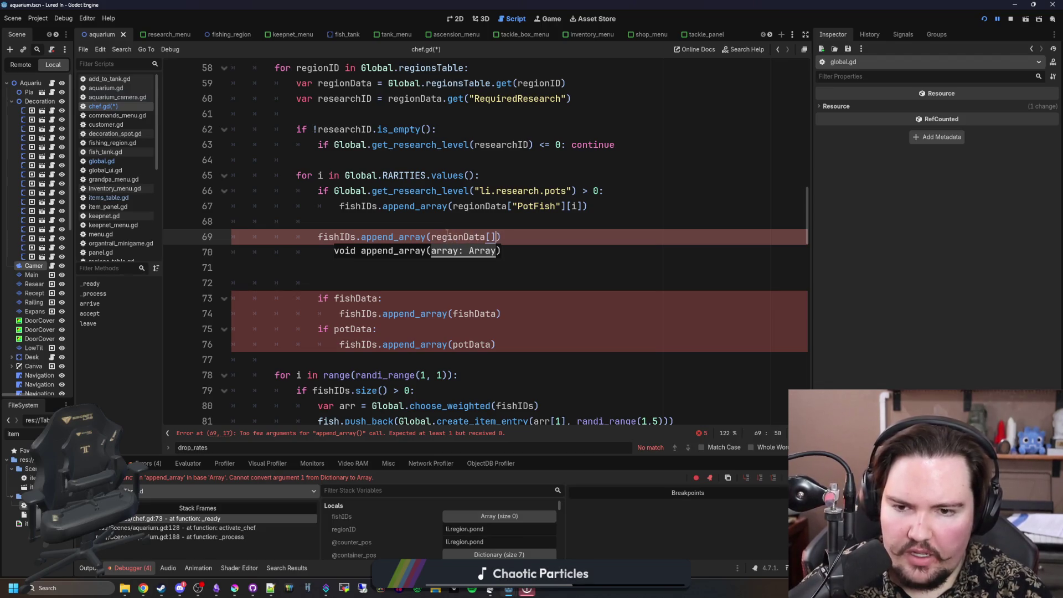
text(Fish"][])
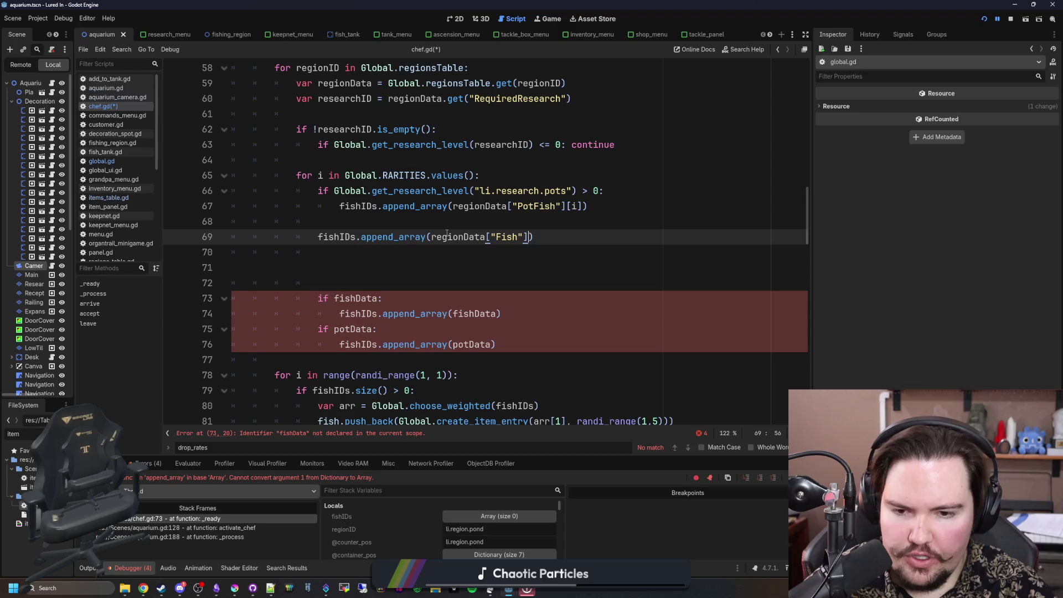
text(i)
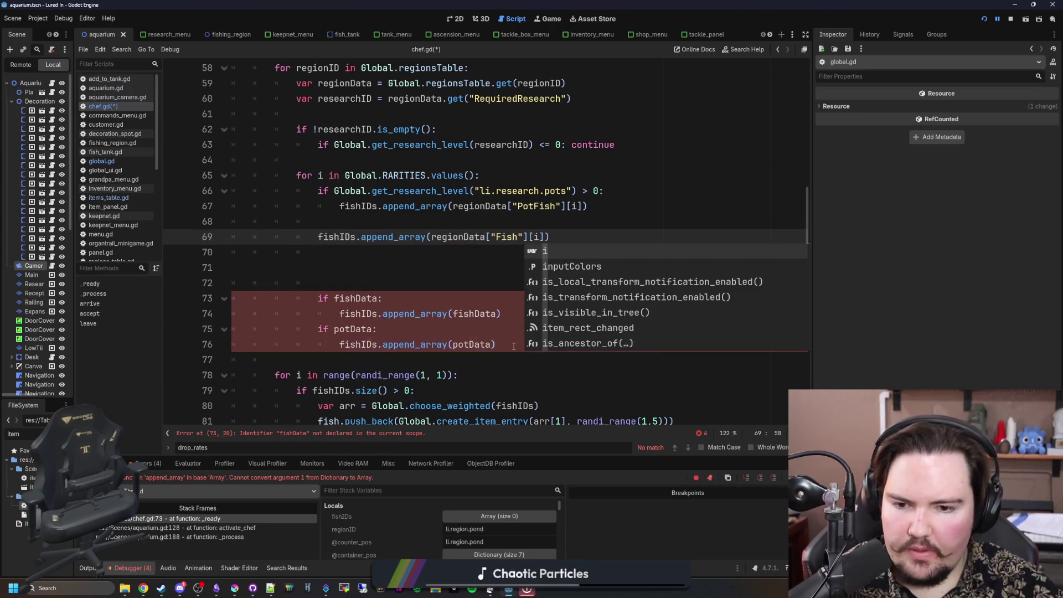
drag(496, 344, 187, 246)
key(BackSpace)
key(BackSpace)
scroll(405, 224, up, 1)
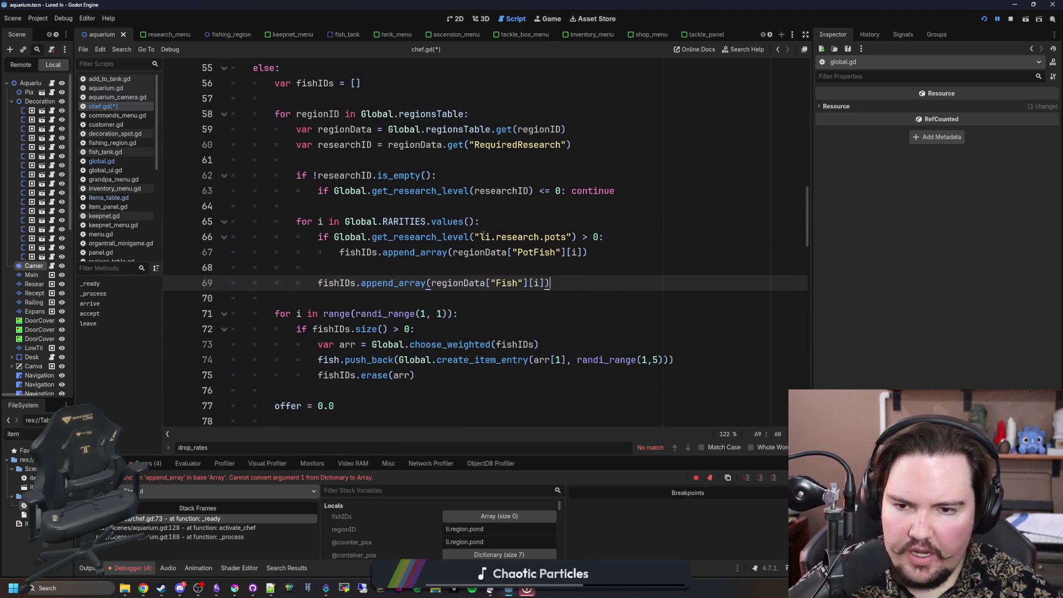
click(511, 216)
Step: Save chef.gd
key(ctrl+s)
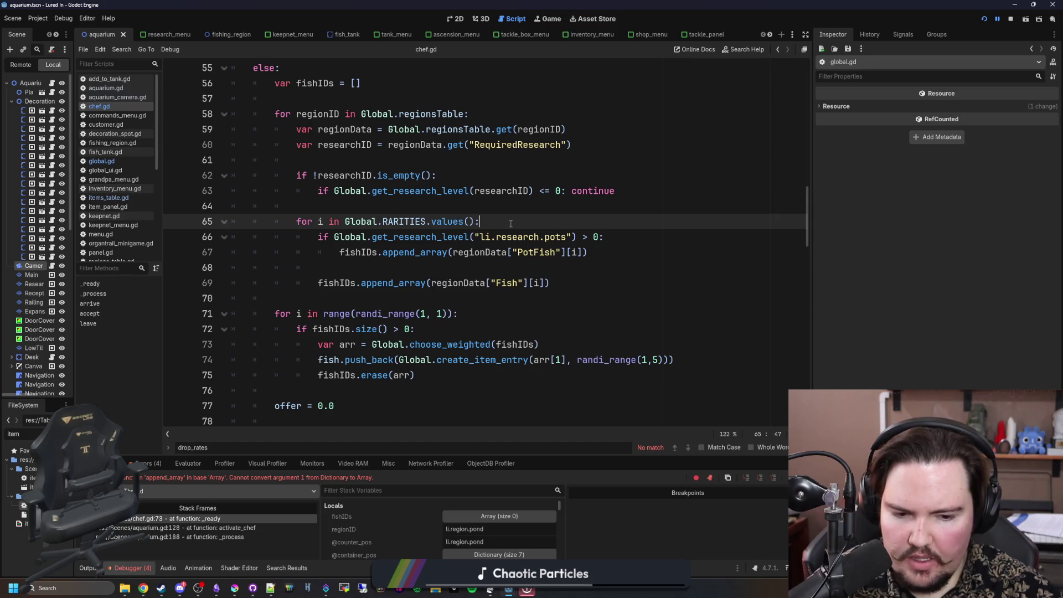
key(ctrl+s)
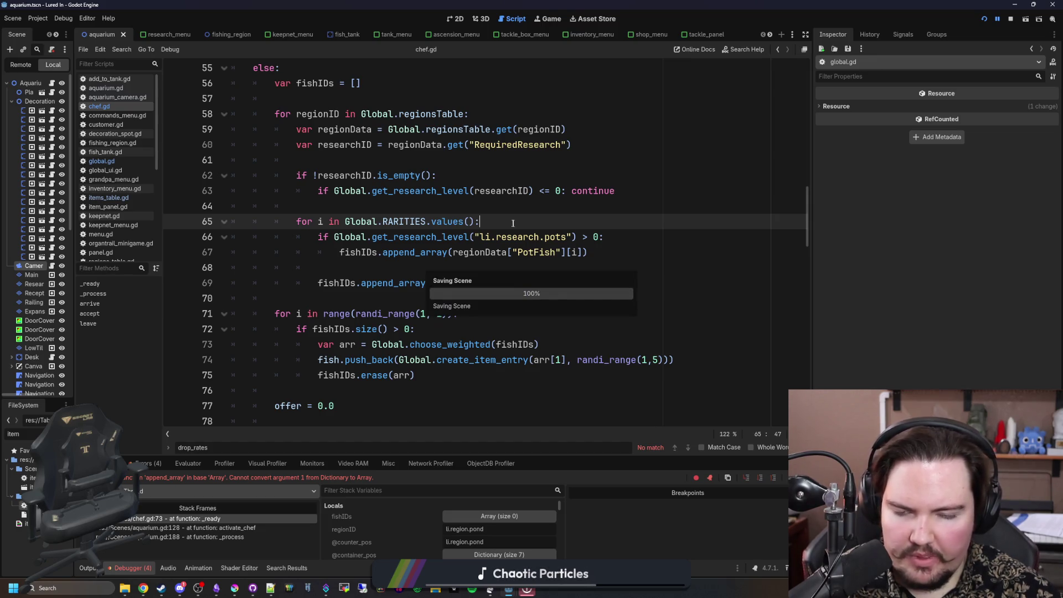
key(ctrl+s)
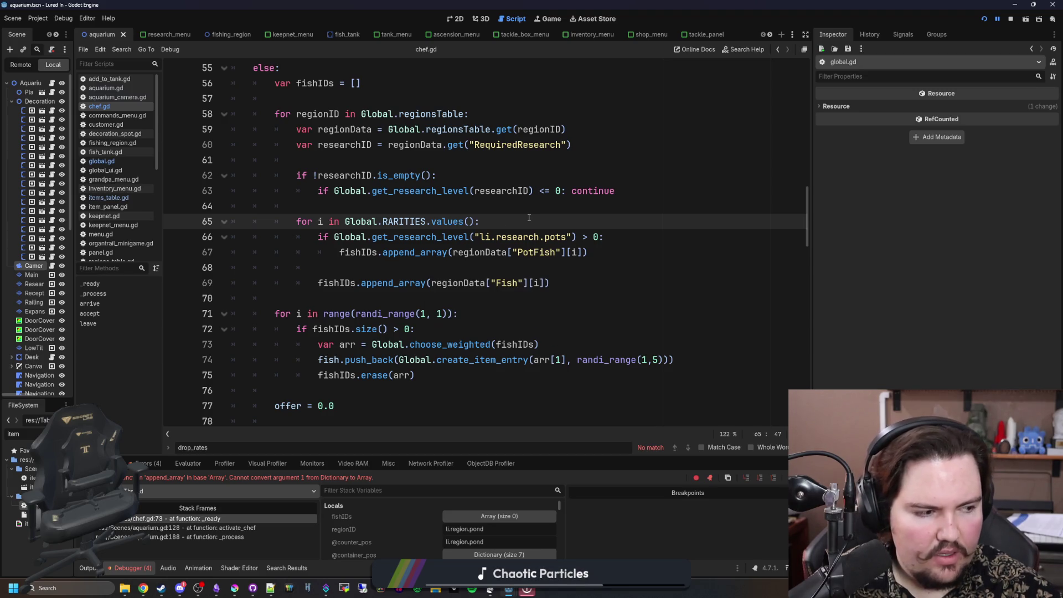
Step: Wrap the pots append in a 'for entry in regionData["PotFish"][i]:' loop with the append indented beneath it
click(658, 237)
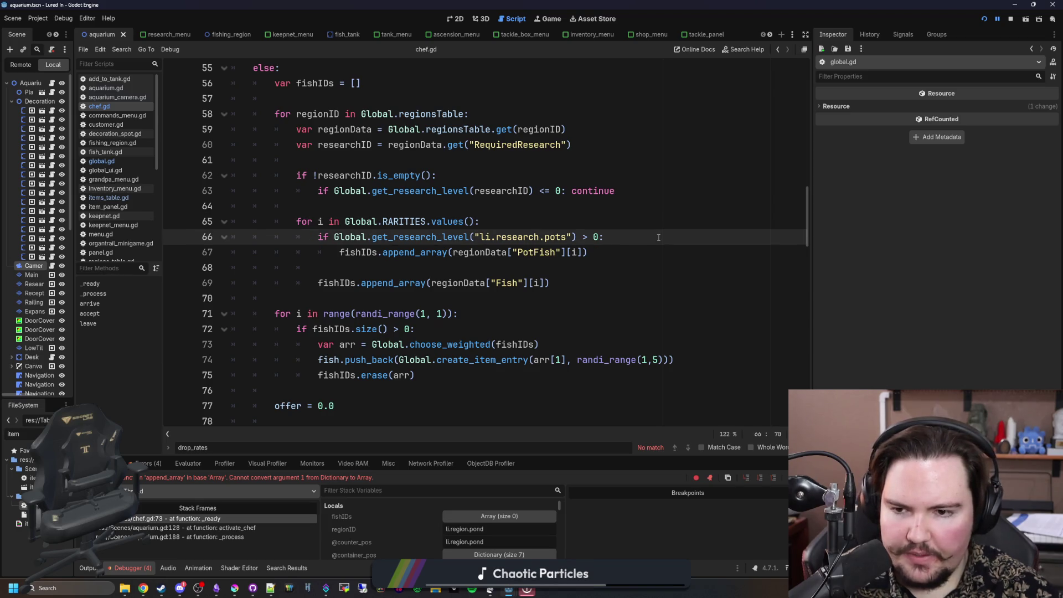
key(Return)
key(Return)
key(Up)
text(for )
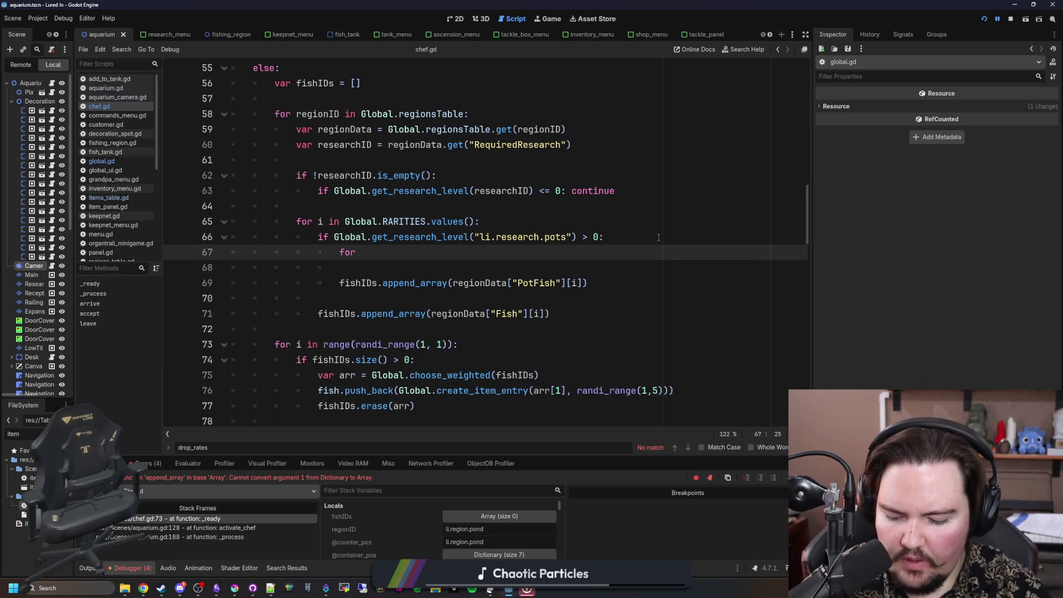
text(entry in)
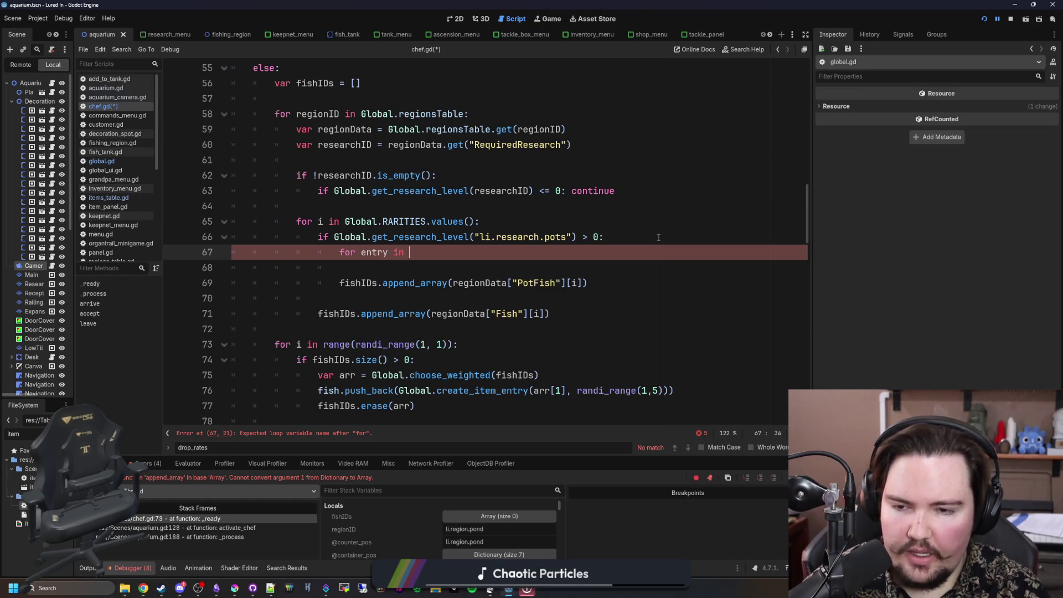
drag(587, 284, 450, 284)
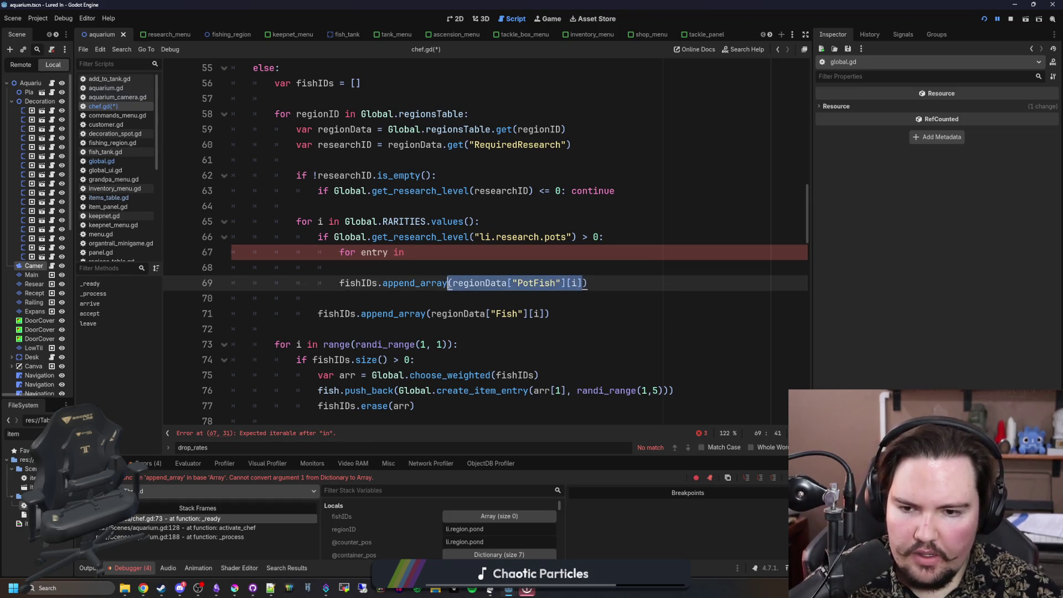
key(ctrl+x)
click(434, 252)
key(ctrl+v)
text(:)
drag(457, 283, 228, 264)
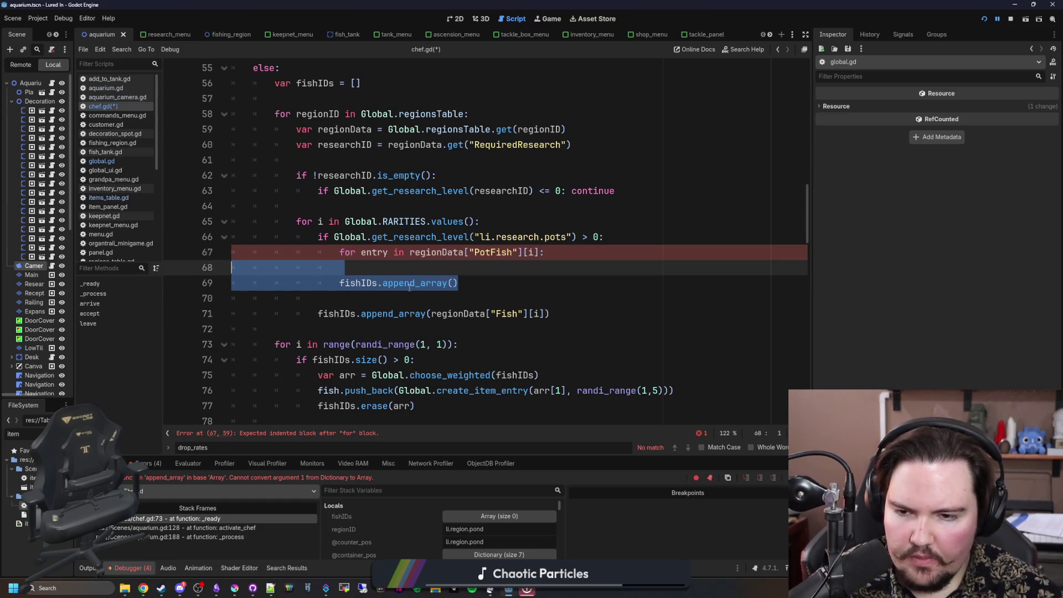
key(Right)
key(Left)
key(Left)
key(Left)
key(Tab)
Step: Make the loop append entry to fishIDs, preceded by 'var newEntry = entry.dupcliate()'
click(444, 284)
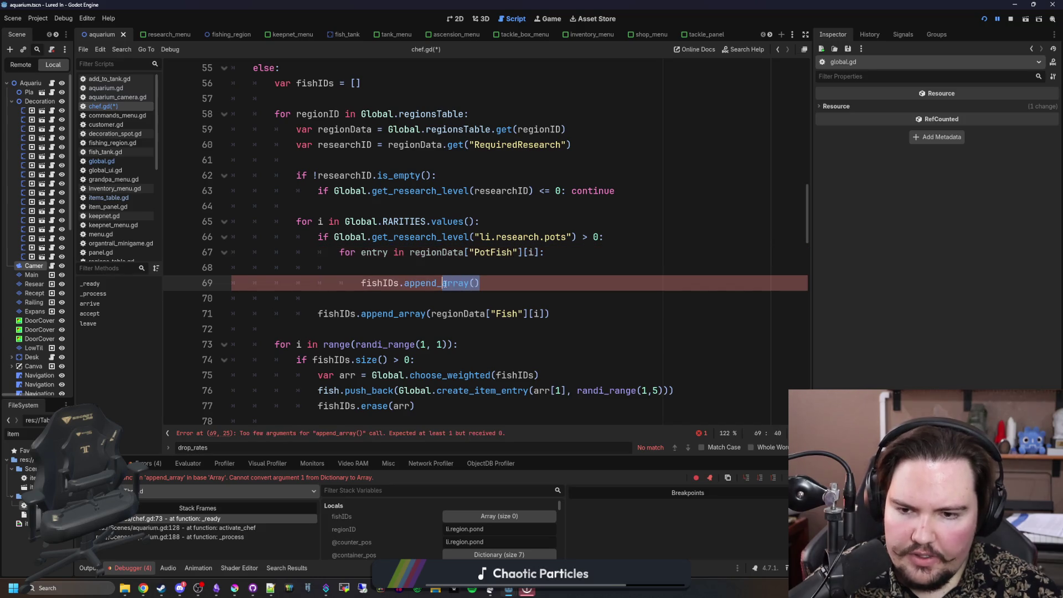
key(Delete)
key(Delete)
key(Delete)
key(BackSpace)
text(entry)
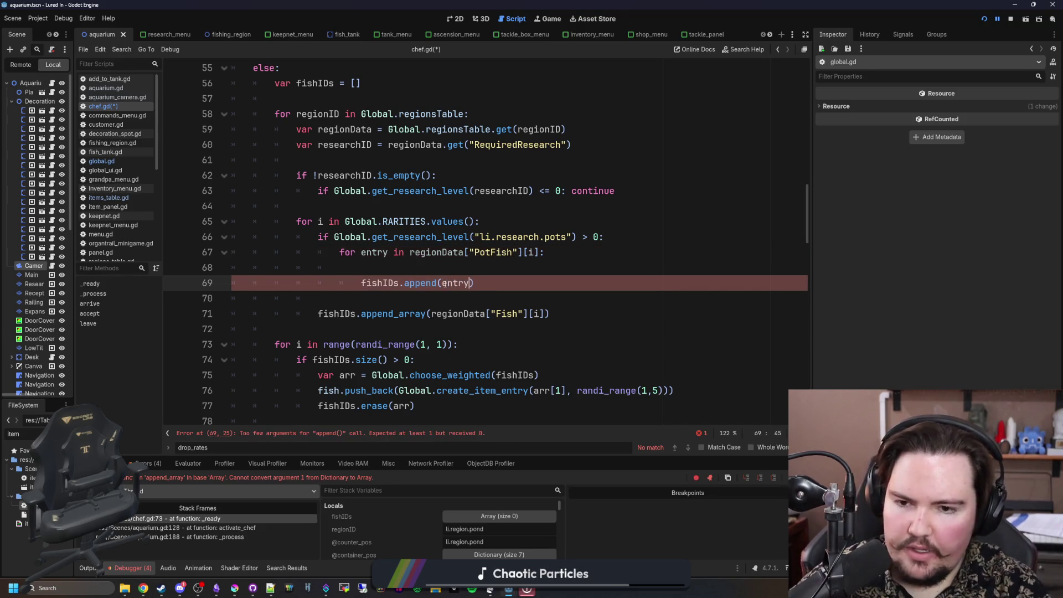
key(Escape)
key(Up)
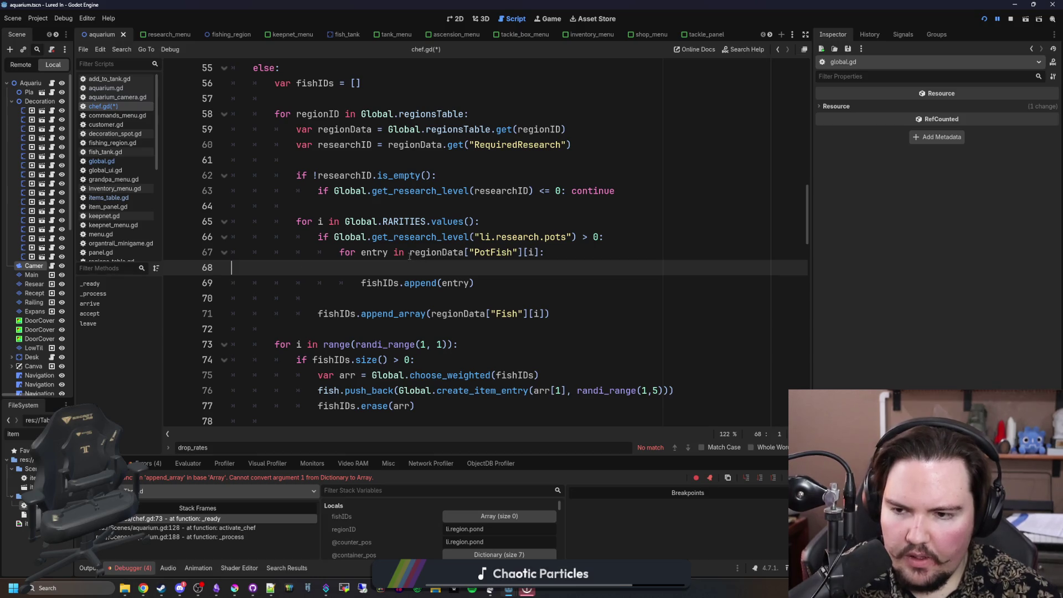
key(BackSpace)
key(Return)
text(var )
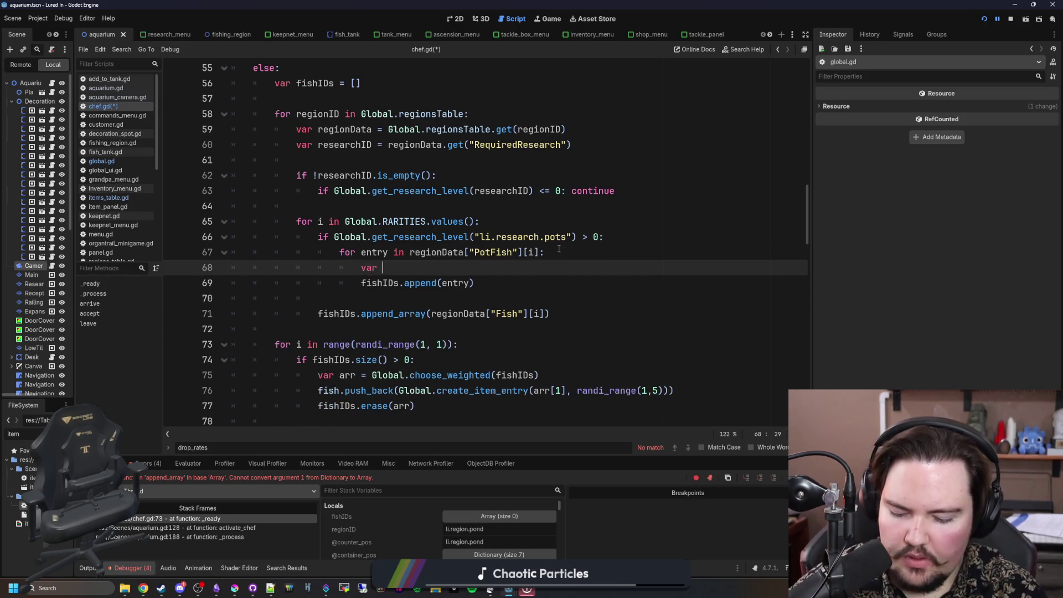
text(newEntry)
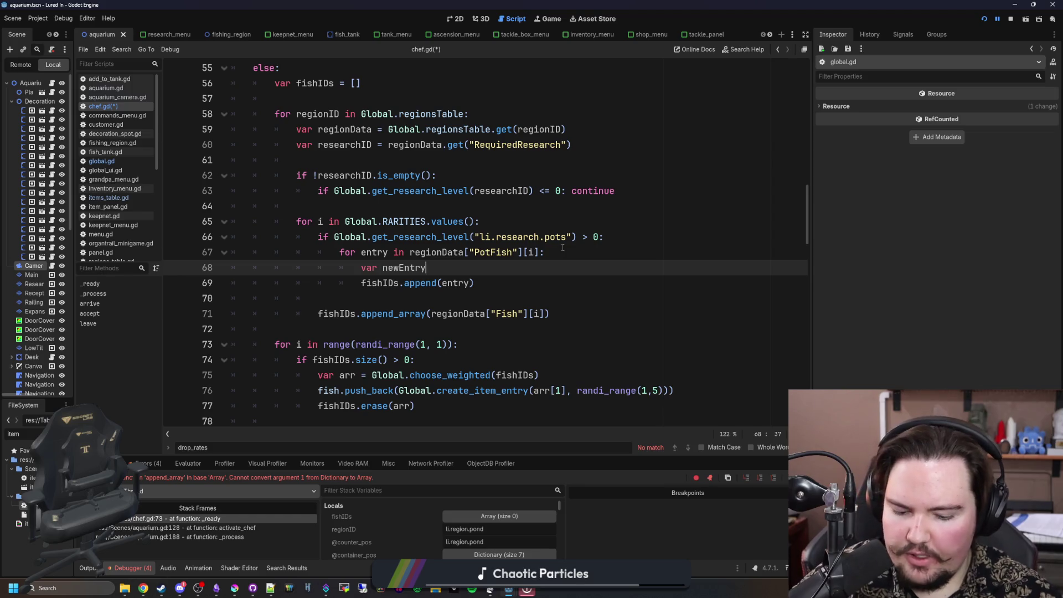
text( = entry.dupcliate())
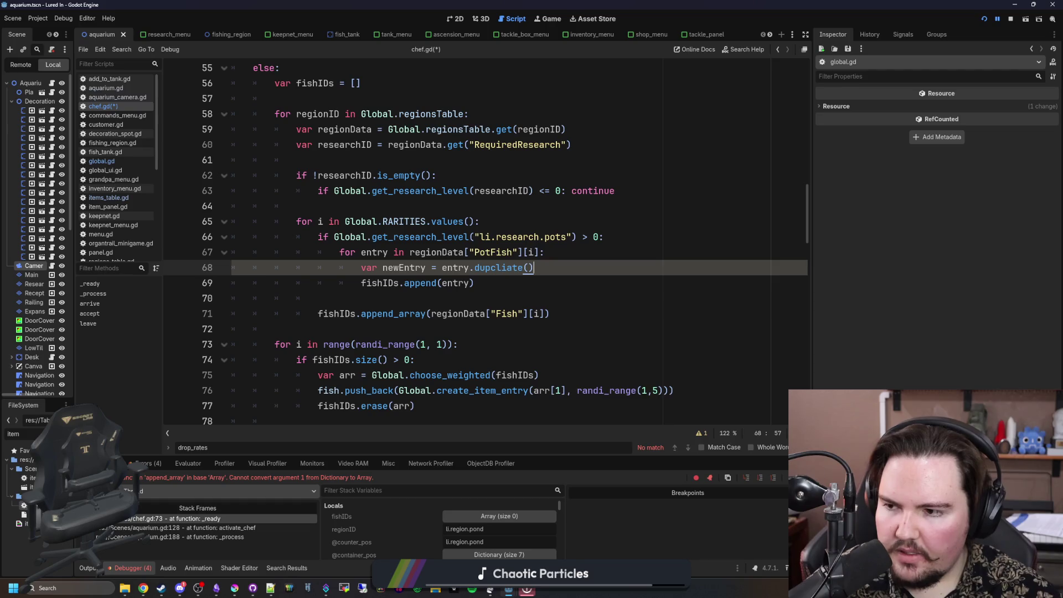
click(477, 284)
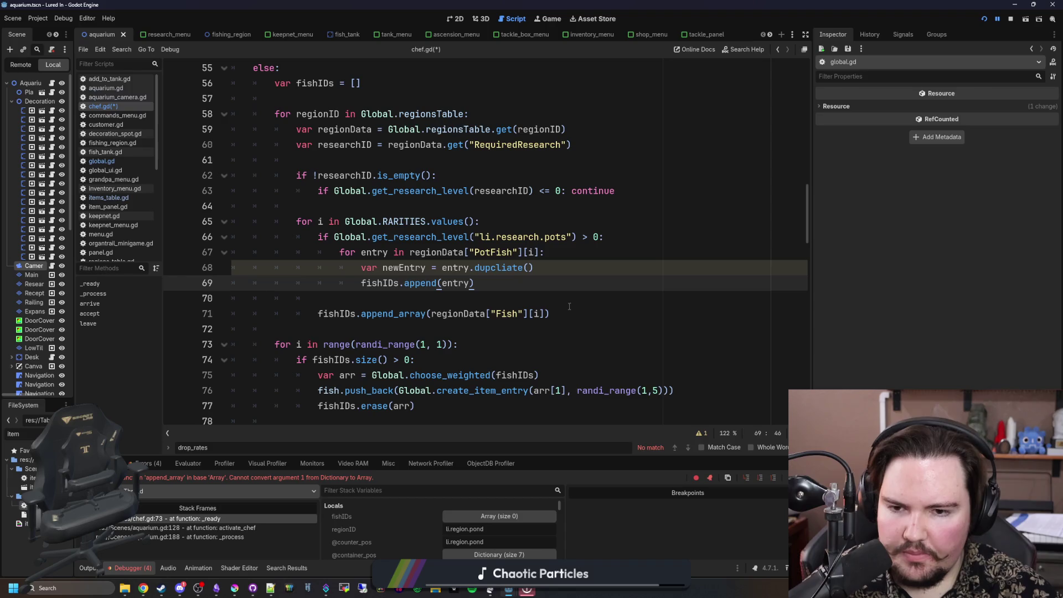
key(ctrl+z)
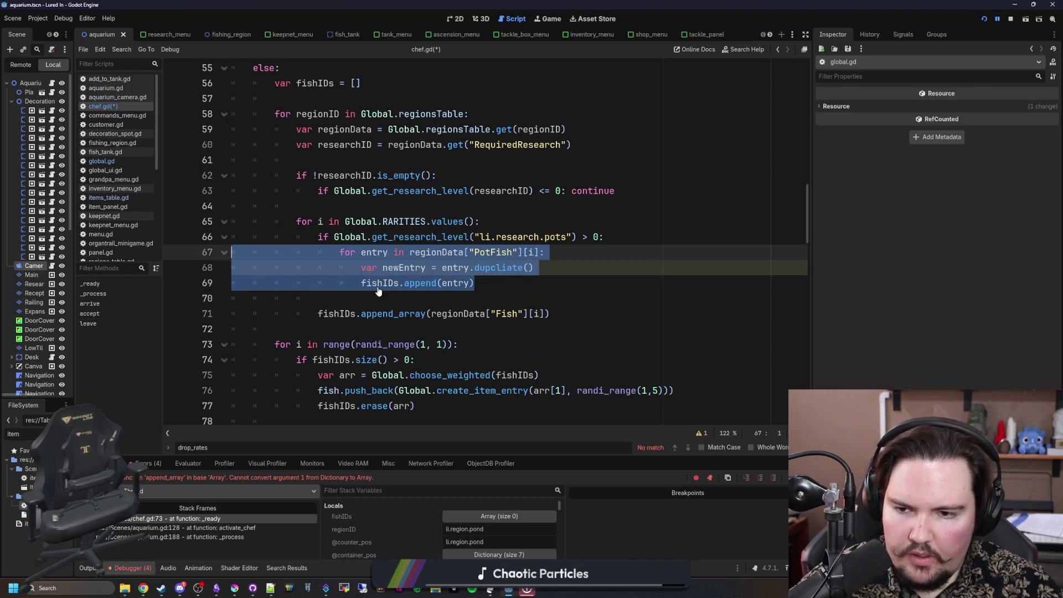
Step: Paste a second copy of the PotFish entry loop below the first and fix its indentation
key(ctrl+y)
click(372, 295)
key(Return)
key(Return)
key(ctrl+v)
key(Up)
key(Up)
key(Tab)
mouse_move(489, 341)
mouse_down()
mouse_move(244, 313)
mouse_move(244, 329)
mouse_up()
key(Tab)
key(shift+Tab)
key(shift+Tab)
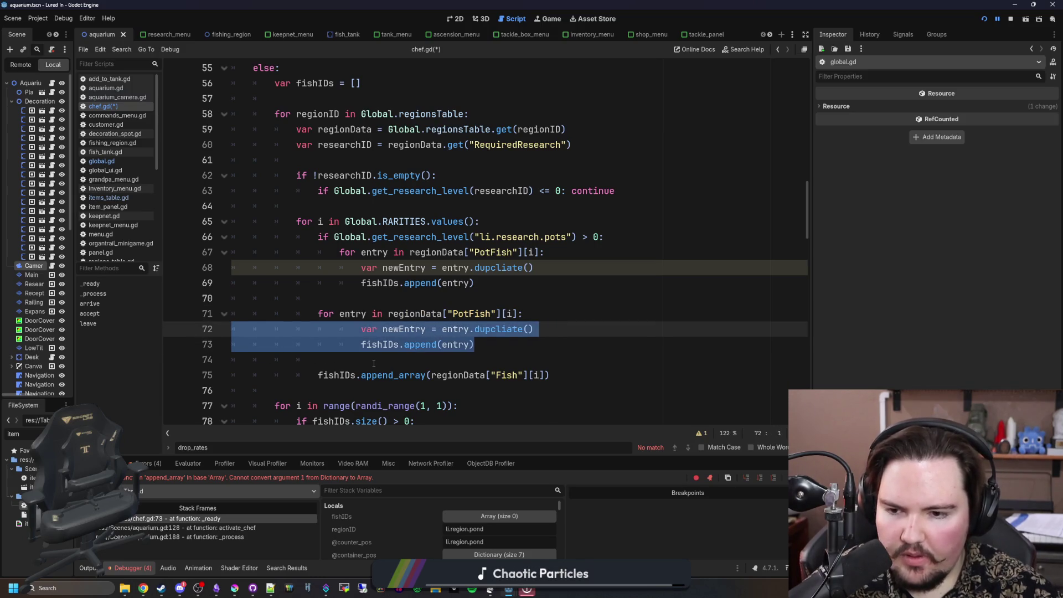
Step: Delete the fishIDs.append_array(regionData["Fish"][i]) line
click(373, 363)
key(Down)
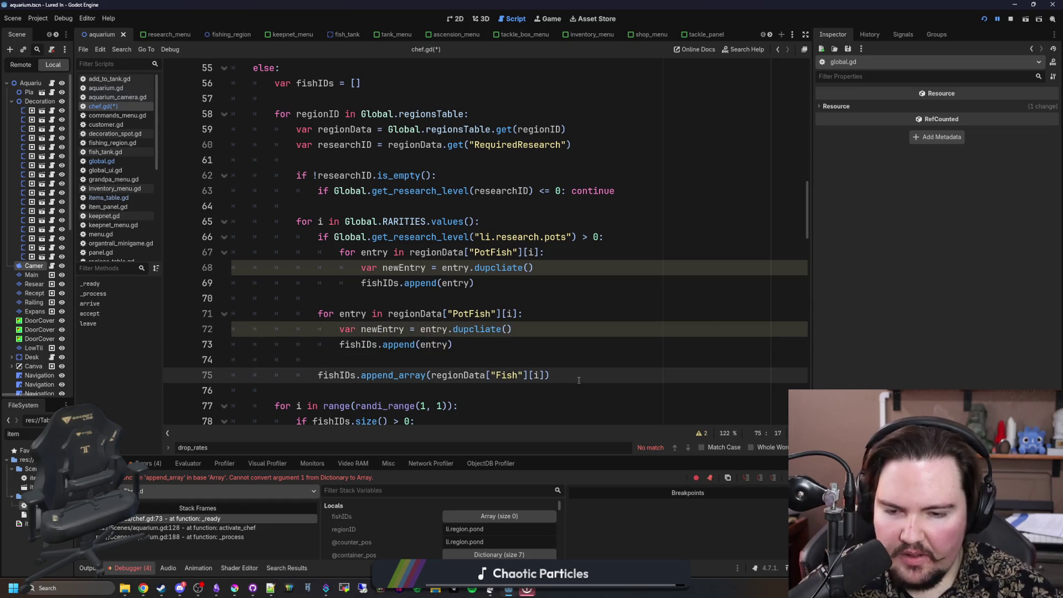
click(570, 376)
key(shift+Up)
key(shift+Up)
key(BackSpace)
click(392, 295)
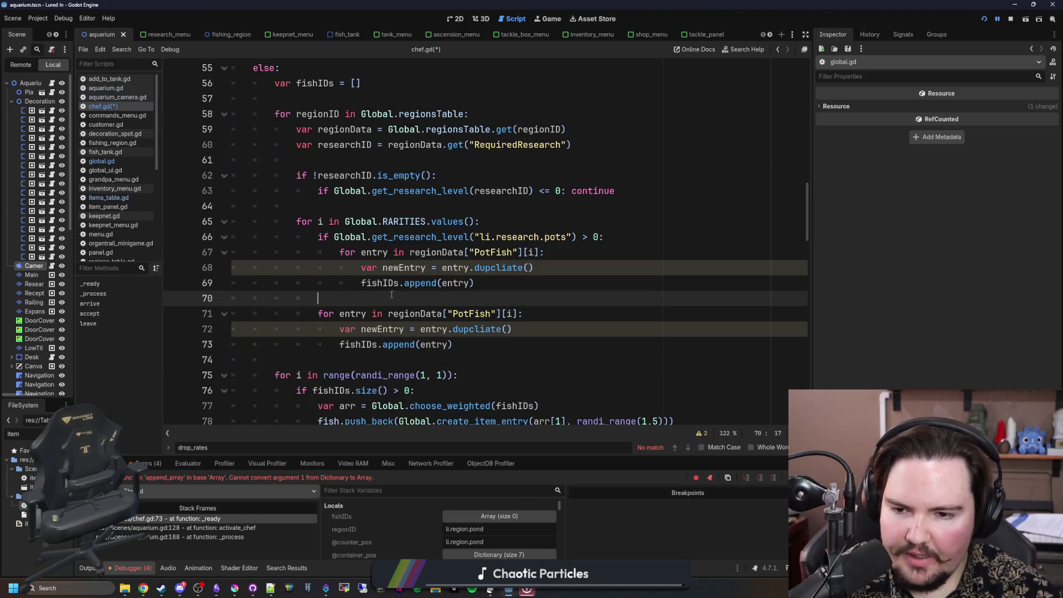
scroll(392, 294, down, 2)
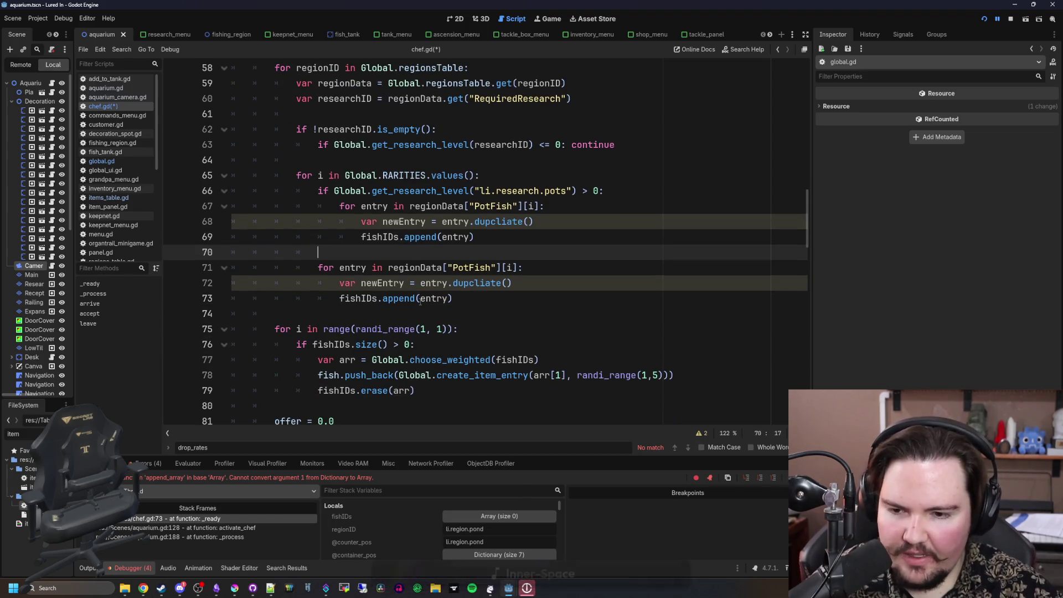
scroll(425, 262, down, 1)
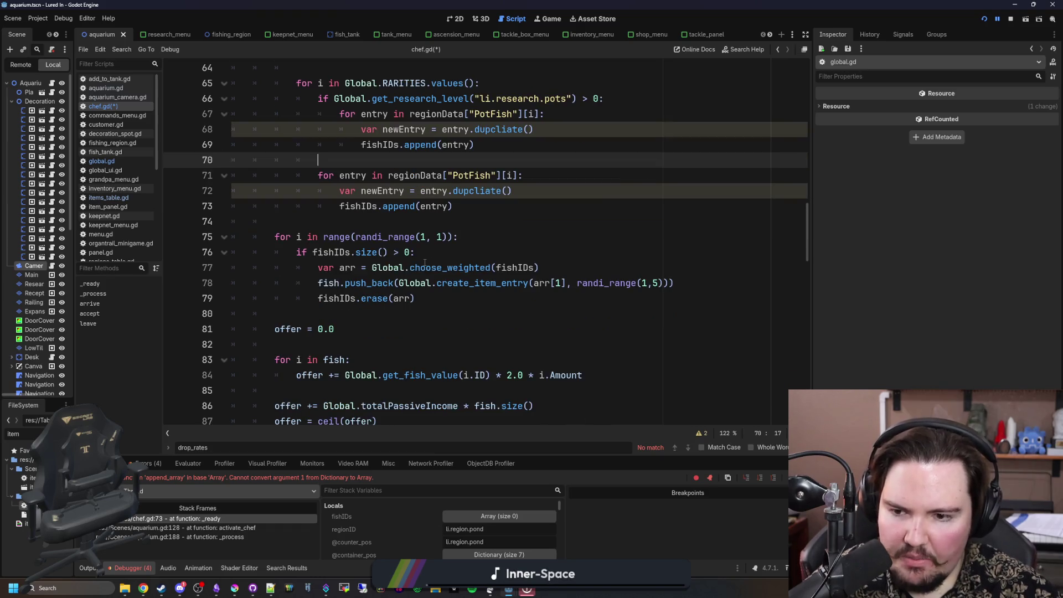
scroll(425, 262, up, 3)
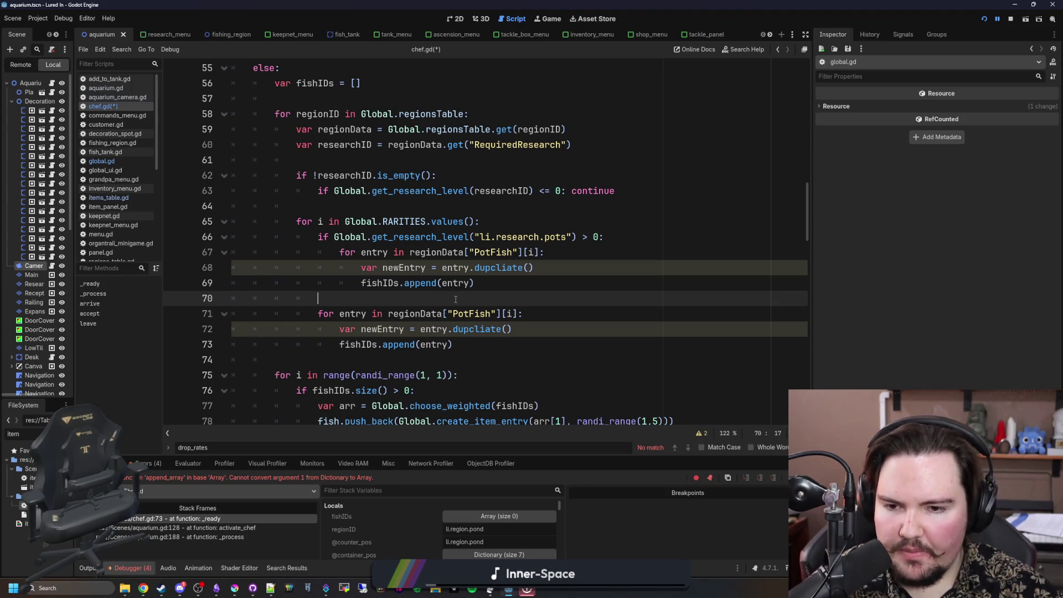
Step: Correct 'dupcliate' to 'duplicate' on both newEntry lines, 68 and 72
click(508, 279)
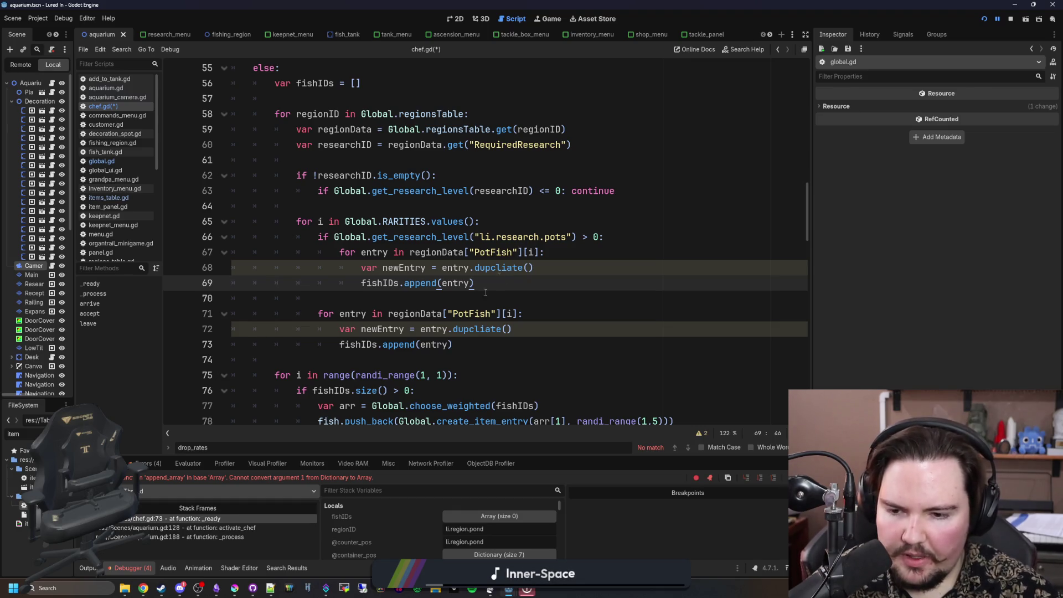
click(468, 344)
click(501, 303)
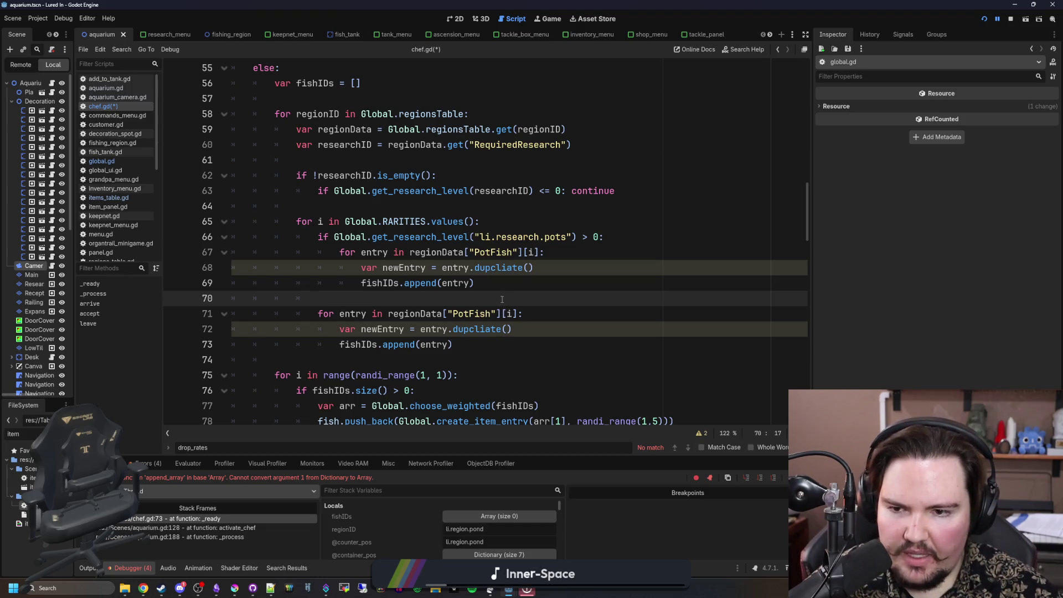
click(503, 276)
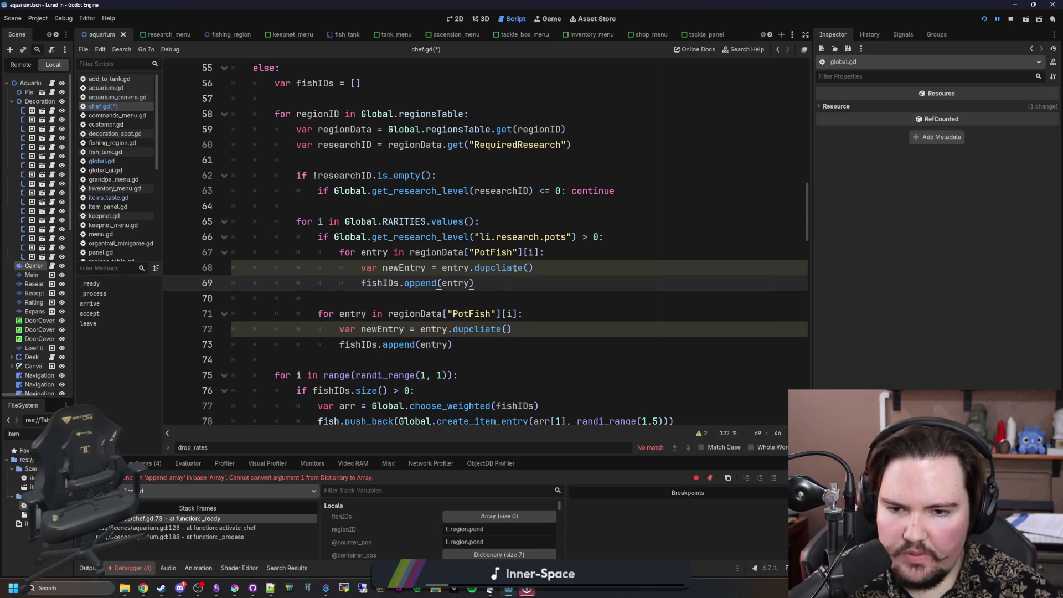
double_click(514, 268)
text(duplicate)
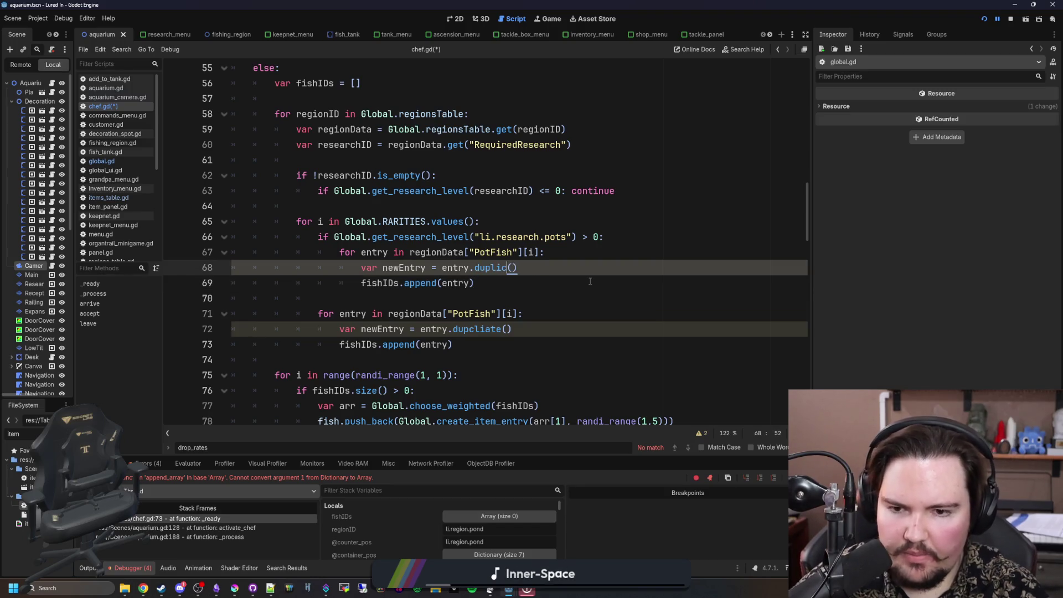
double_click(499, 268)
key(ctrl+c)
double_click(477, 329)
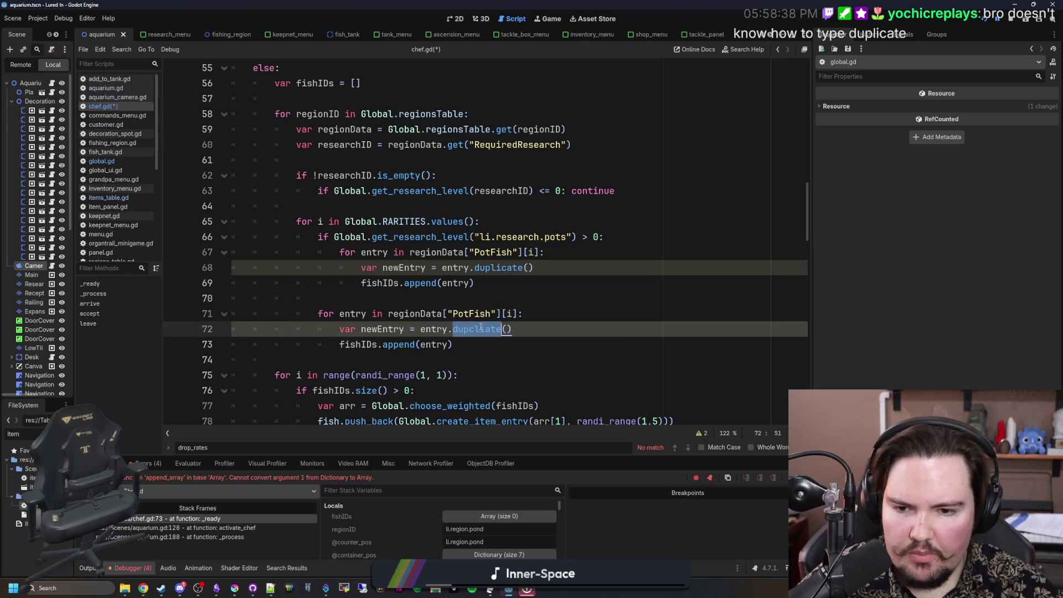
key(ctrl+v)
Step: Save chef.gd
click(515, 300)
key(ctrl+s)
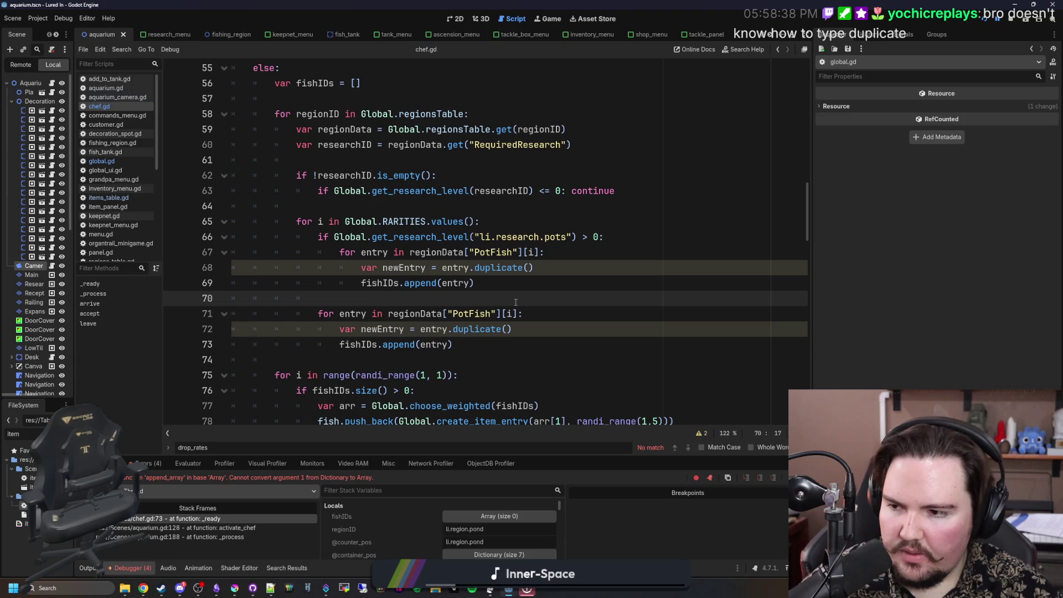
key(ctrl+s)
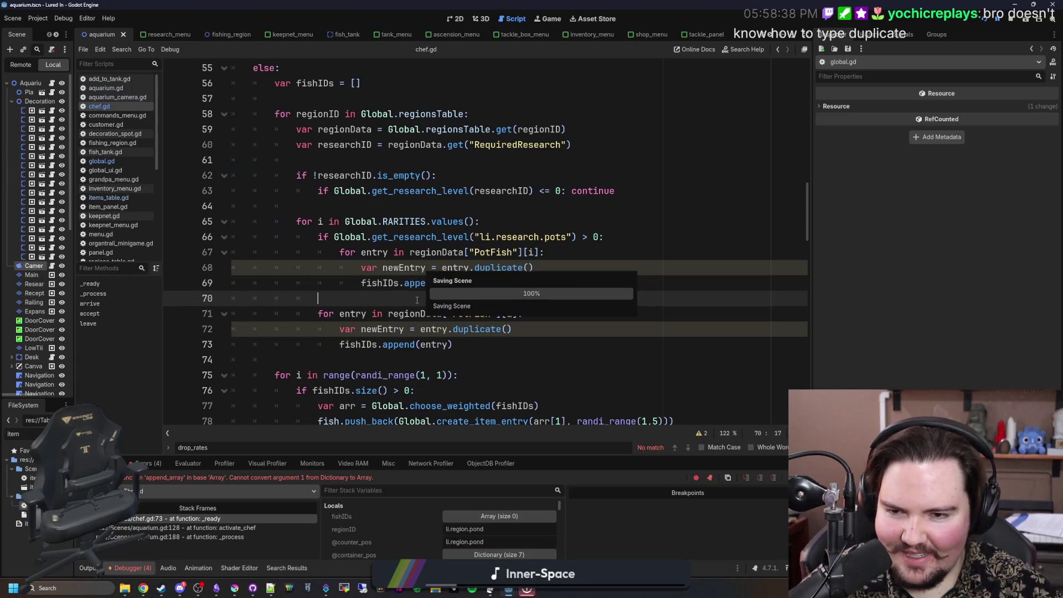
click(598, 251)
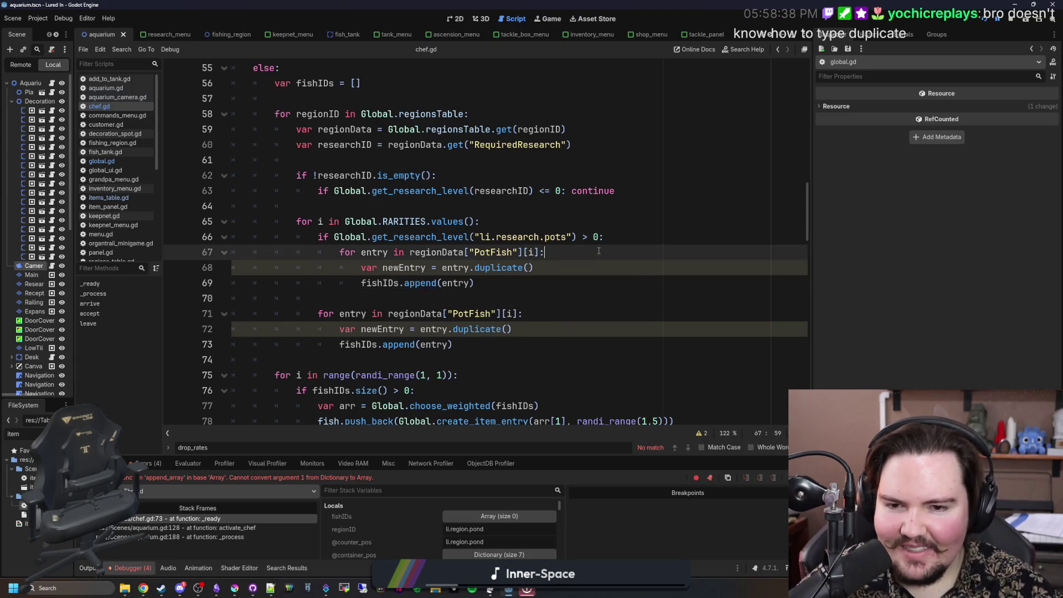
Step: Insert 'newEntry[0] * Global.get_rarity_rate()' after the duplicate line, then widen the code area
click(486, 220)
click(553, 274)
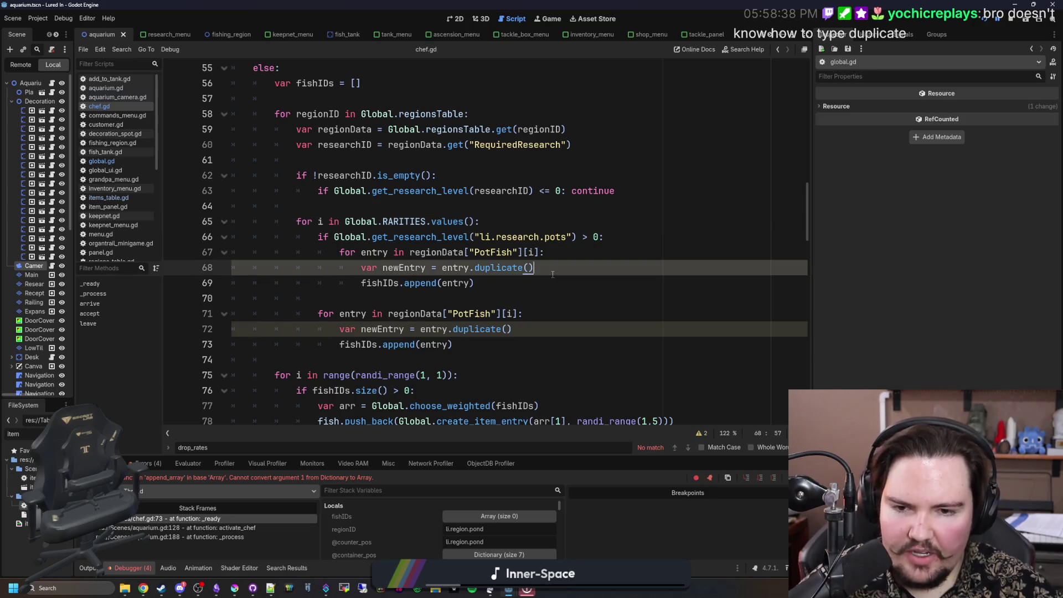
key(Return)
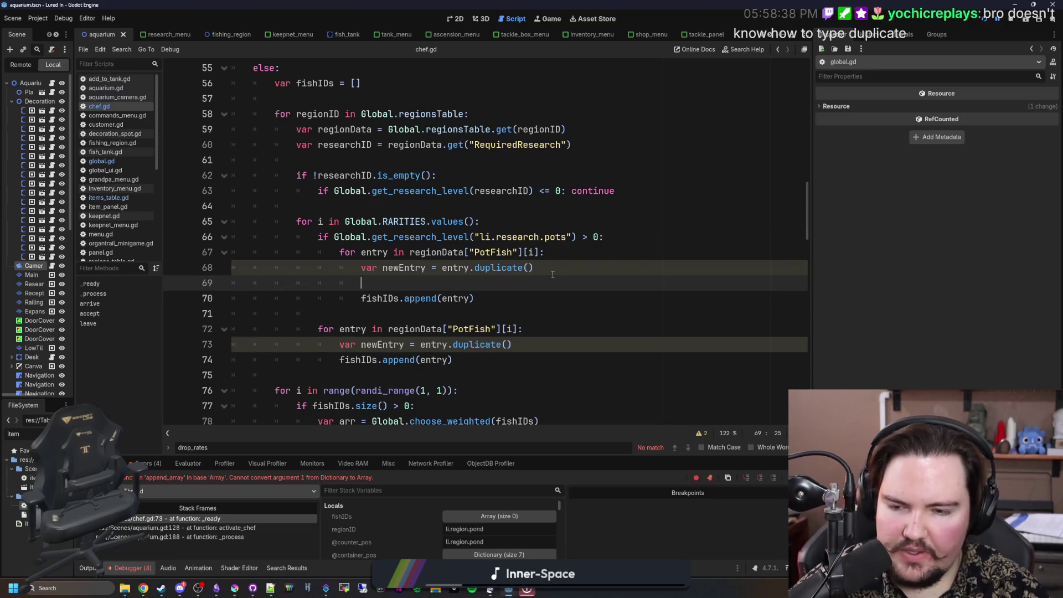
text(newE)
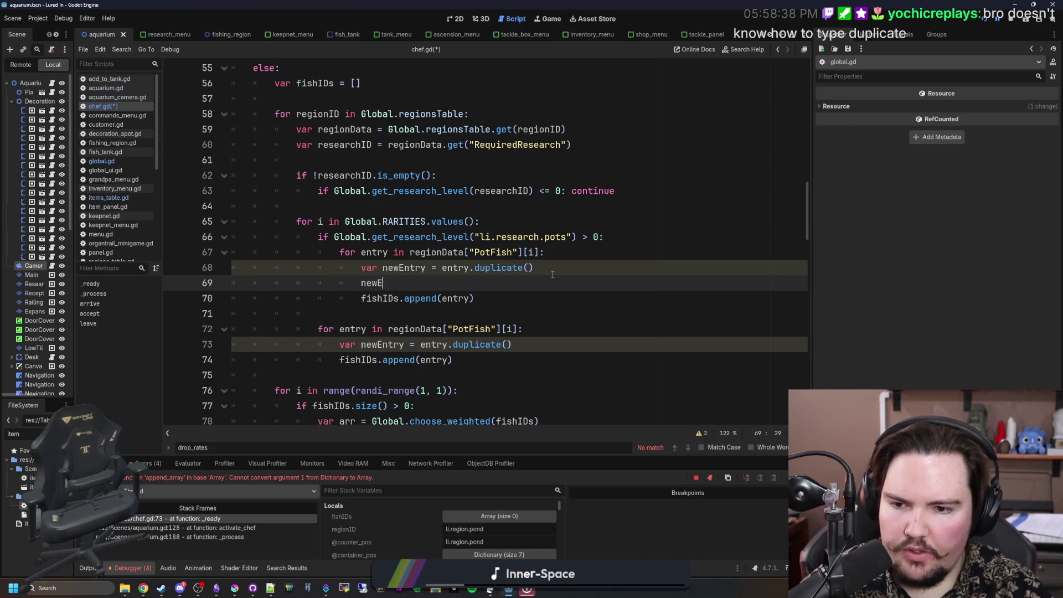
text(ntry[0)
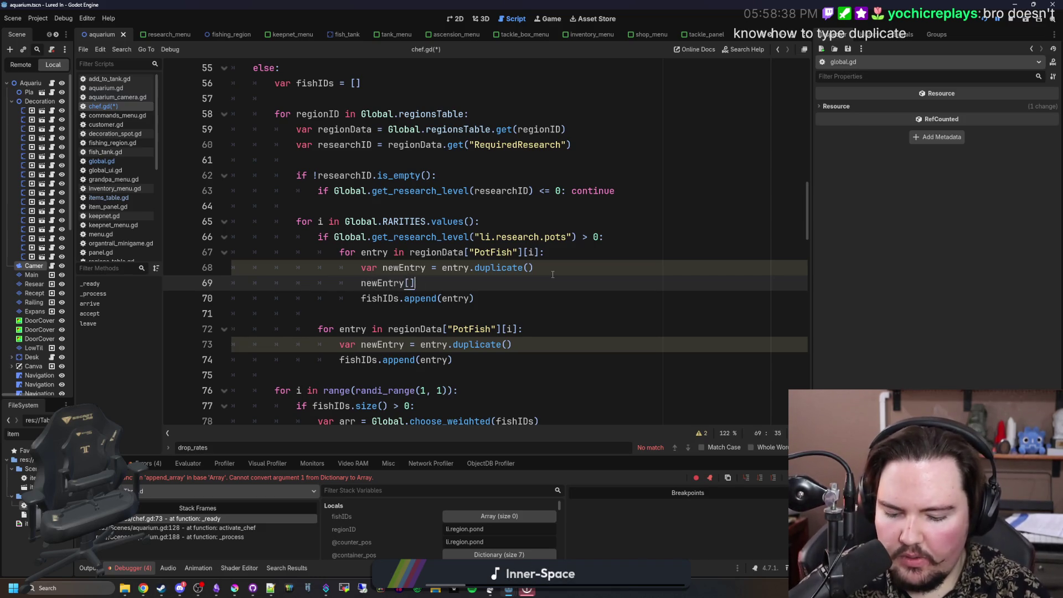
text(] * )
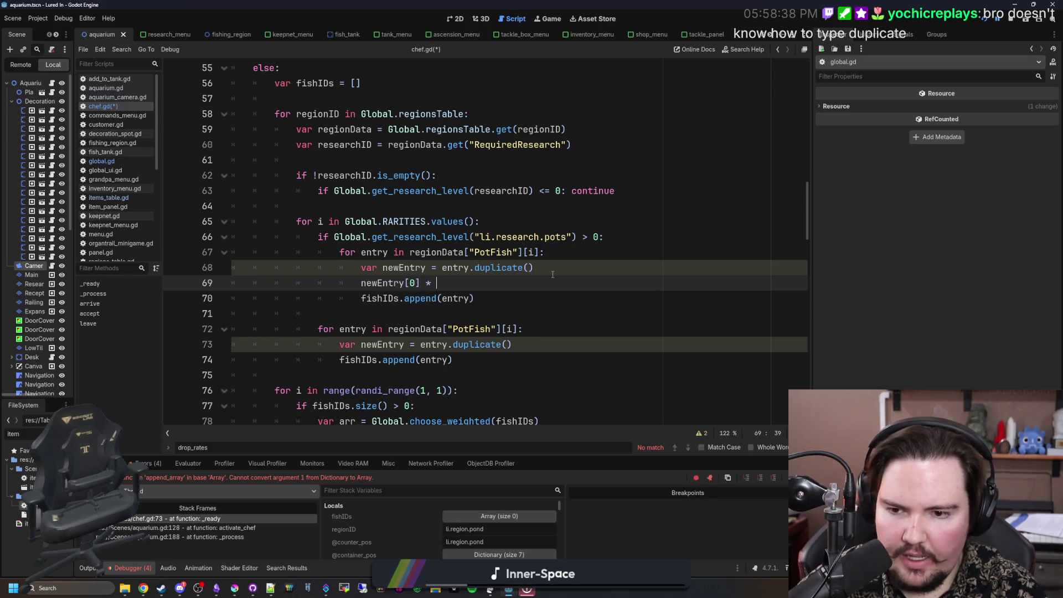
text(G)
key(BackSpace)
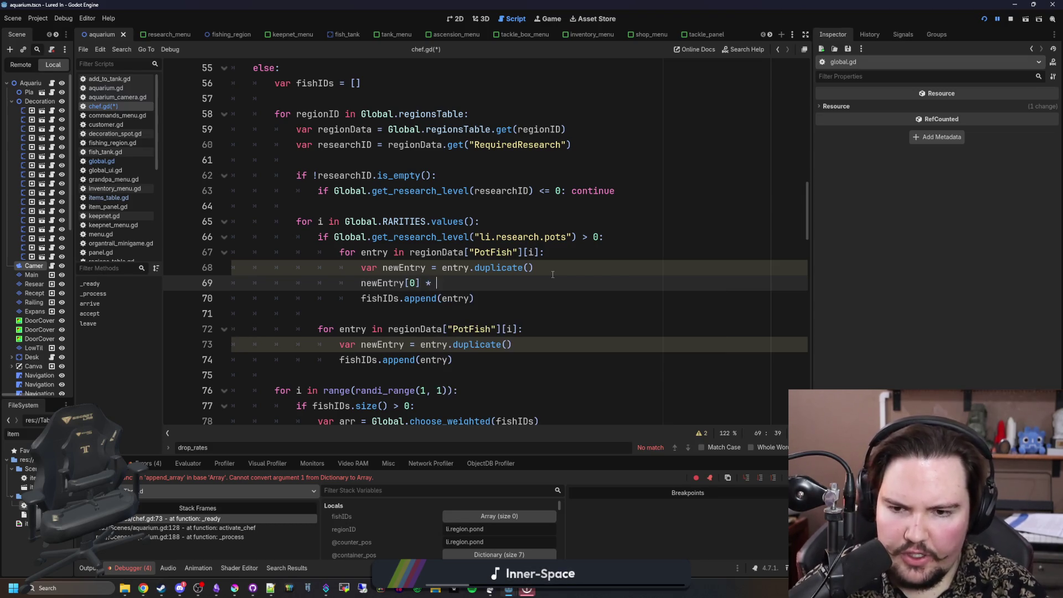
text(g)
key(BackSpace)
text(G)
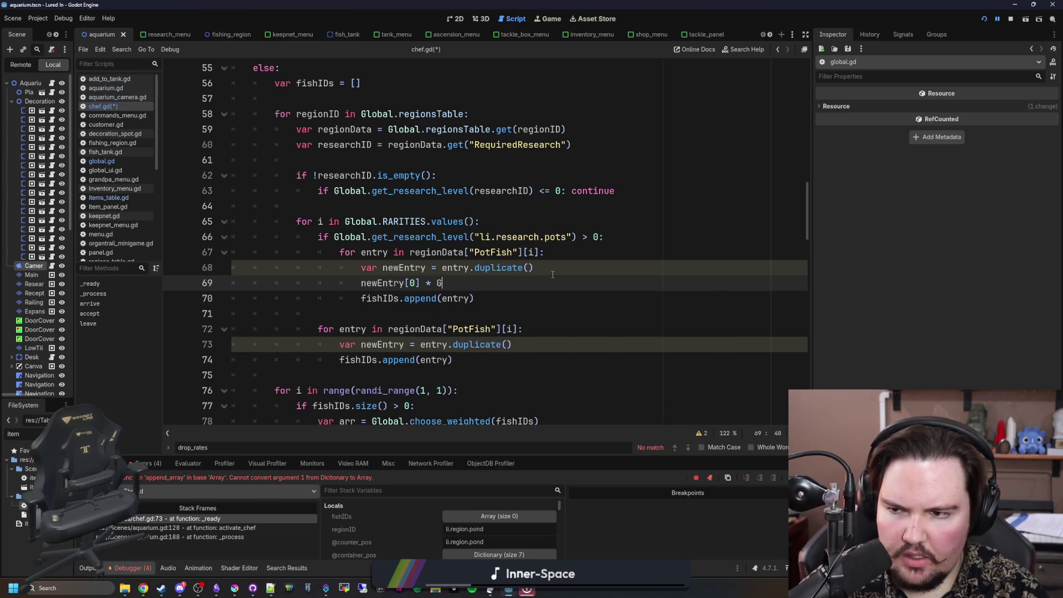
text(lobal.get_rar)
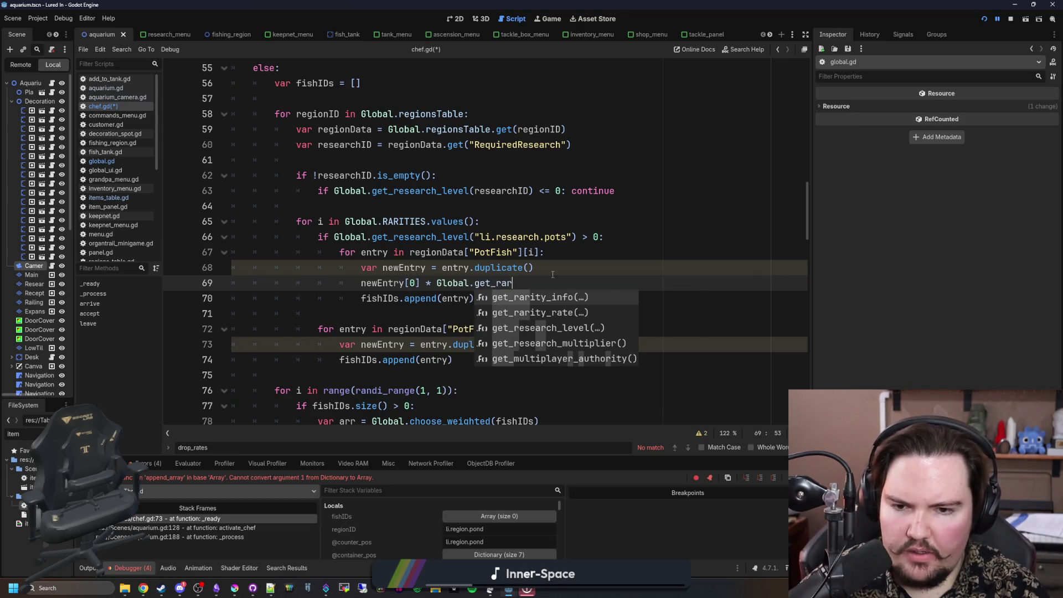
key(Down)
key(Return)
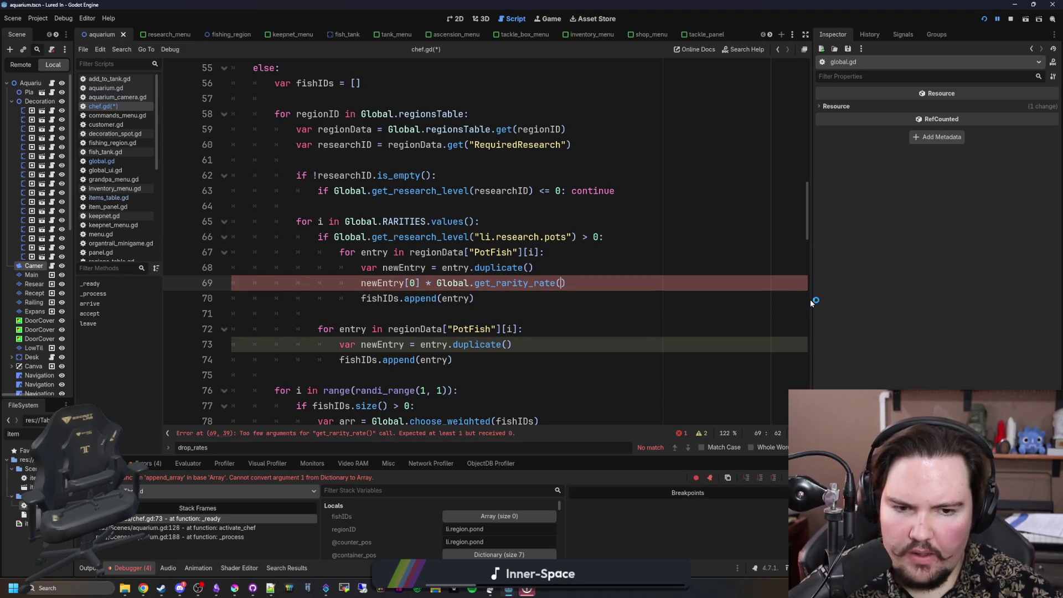
drag(821, 298, 978, 299)
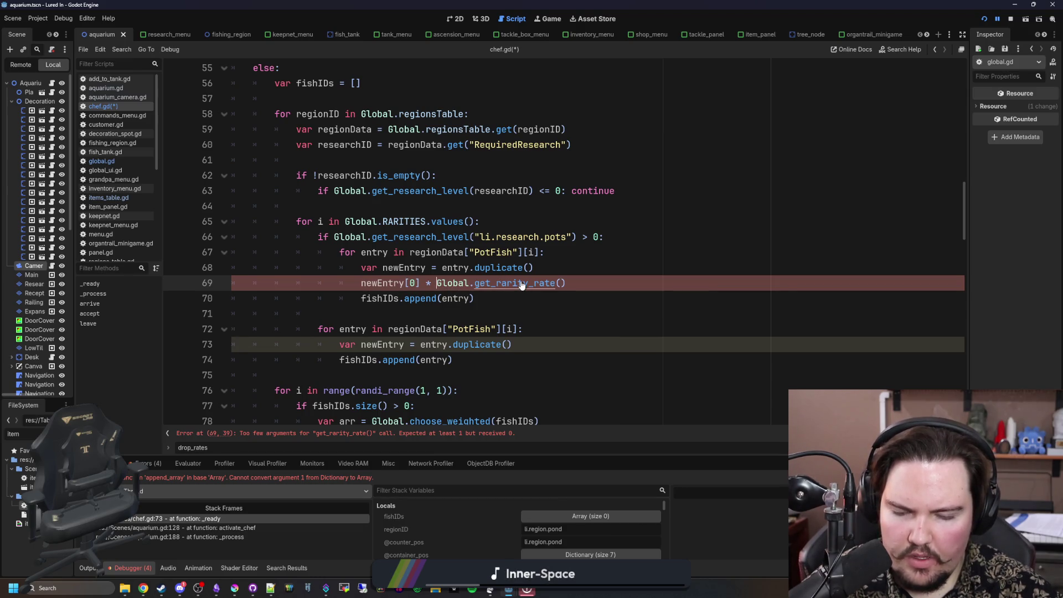
Step: Append /100.0 to line 69 and check get_rarity_rate's definition in global.gd
click(618, 283)
text(/100.0)
ctrl+click(547, 283)
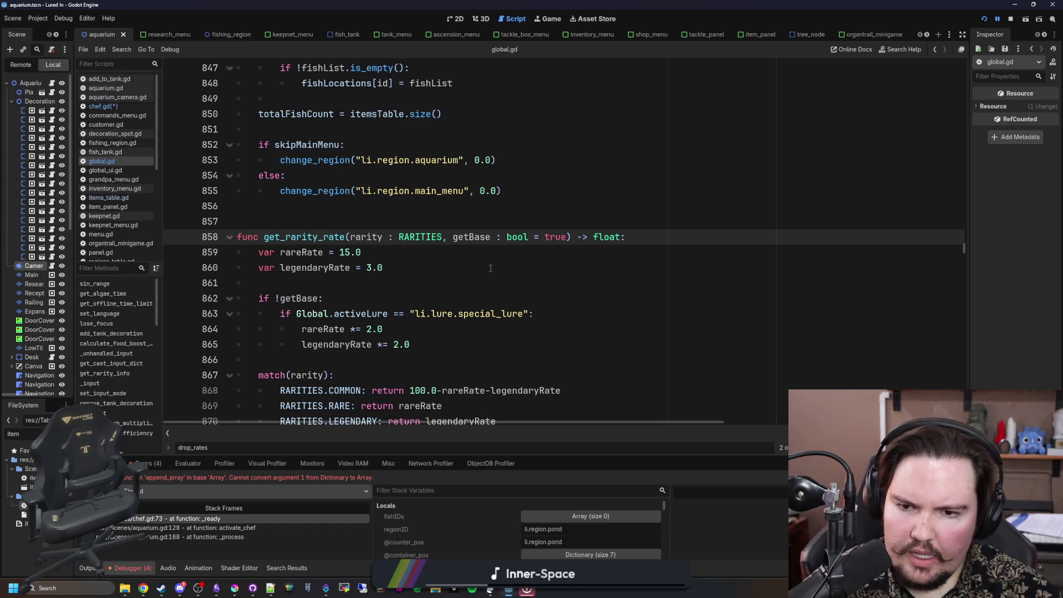
key(alt+Left)
click(561, 237)
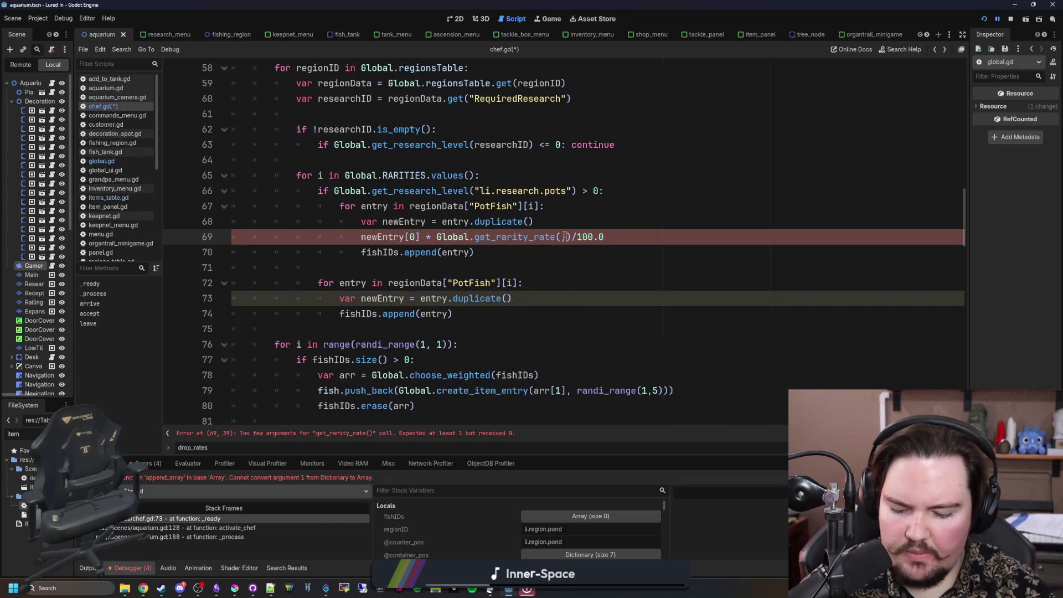
Step: Rename the loop variable and its uses from i to rarity on lines 65, 67, 69 and 72
key(ctrl+space)
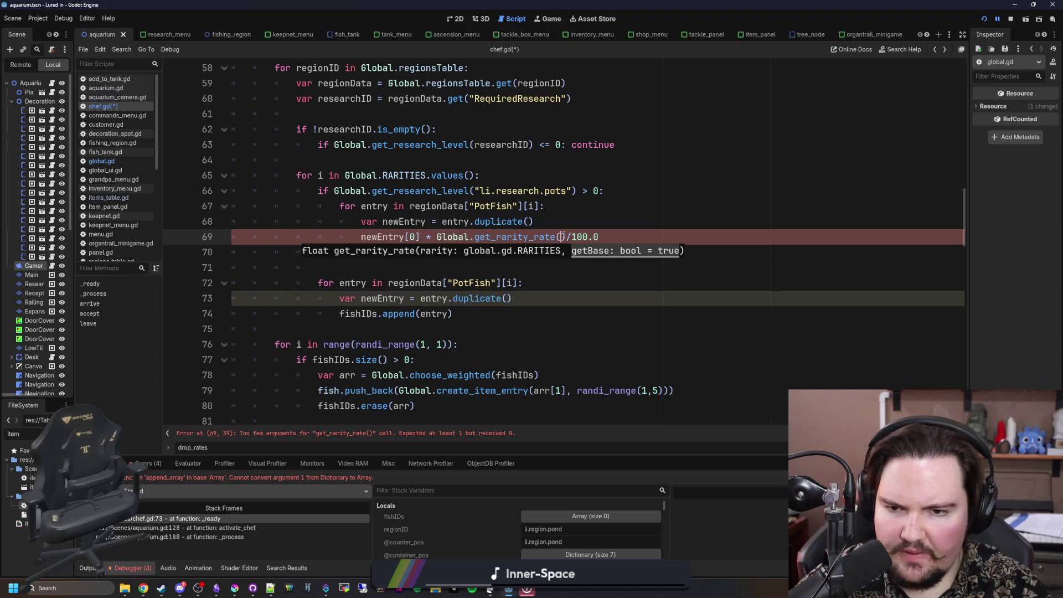
text(i)
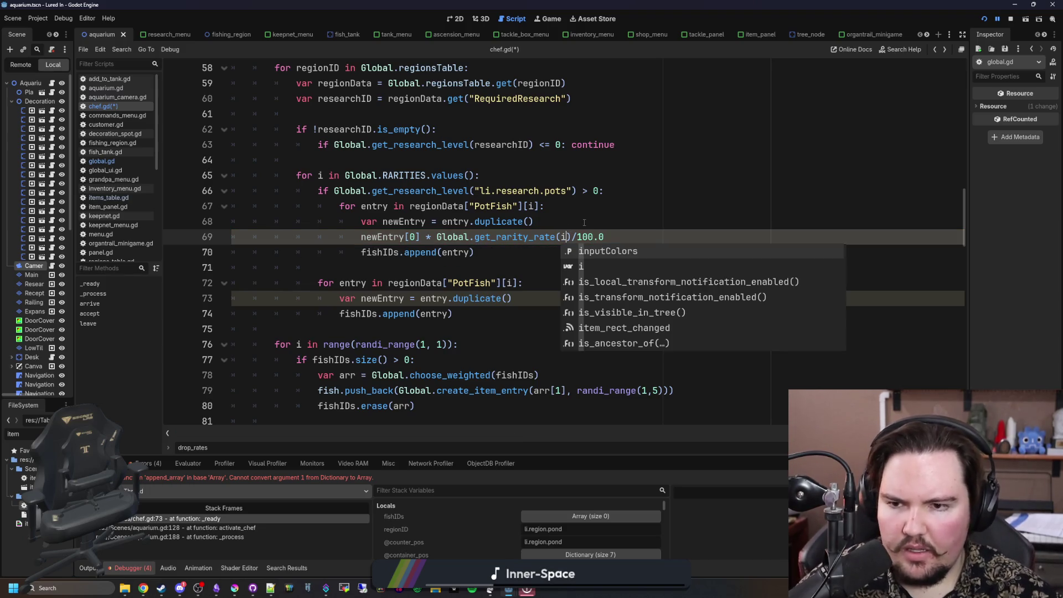
click(584, 223)
double_click(321, 176)
text(rarity)
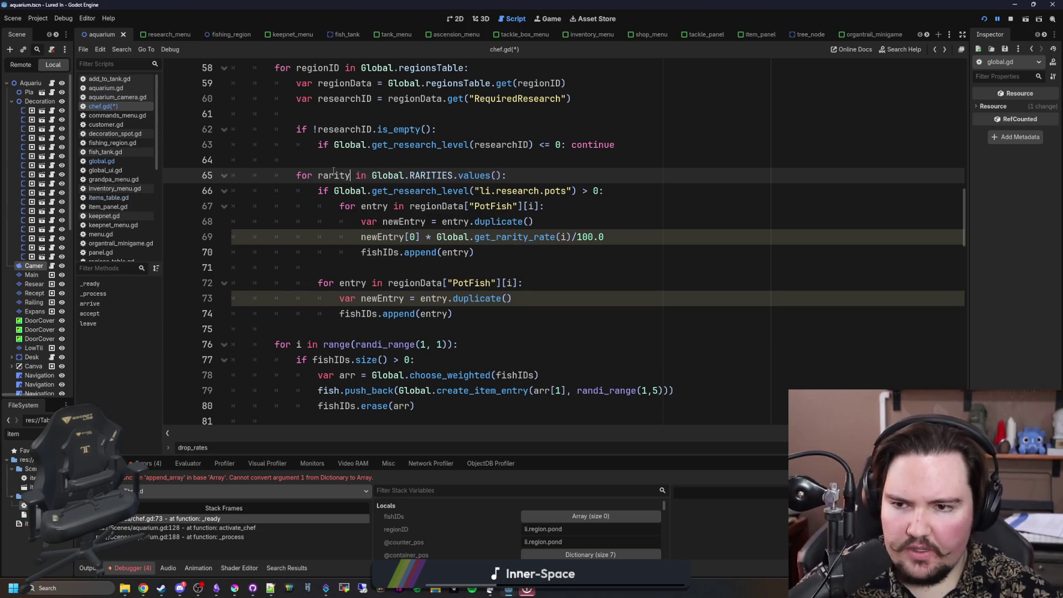
click(534, 206)
double_click(532, 206)
text(rarity)
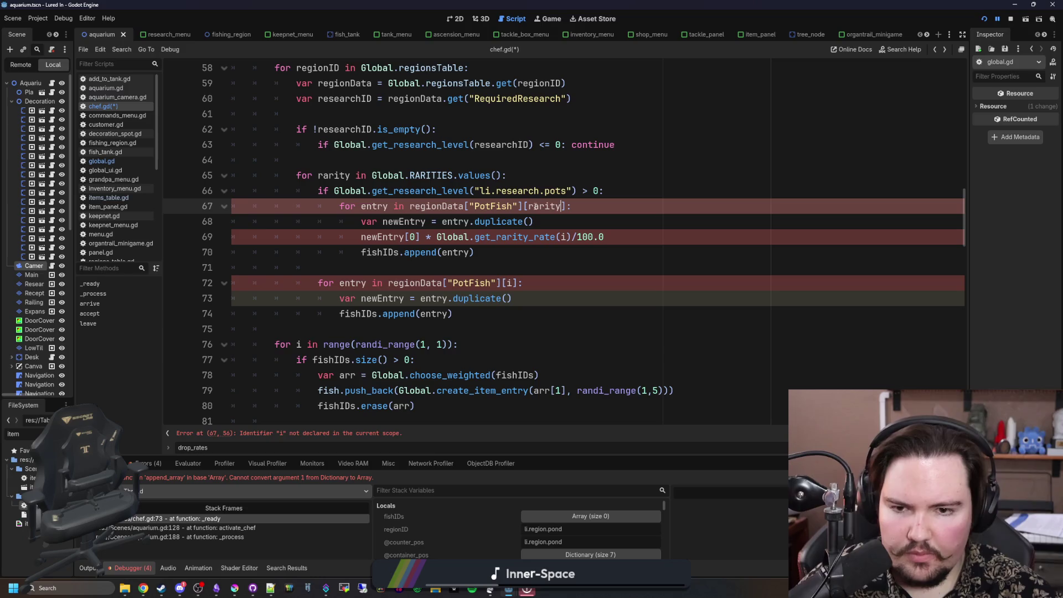
double_click(561, 237)
text(rarity)
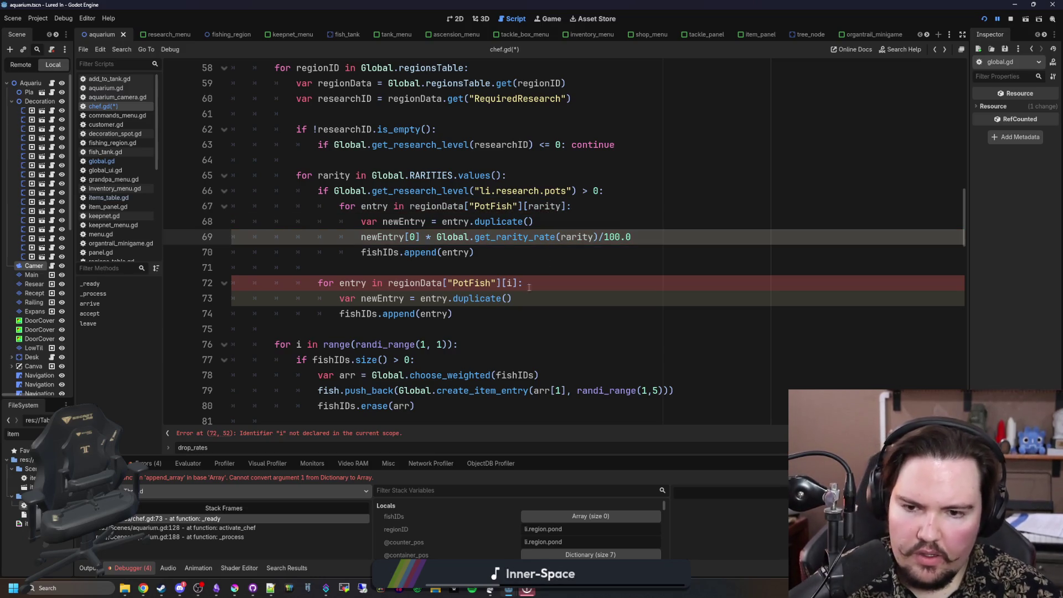
double_click(510, 283)
text(rarity)
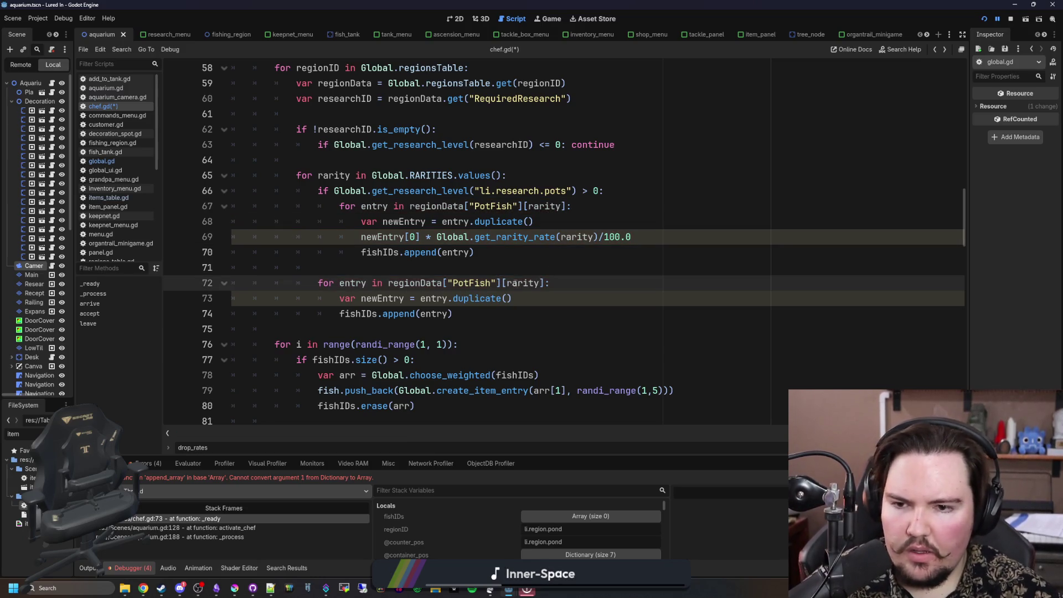
Step: Copy the weight-scaling line into the second loop as line 74
drag(631, 237, 513, 237)
drag(448, 236, 361, 237)
key(ctrl+c)
click(528, 302)
key(Return)
key(ctrl+v)
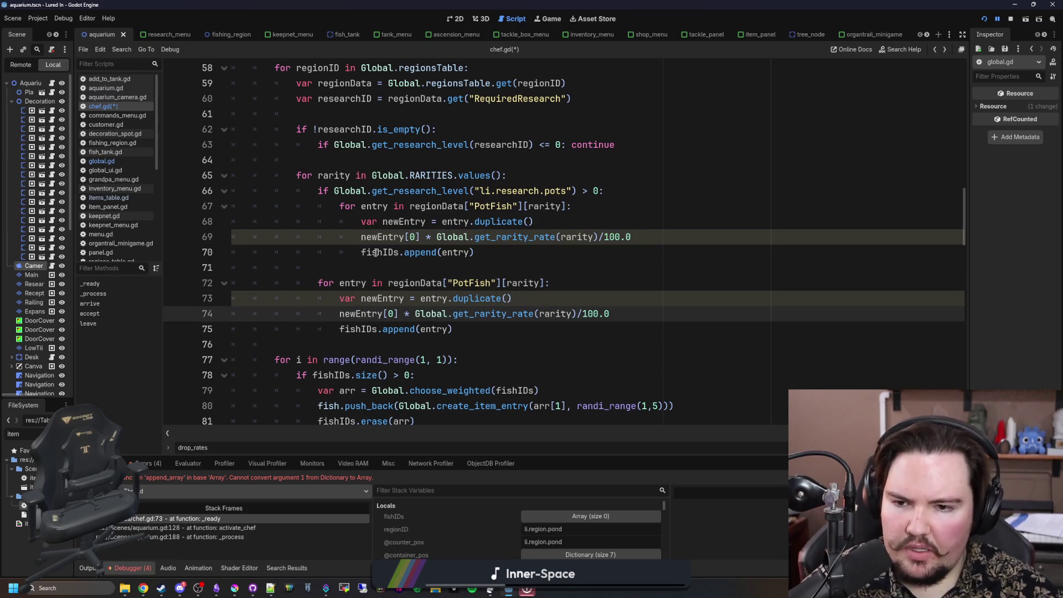
Step: Make lines 69 and 74 use *=, and append newEntry instead of entry on lines 70 and 75
double_click(382, 237)
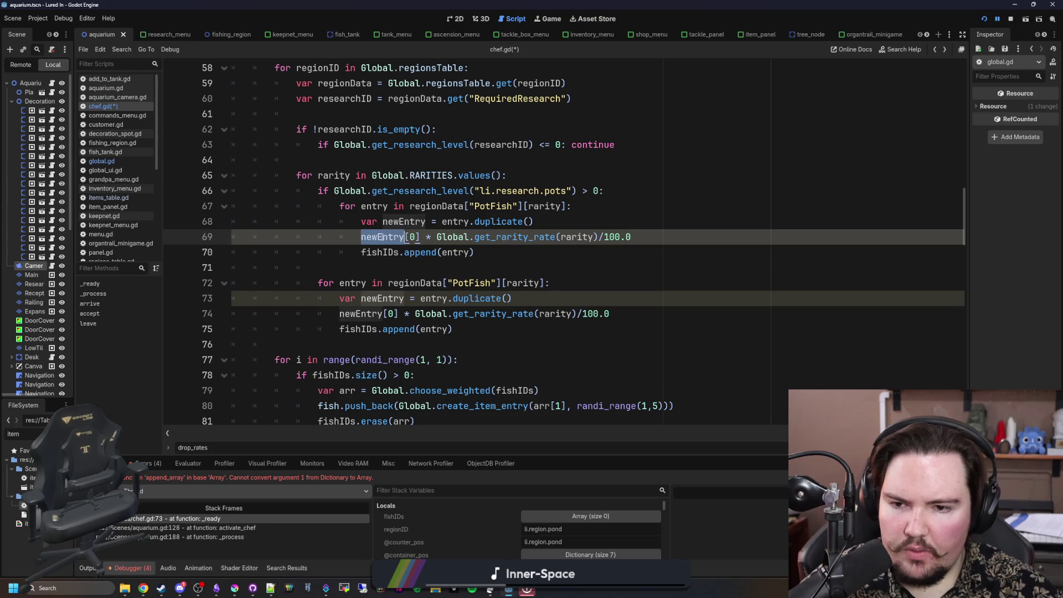
key(ctrl+c)
double_click(455, 253)
key(ctrl+v)
click(428, 237)
text(=)
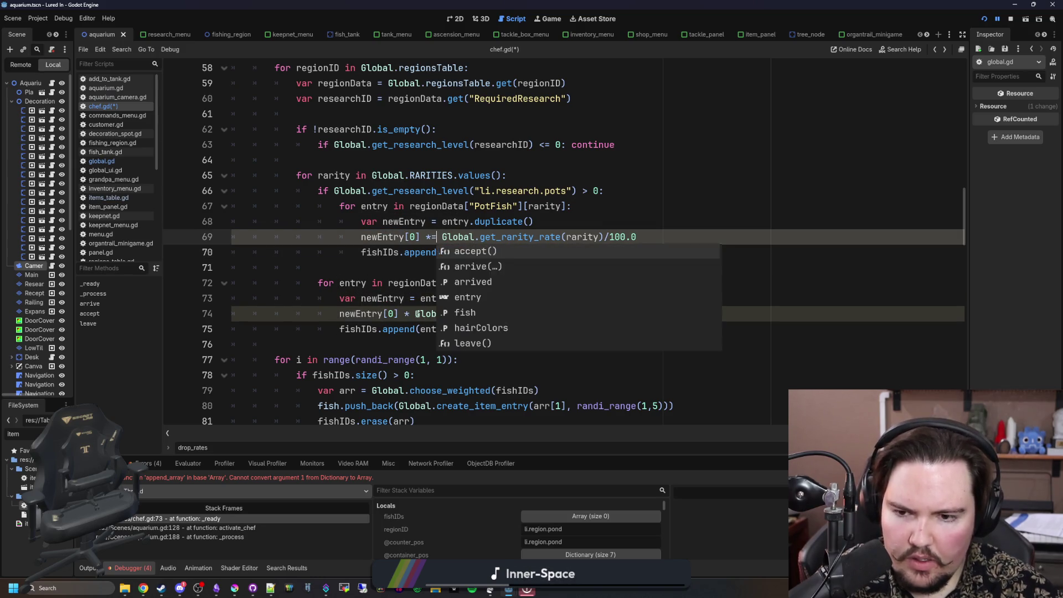
click(413, 314)
text(=)
double_click(439, 329)
key(ctrl+v)
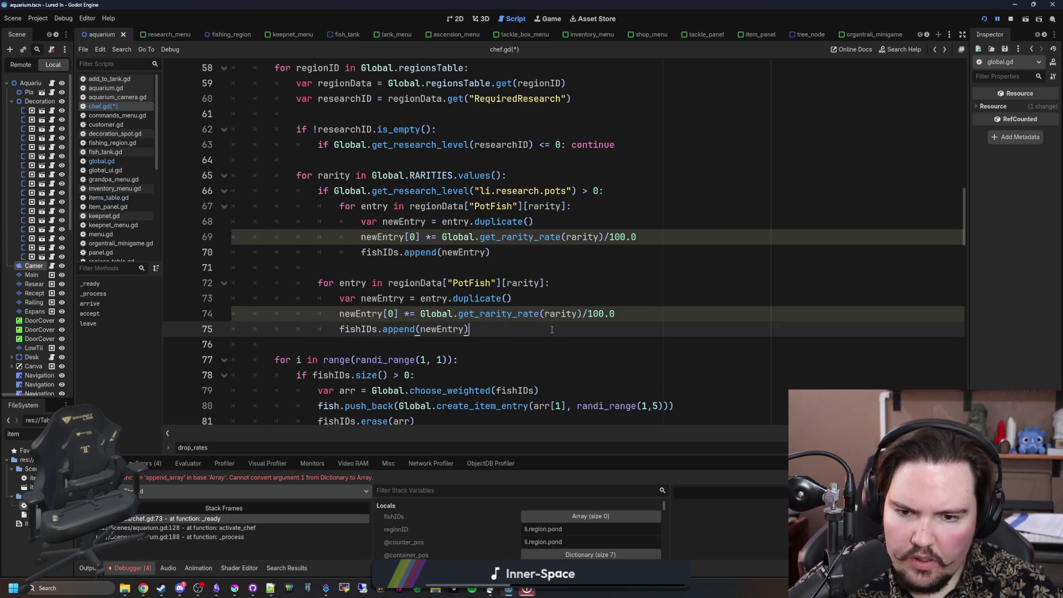
Step: Save the chef.gd changes
click(517, 299)
click(514, 271)
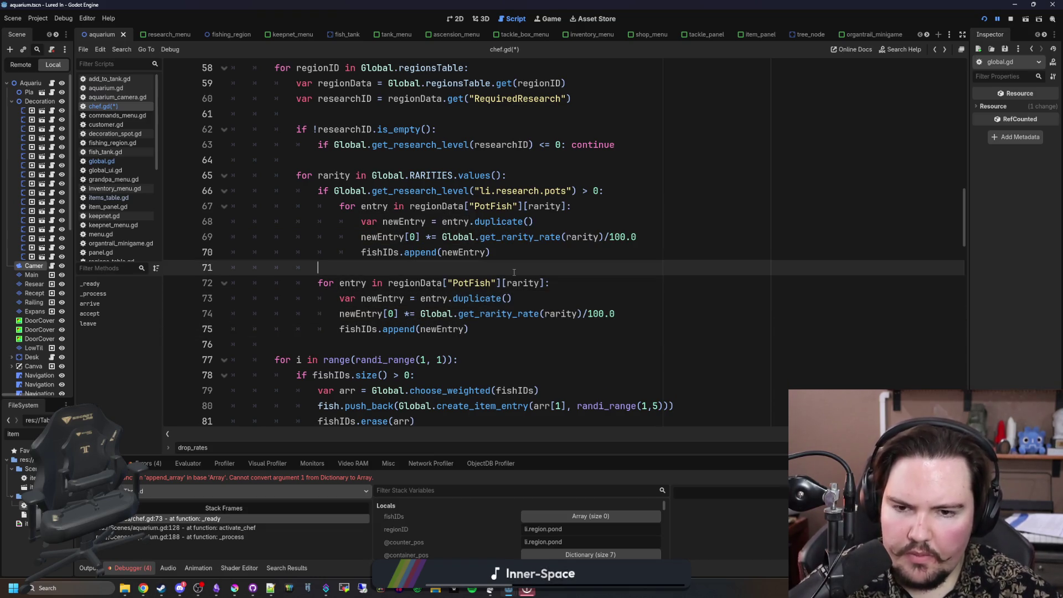
key(ctrl+s)
key(ctrl+s)
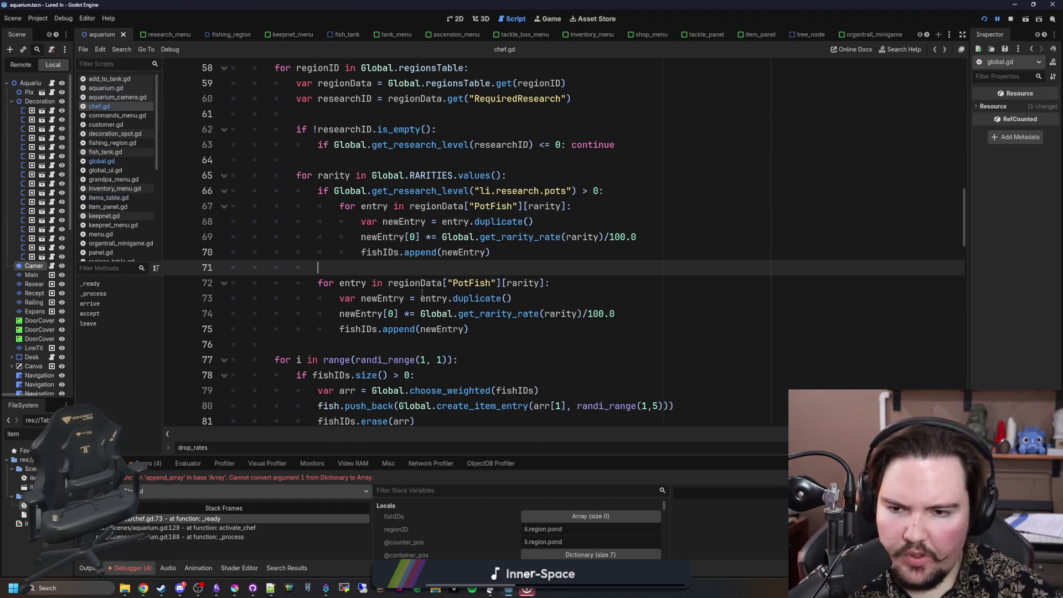
key(ctrl+s)
key(super)
Step: Compute 100 × 3 = 300 and 100 × 0.3 = 30 in Calculator, then close it
text(ca)
click(84, 280)
text(100)
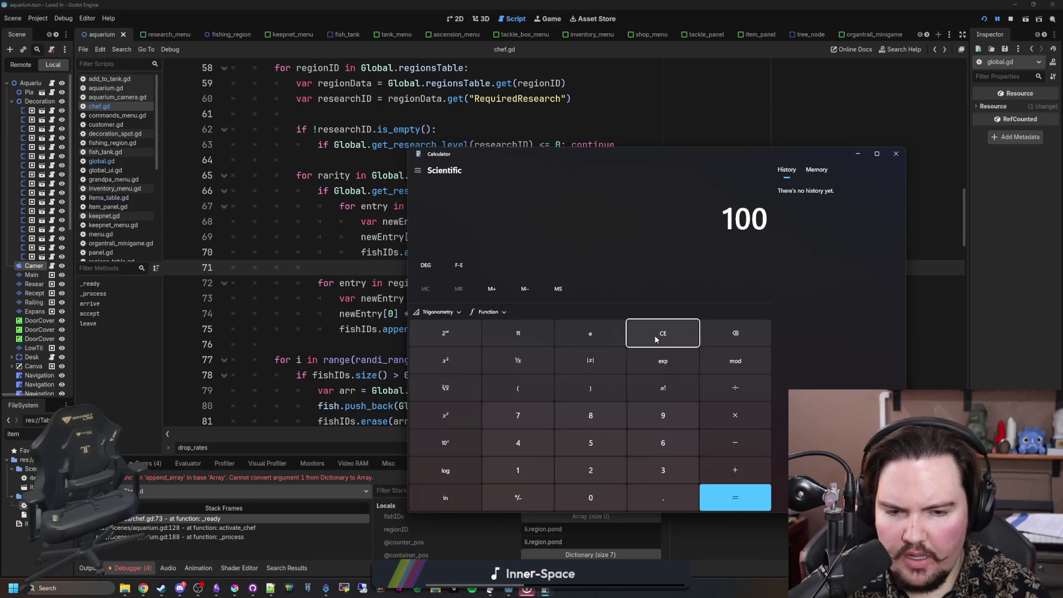
key(asterisk)
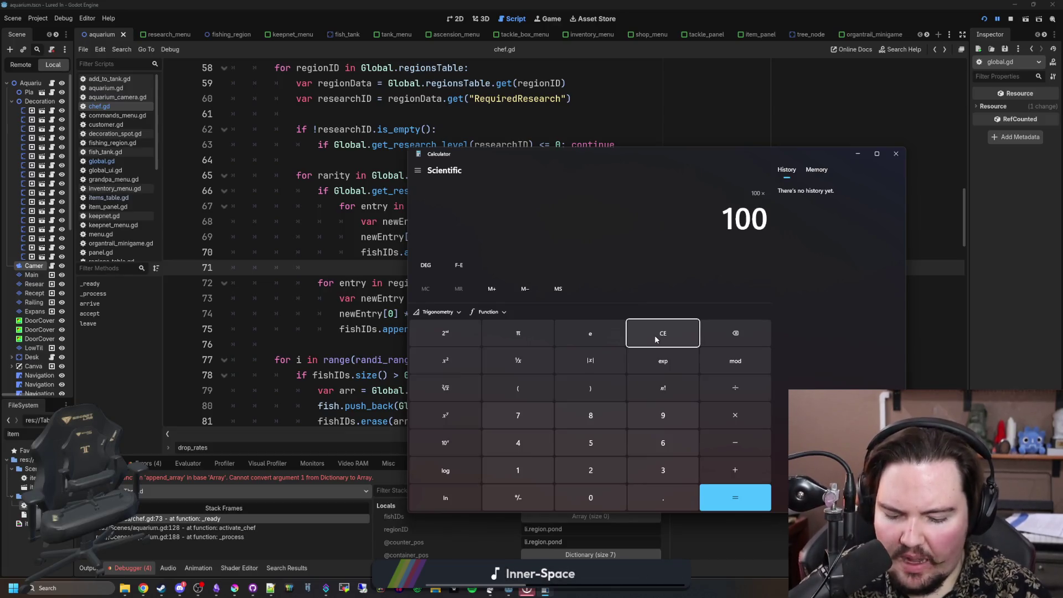
text(3)
key(Return)
text(100)
key(asterisk)
text(0.3)
key(Return)
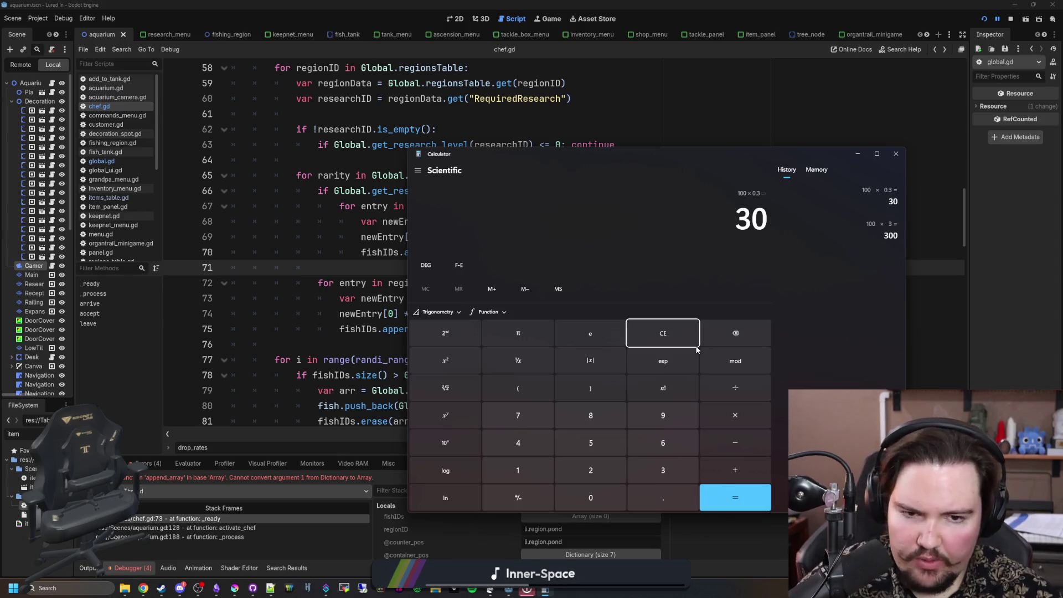
click(895, 153)
click(503, 254)
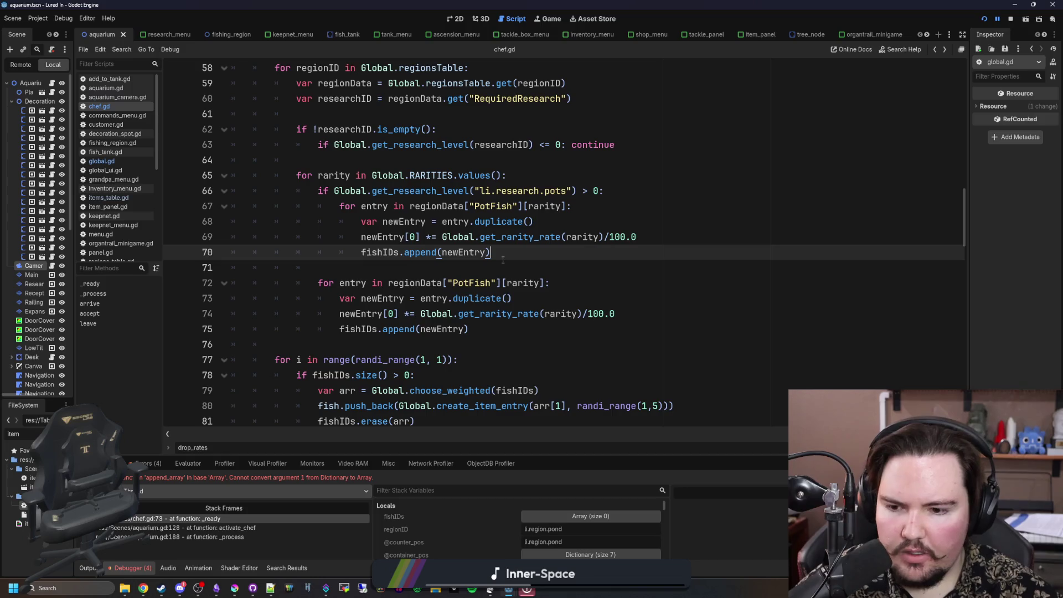
Step: Save chef.gd, stop and relaunch the game, and dismiss the welcome back popup
key(Down)
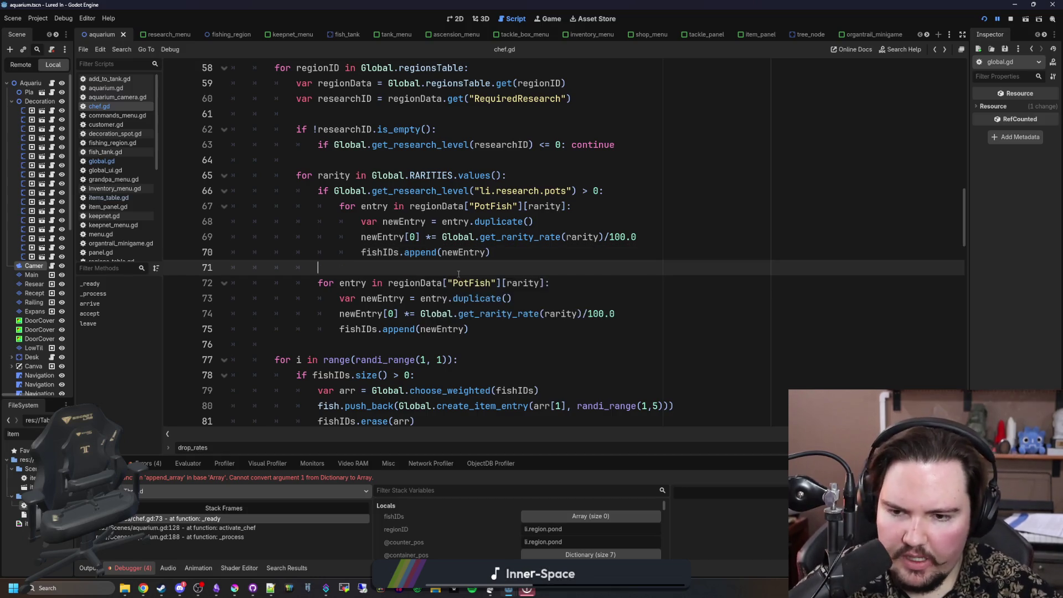
scroll(459, 272, down, 1)
key(ctrl+s)
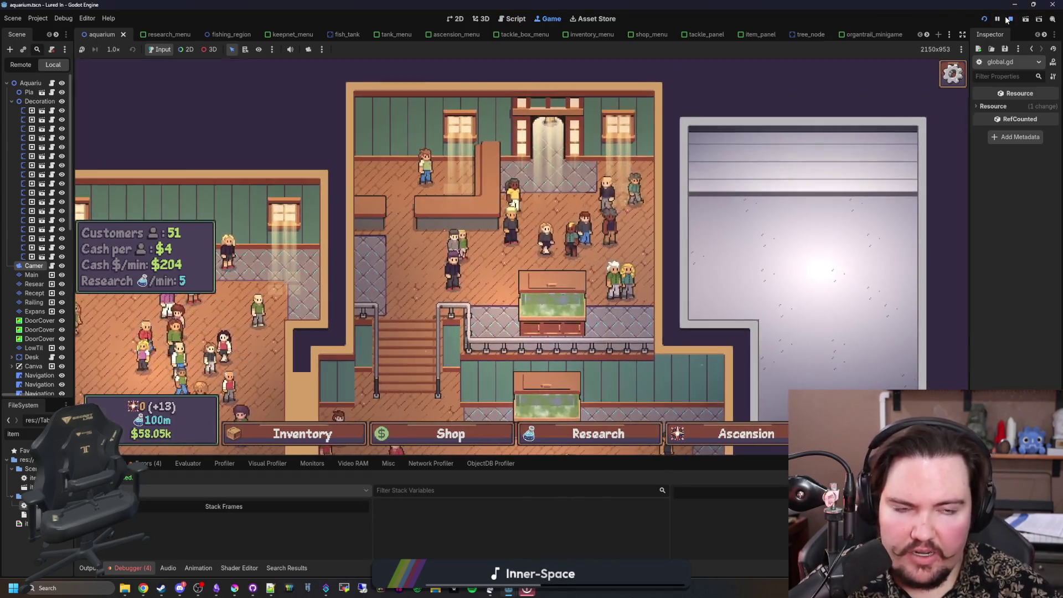
click(1008, 19)
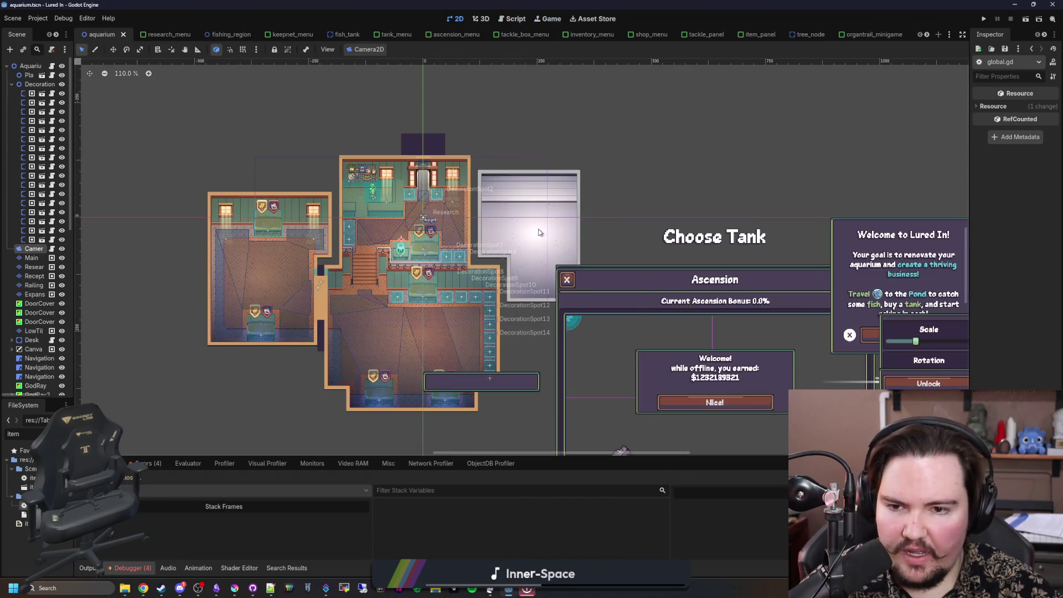
click(989, 20)
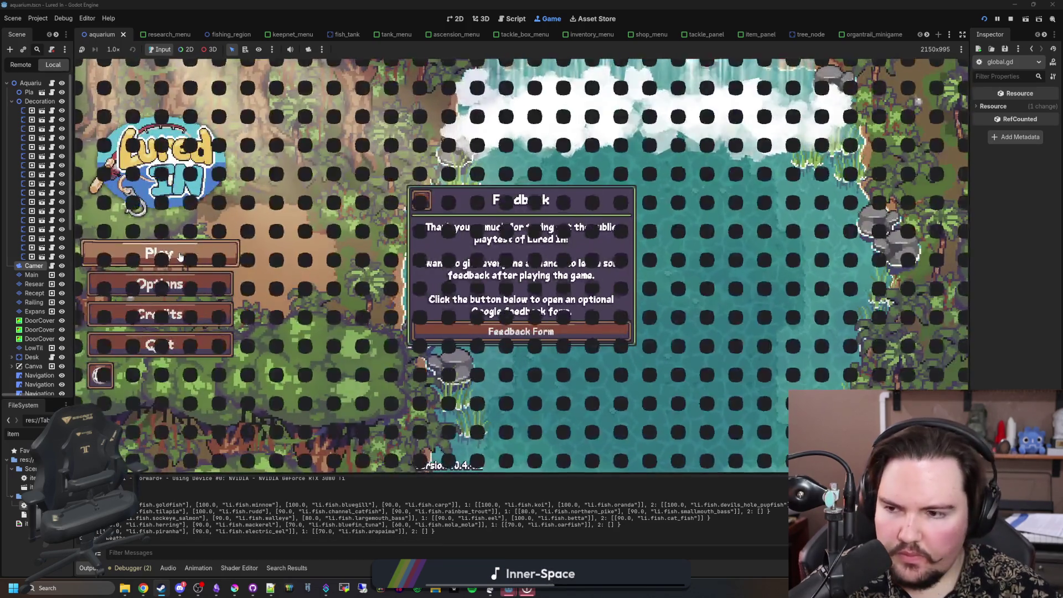
click(180, 256)
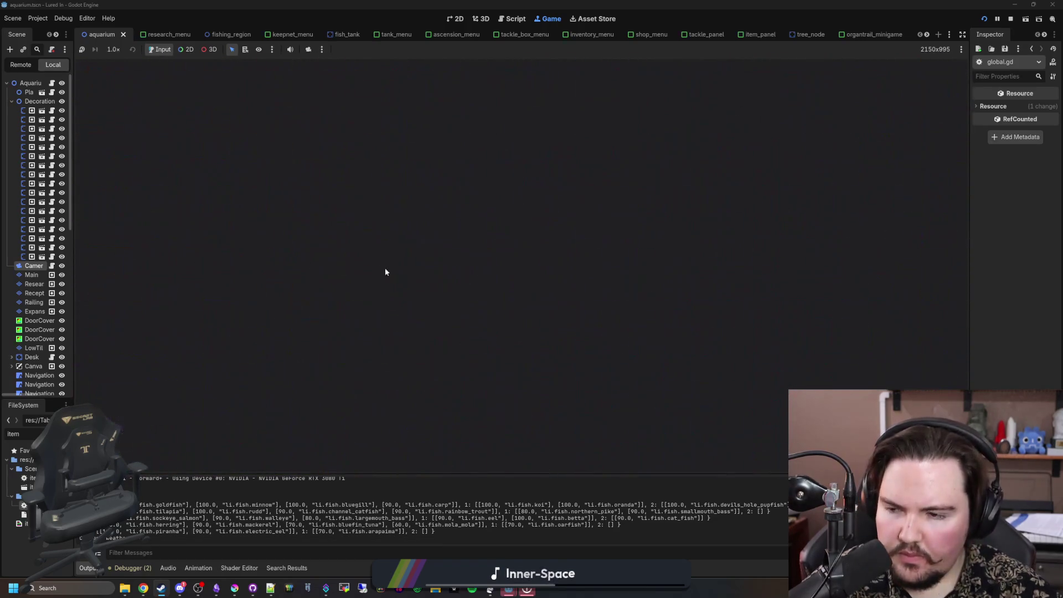
Step: Enter the chef command in the running game's secret command menu
click(520, 305)
key(grave)
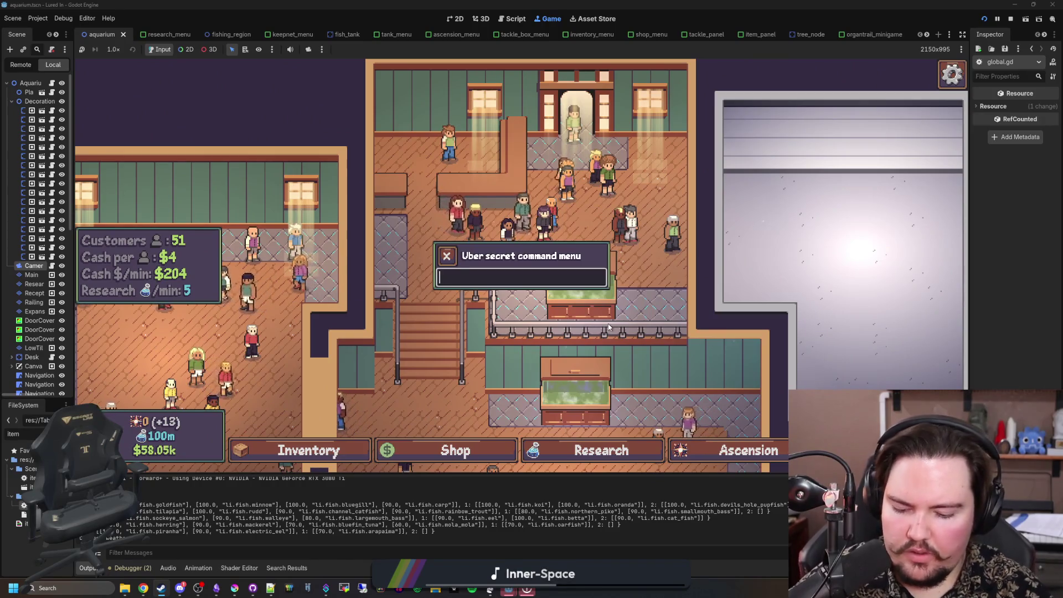
text(chef)
key(Return)
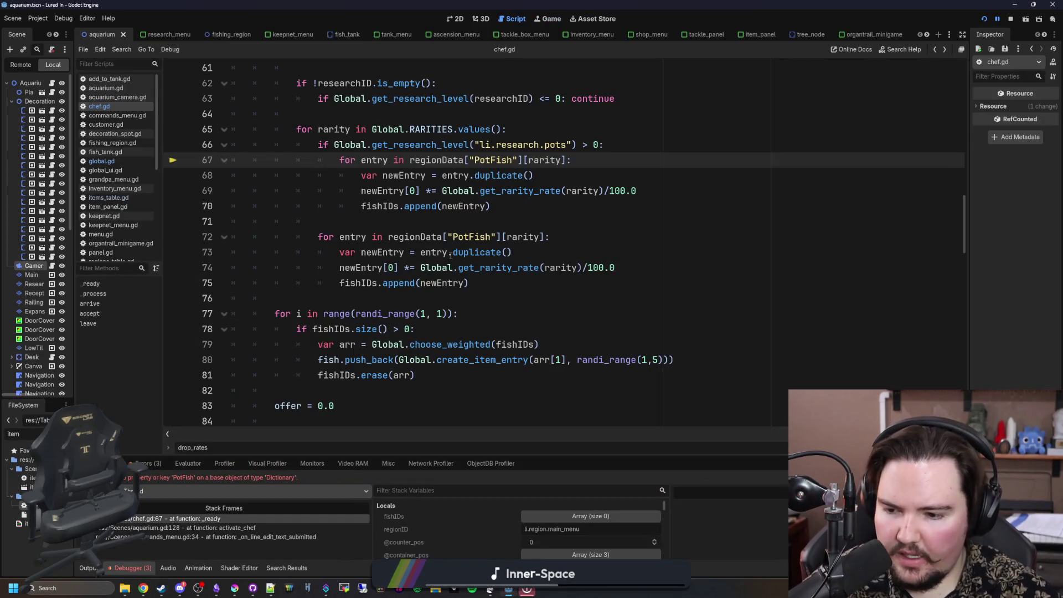
Step: Inspect regionData at the line-67 error in chef.gd, then switch to global.gd
scroll(451, 256, up, 2)
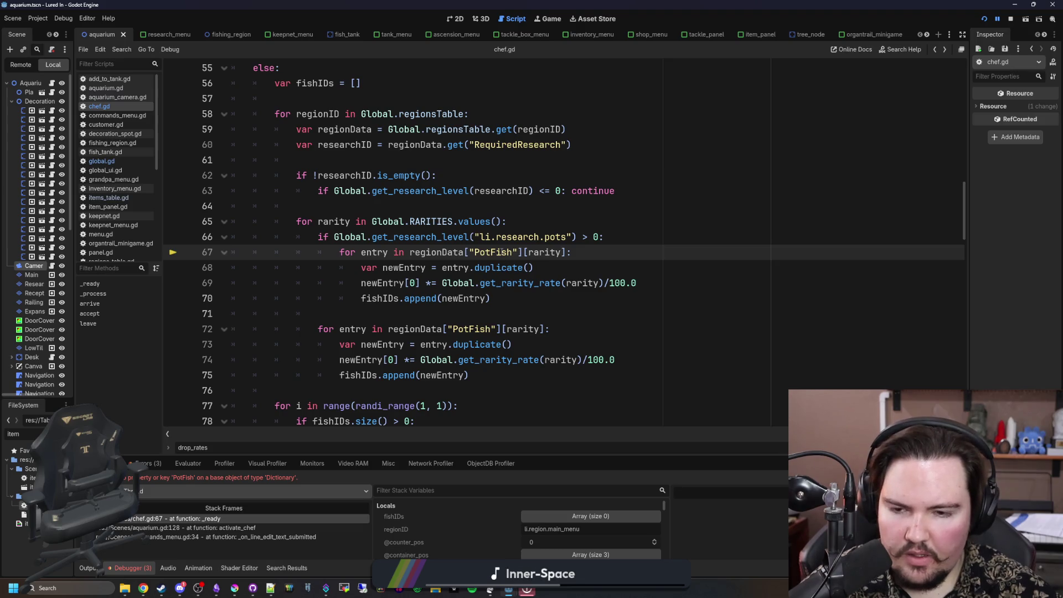
mouse_move(452, 254)
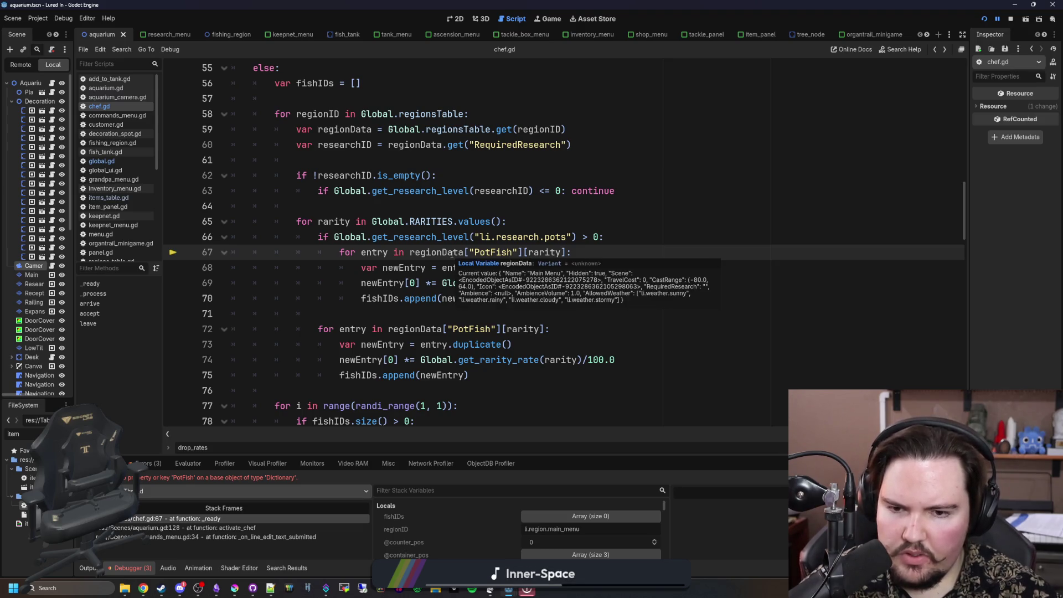
scroll(452, 254, up, 2)
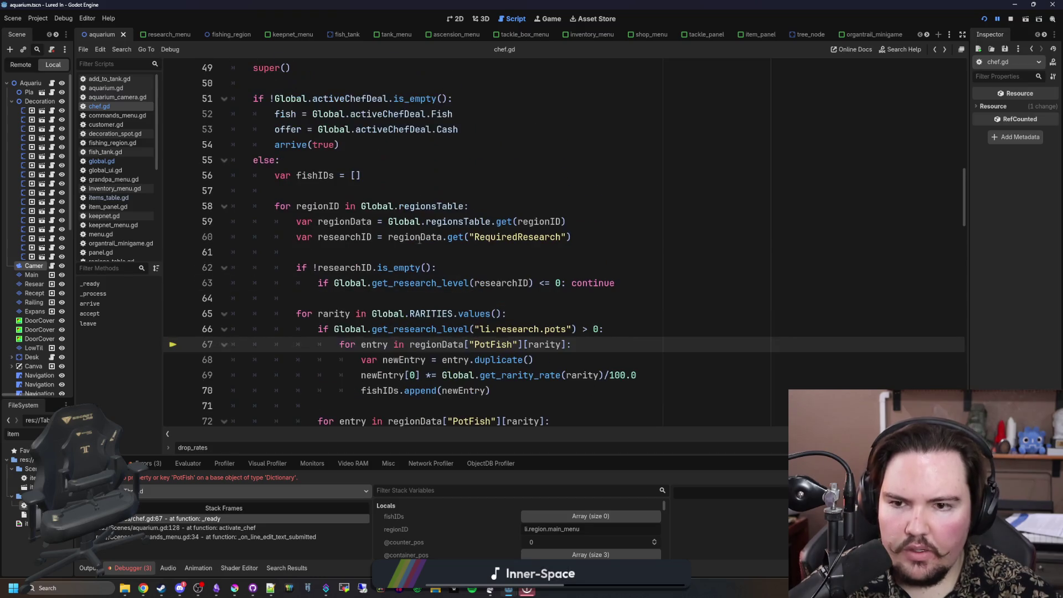
click(345, 248)
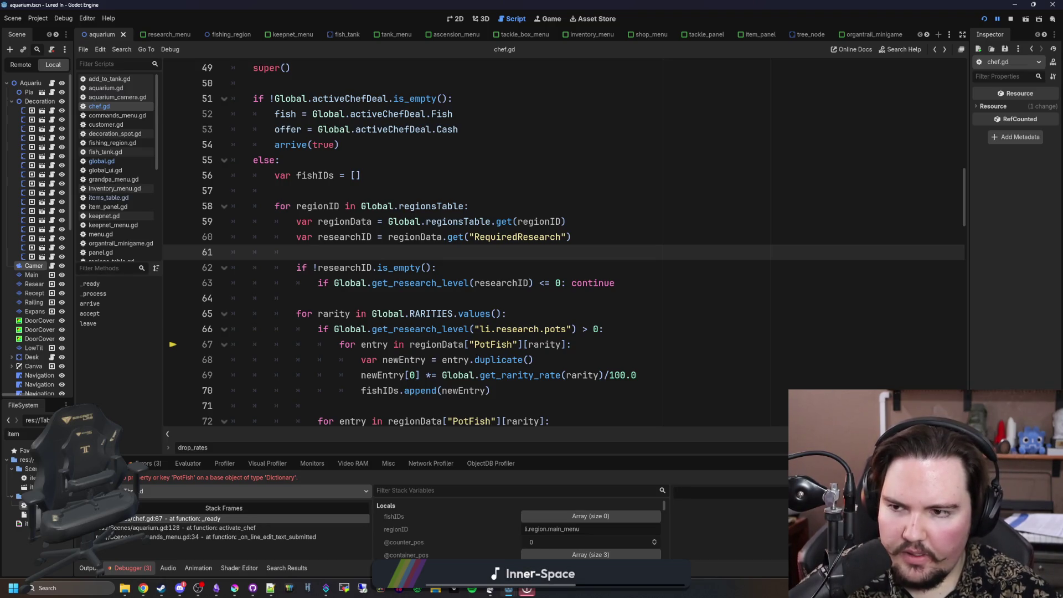
click(116, 162)
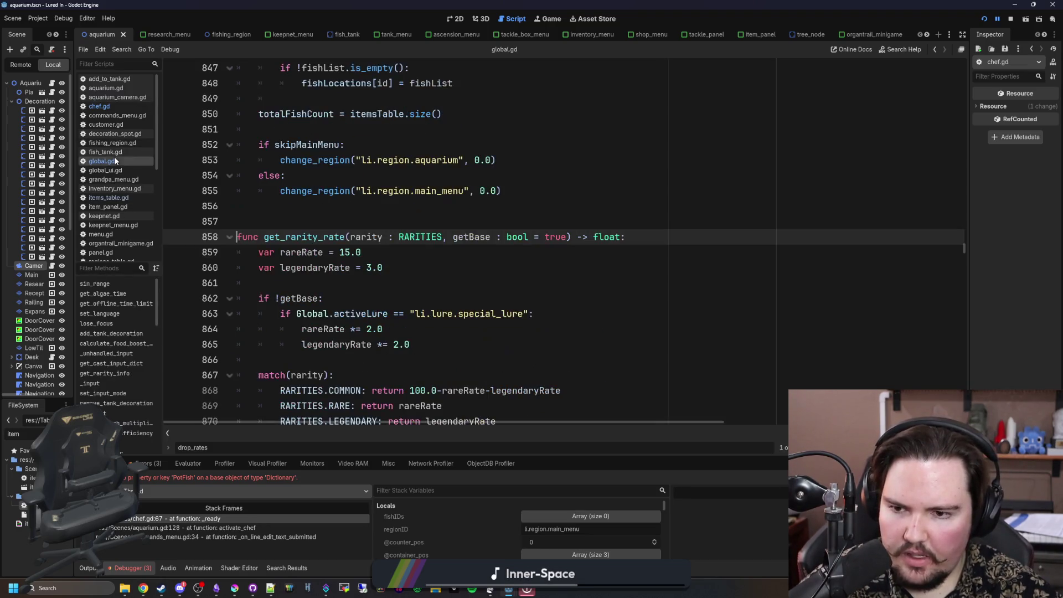
Step: Search global.gd for drop_rate and select its has("Fish") check on line 1351
click(448, 226)
key(ctrl+f)
text(drop_rate)
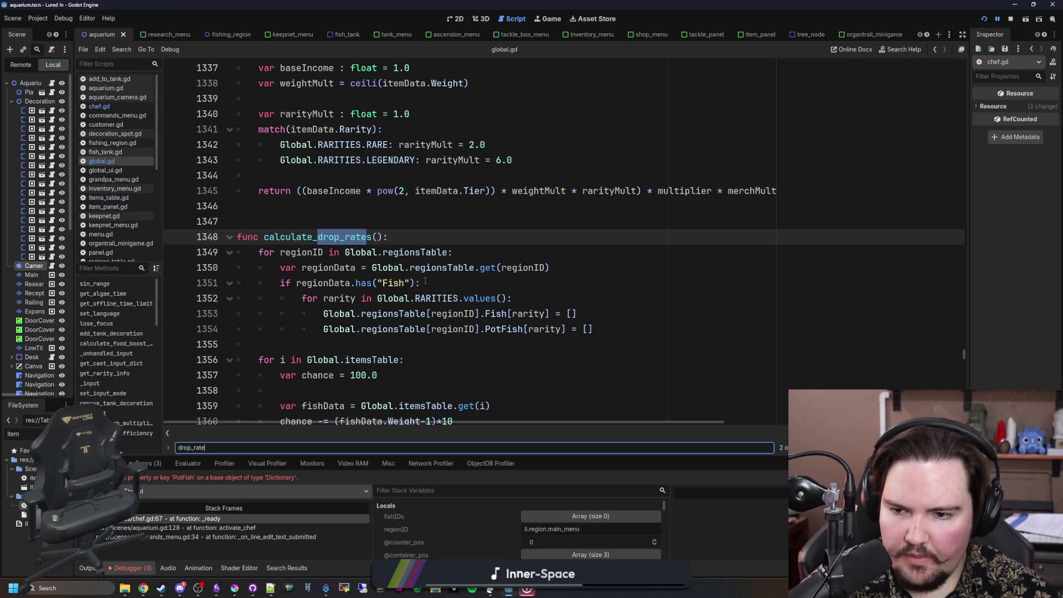
drag(425, 283, 279, 283)
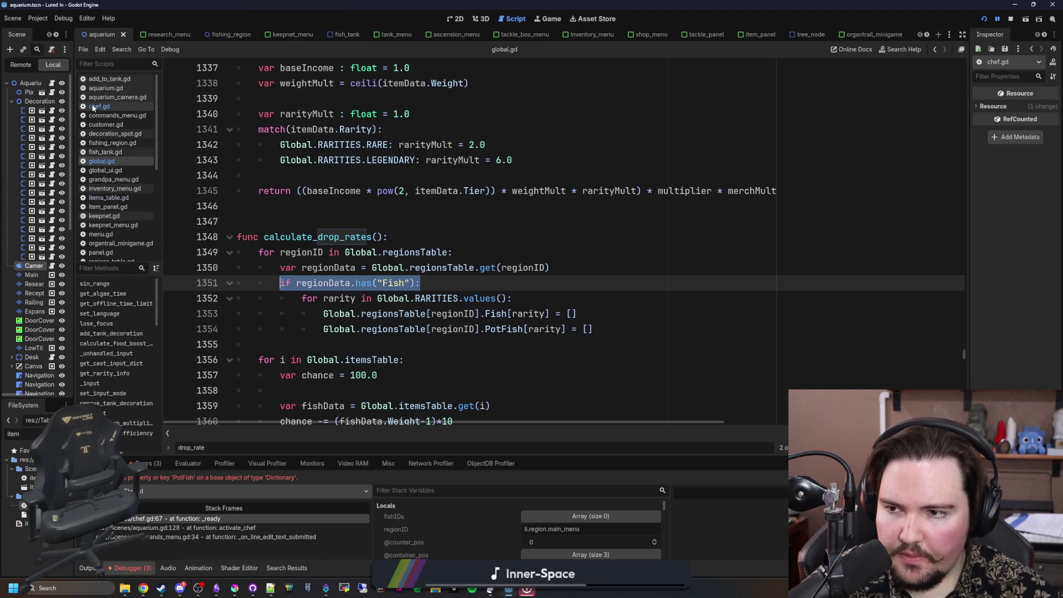
Step: Insert if regionData.has("Fish"): on a new line 62 in chef.gd
click(98, 106)
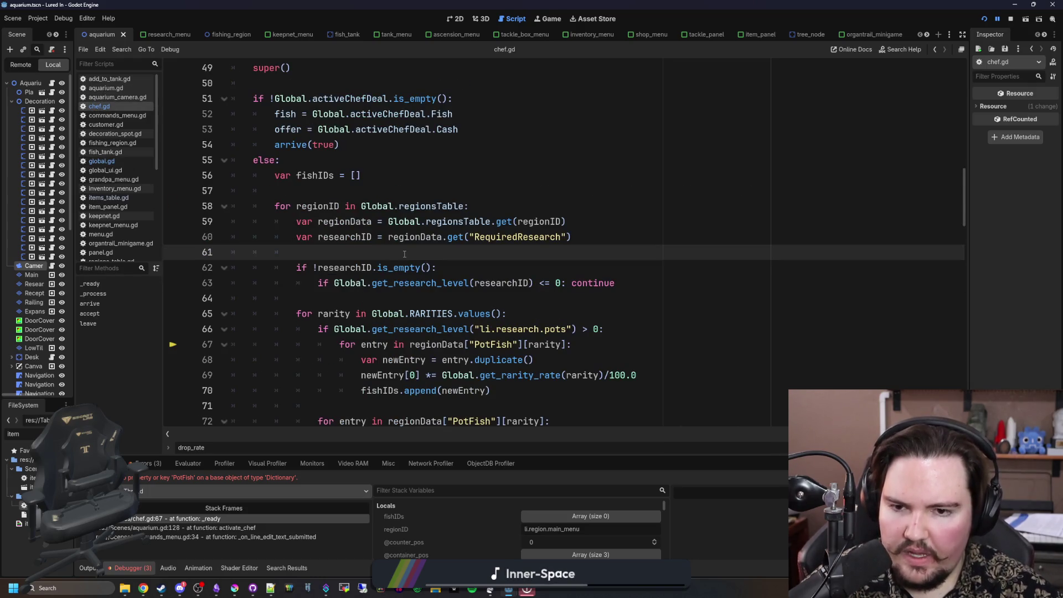
mouse_move(509, 220)
key(Return)
key(Return)
key(Up)
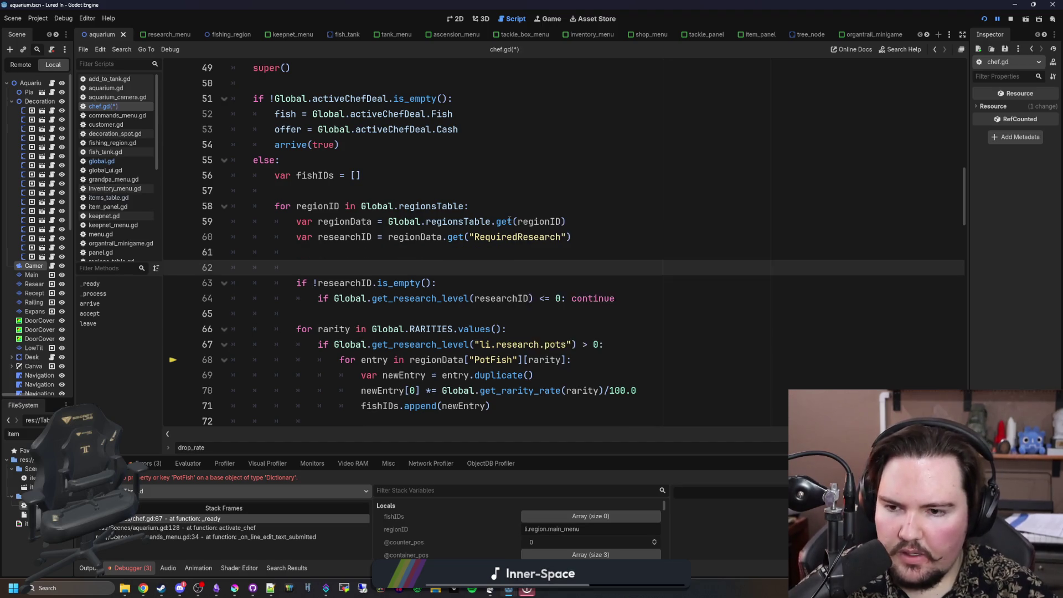
text(if regionDa)
key(Return)
text(.has("Fish")
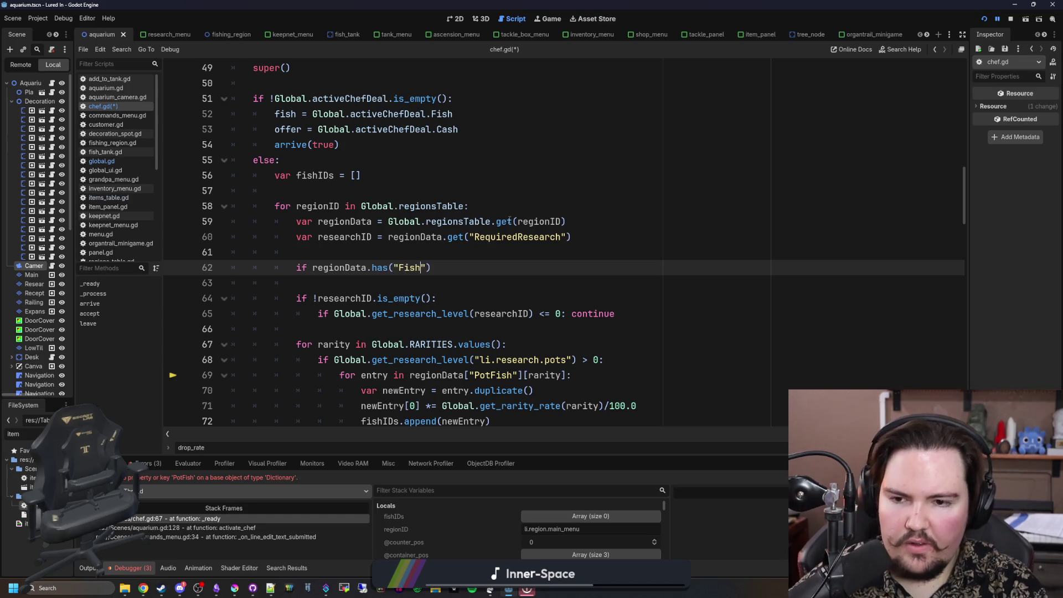
text(): continue)
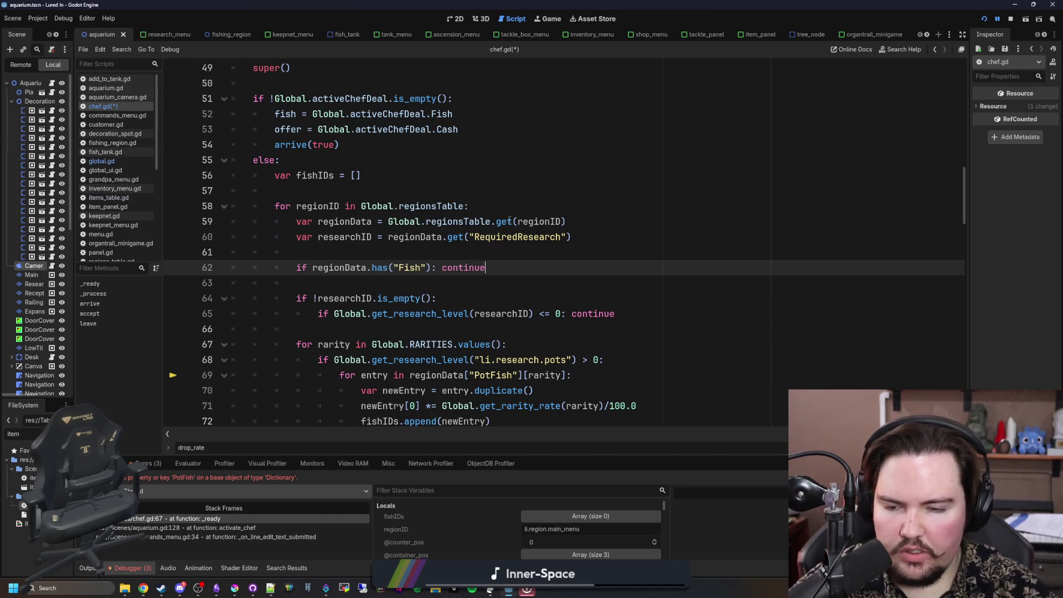
Step: Save chef.gd, resume the game past the error break and start a new play session
click(322, 254)
key(ctrl+s)
key(F12)
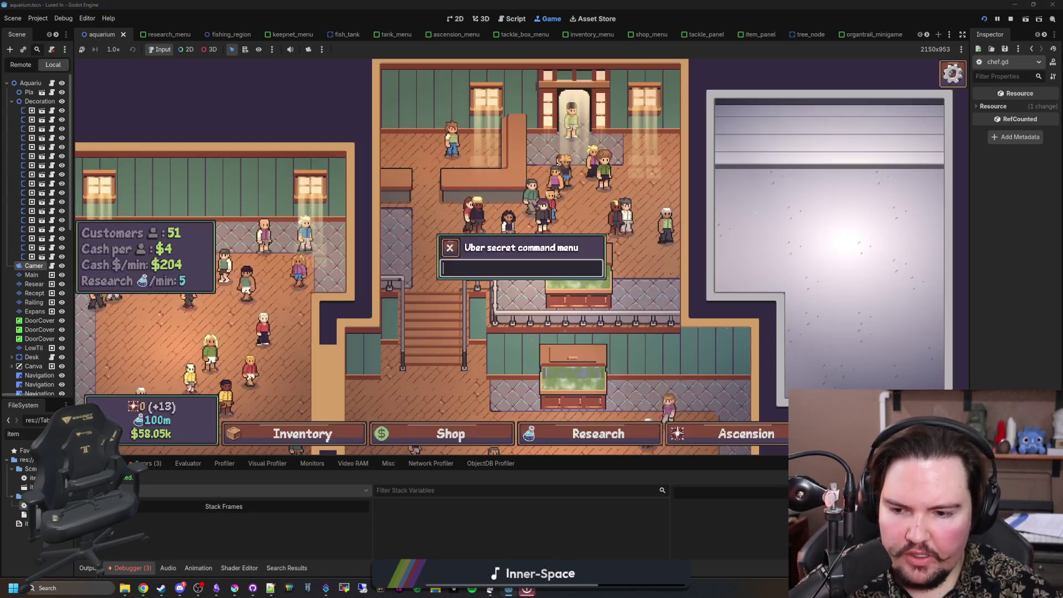
key(Escape)
key(Escape)
click(527, 282)
click(198, 260)
Step: Accept the chef's Corydoras trade for $1.80k
key(grave)
text(ch)
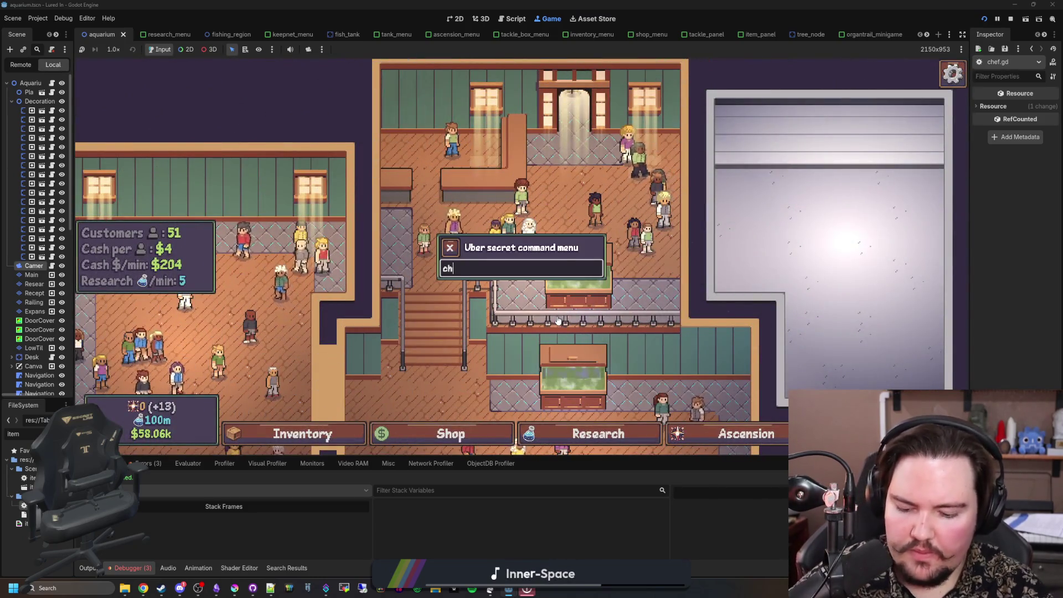
key(Escape)
scroll(558, 321, up, 3)
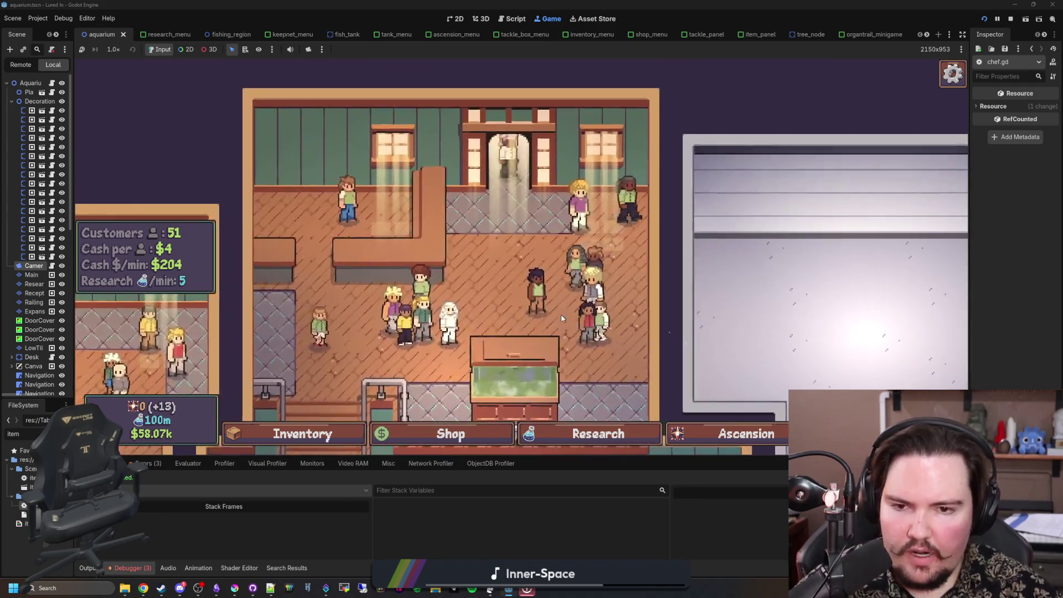
key(t)
scroll(490, 299, down, 3)
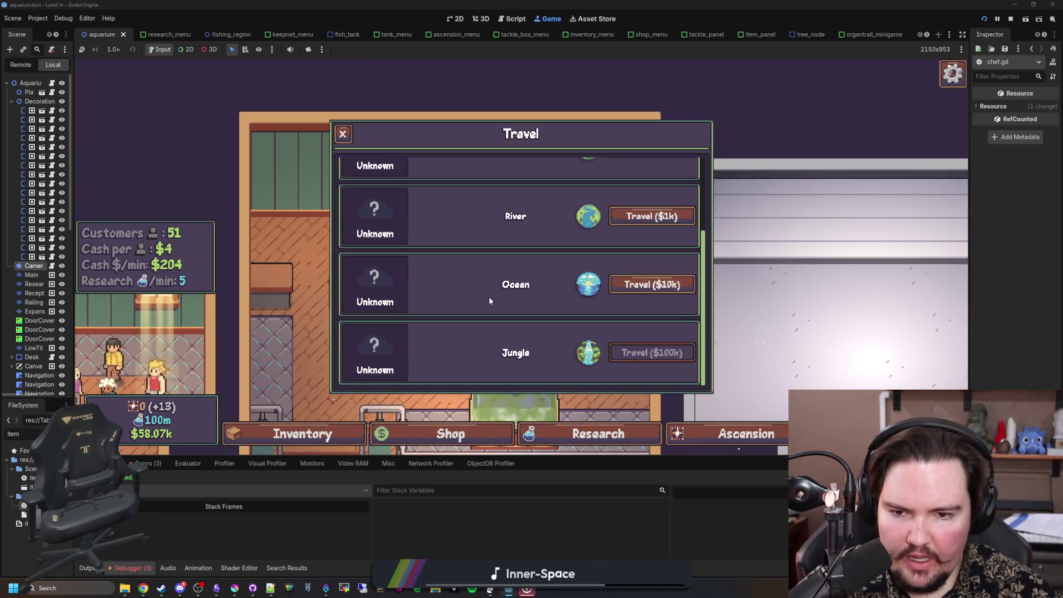
key(Escape)
click(565, 316)
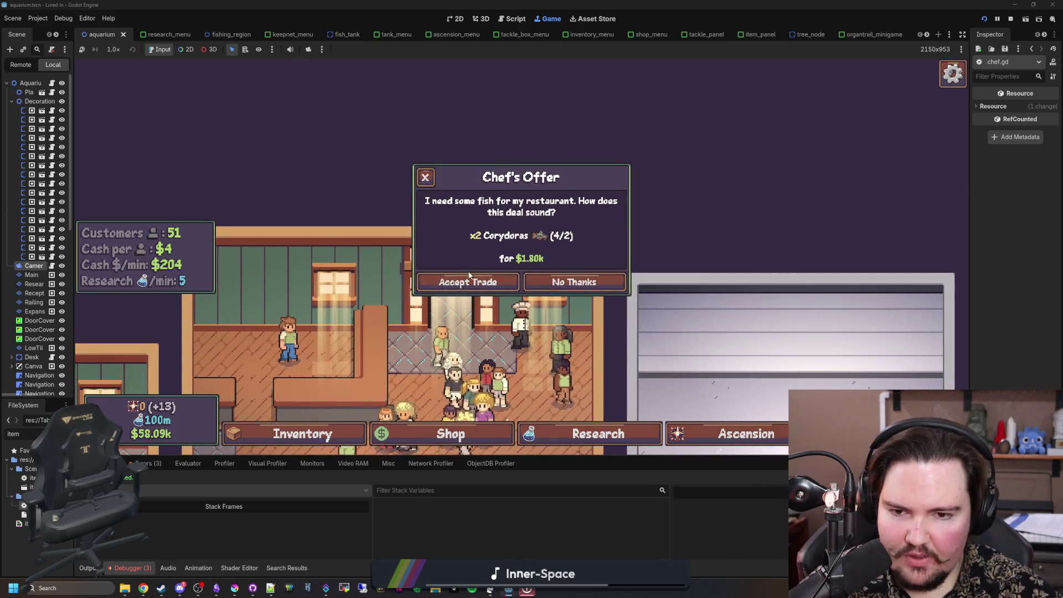
click(472, 283)
Step: Turn down the chef's Zebra Pleco offer
key(grave)
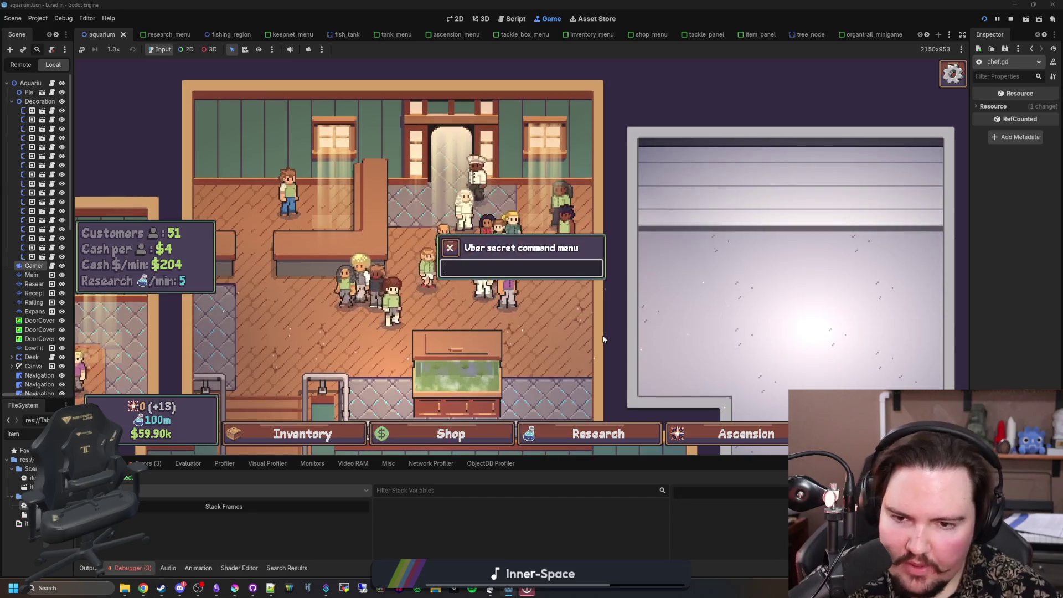
key(Escape)
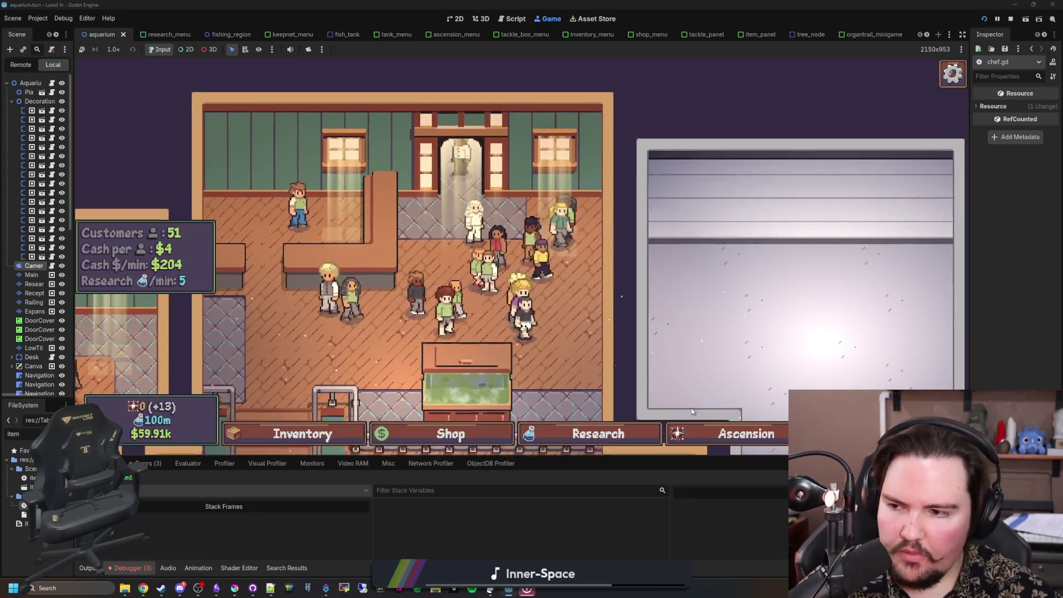
key(grave)
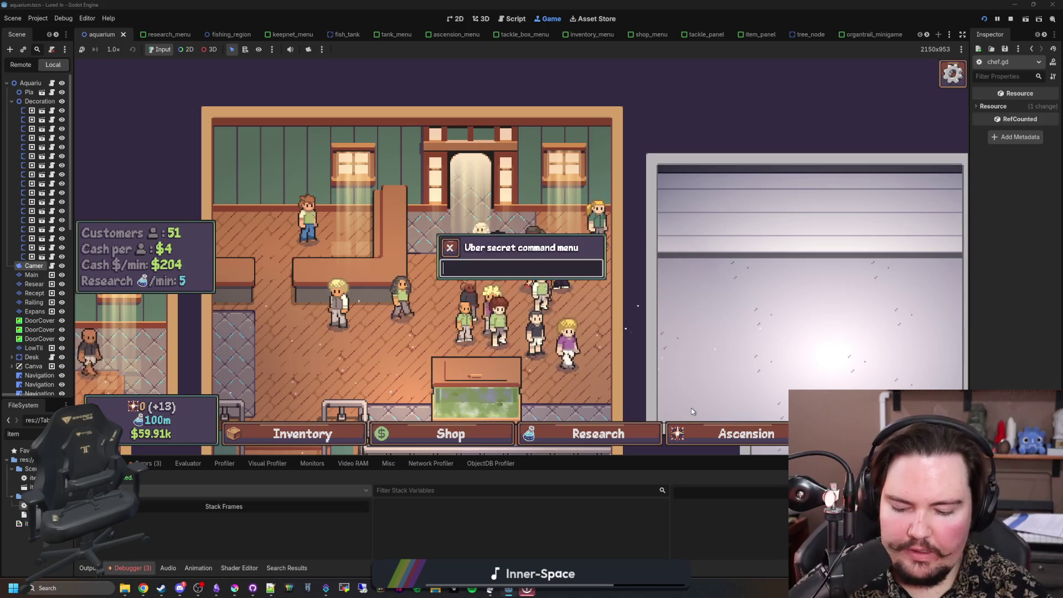
key(Escape)
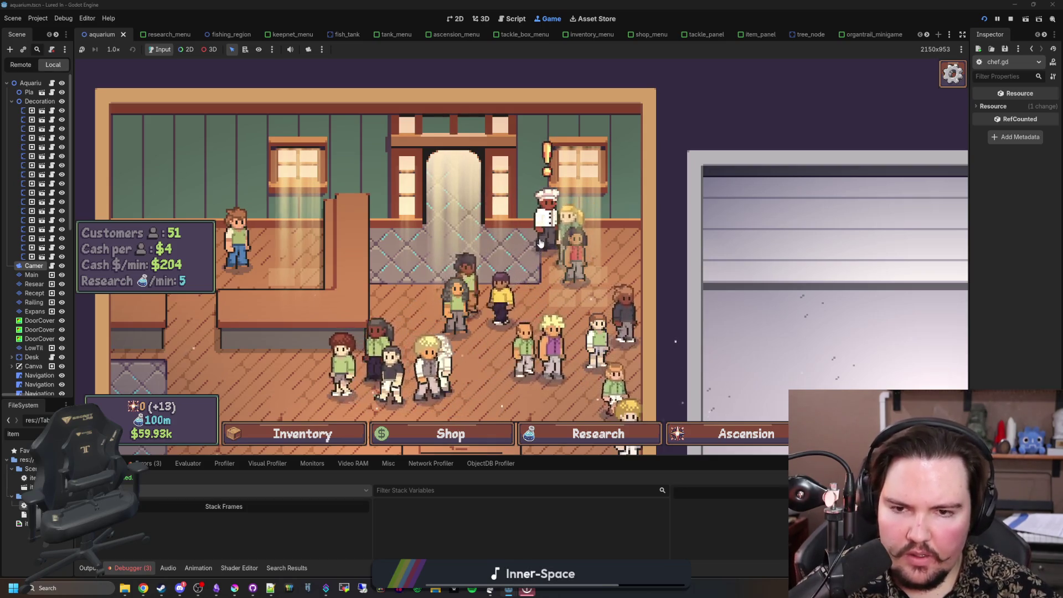
click(540, 243)
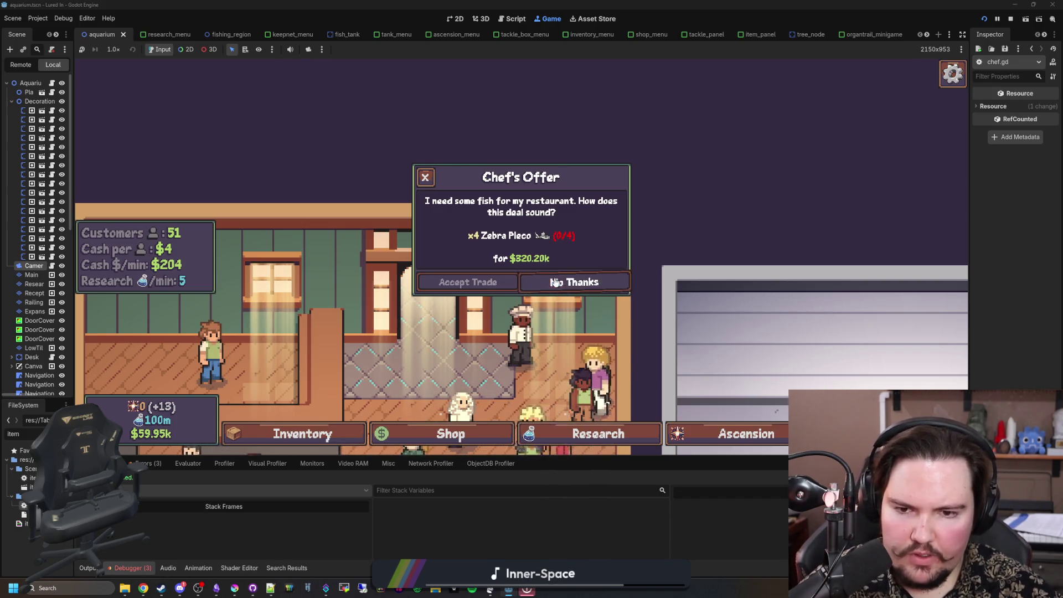
click(556, 283)
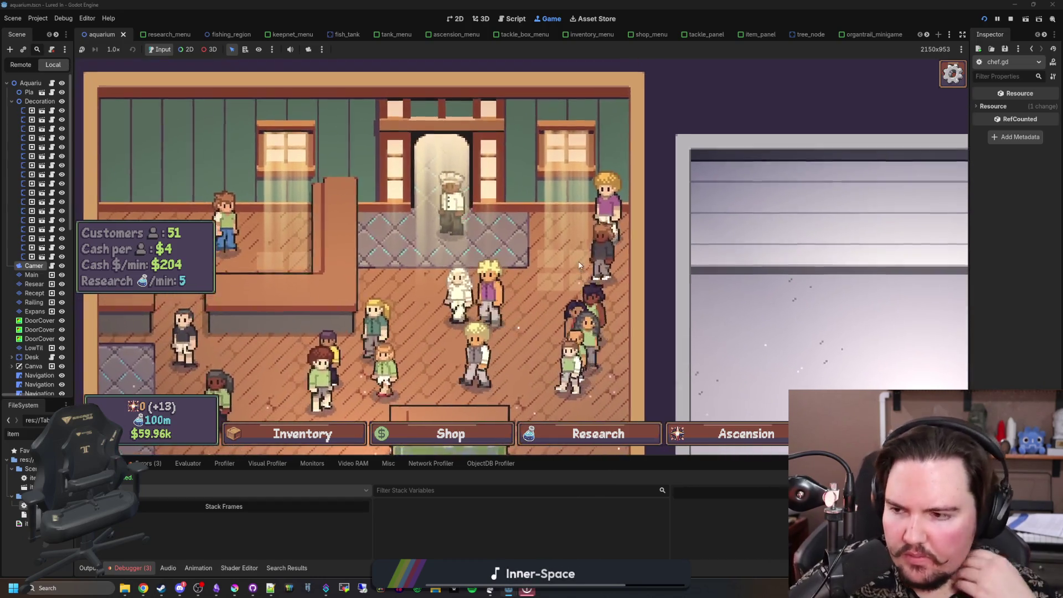
Step: Summon a chef with the chef command and decline his Freshwater Shrimp offer
key(grave)
text(chef)
key(Return)
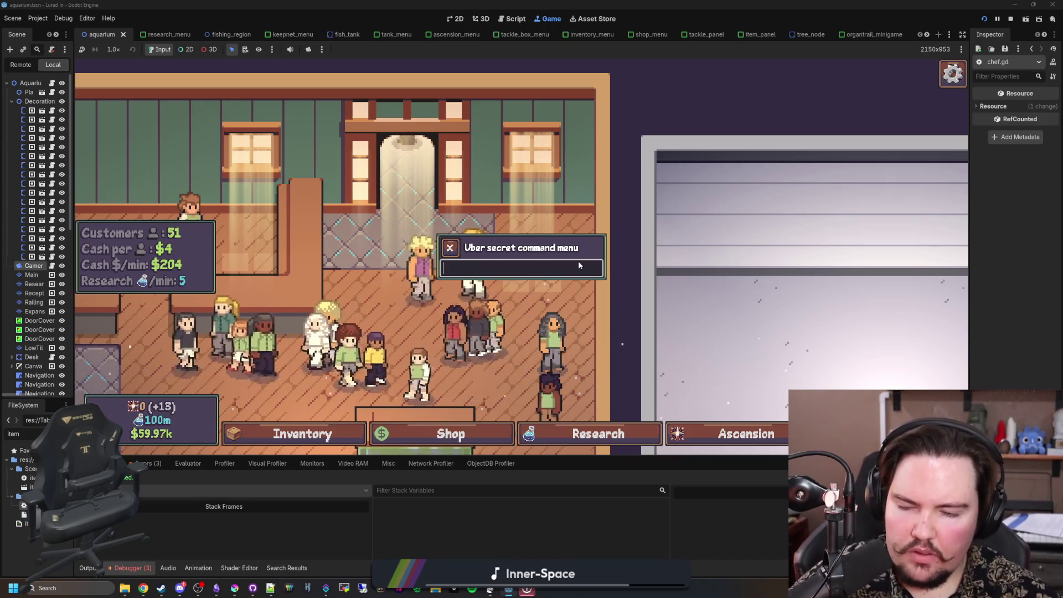
key(grave)
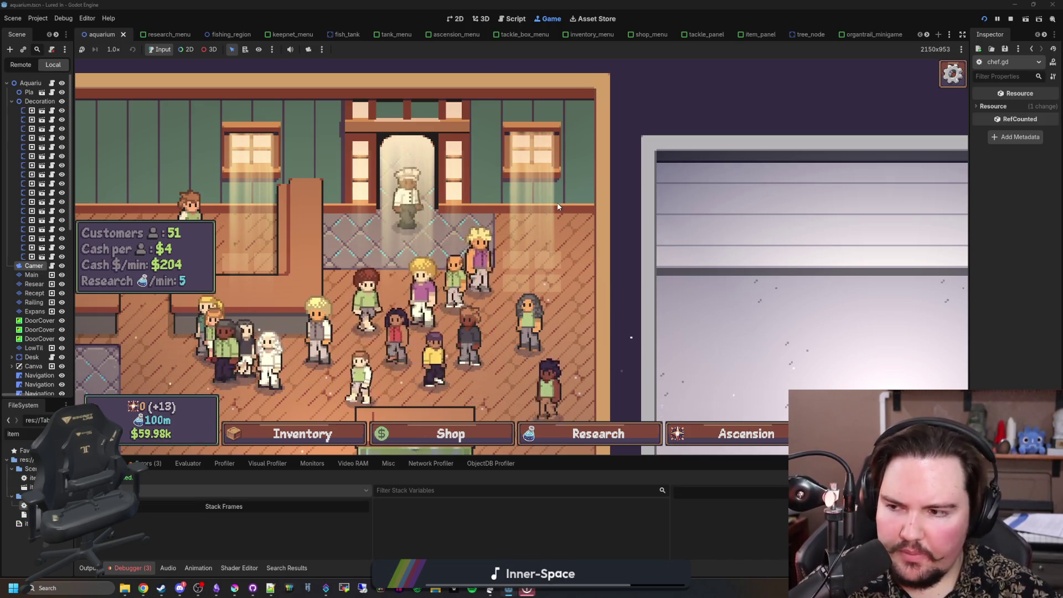
scroll(526, 221, down, 5)
scroll(499, 232, up, 4)
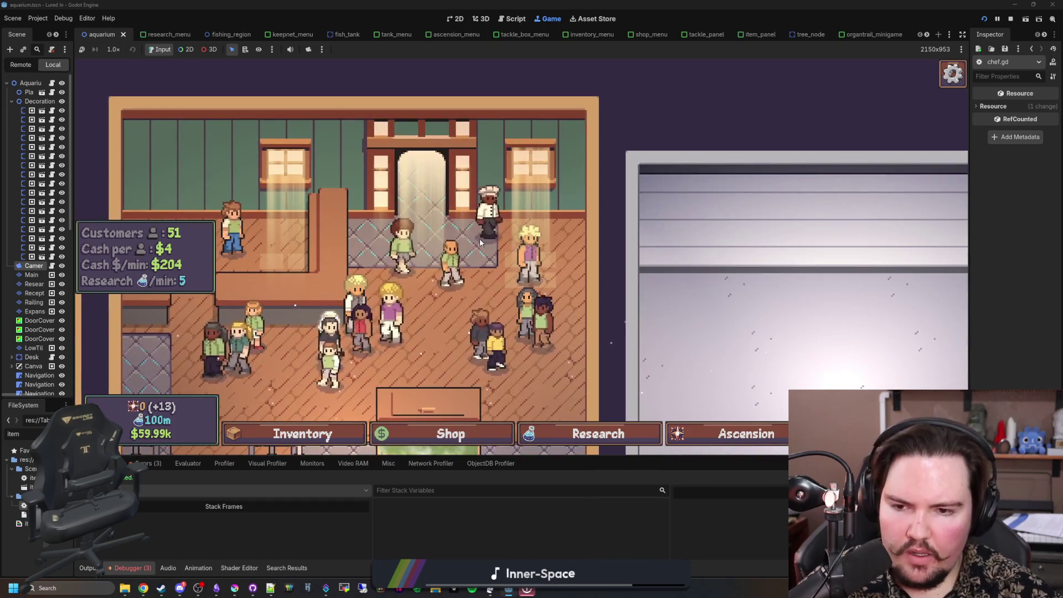
click(501, 215)
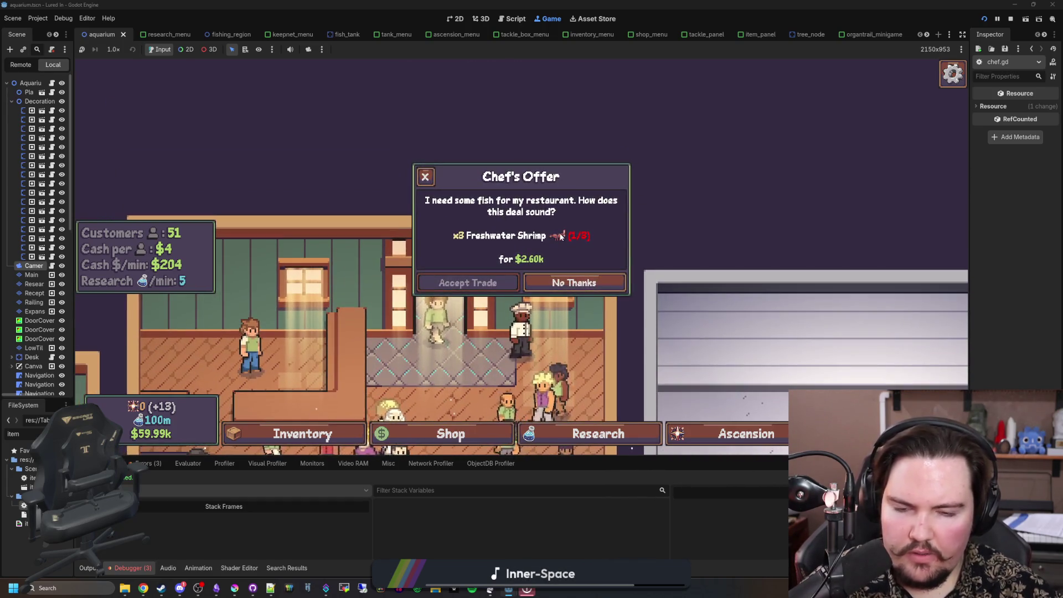
click(564, 282)
Step: Open the fish inventory and scroll through the stocked fish
scroll(553, 273, up, 3)
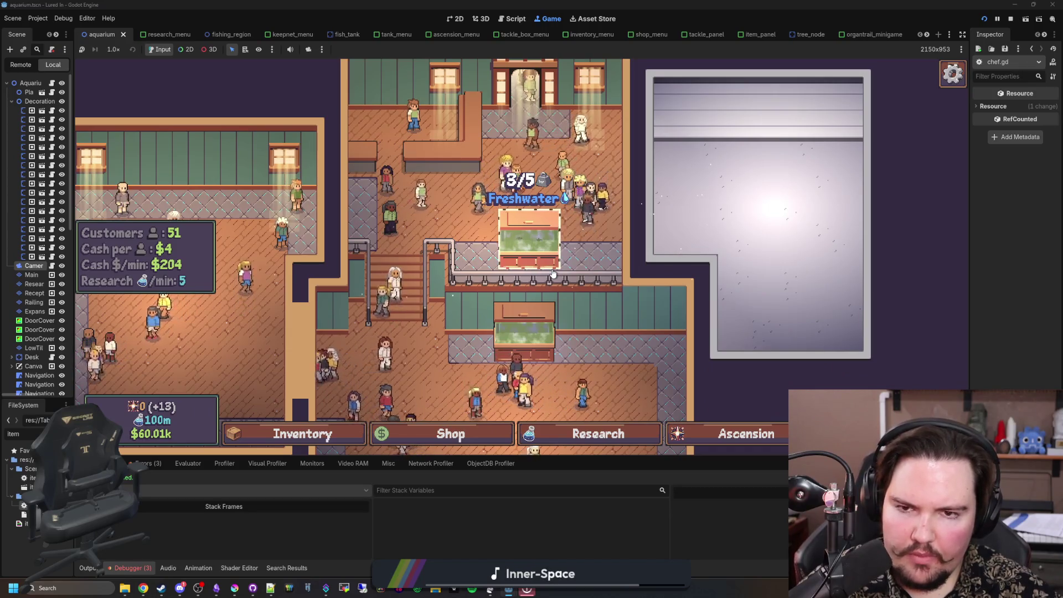
click(299, 433)
scroll(437, 285, down, 5)
scroll(443, 267, down, 5)
scroll(443, 258, up, 5)
key(grave)
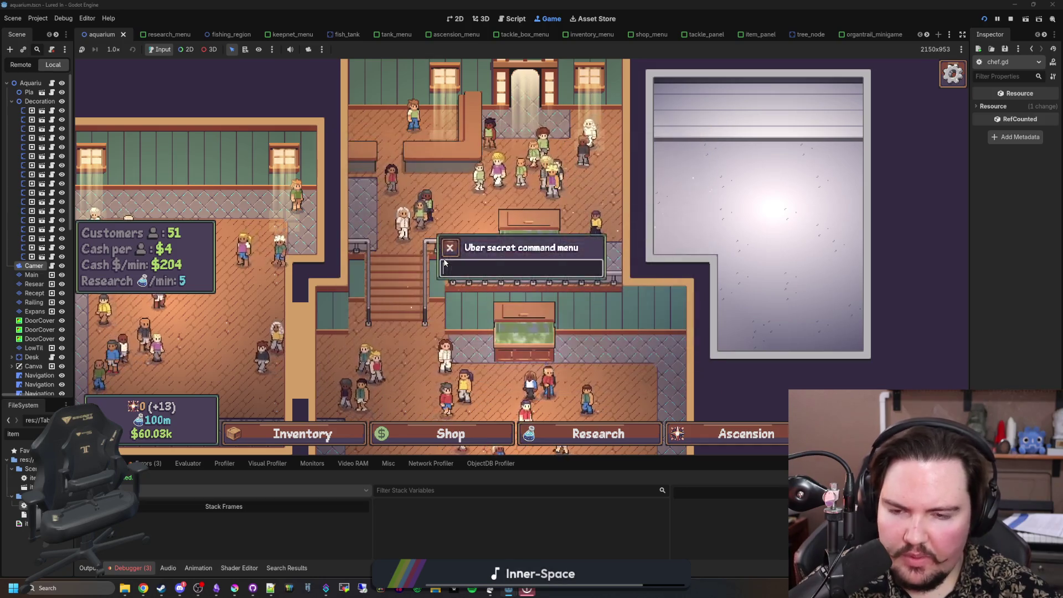
text(g)
key(Escape)
key(i)
scroll(446, 270, down, 5)
scroll(447, 274, down, 10)
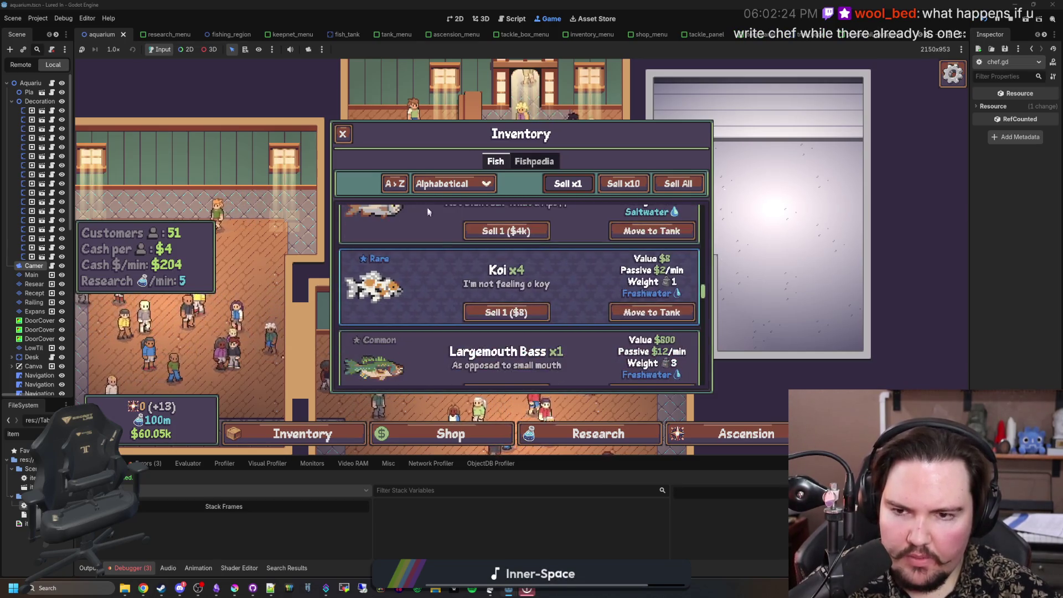
scroll(435, 279, down, 5)
Step: Close the inventory, summon another chef from the secret menu, and open his Red King Crab offer
key(Escape)
scroll(504, 246, up, 3)
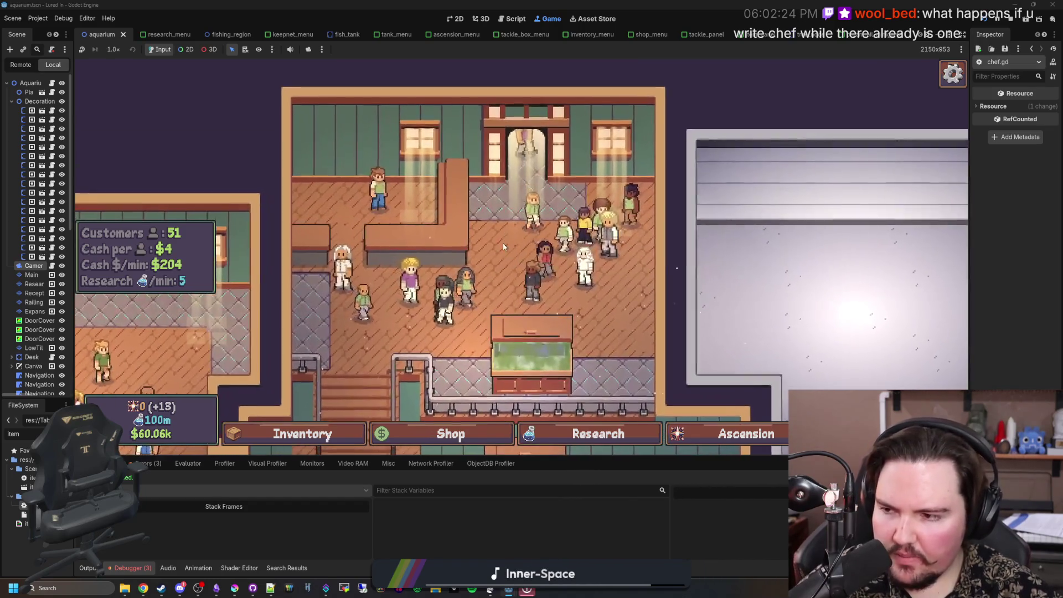
key(grave)
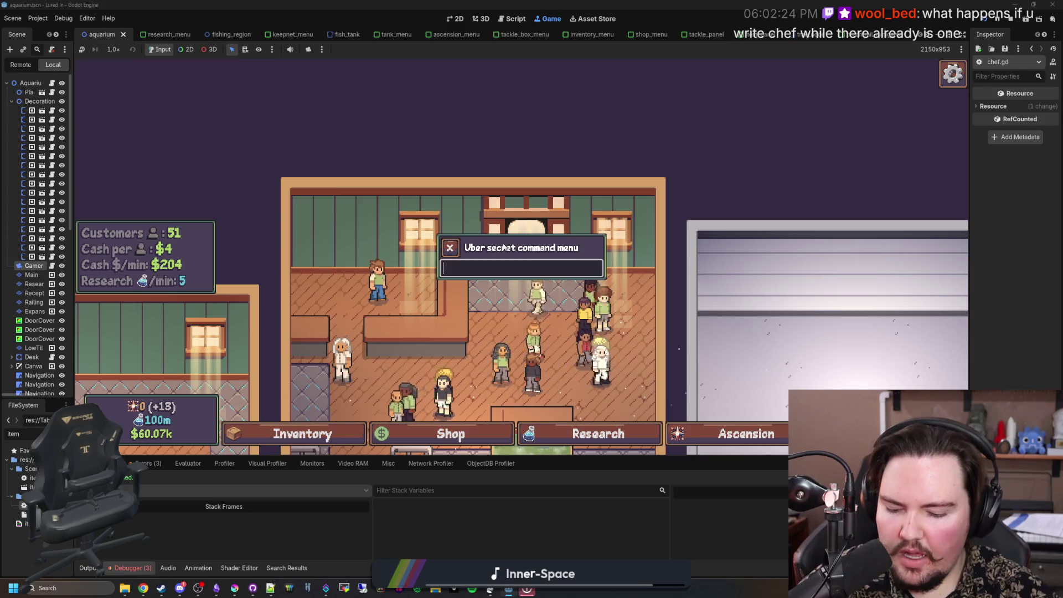
text(c)
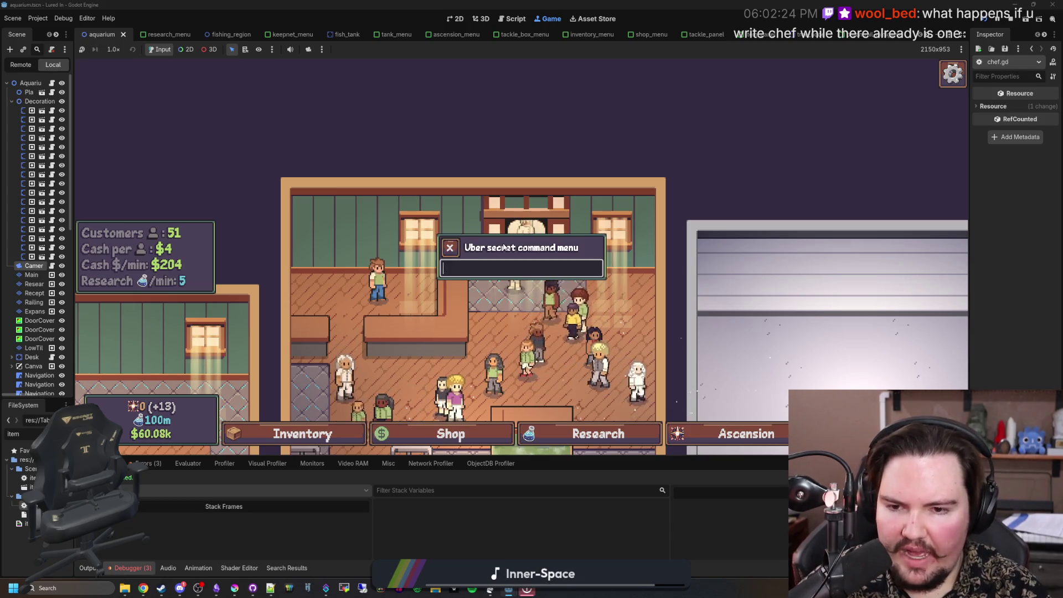
text(c)
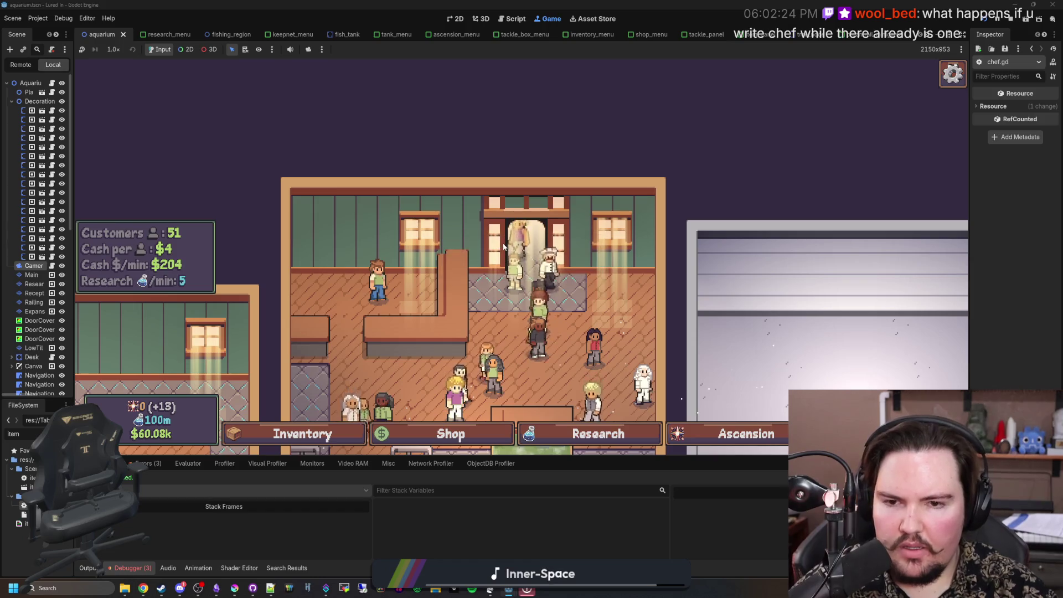
scroll(554, 254, up, 3)
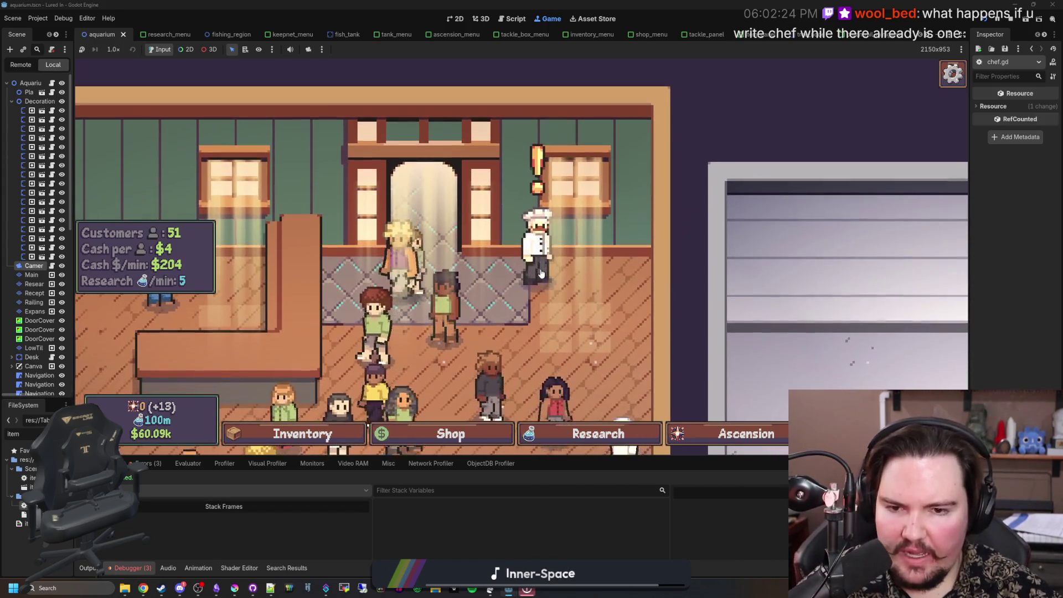
click(541, 271)
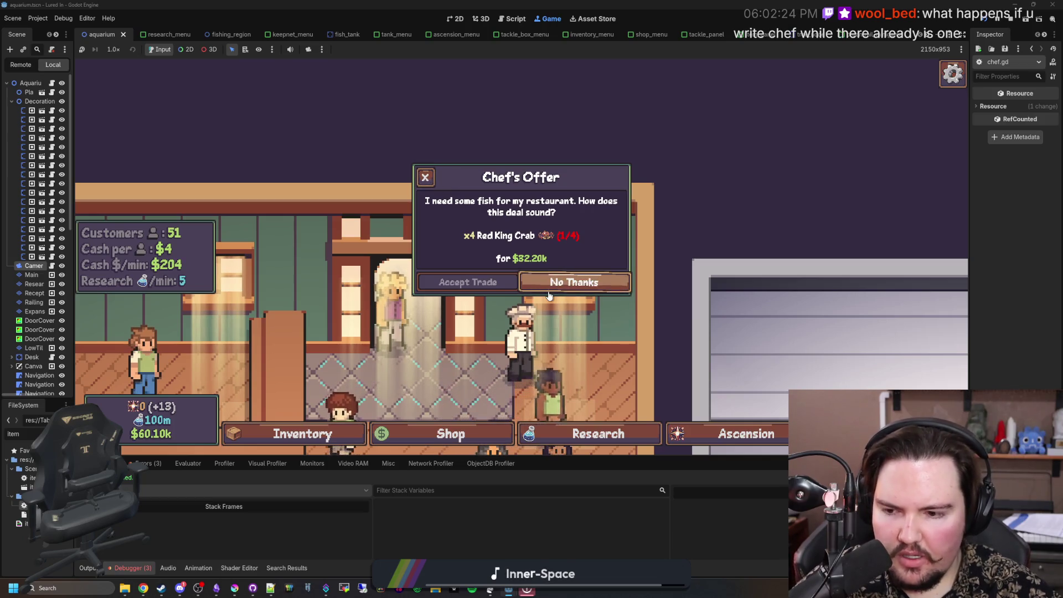
click(425, 178)
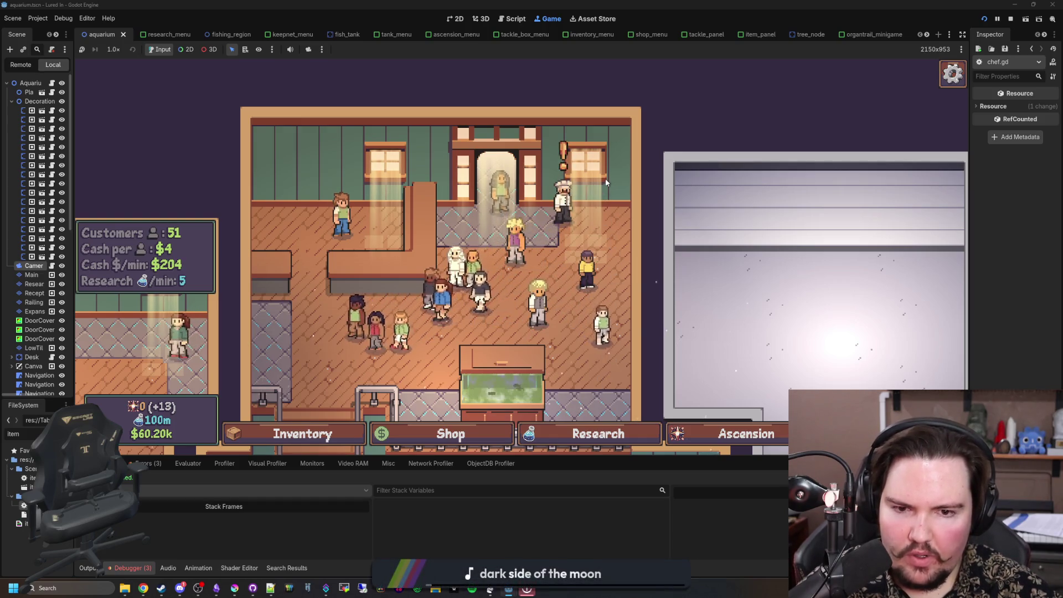
Step: Scroll and pan around the running aquarium to view the lower shop rooms
scroll(606, 179, down, 2)
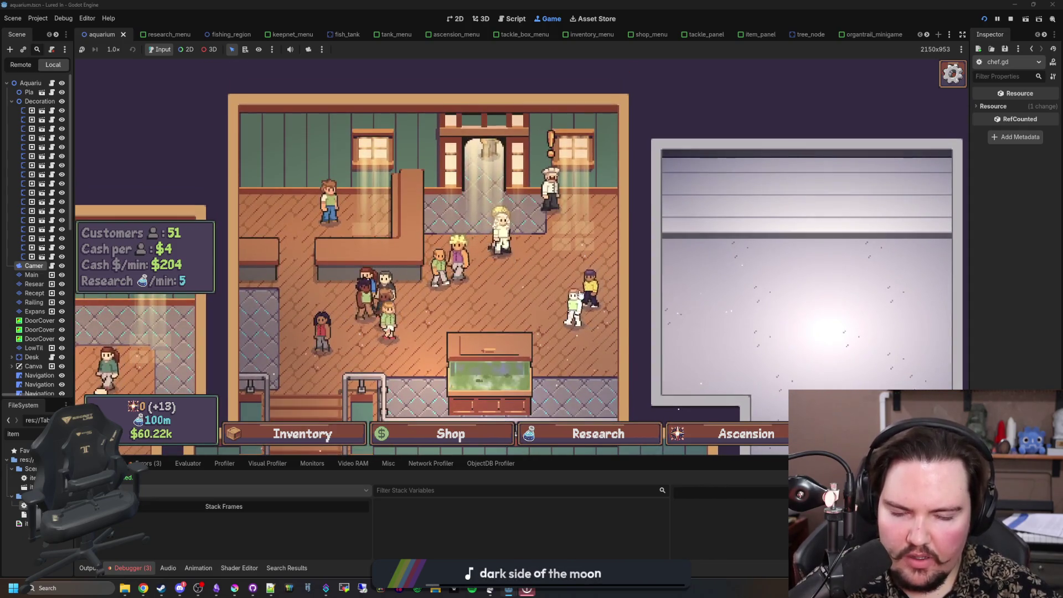
scroll(609, 235, down, 3)
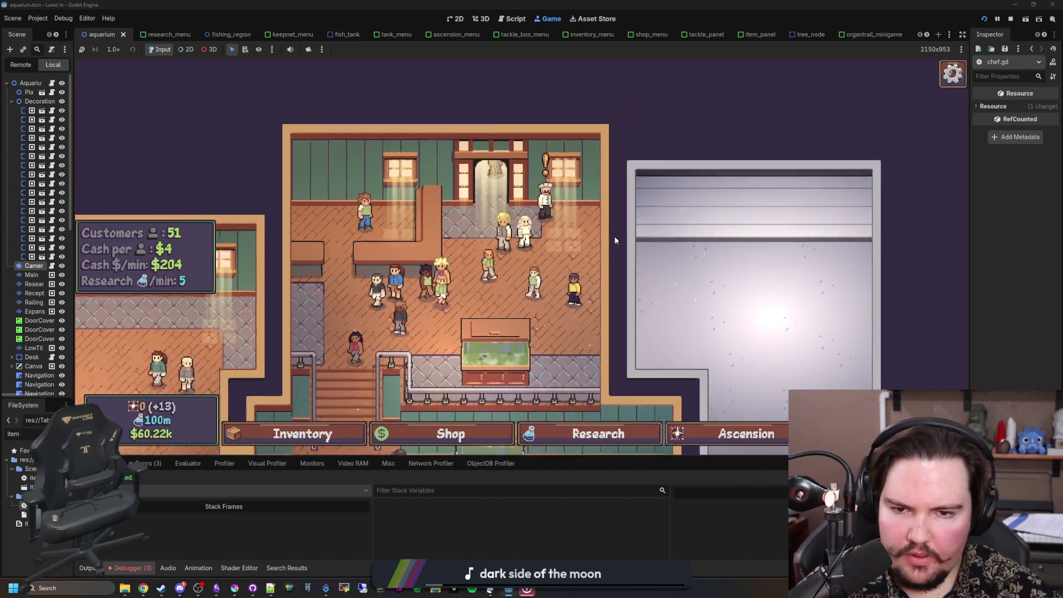
scroll(555, 205, up, 4)
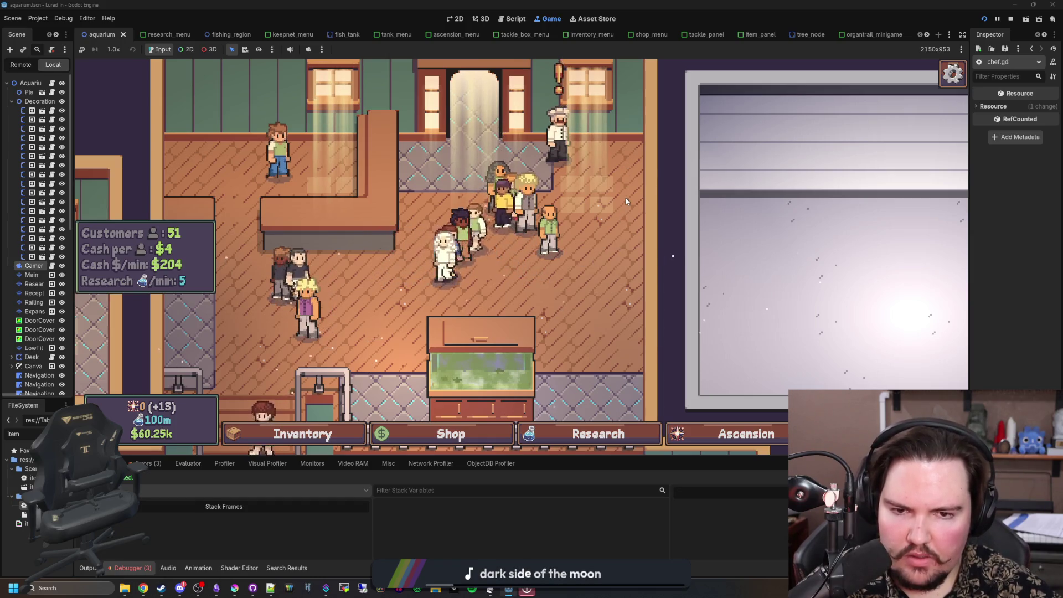
scroll(626, 202, down, 4)
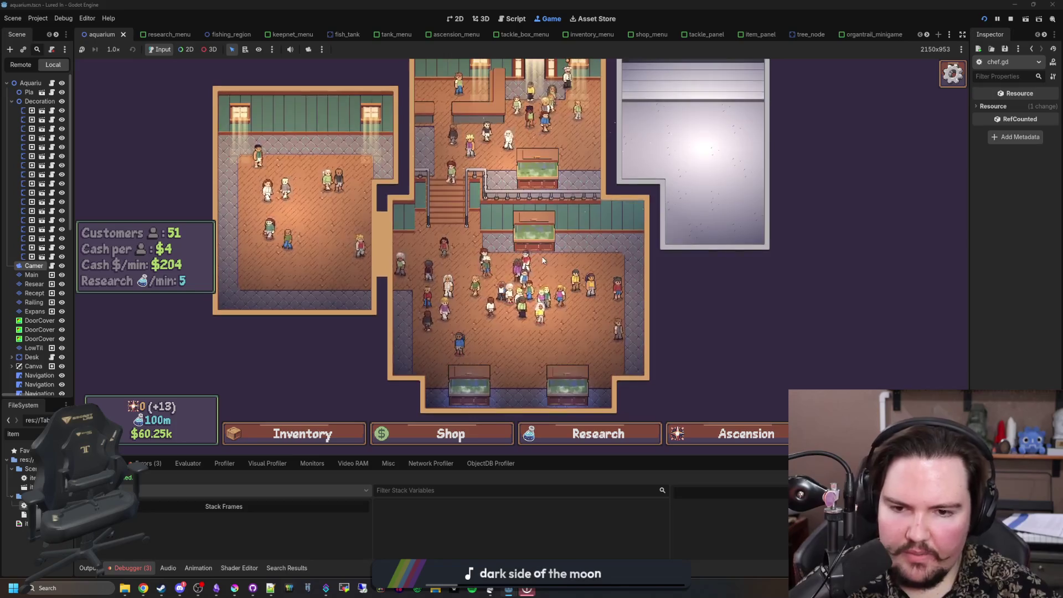
scroll(542, 260, down, 2)
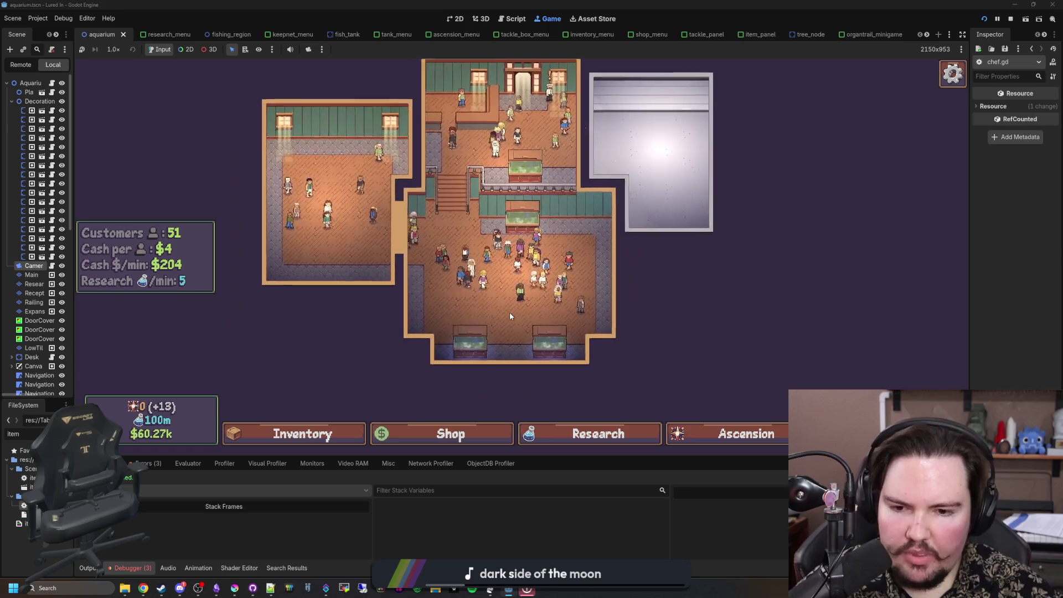
scroll(509, 312, up, 3)
scroll(510, 312, down, 3)
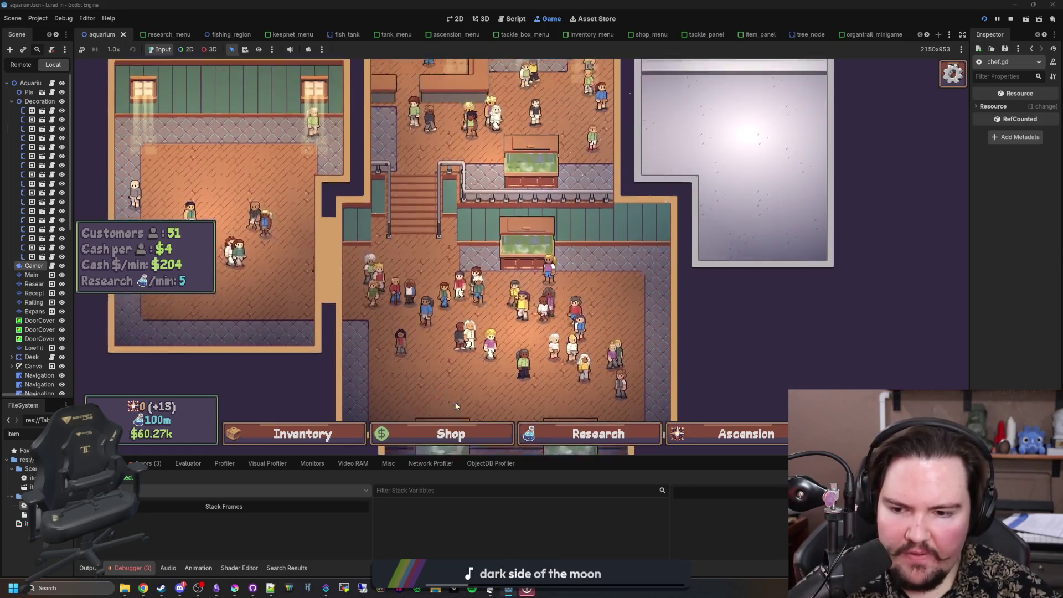
scroll(454, 401, up, 3)
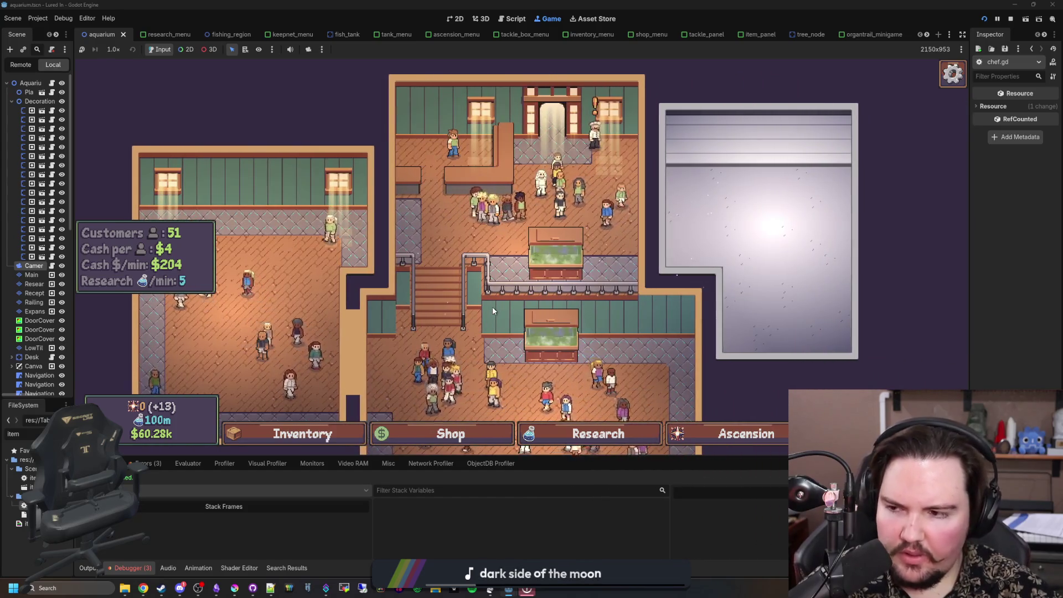
drag(493, 307, 465, 201)
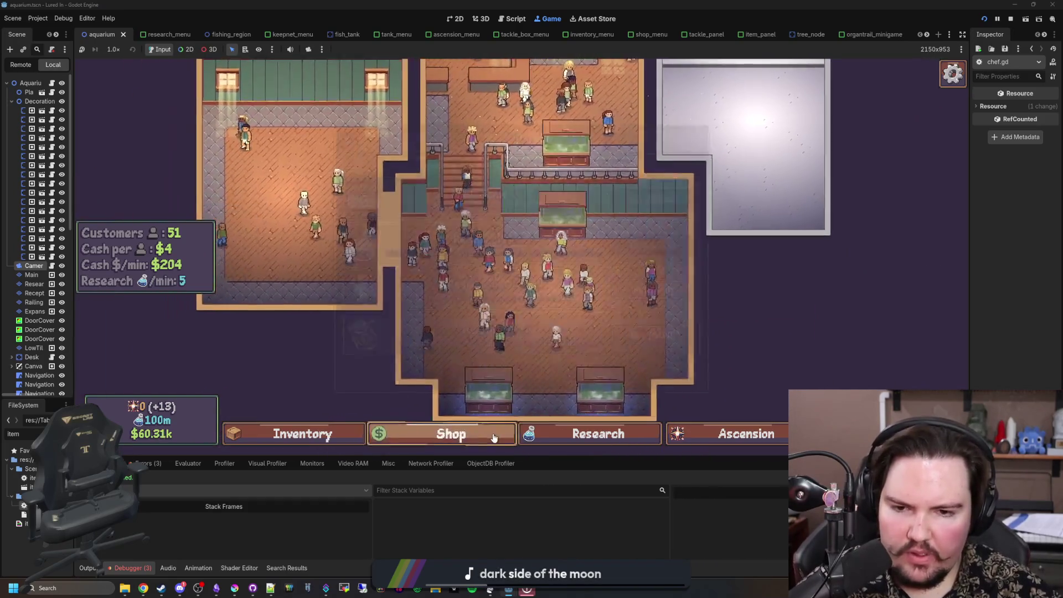
Step: Run the money command from the secret menu to raise cash to $1t, then reopen the Shop
click(491, 434)
key(grave)
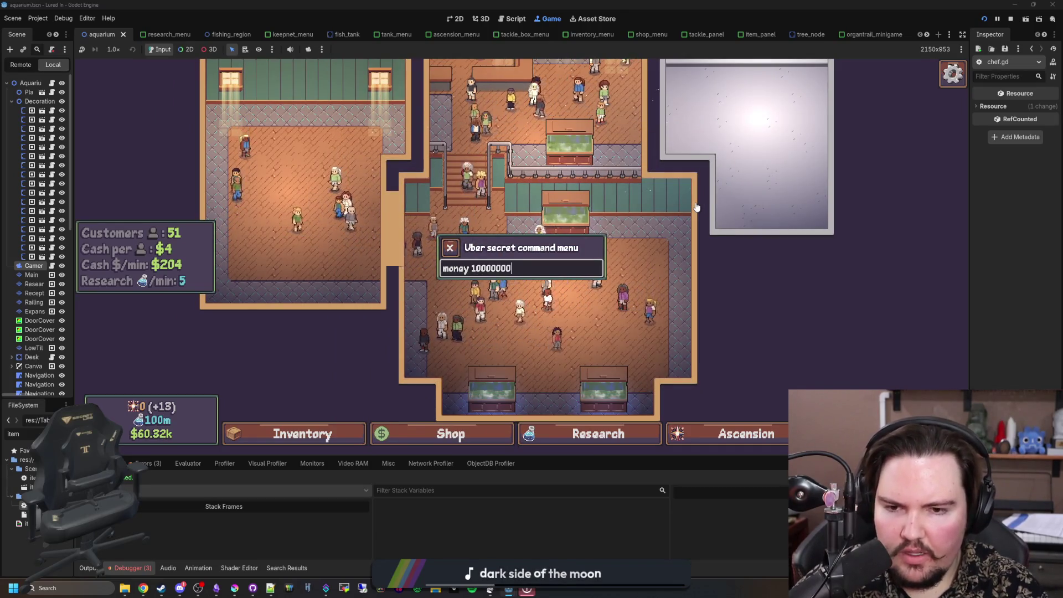
key(grave)
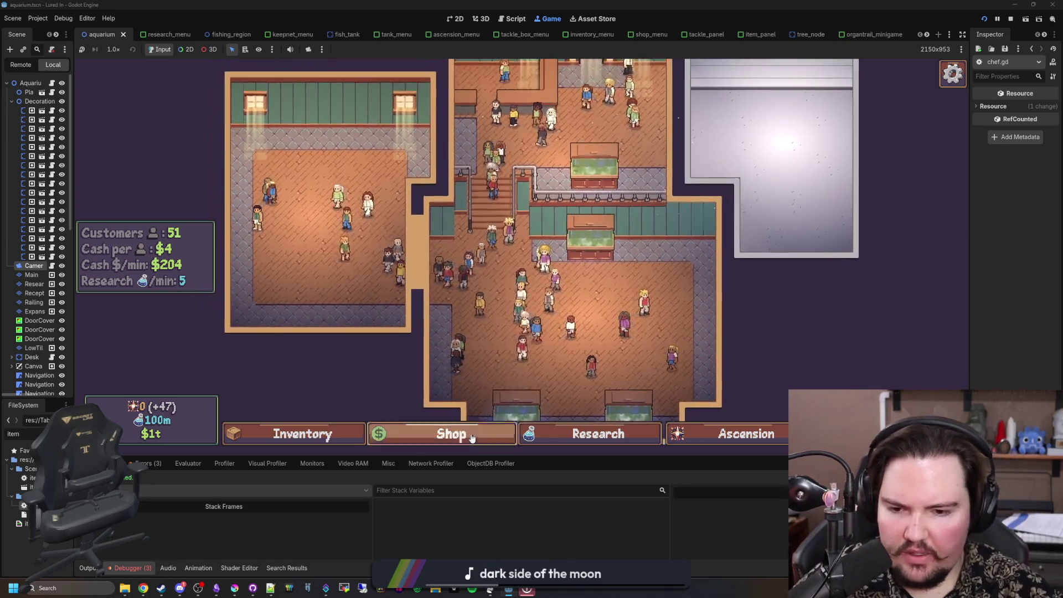
click(470, 434)
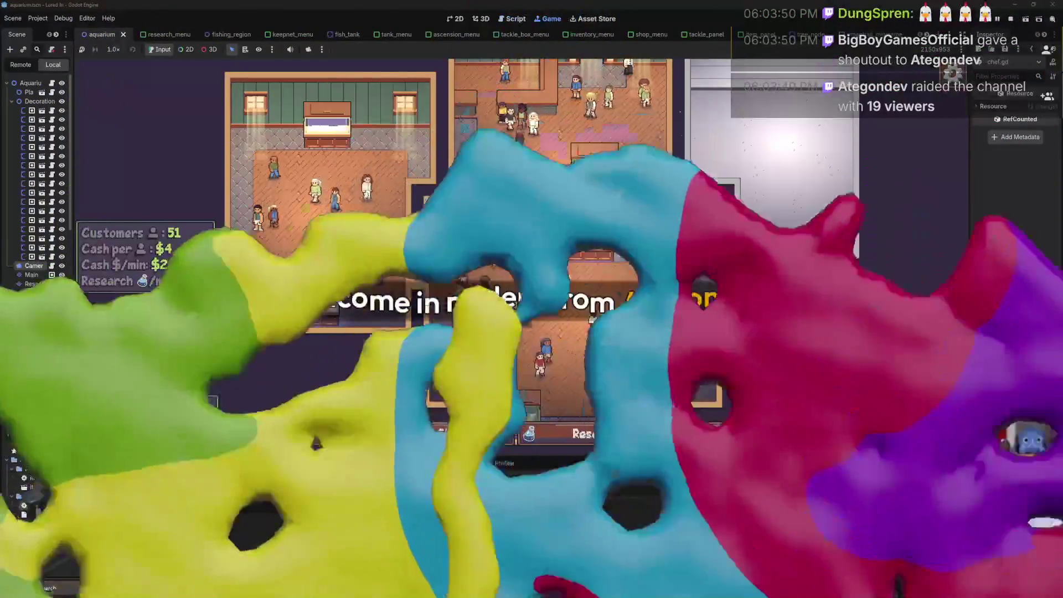
scroll(480, 281, up, 5)
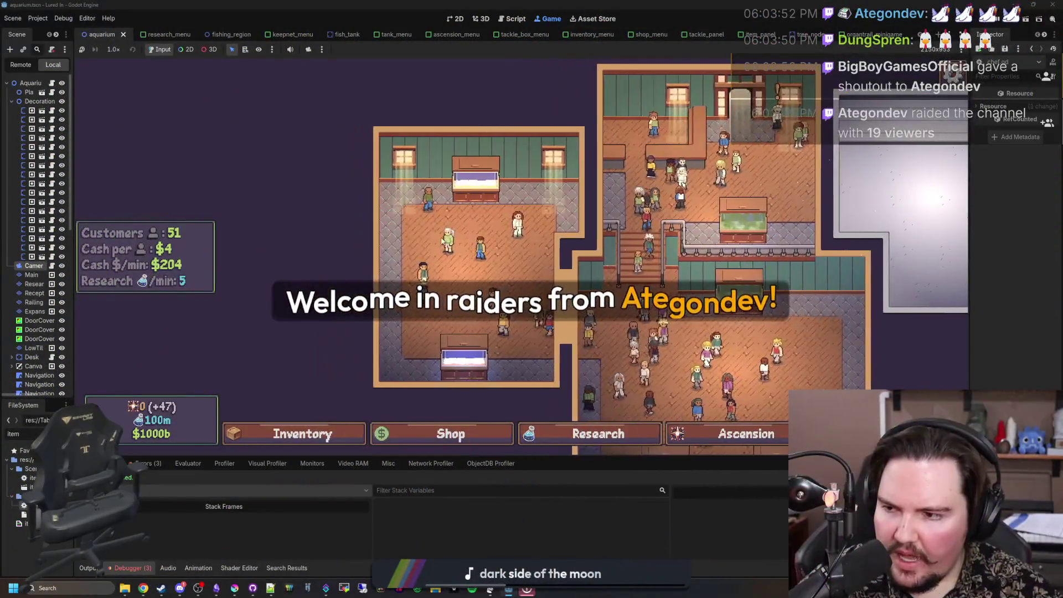
scroll(481, 281, down, 3)
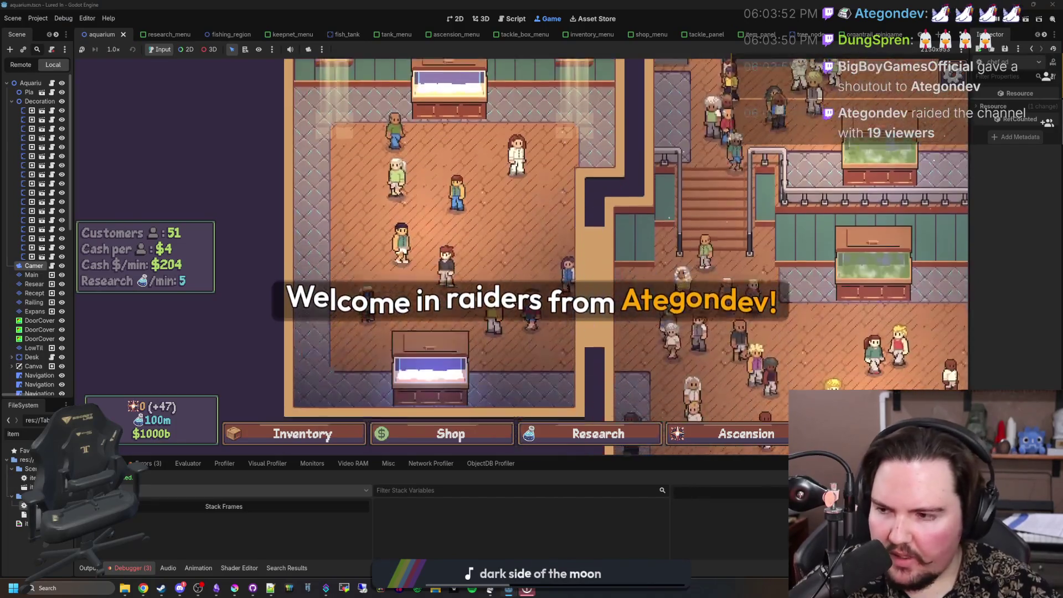
scroll(342, 157, down, 2)
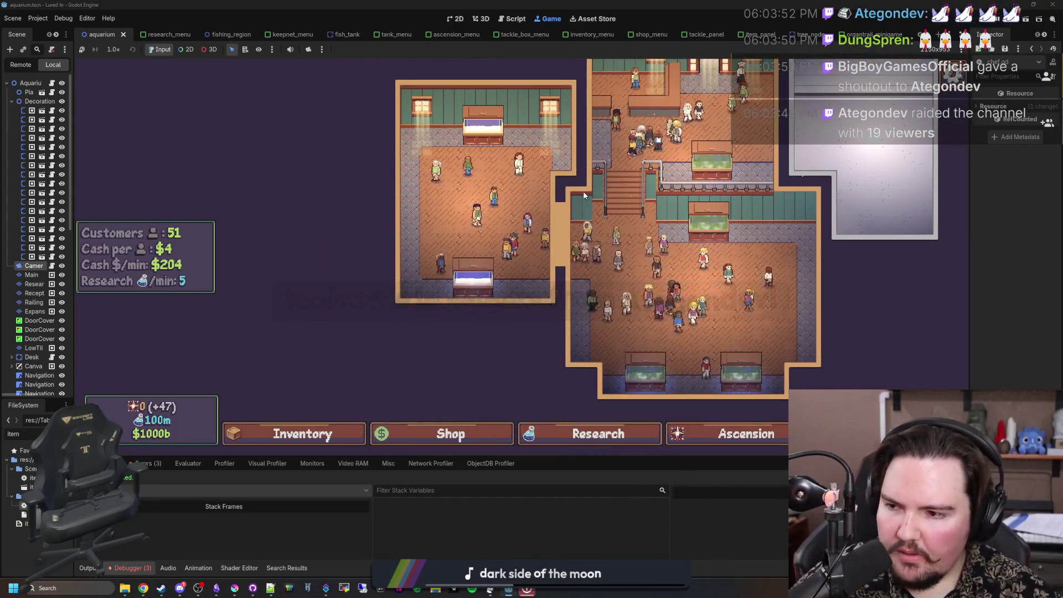
drag(465, 154, 516, 265)
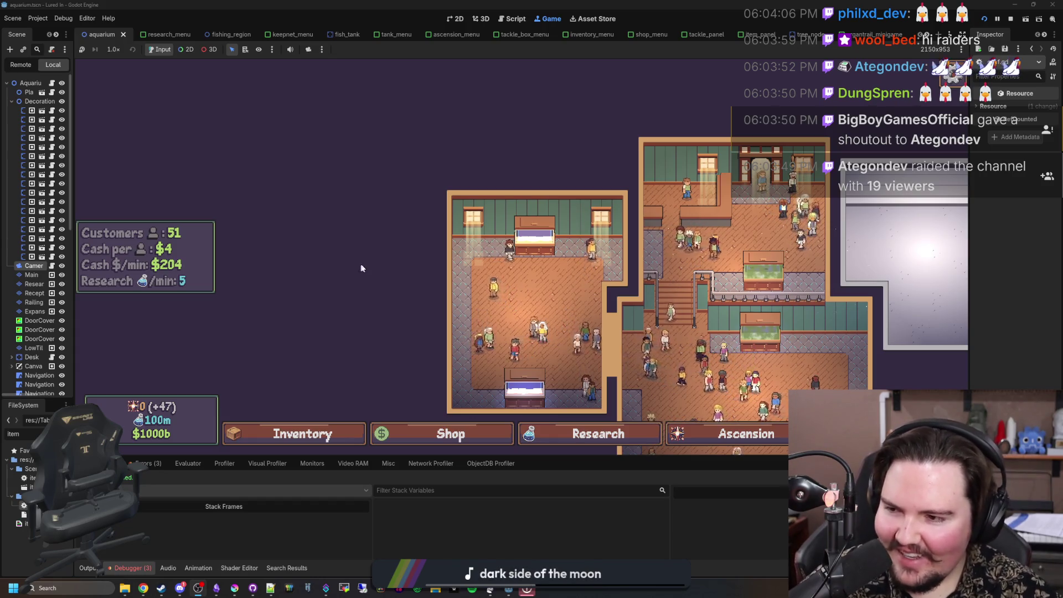
drag(360, 264, 307, 254)
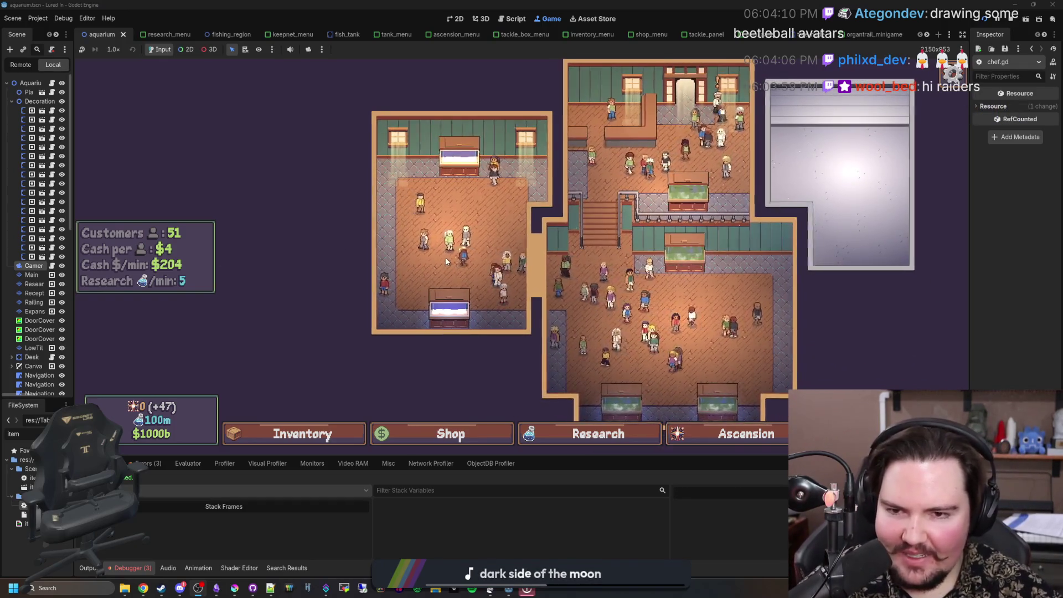
scroll(446, 261, up, 2)
key(Left)
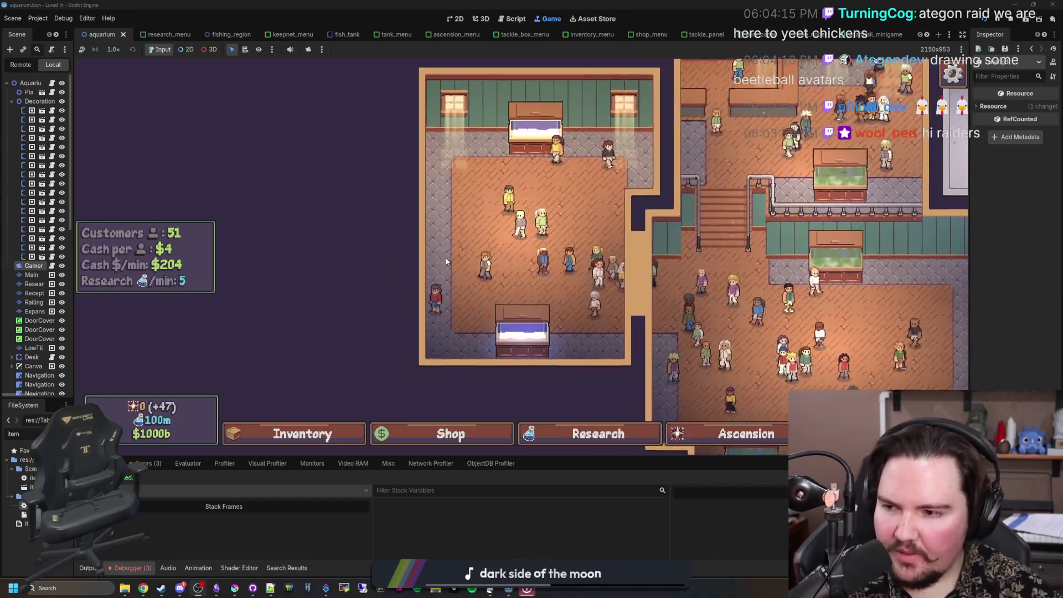
key(Right)
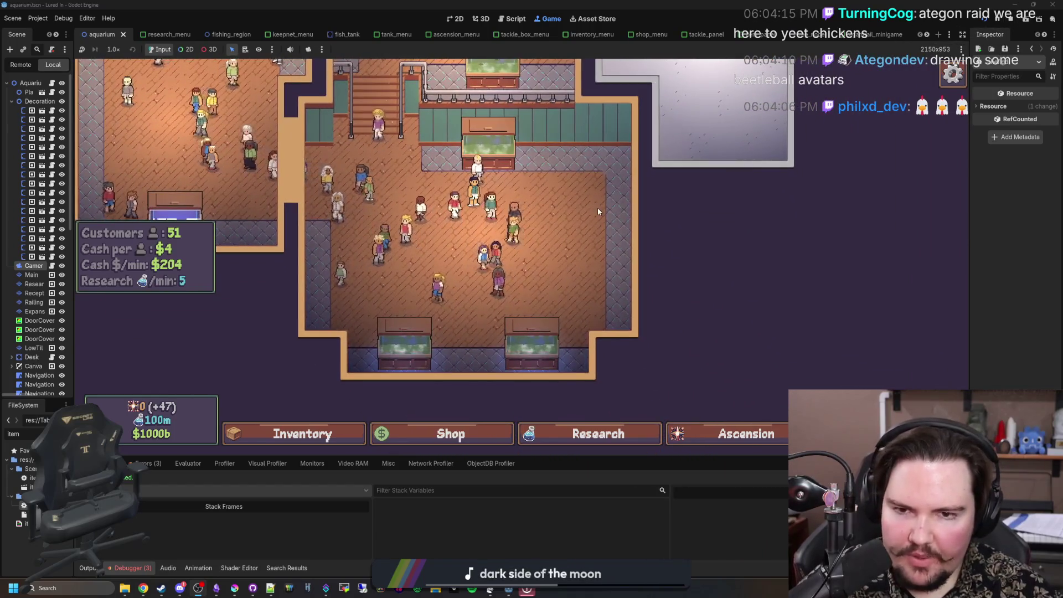
key(Up)
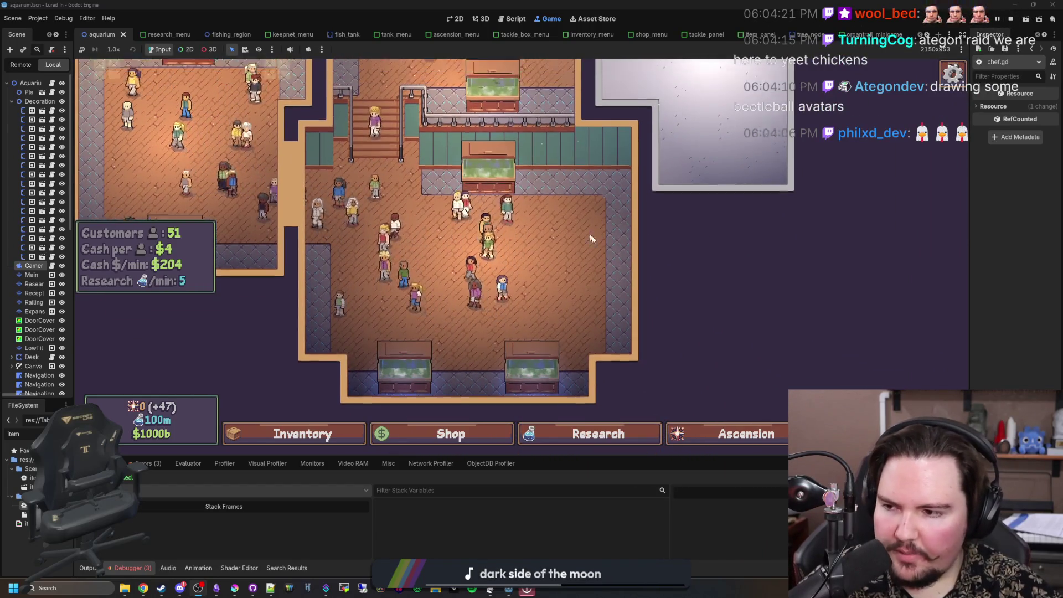
scroll(675, 271, down, 2)
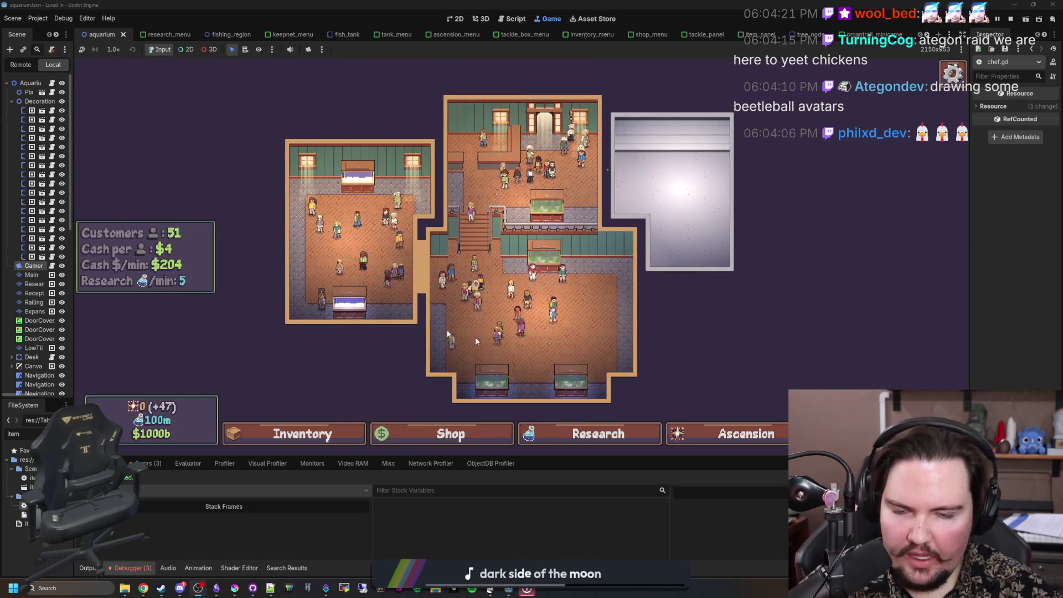
key(Down)
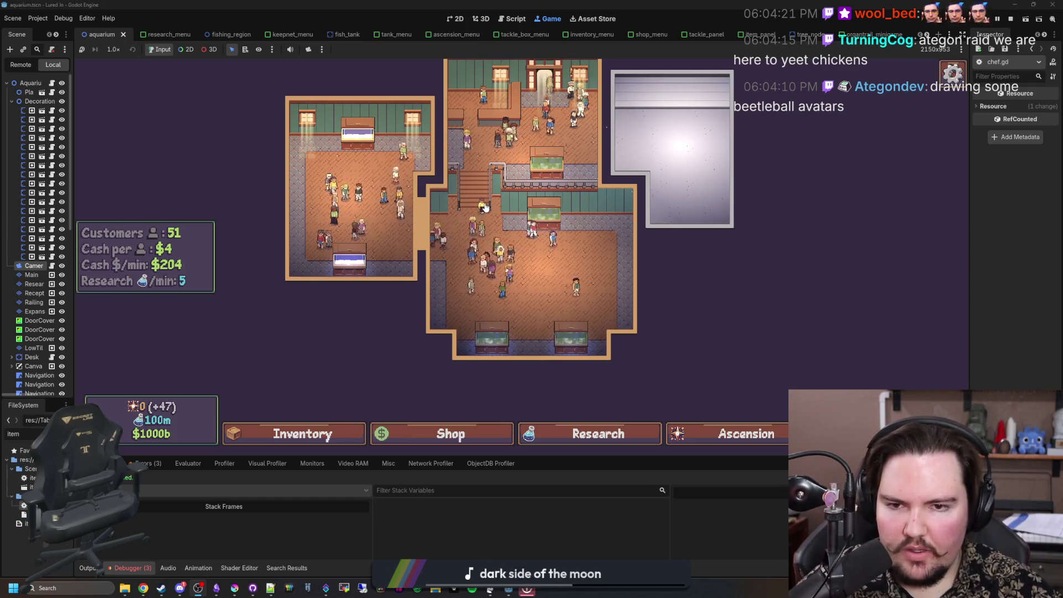
scroll(532, 214, up, 4)
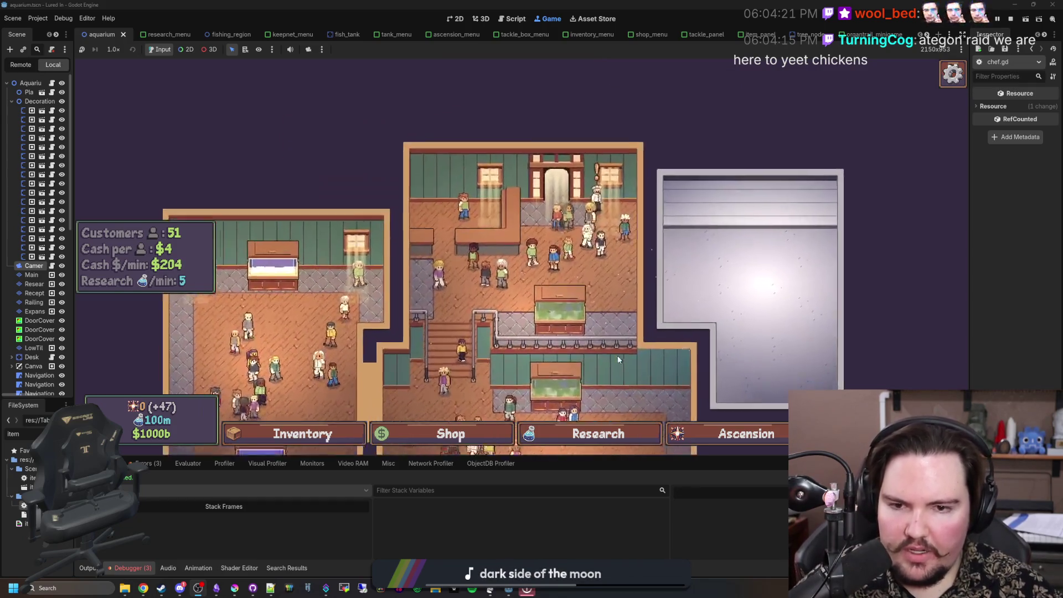
scroll(518, 291, down, 2)
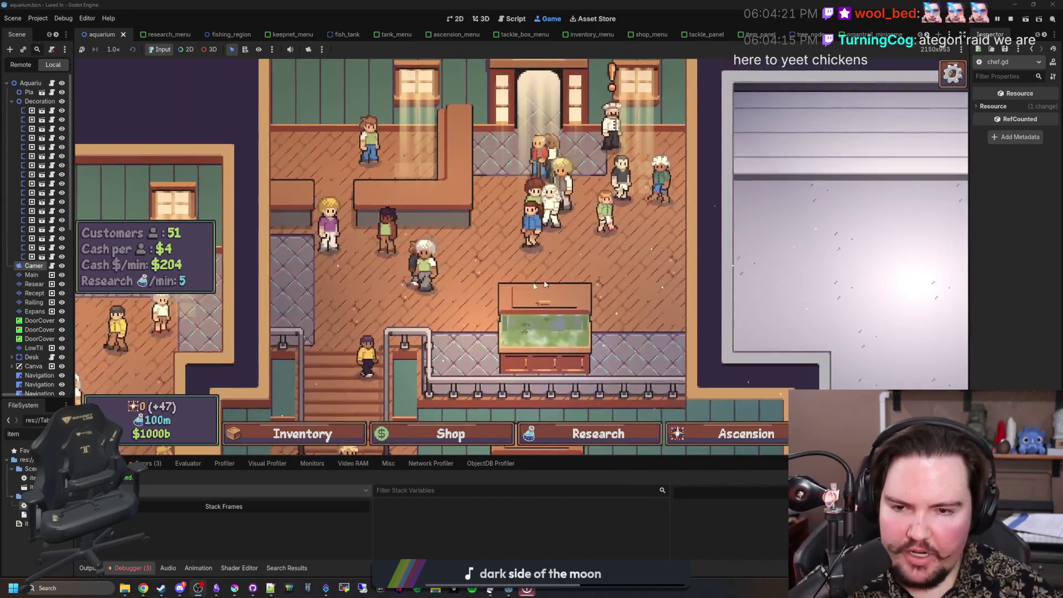
mouse_move(530, 389)
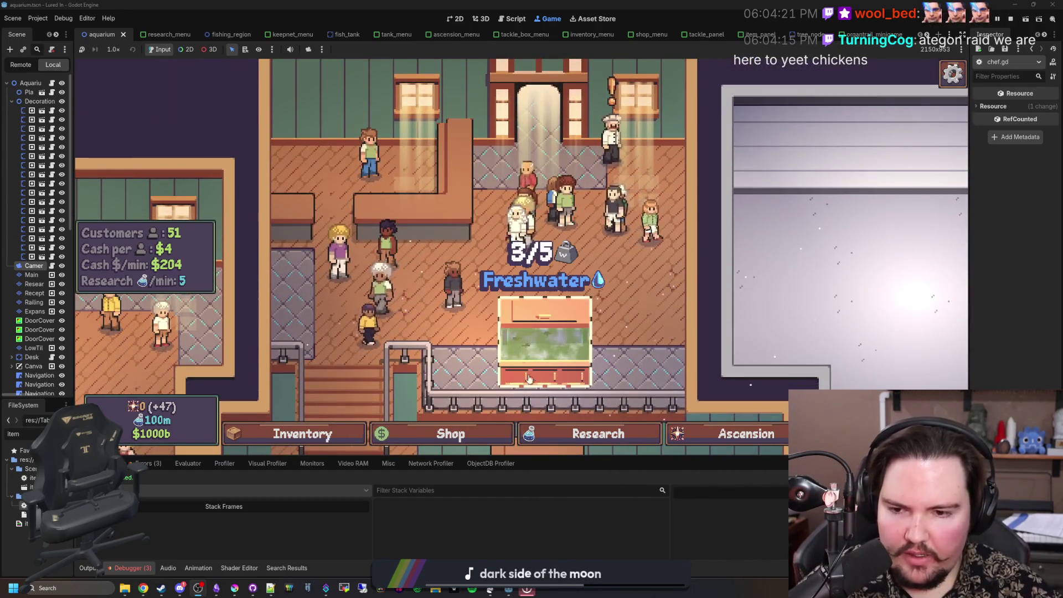
scroll(516, 358, down, 2)
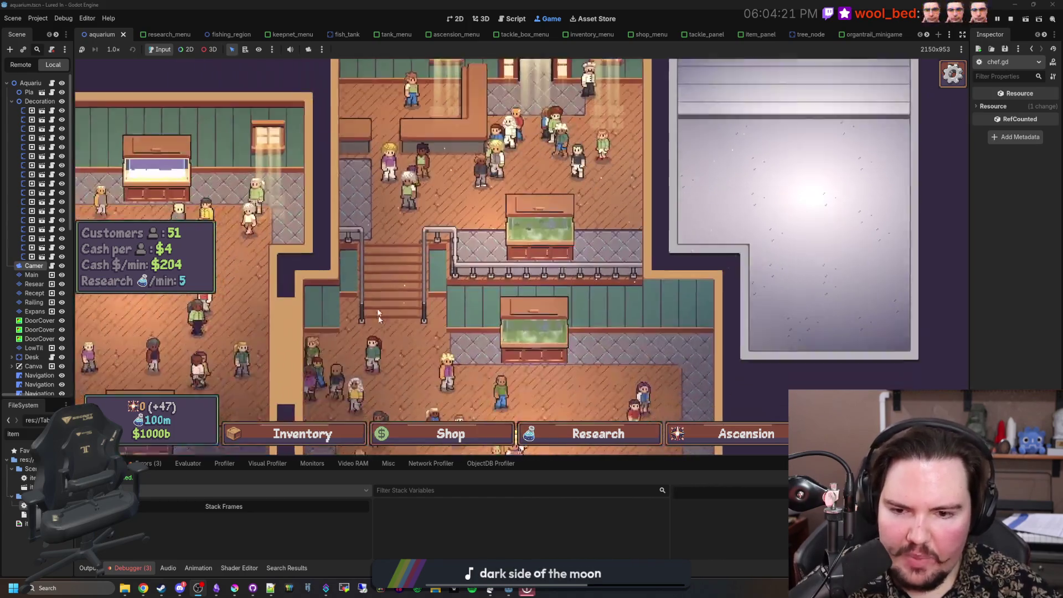
scroll(489, 359, down, 2)
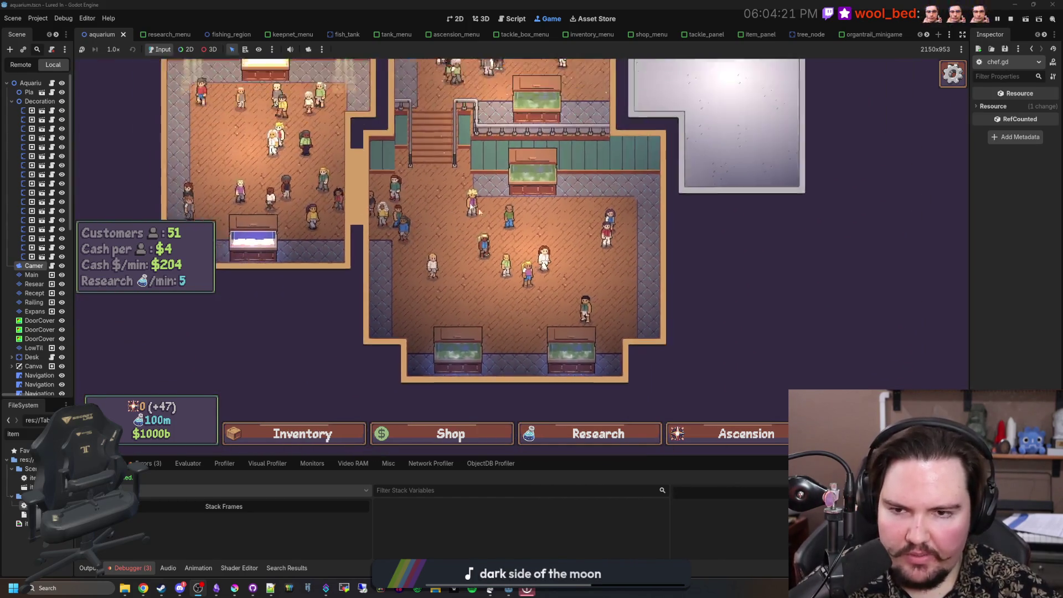
scroll(488, 359, up, 3)
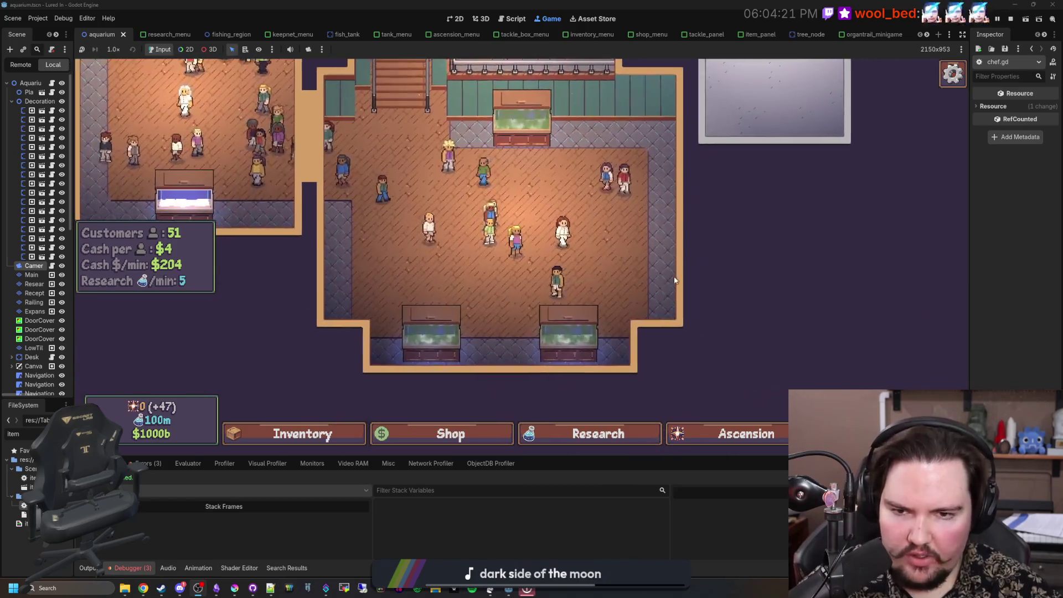
key(a)
key(w)
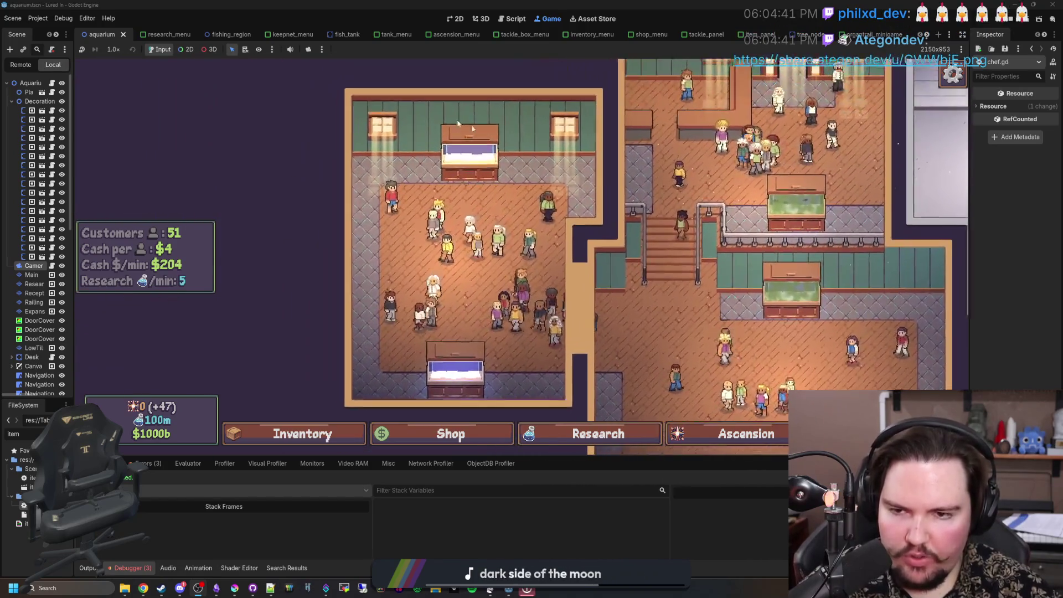
scroll(461, 325, down, 1)
scroll(451, 304, up, 3)
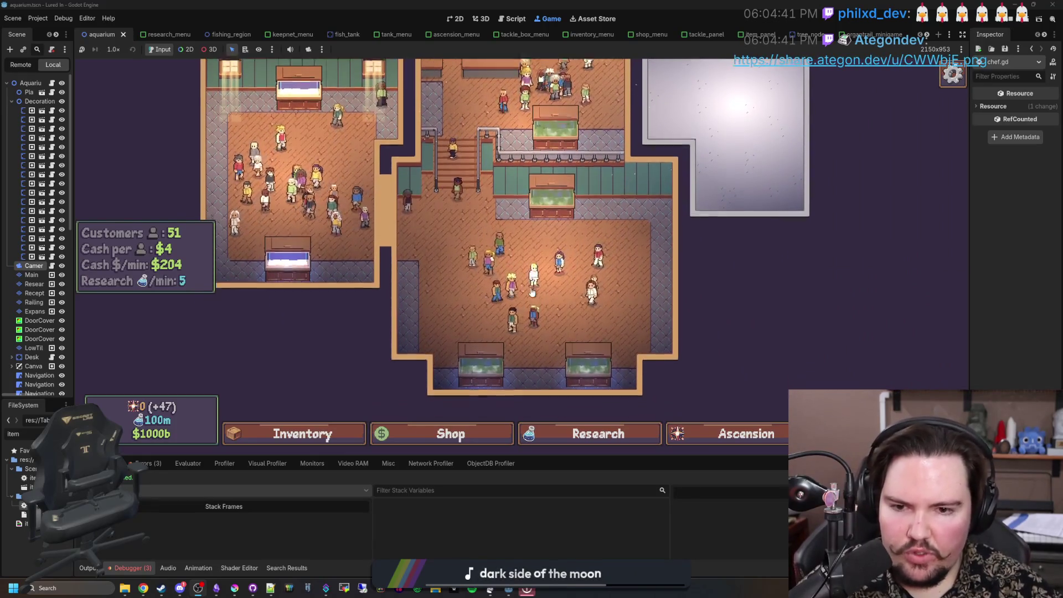
scroll(337, 193, up, 2)
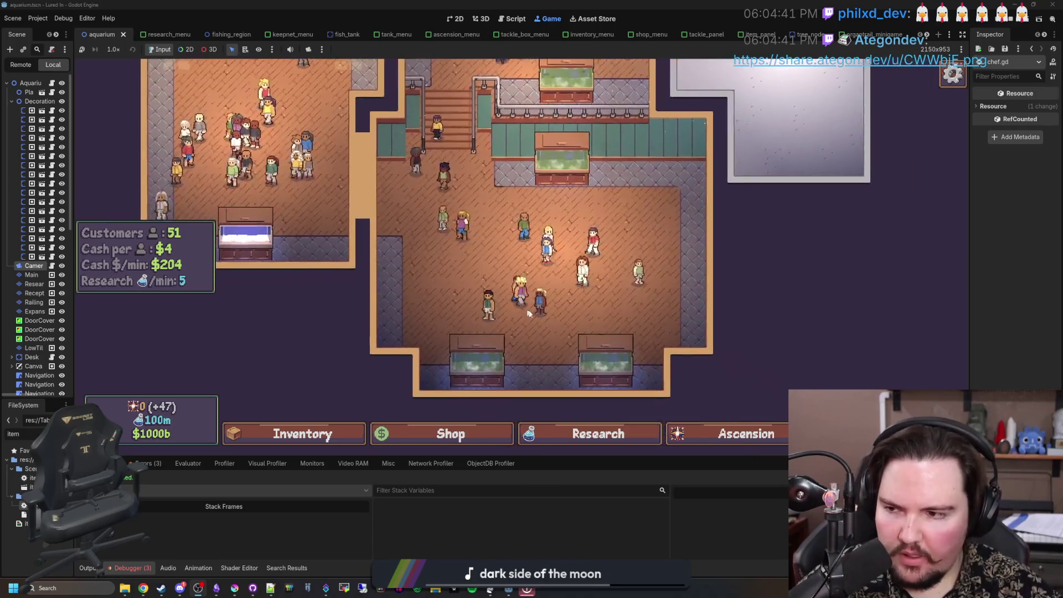
scroll(521, 256, up, 1)
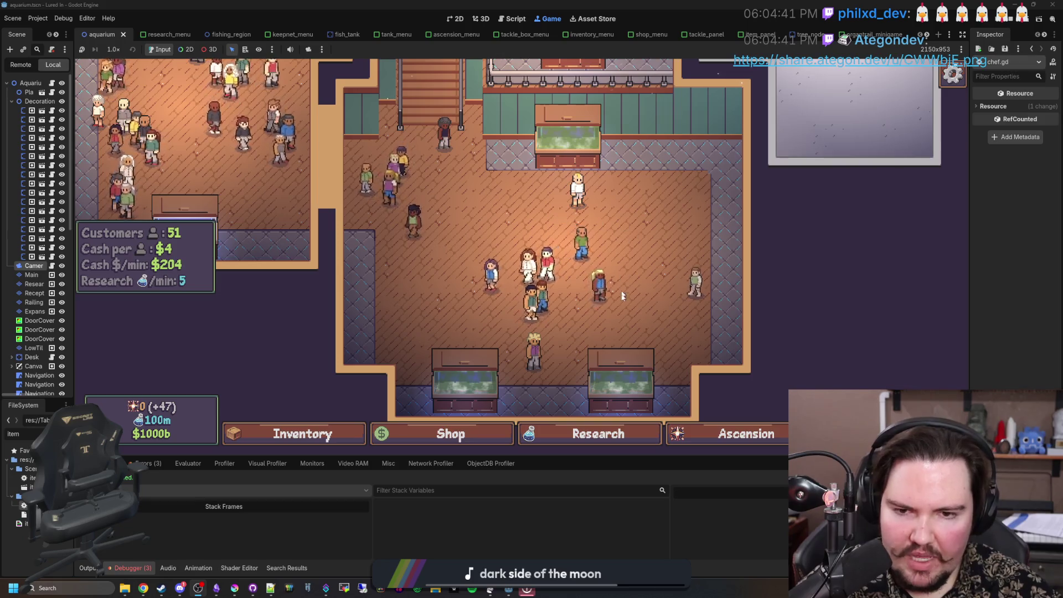
scroll(548, 306, down, 4)
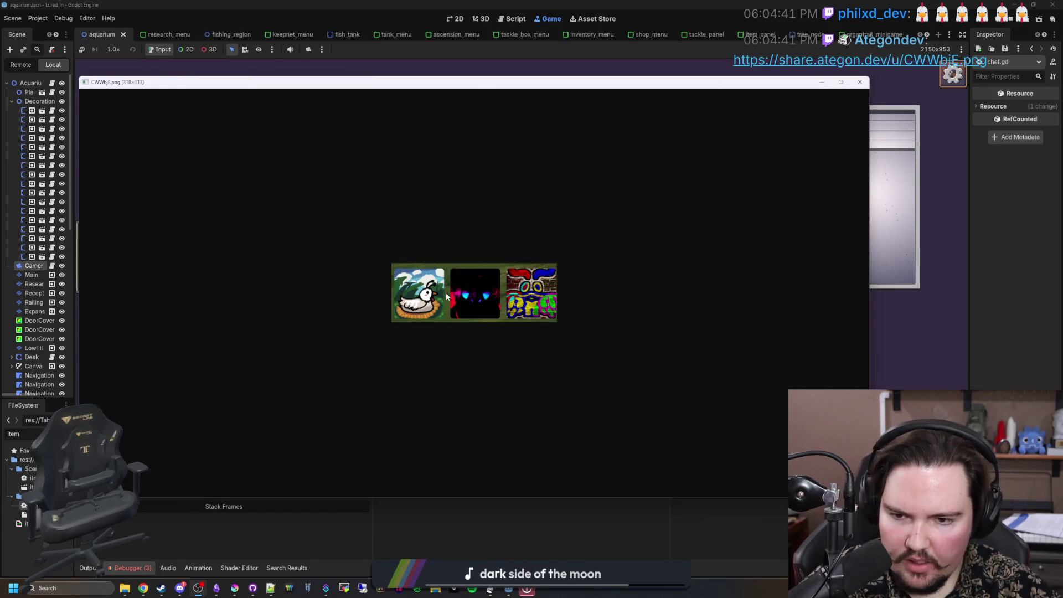
Step: Zoom into CWWbjI.png until the bird, glowing-eyed figure and mask fill most of the window
scroll(468, 293, up, 5)
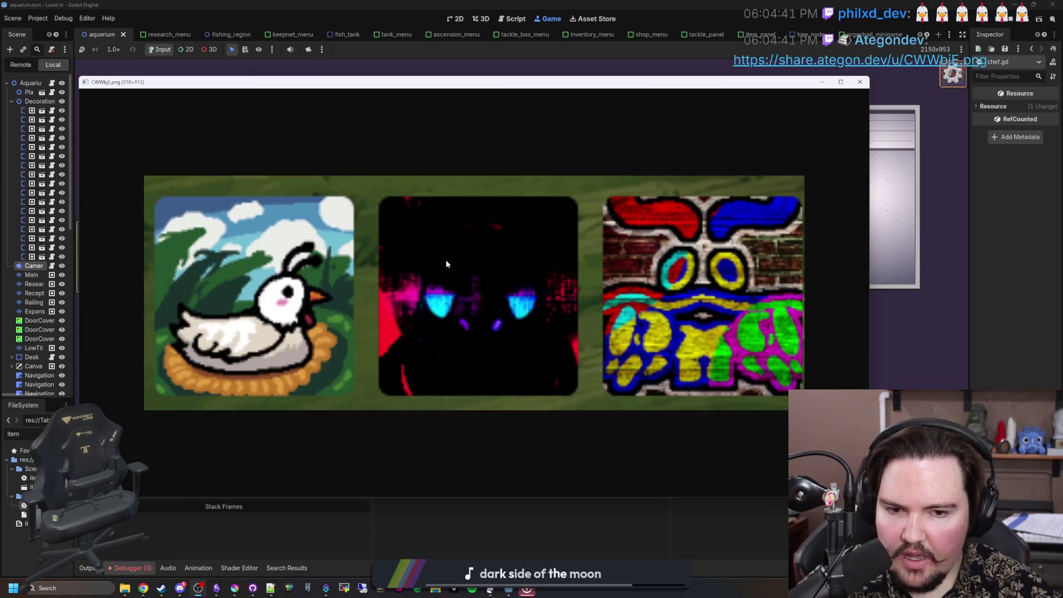
scroll(446, 264, down, 1)
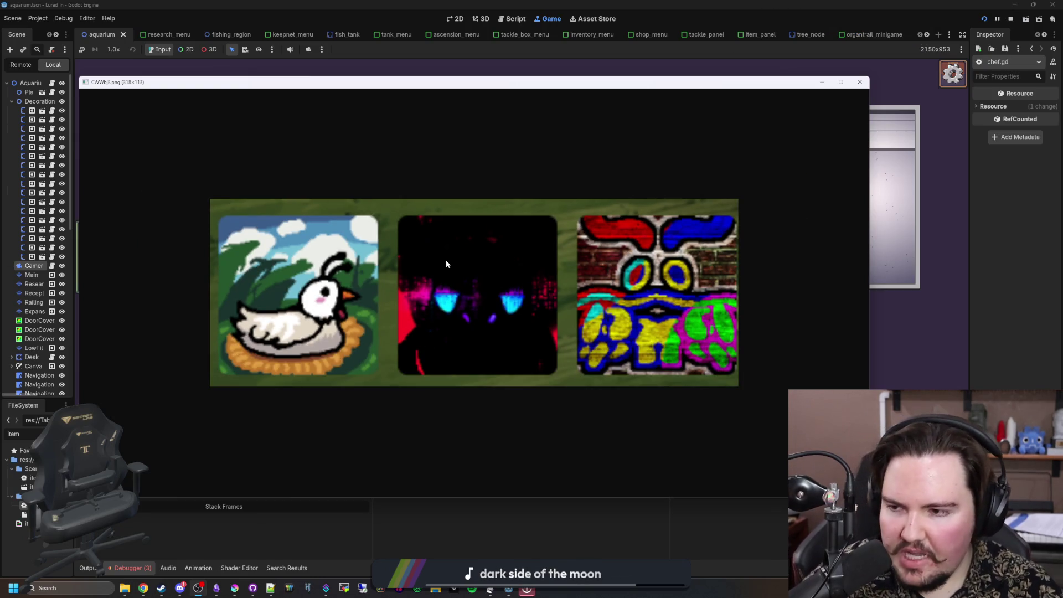
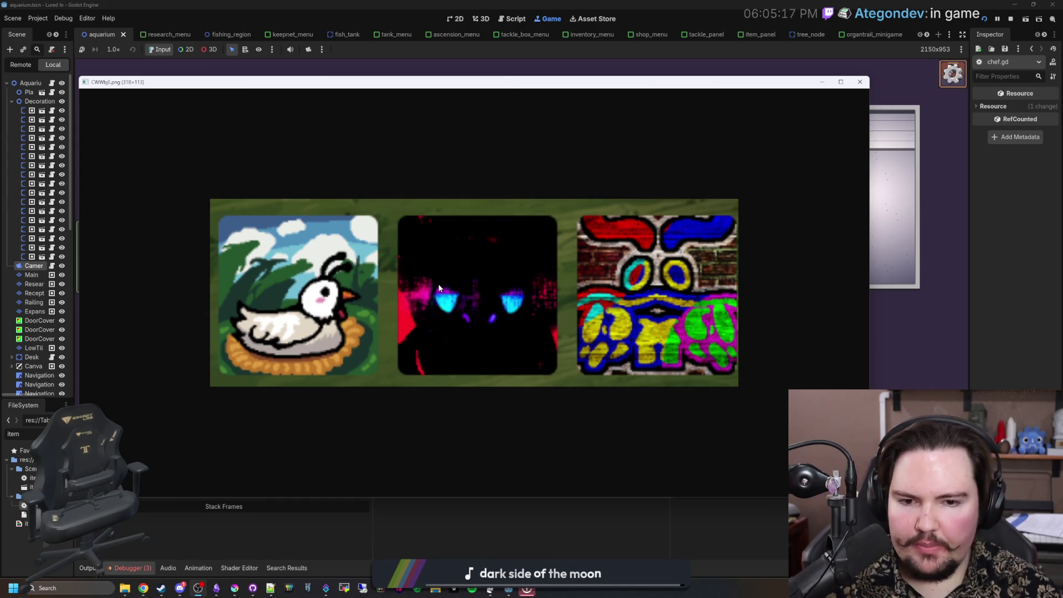
Step: Zoom and pan across the wide character artwork strip, then close both image viewer windows
scroll(439, 287, down, 3)
scroll(266, 290, up, 5)
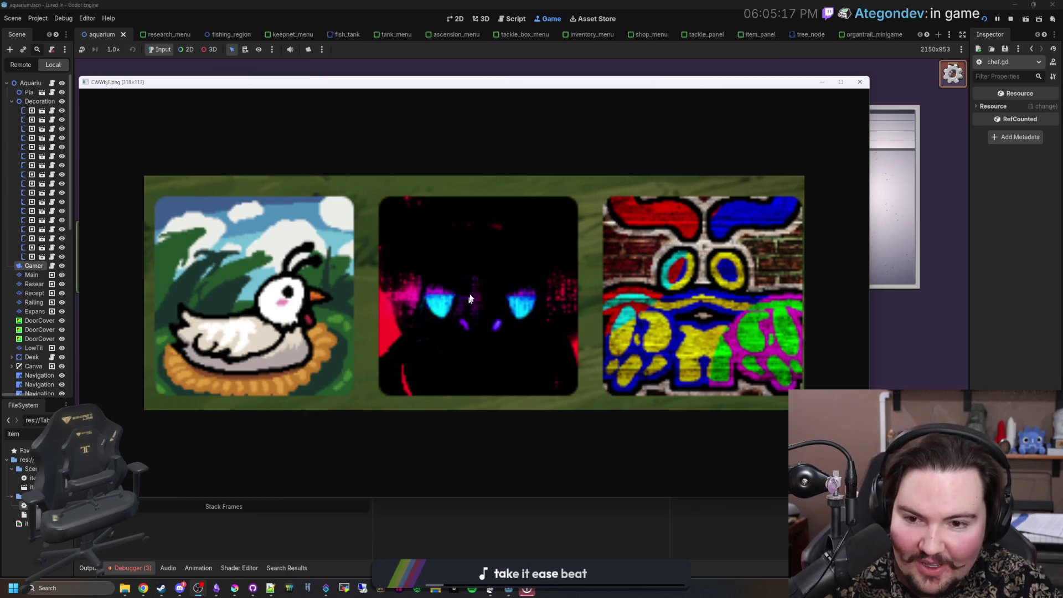
scroll(524, 367, down, 3)
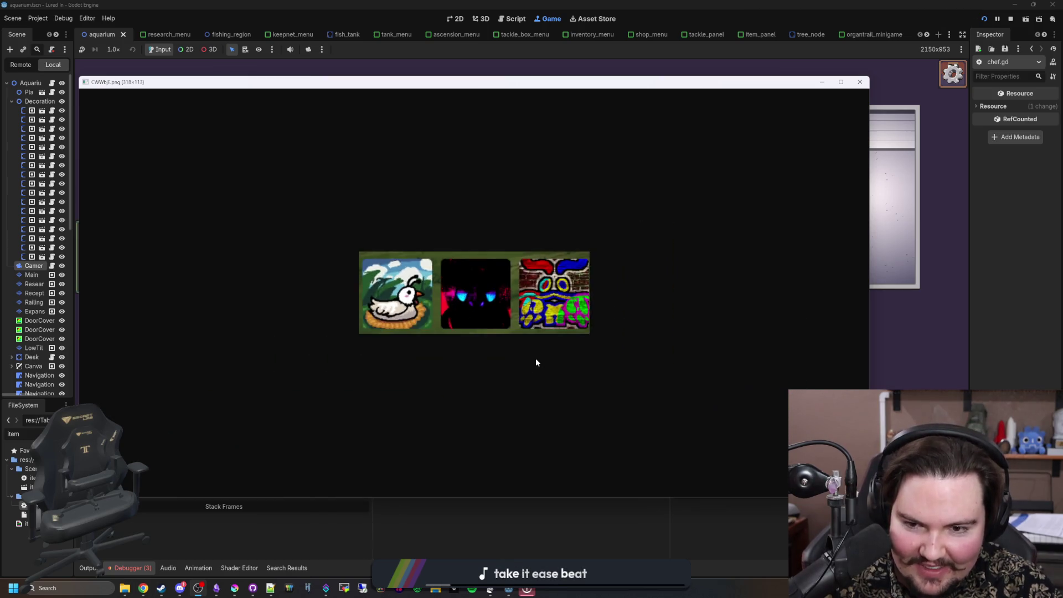
scroll(529, 356, up, 3)
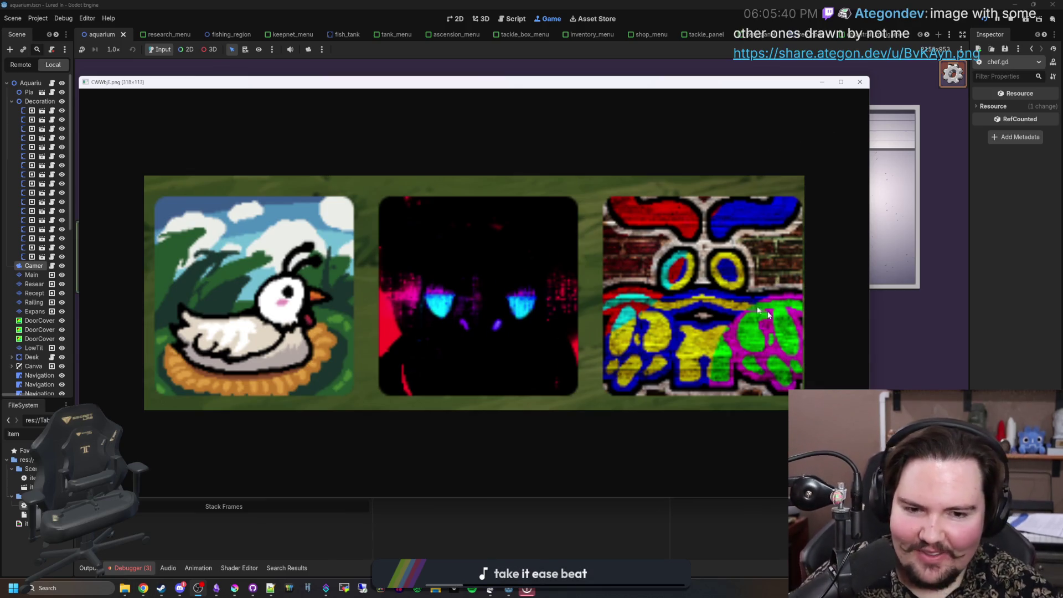
scroll(786, 329, down, 4)
scroll(248, 295, up, 4)
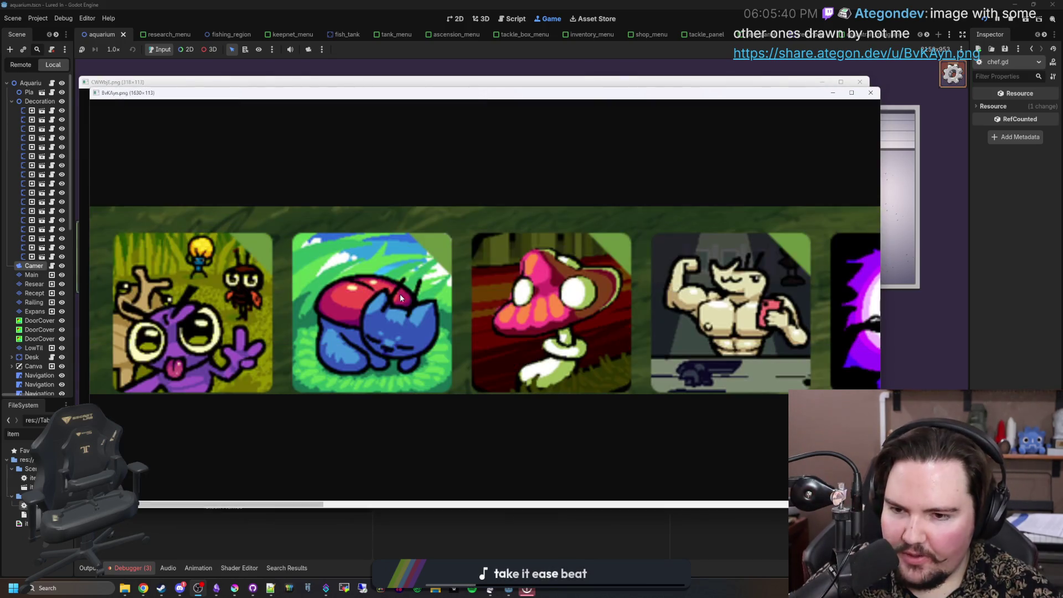
scroll(408, 389, down, 2)
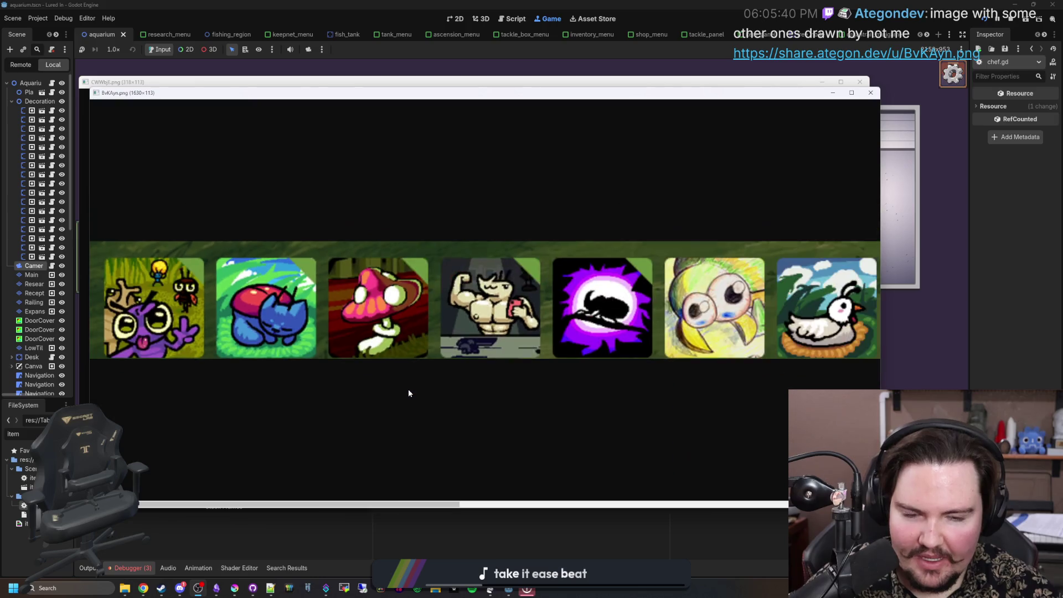
scroll(454, 395, down, 1)
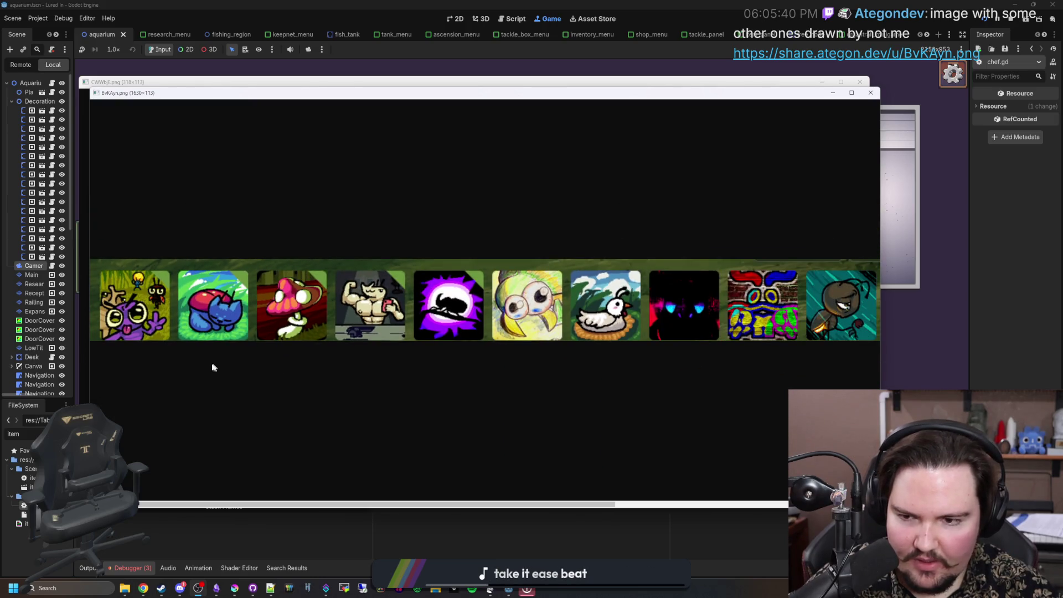
scroll(211, 363, up, 3)
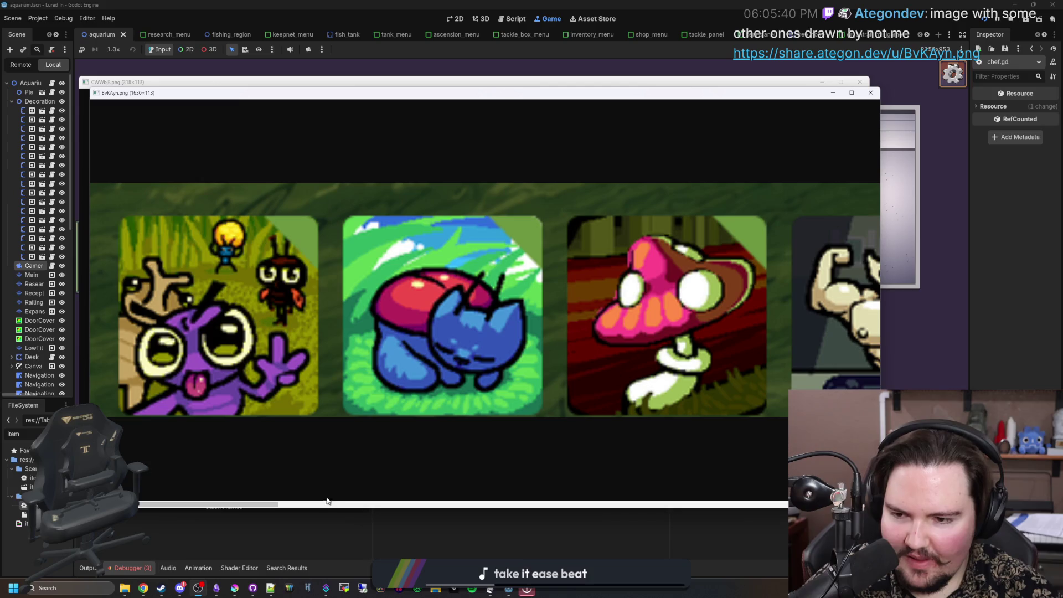
scroll(172, 506, down, 2)
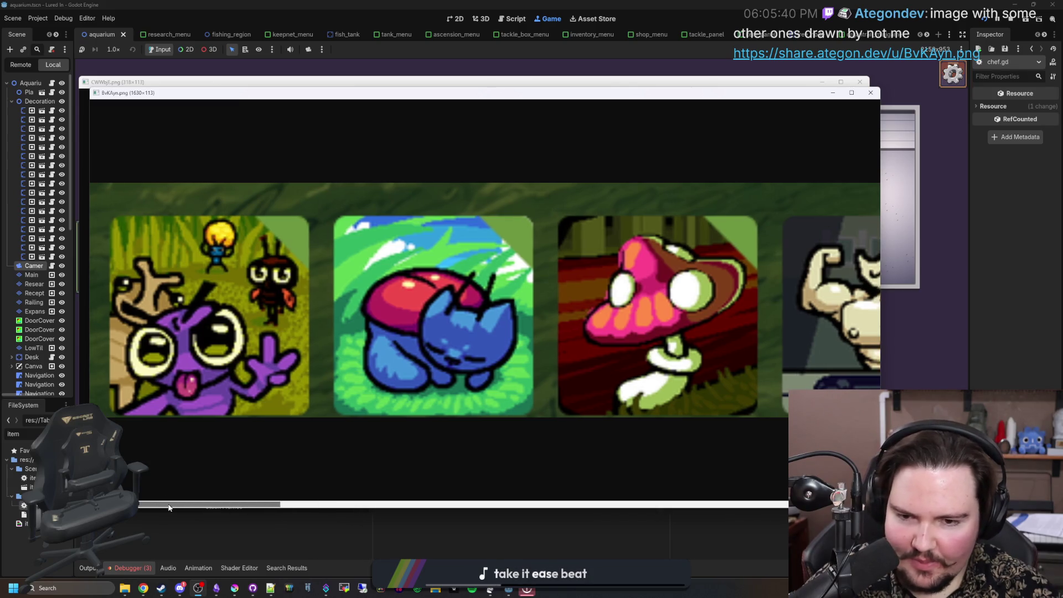
drag(172, 507, 775, 503)
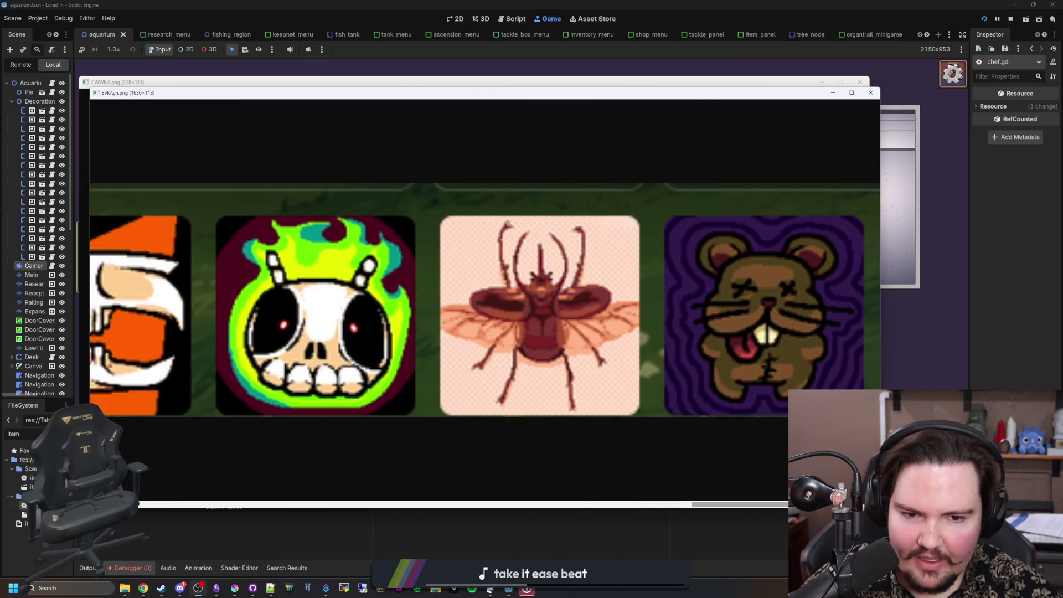
click(870, 92)
click(860, 82)
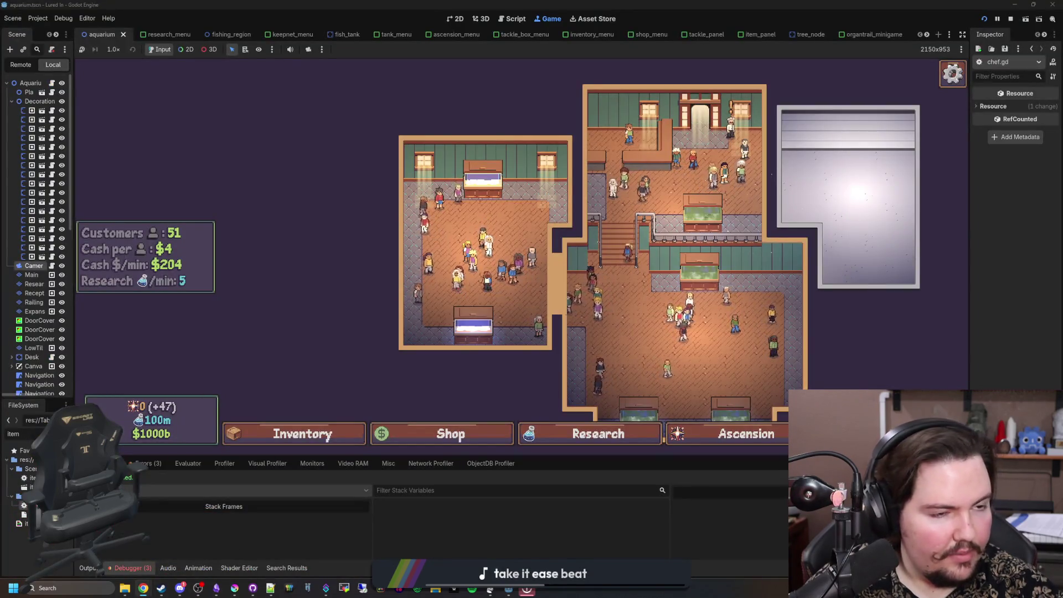
Step: Search the web for 'beetleball' and open the Beetleball page on Steam
click(143, 588)
text(beetleball)
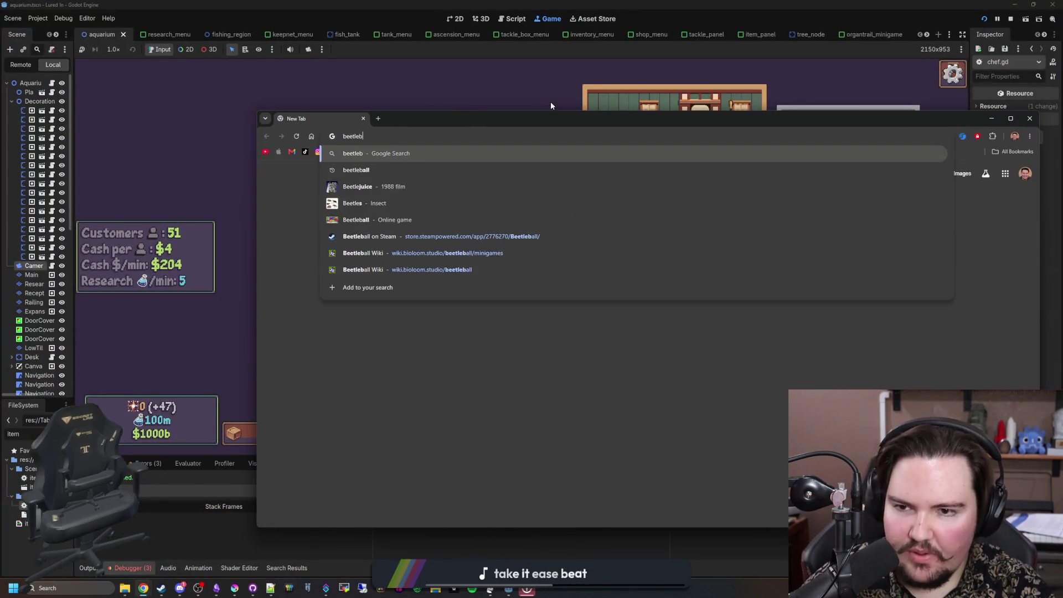
key(Return)
scroll(388, 333, down, 3)
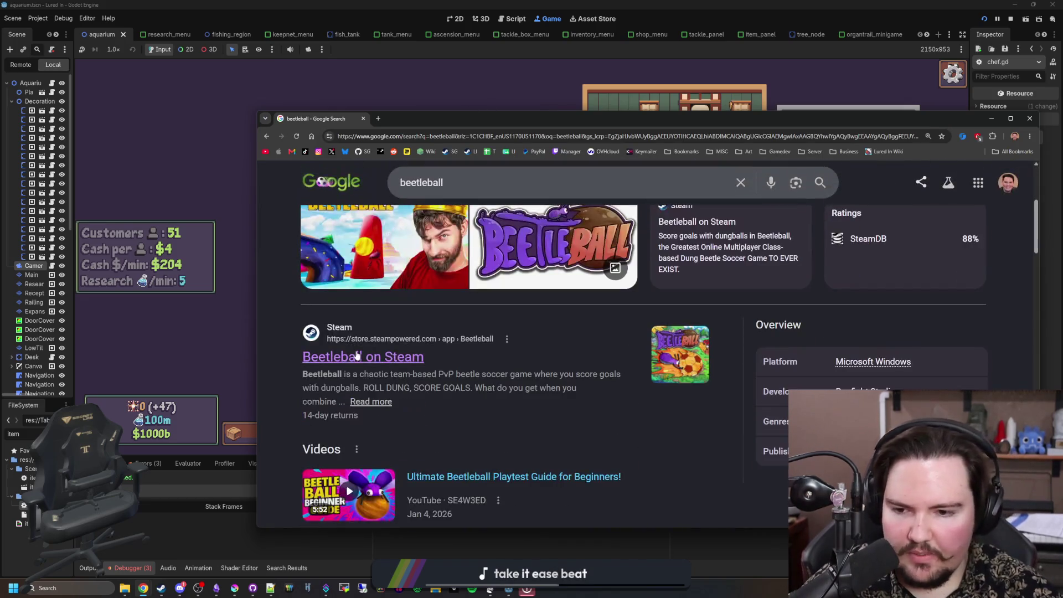
click(358, 356)
Step: Maximize the browser and go to the Beetleball Demo store page
double_click(516, 118)
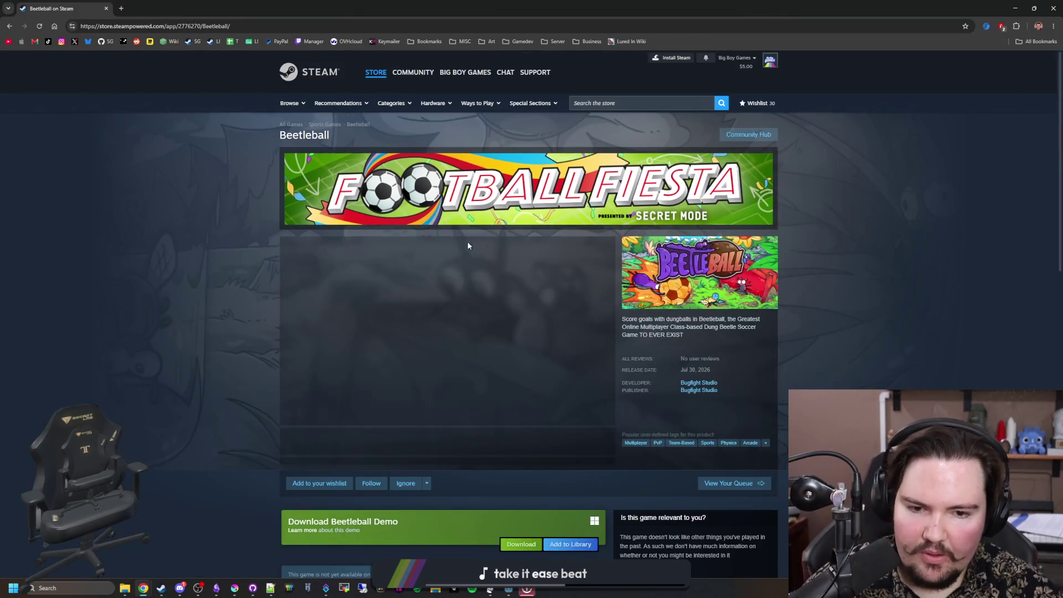
scroll(319, 382, down, 3)
click(332, 357)
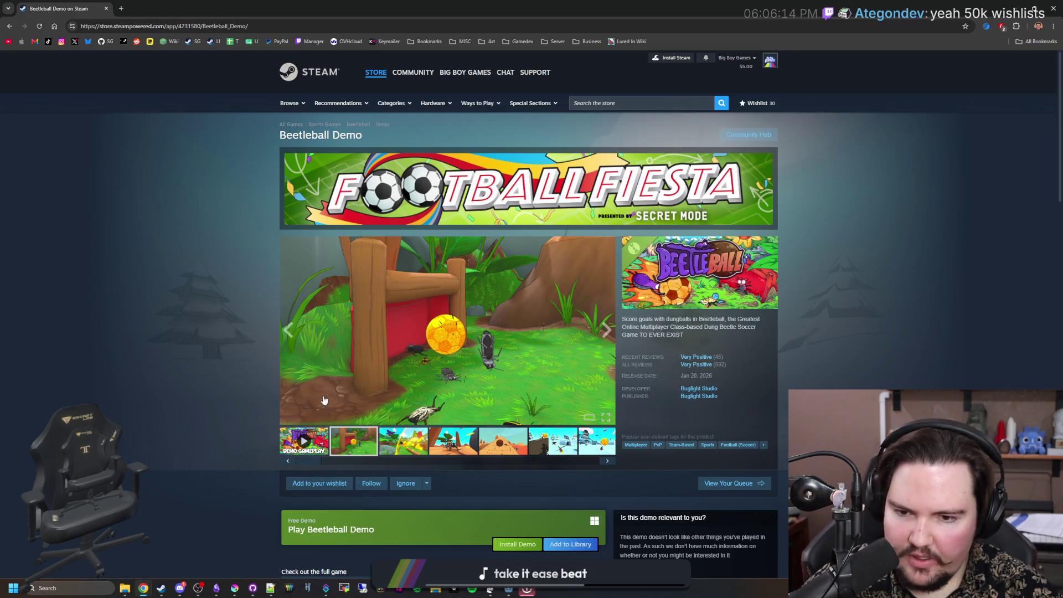
Step: Browse the demo's gameplay screenshots, then open the Bugfight Studio publisher page
click(398, 450)
click(449, 448)
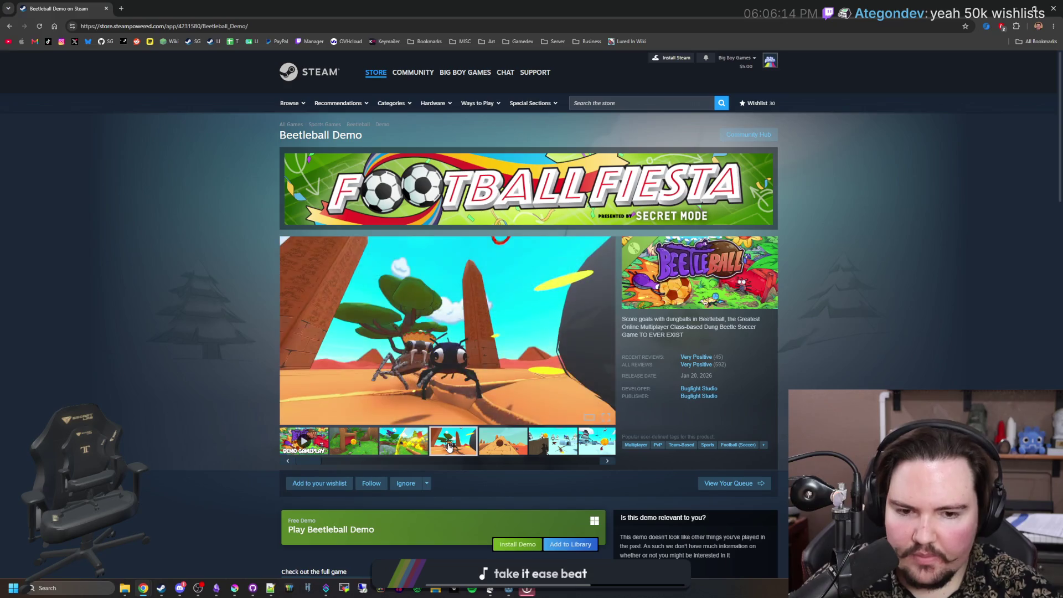
click(502, 448)
click(553, 442)
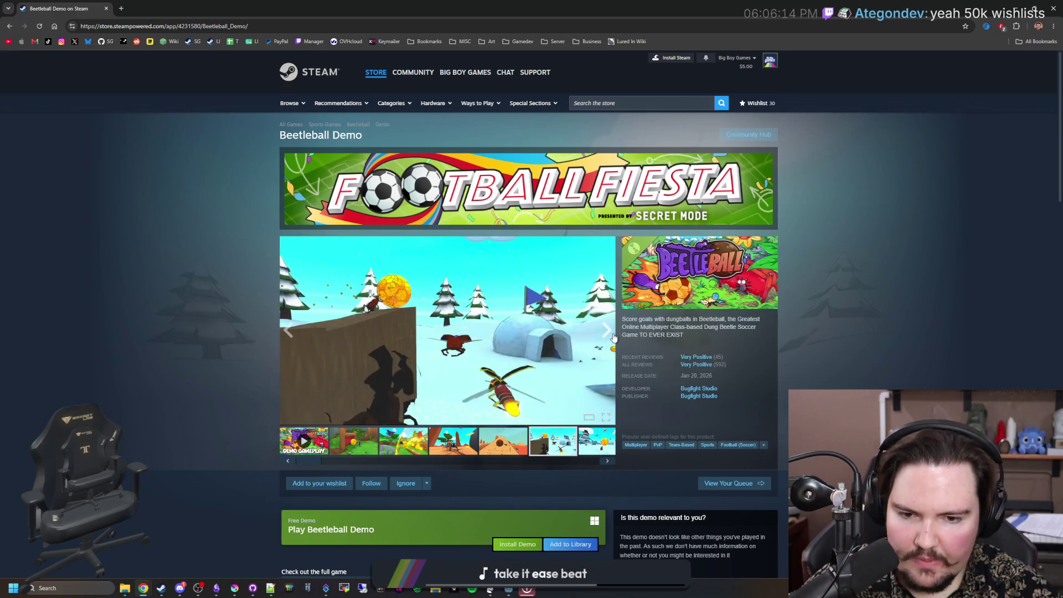
click(607, 332)
click(607, 332)
click(607, 333)
click(608, 332)
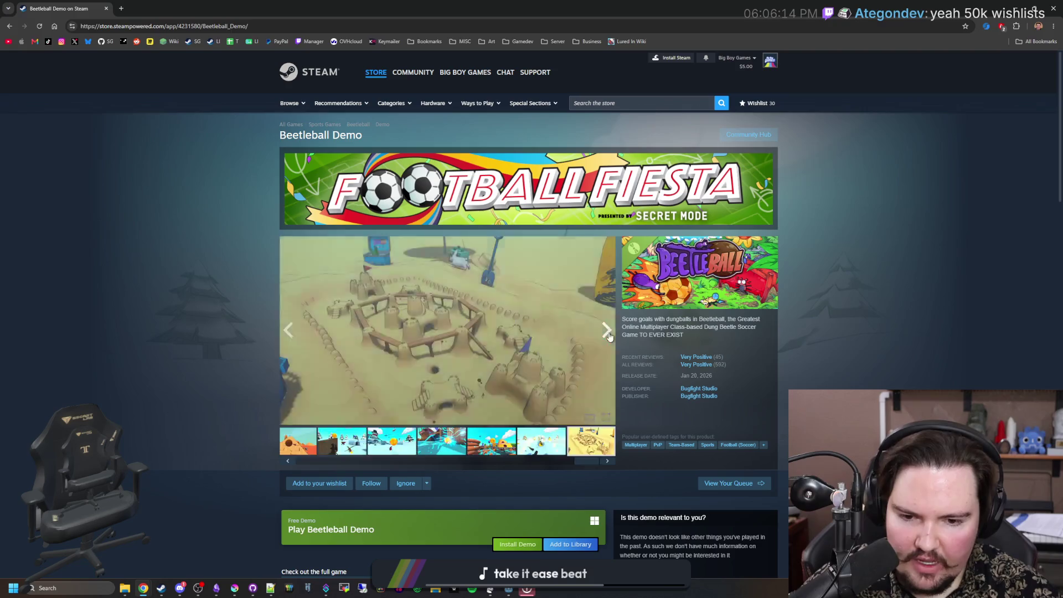
click(608, 333)
click(707, 396)
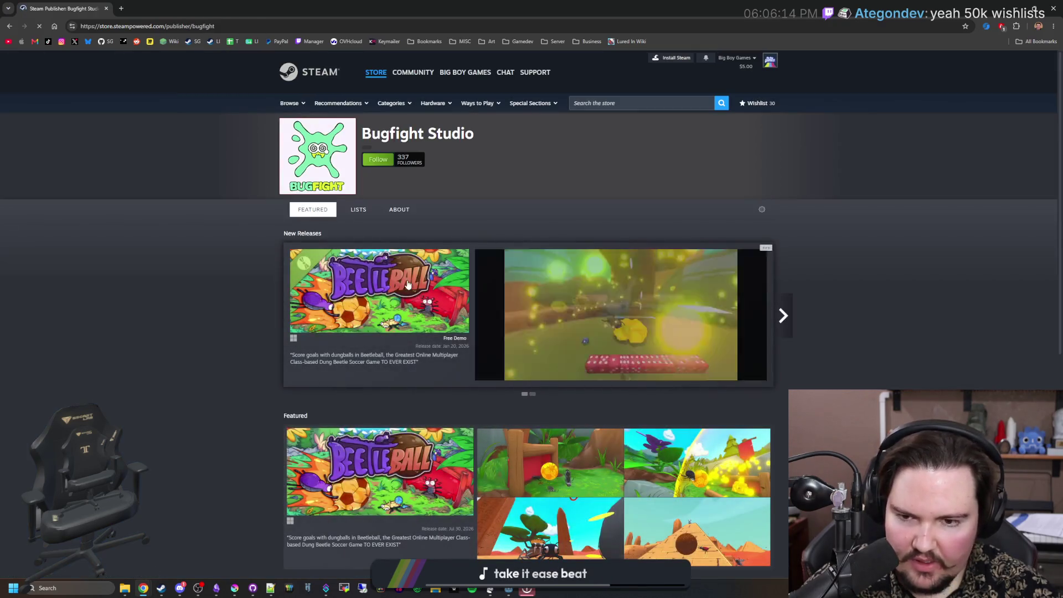
Step: View Bugfight Studio's About information, then return to the publisher's featured page
click(399, 209)
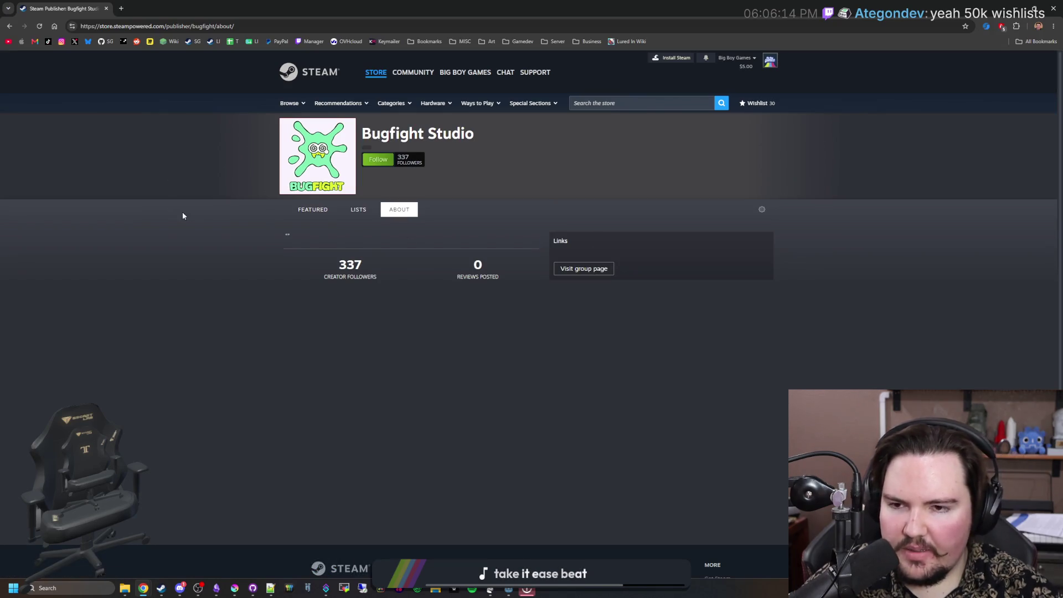
key(alt+Left)
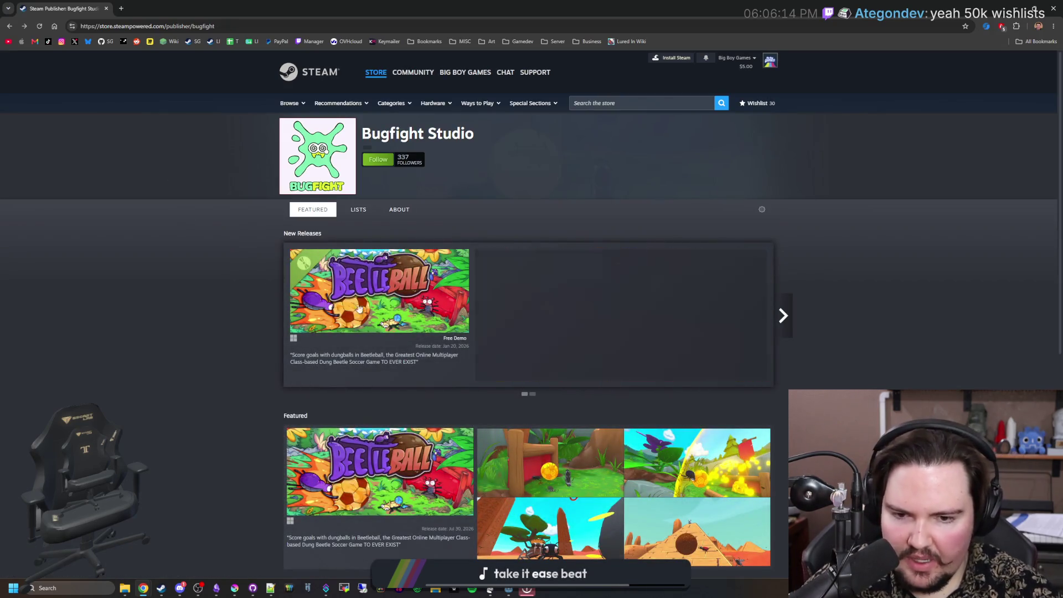
scroll(296, 299, down, 7)
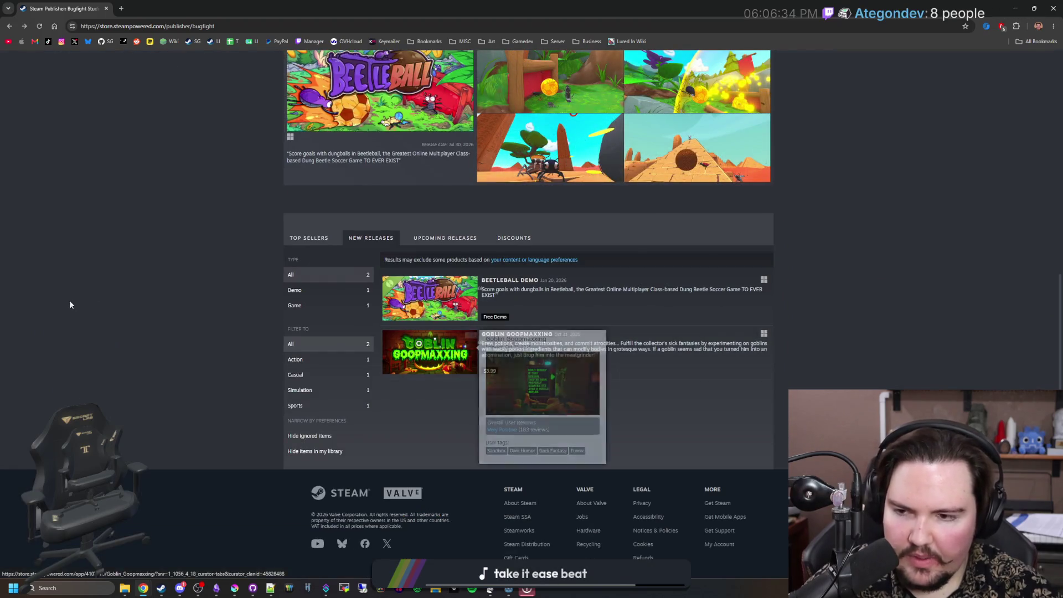
scroll(159, 286, up, 7)
scroll(158, 286, down, 3)
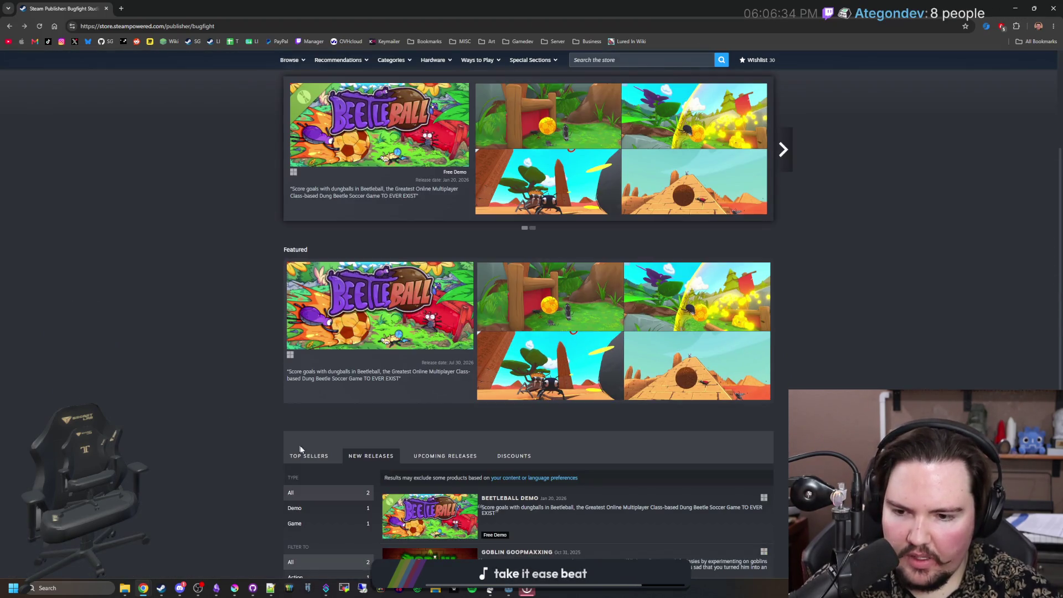
Step: List the publisher's top sellers and open the Beetleball Demo store page
click(310, 456)
scroll(215, 347, down, 3)
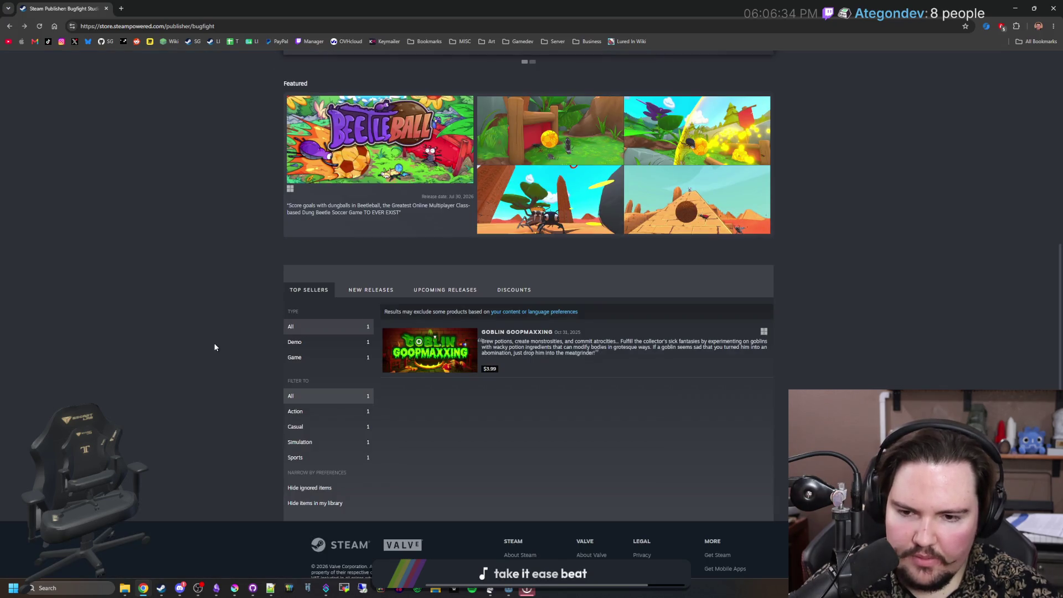
scroll(292, 355, up, 5)
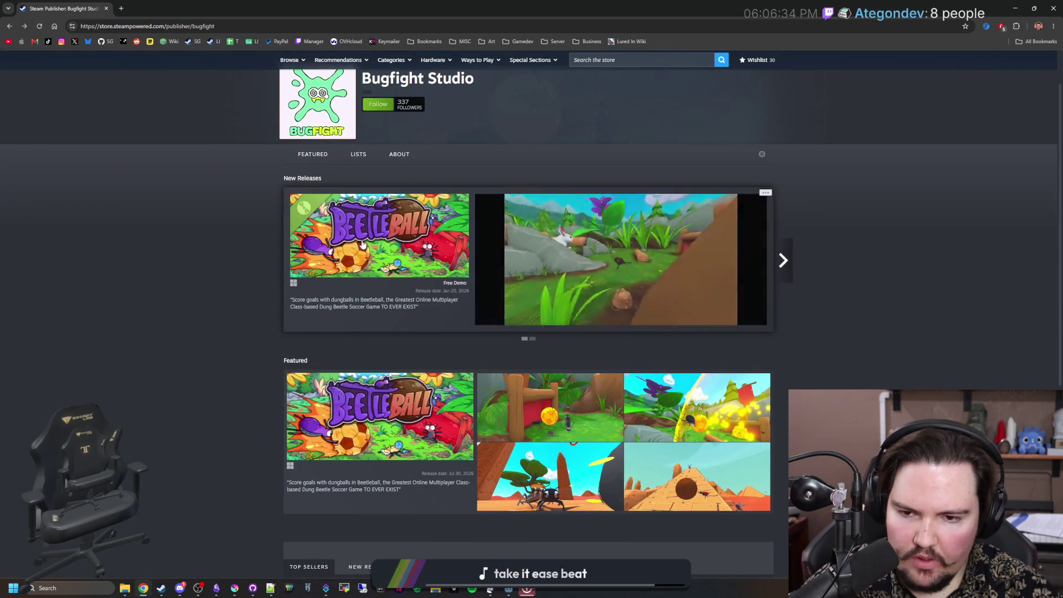
click(363, 244)
scroll(434, 326, down, 2)
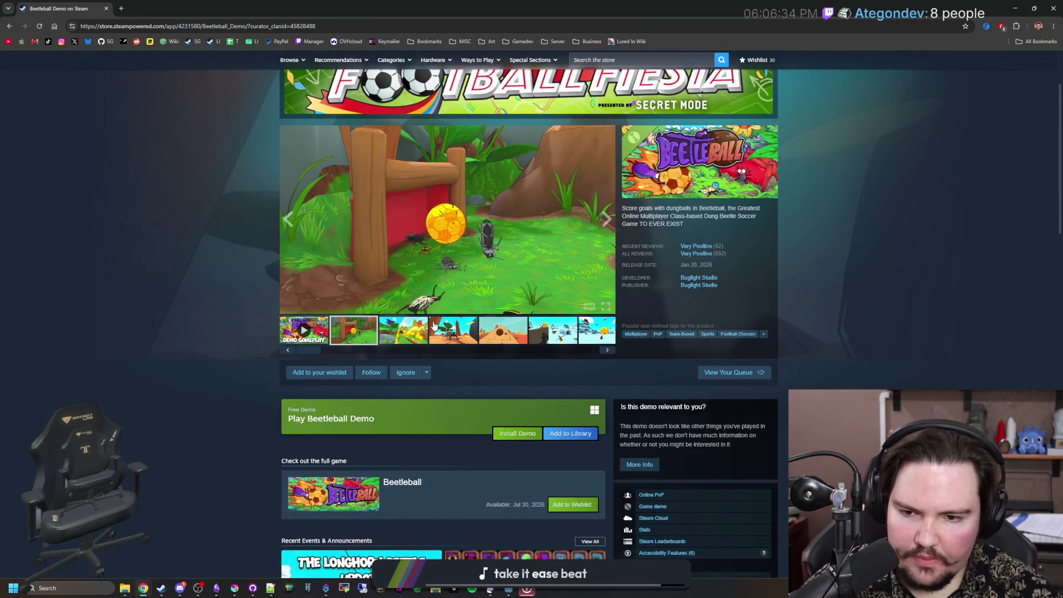
Step: Step through the demo's screenshot carousel, from the desert beetle to the lightning ball scene
click(437, 327)
click(515, 324)
click(564, 328)
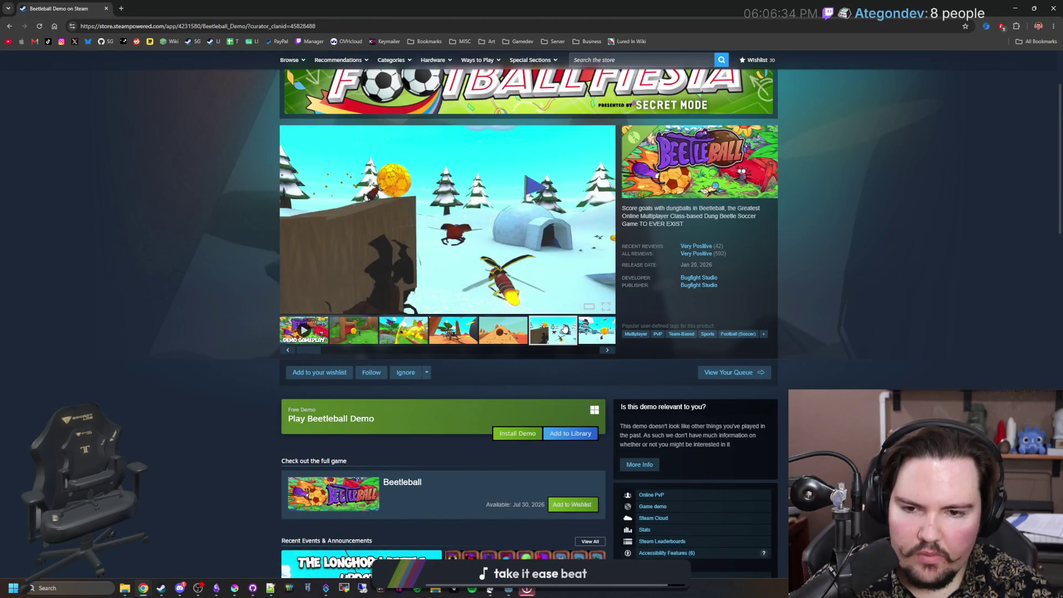
click(606, 335)
click(604, 224)
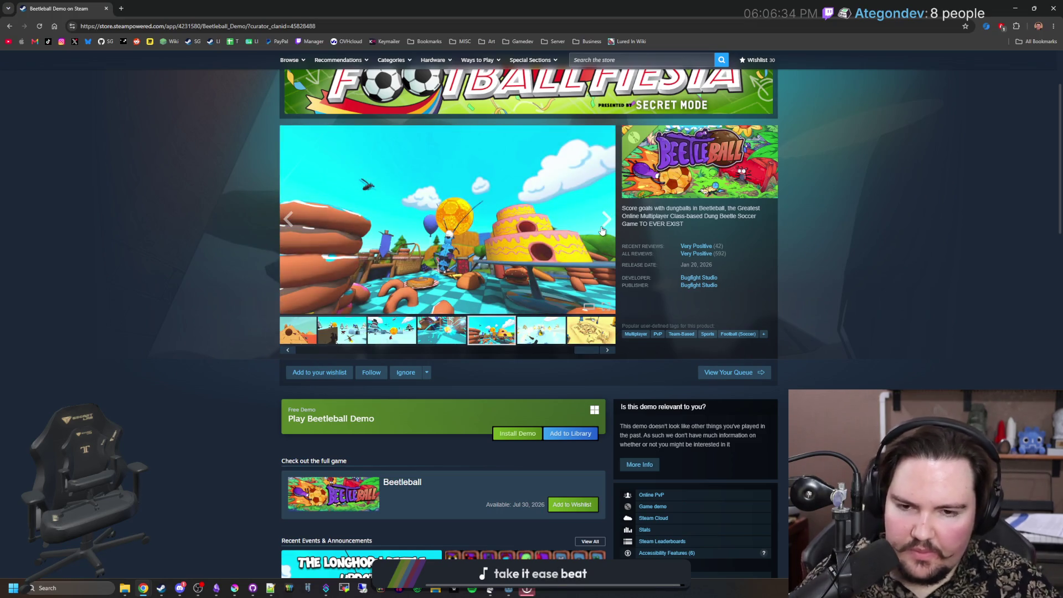
click(602, 230)
click(602, 230)
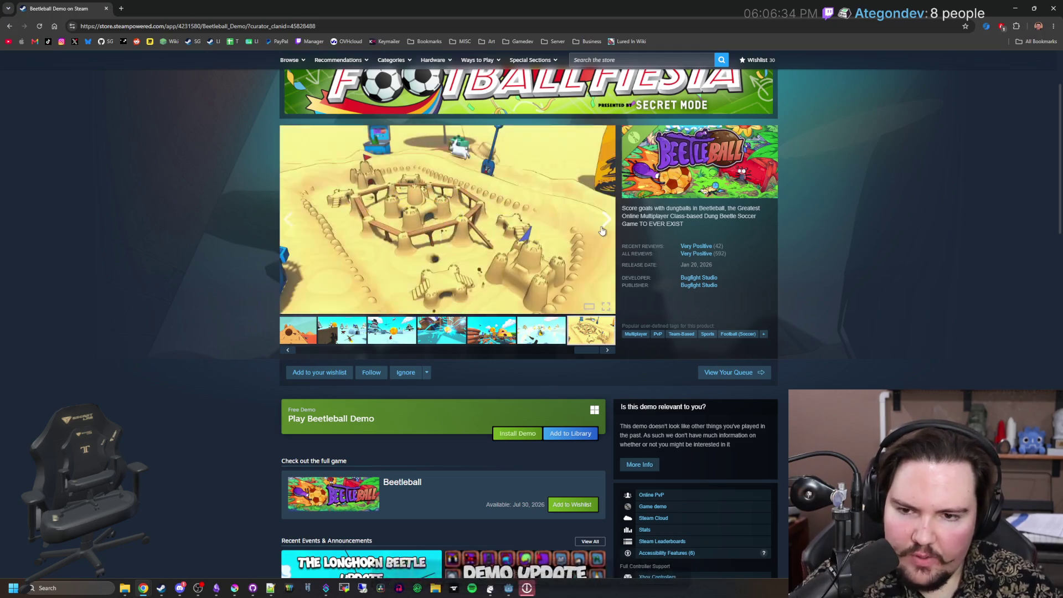
click(602, 230)
click(602, 230)
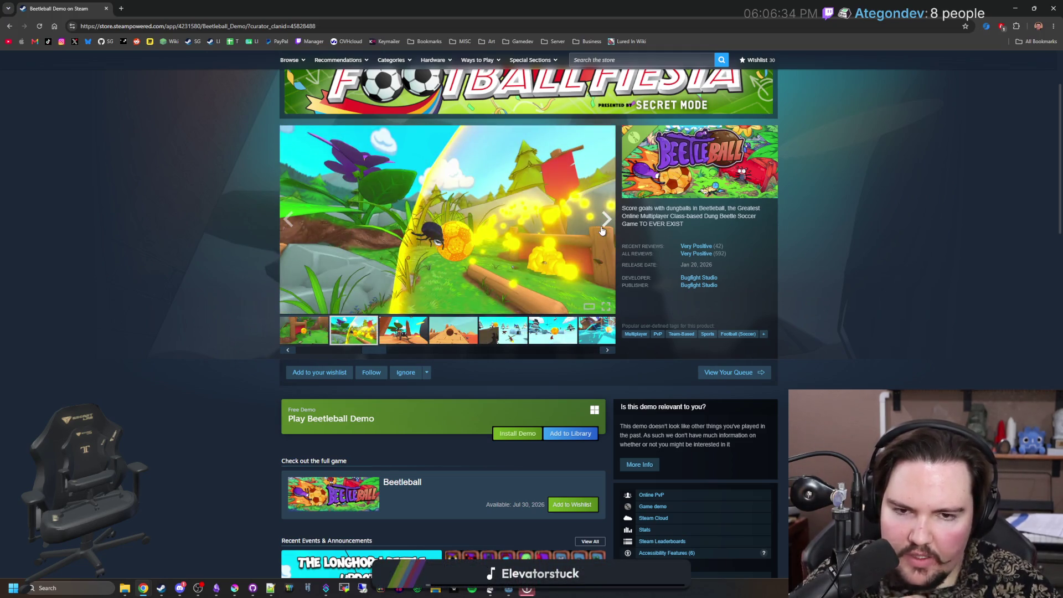
click(602, 230)
click(601, 232)
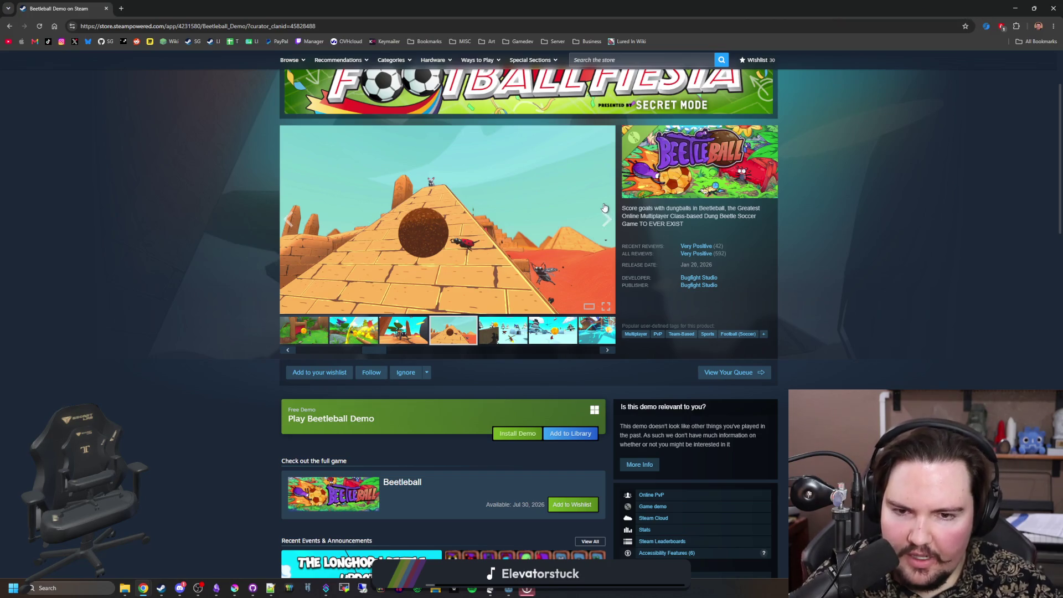
Step: Enlarge the pyramid screenshot, page through the full-size views, then close the viewer
click(604, 208)
click(947, 315)
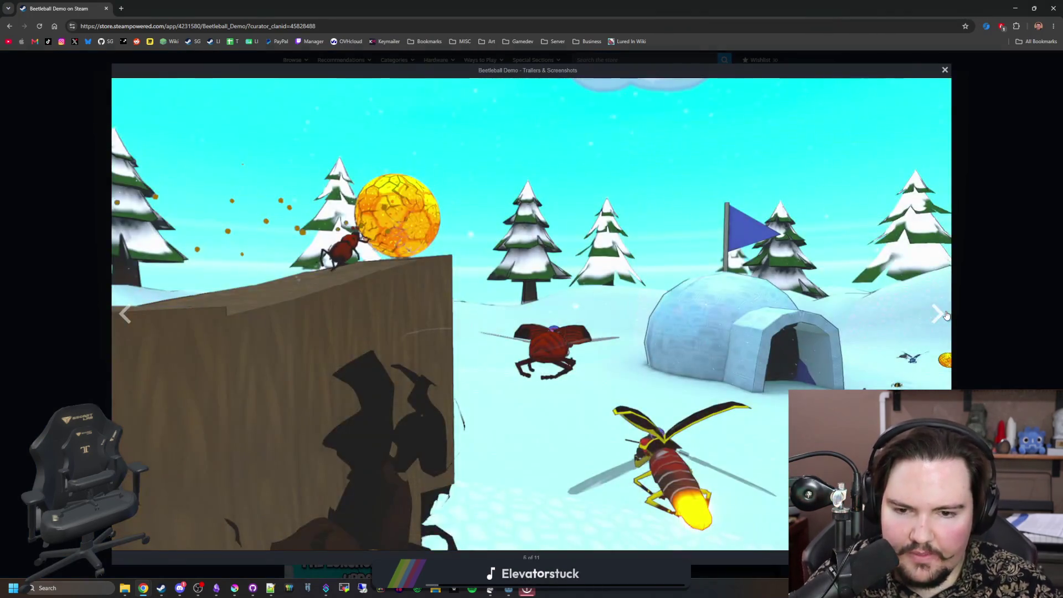
click(946, 314)
click(946, 315)
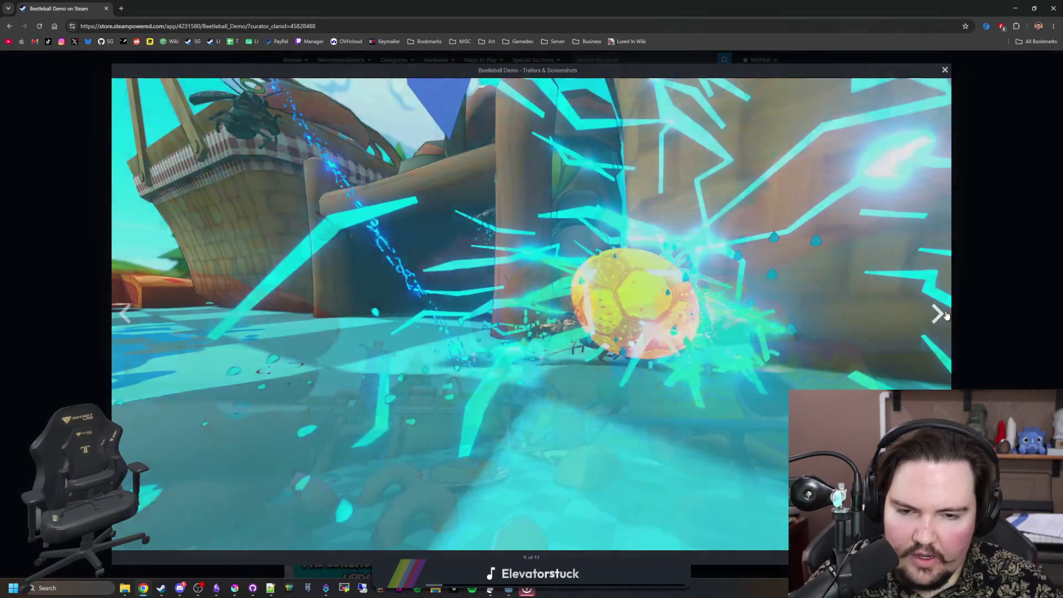
click(946, 315)
click(946, 315)
click(946, 315)
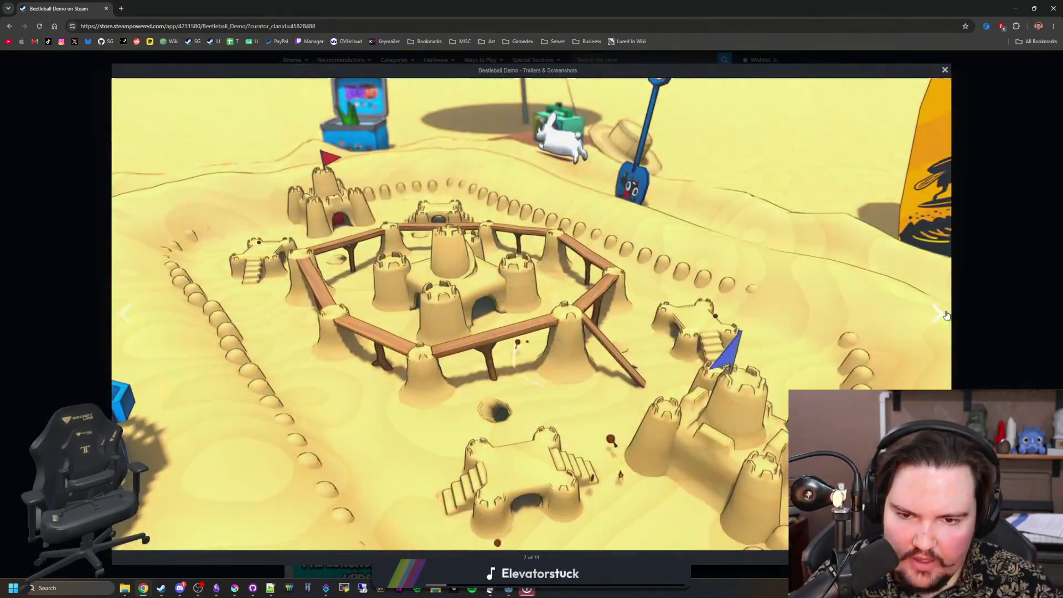
click(946, 314)
click(946, 314)
click(975, 285)
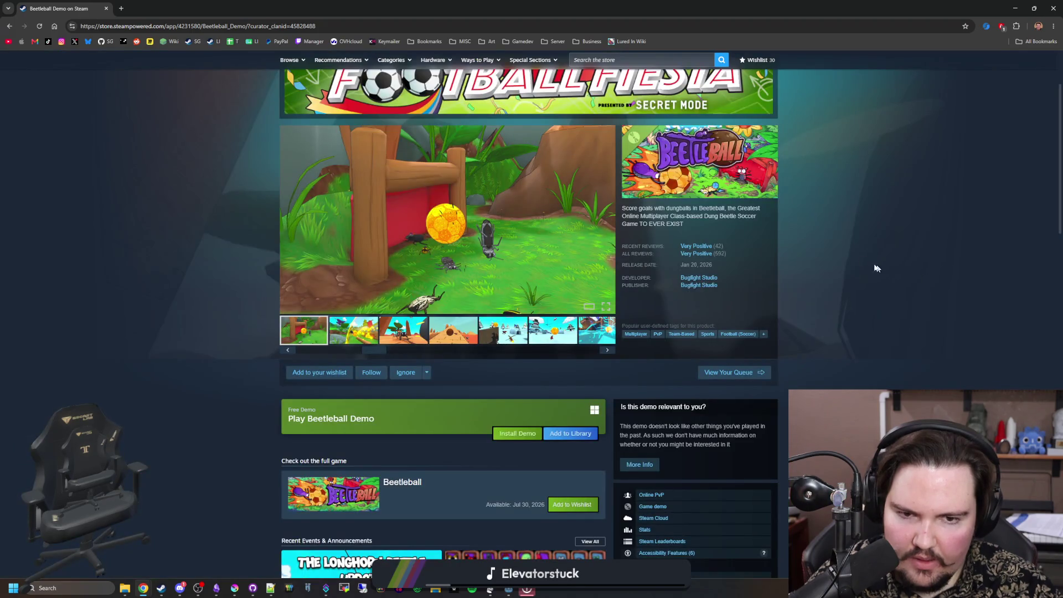
Step: Reopen the jungle screenshot full-size and cycle through all 11 images, including pyramid, snow and sandcastle
click(531, 276)
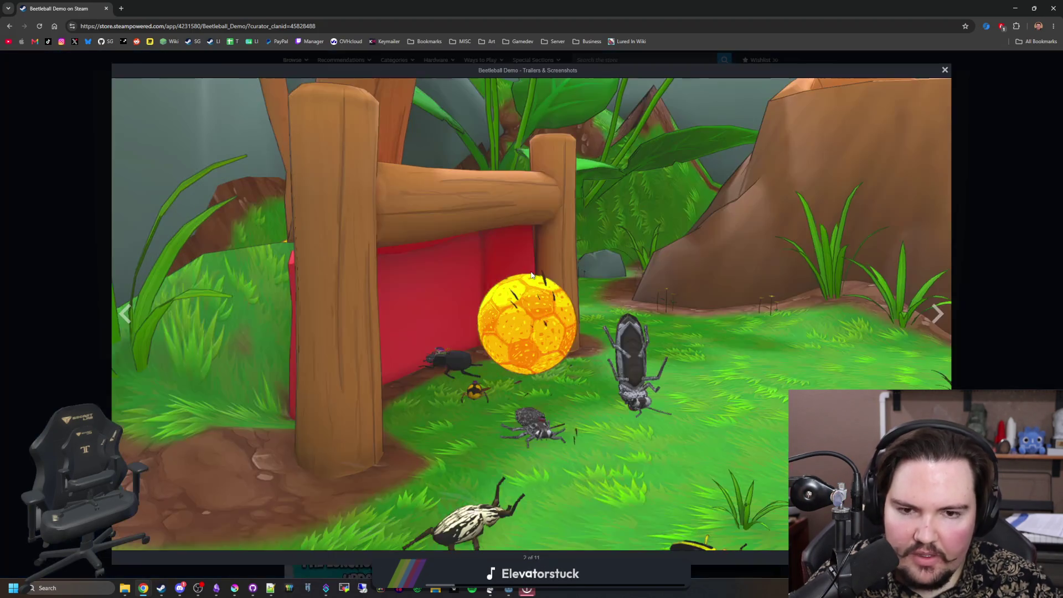
click(943, 316)
click(942, 315)
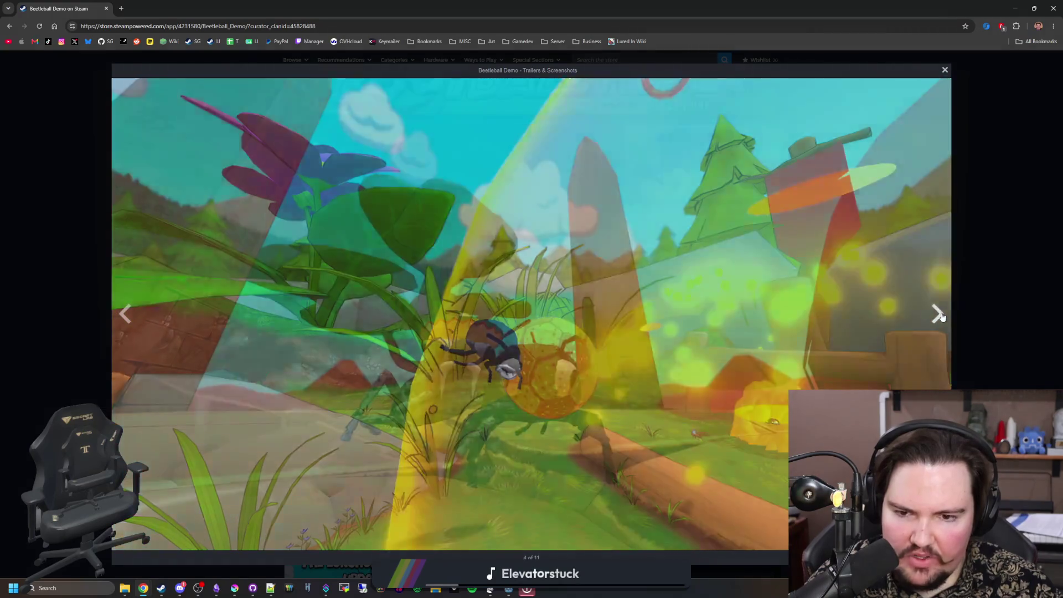
click(943, 315)
click(943, 315)
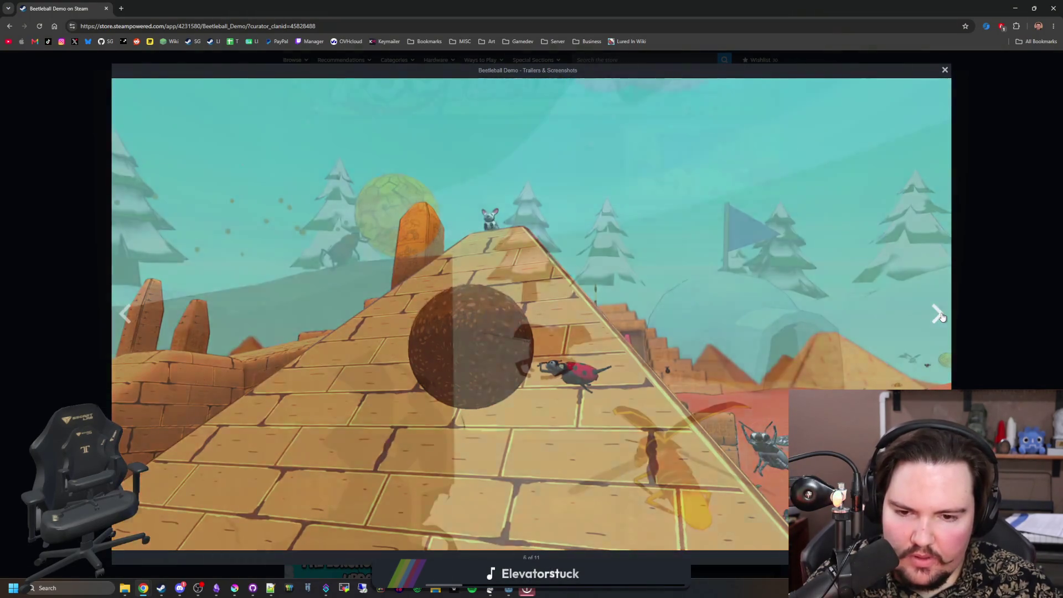
click(943, 315)
click(943, 316)
click(943, 316)
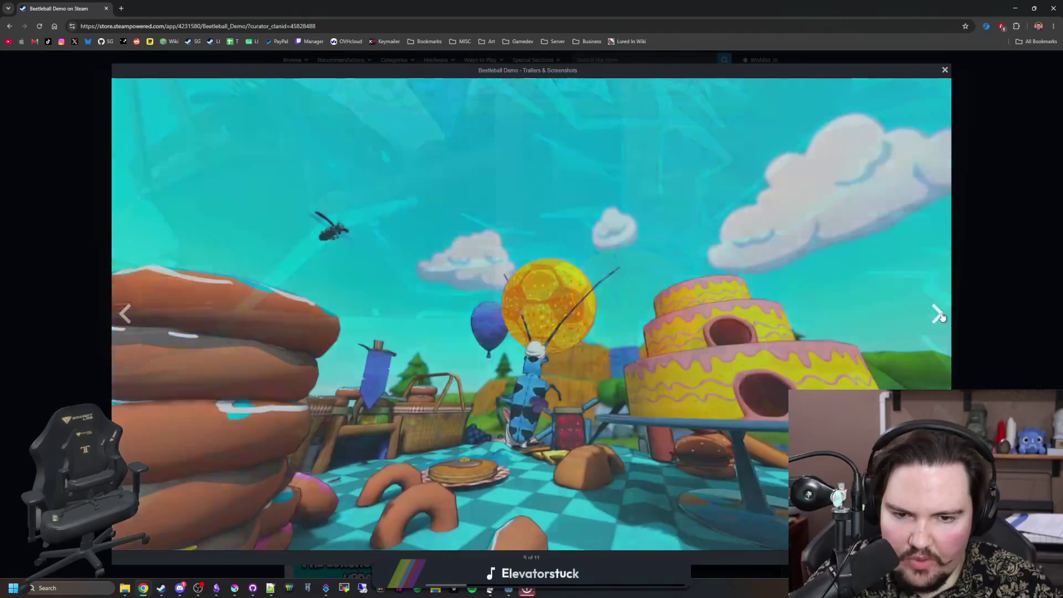
click(943, 316)
click(943, 316)
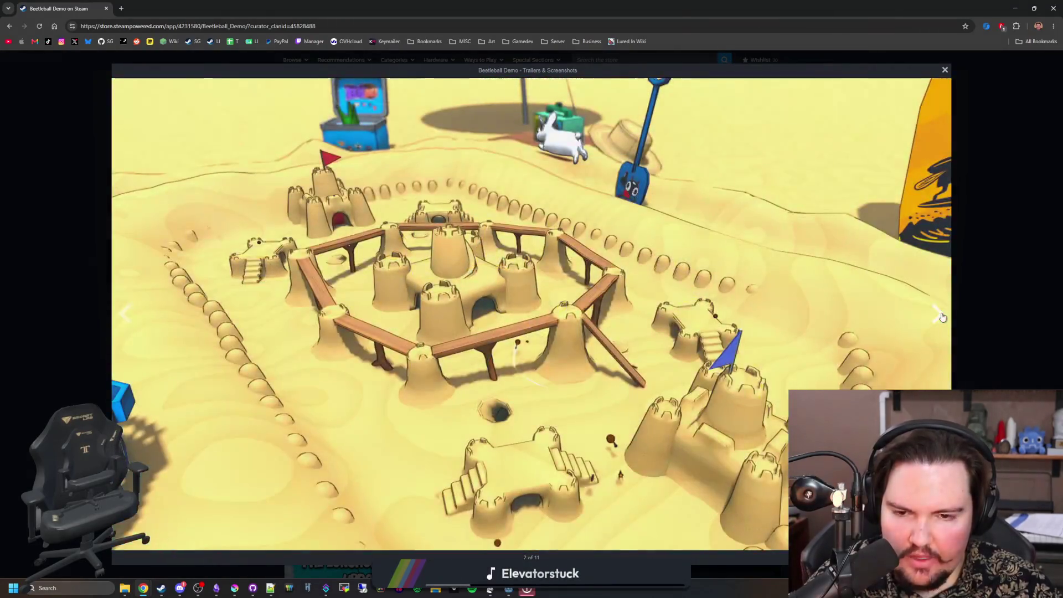
click(942, 316)
click(943, 316)
click(942, 316)
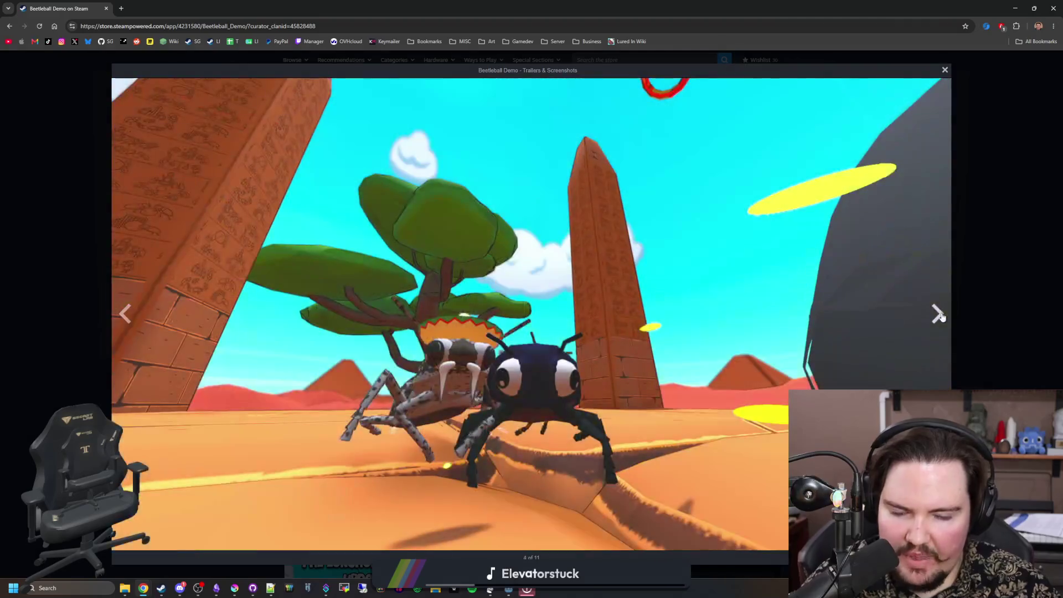
click(943, 316)
click(943, 316)
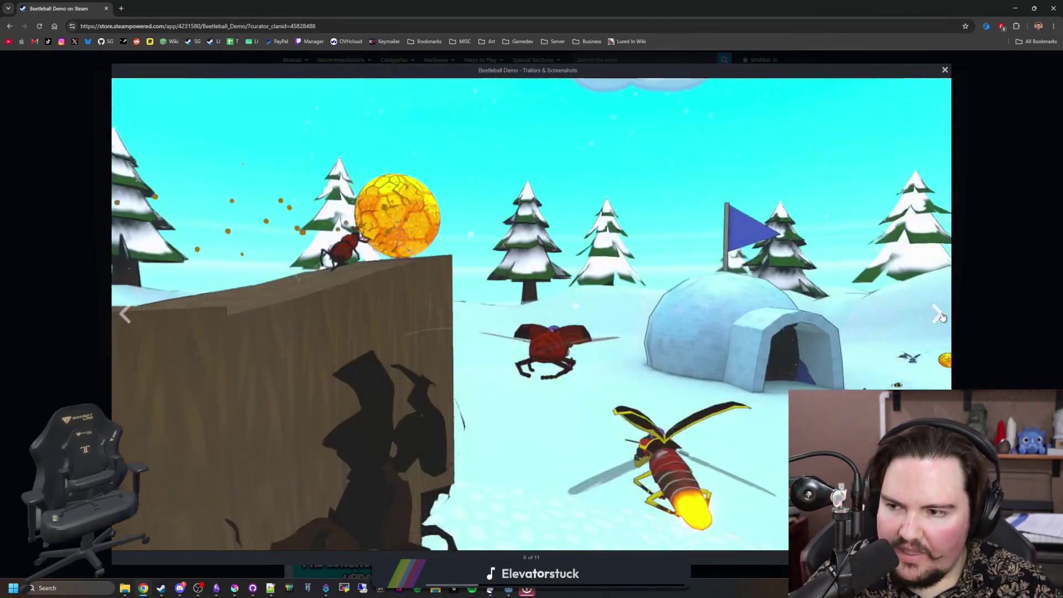
click(942, 316)
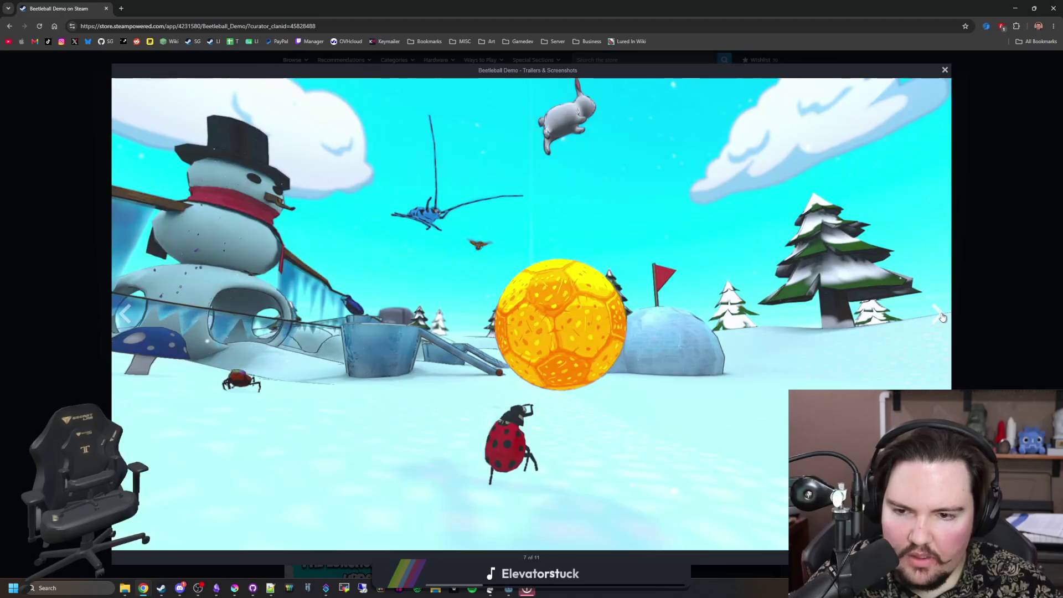
click(943, 316)
click(942, 316)
click(942, 316)
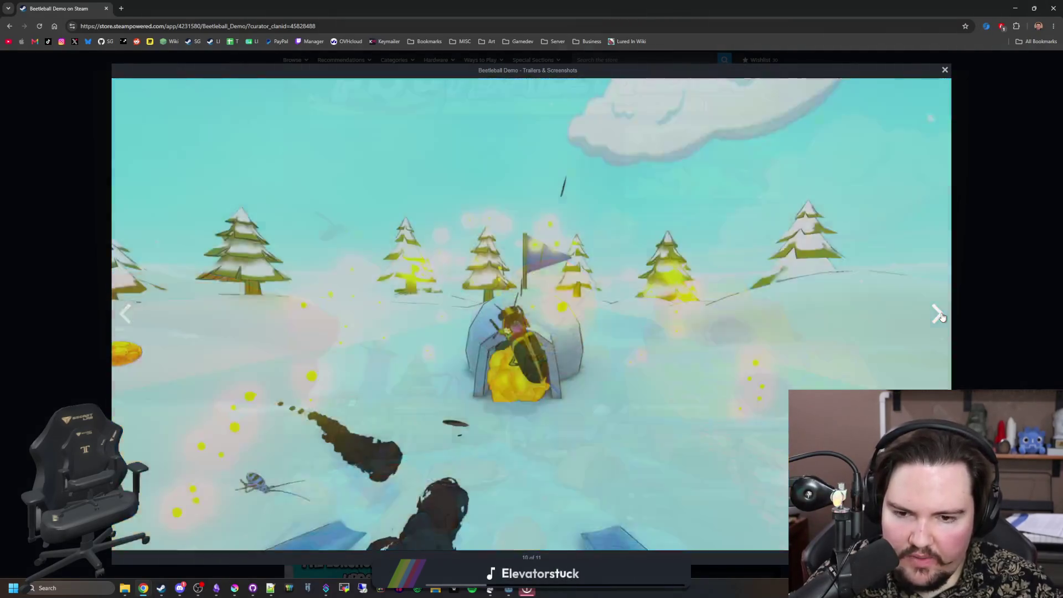
click(942, 317)
click(942, 316)
click(942, 316)
click(942, 316)
click(942, 316)
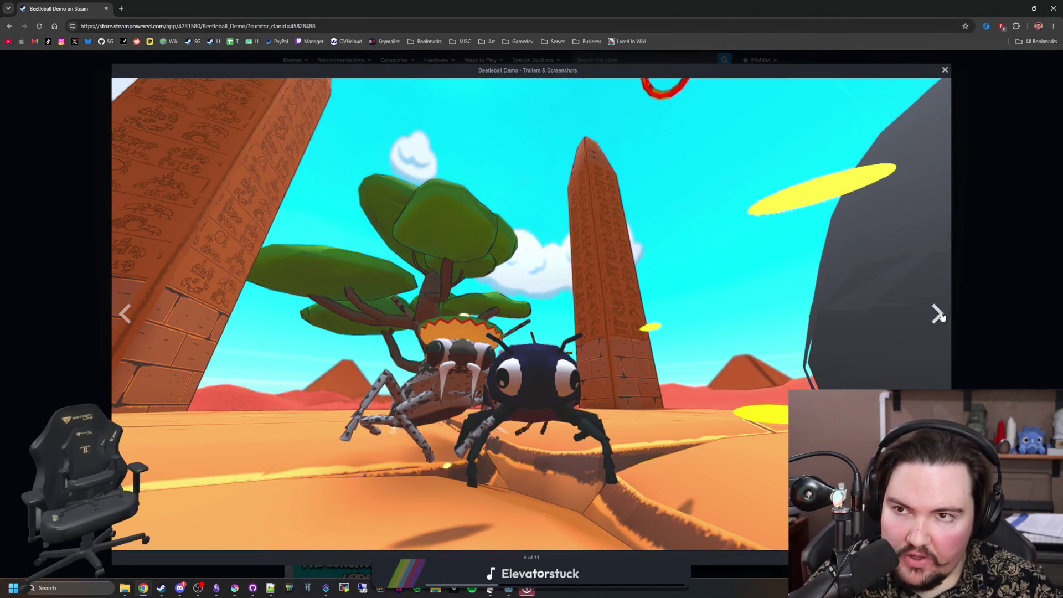
Step: Keep paging through the full-size screenshots, ending back on the jungle goal scene
click(942, 316)
click(942, 316)
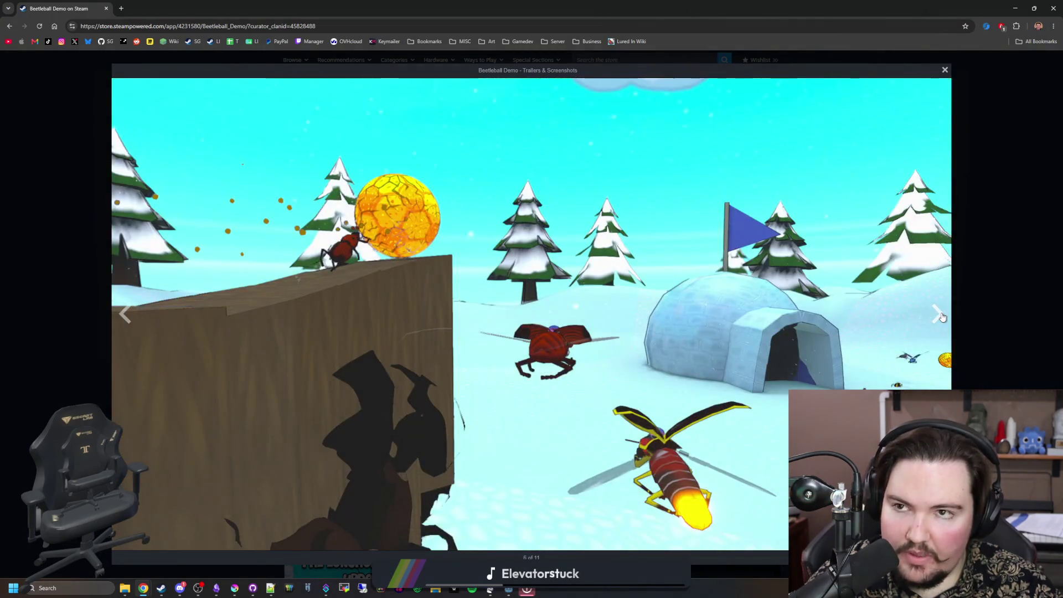
click(943, 316)
click(942, 316)
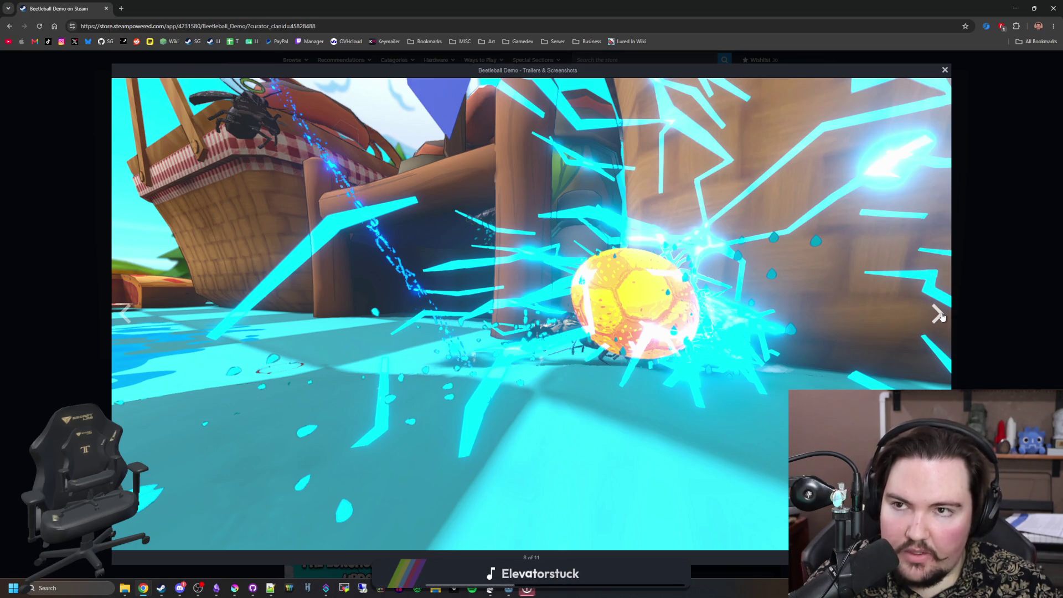
click(942, 316)
click(943, 317)
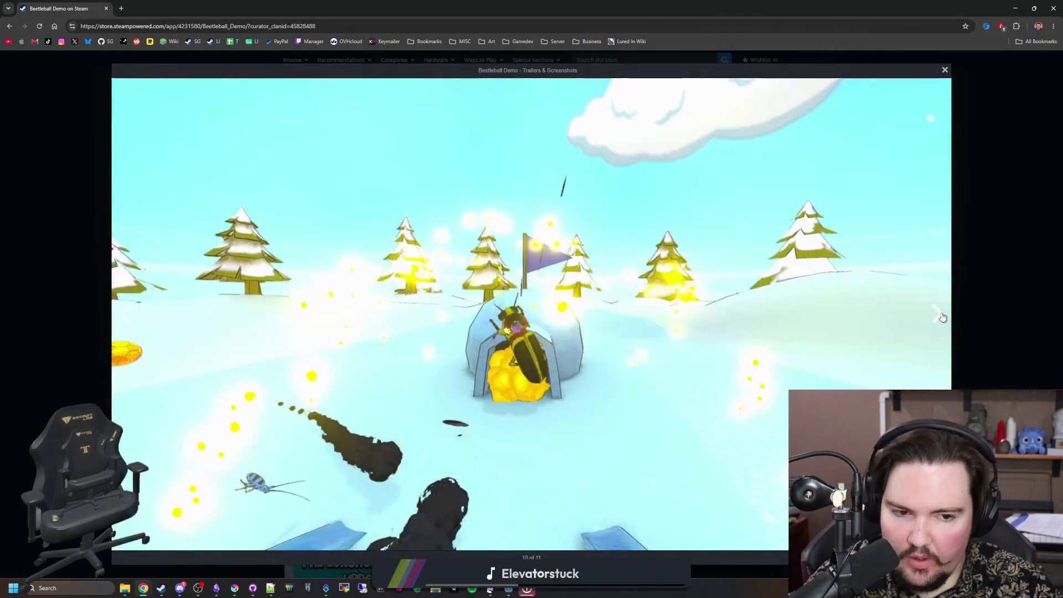
click(942, 316)
click(942, 316)
click(942, 316)
click(942, 316)
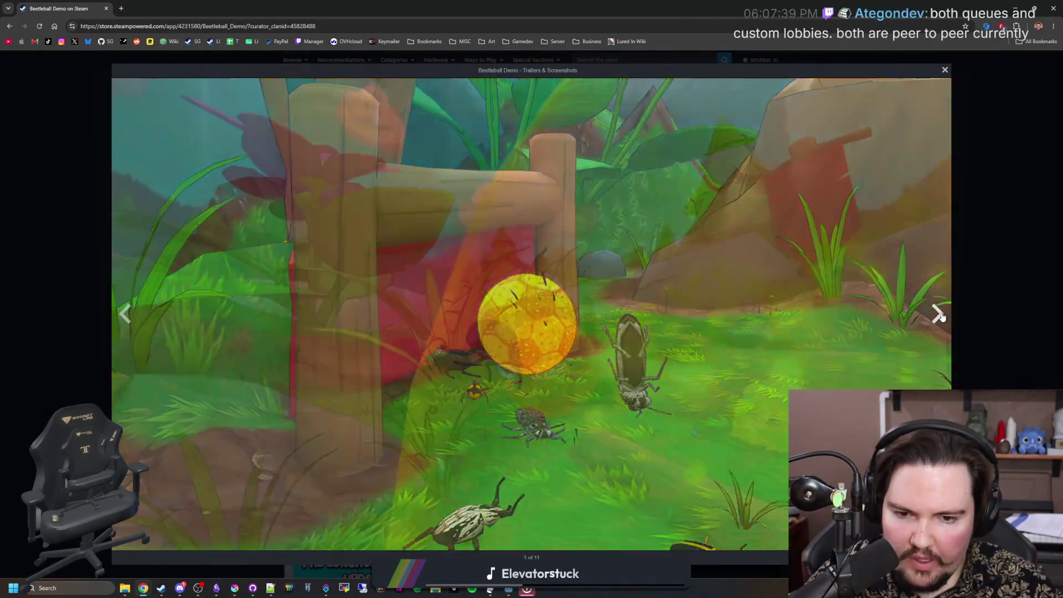
click(942, 316)
click(942, 317)
click(943, 316)
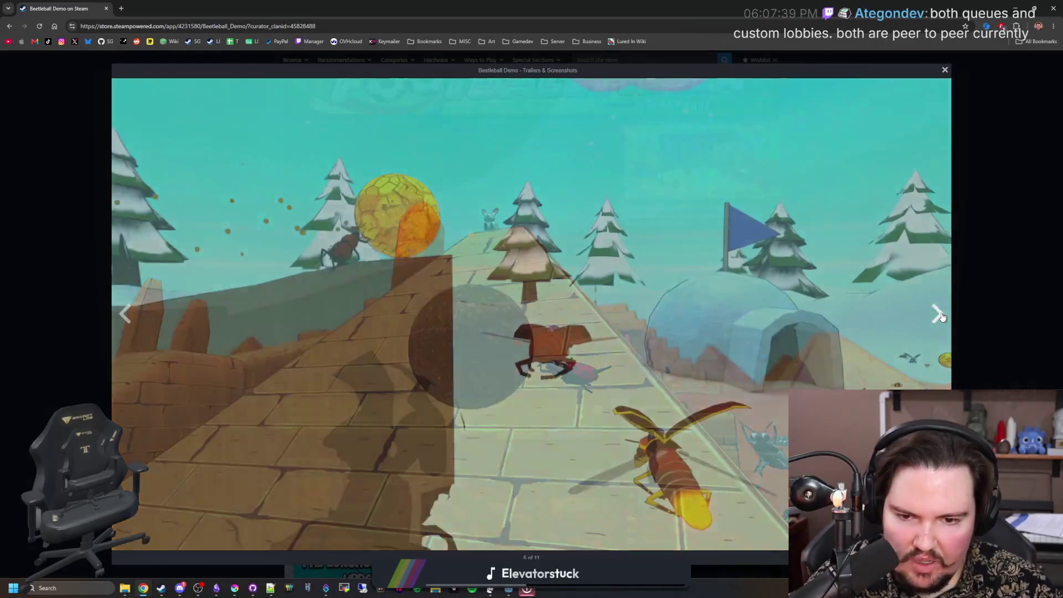
click(941, 316)
click(939, 315)
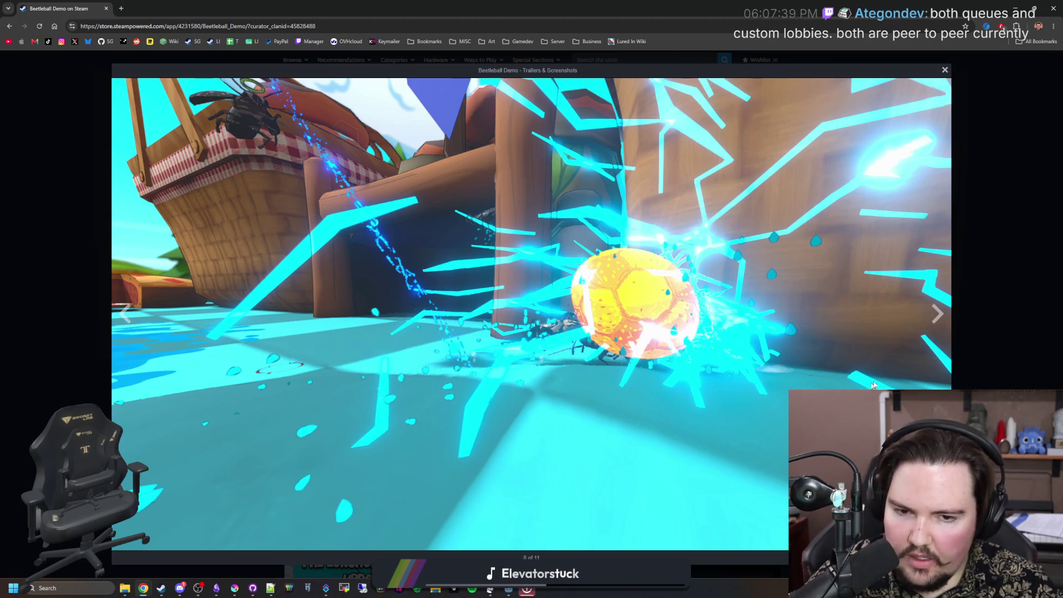
click(936, 313)
click(936, 313)
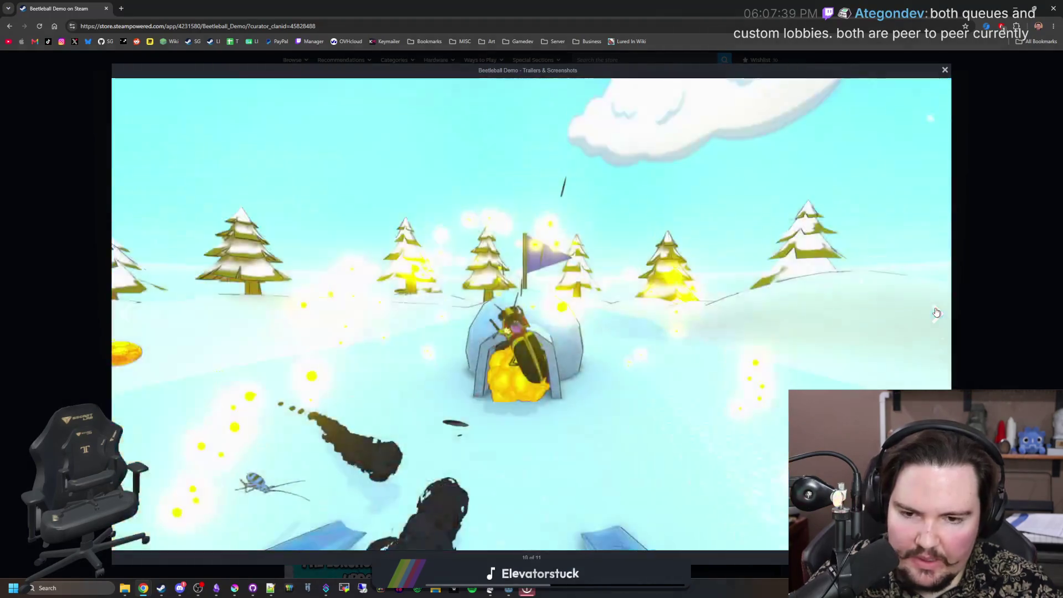
click(936, 313)
key(Left)
key(Left)
key(Left)
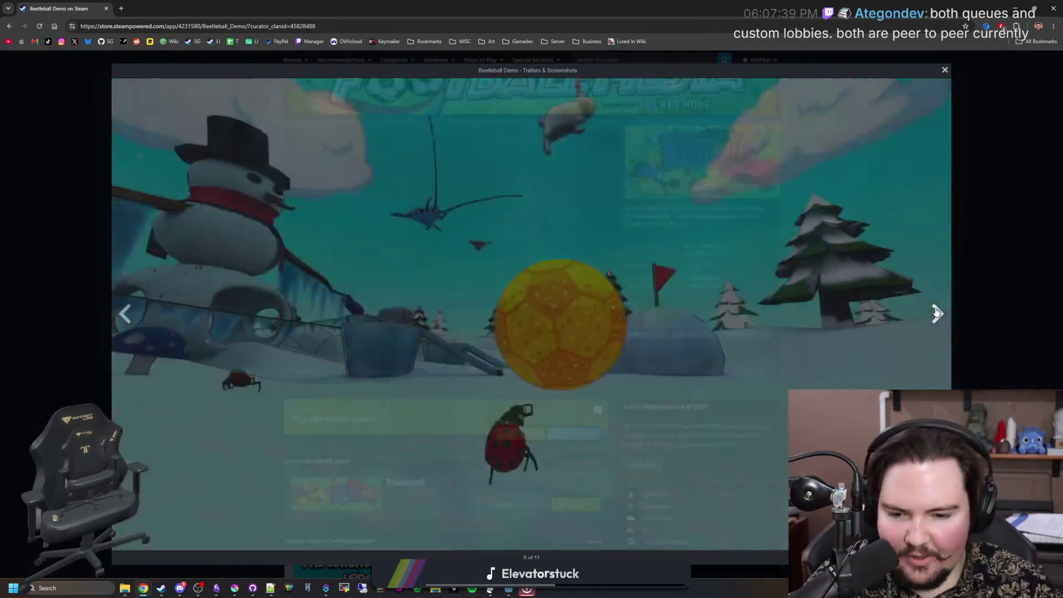
click(936, 313)
click(936, 314)
click(936, 313)
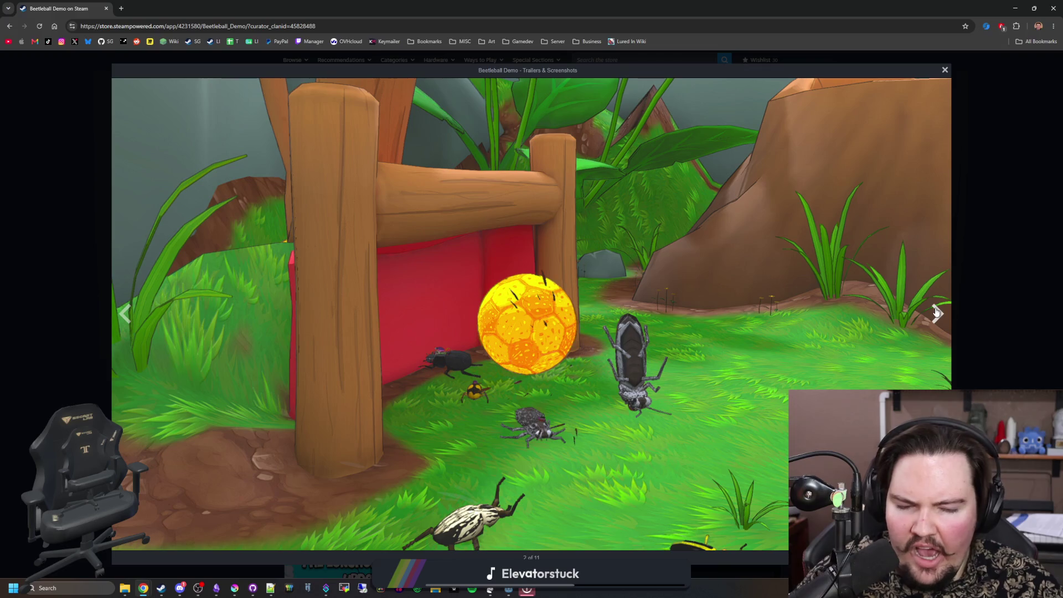
Step: Cycle repeatedly through all 11 enlarged Beetleball Demo screenshots, stopping on the lightning-ball scene
click(936, 312)
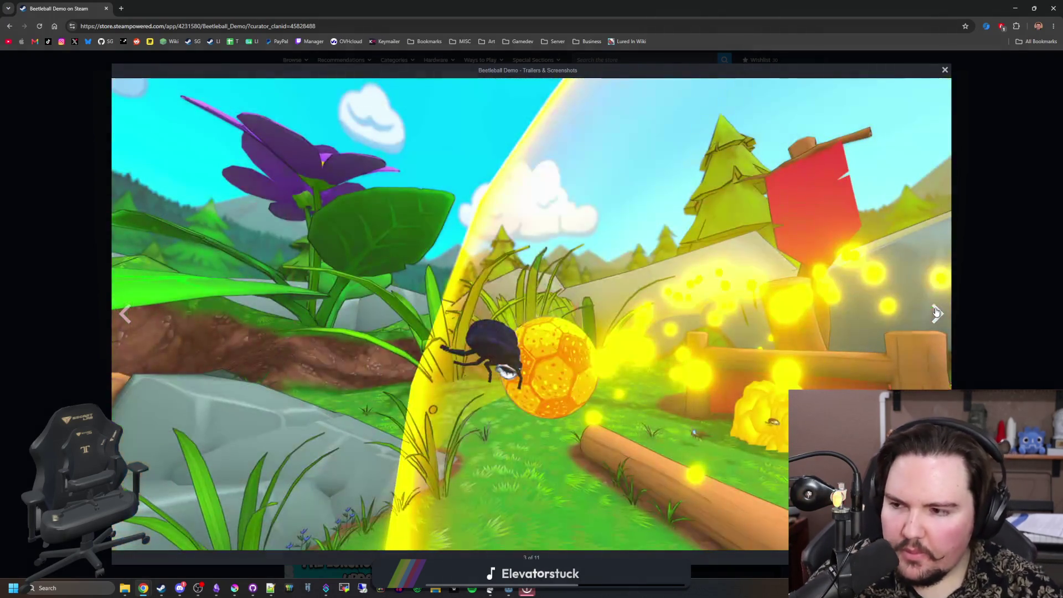
click(936, 313)
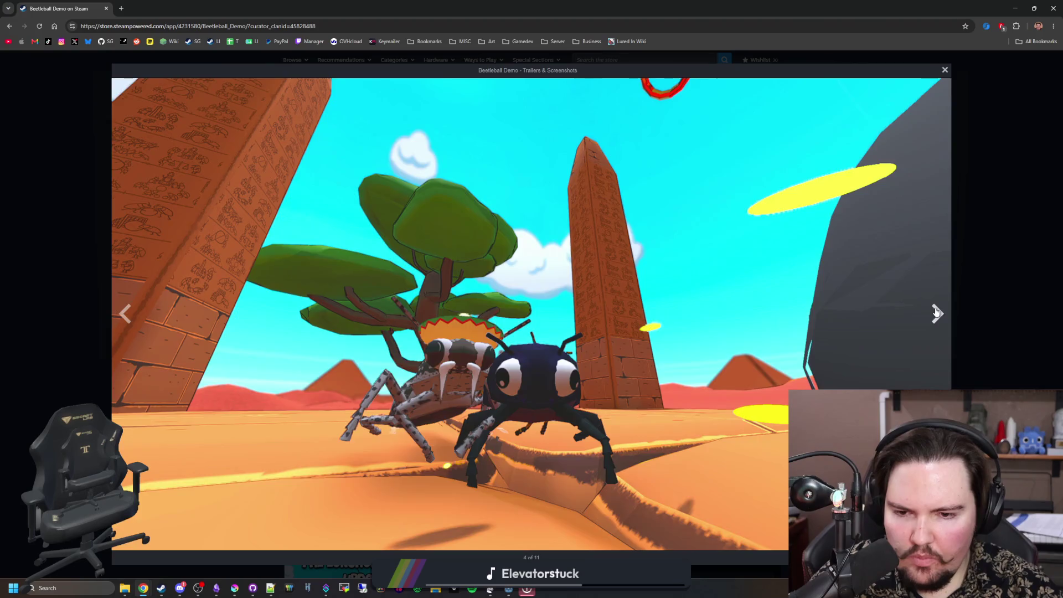
click(936, 313)
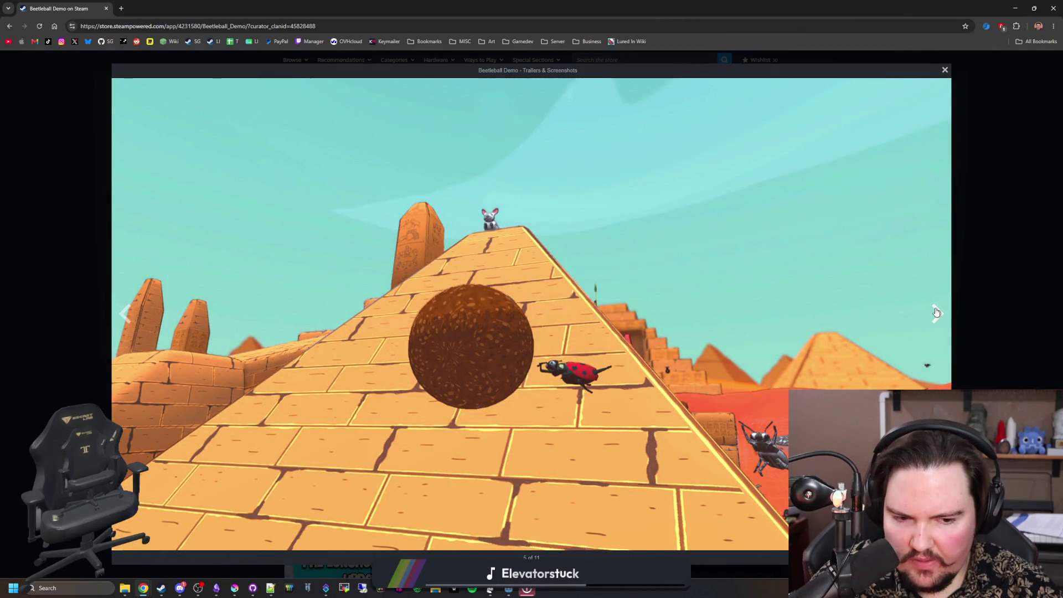
click(936, 313)
click(936, 312)
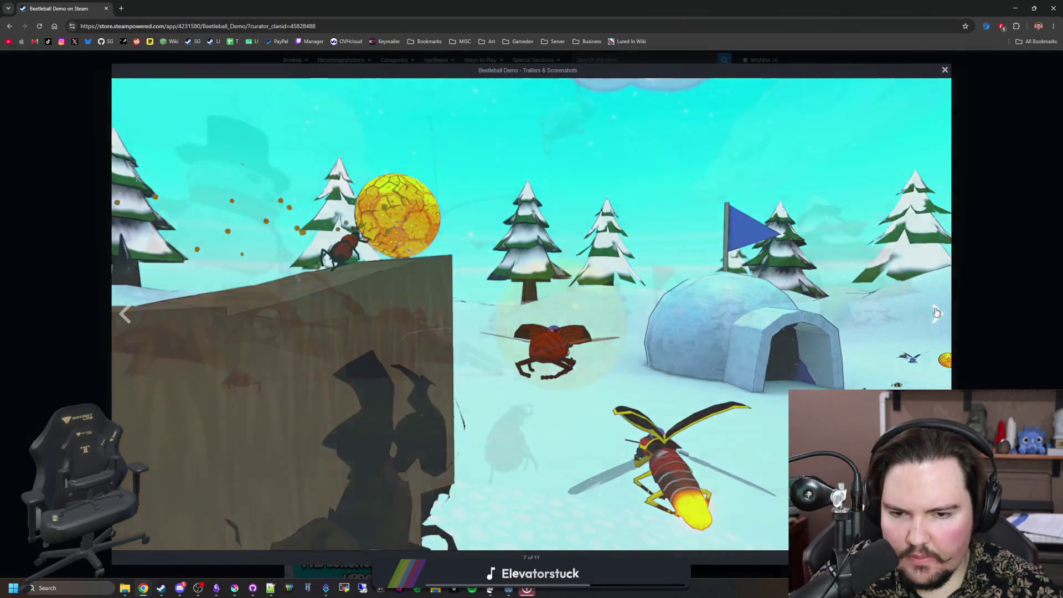
click(936, 313)
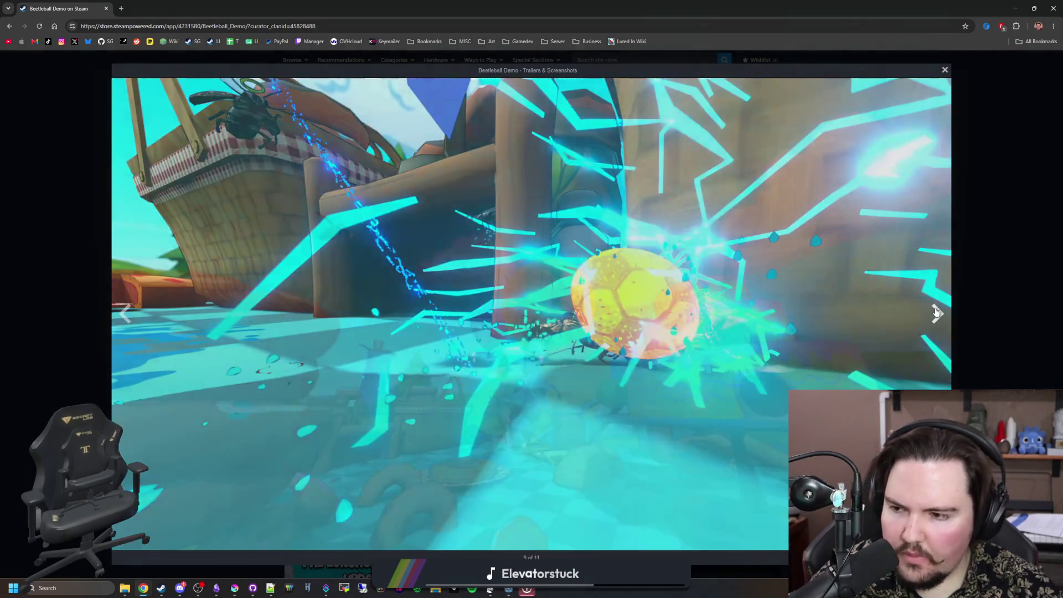
click(936, 312)
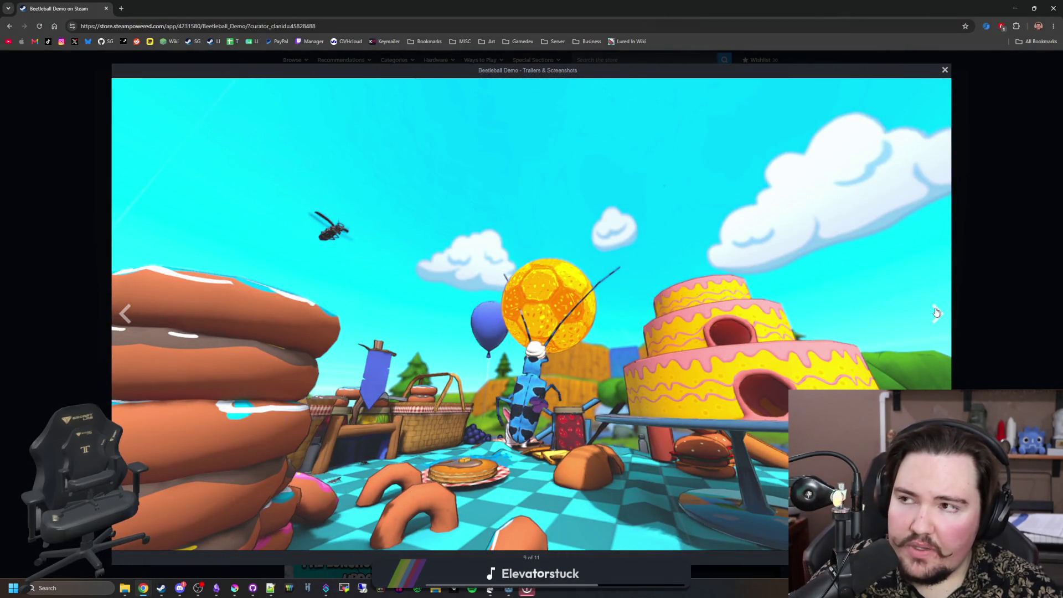
click(936, 313)
click(936, 313)
click(936, 313)
click(936, 312)
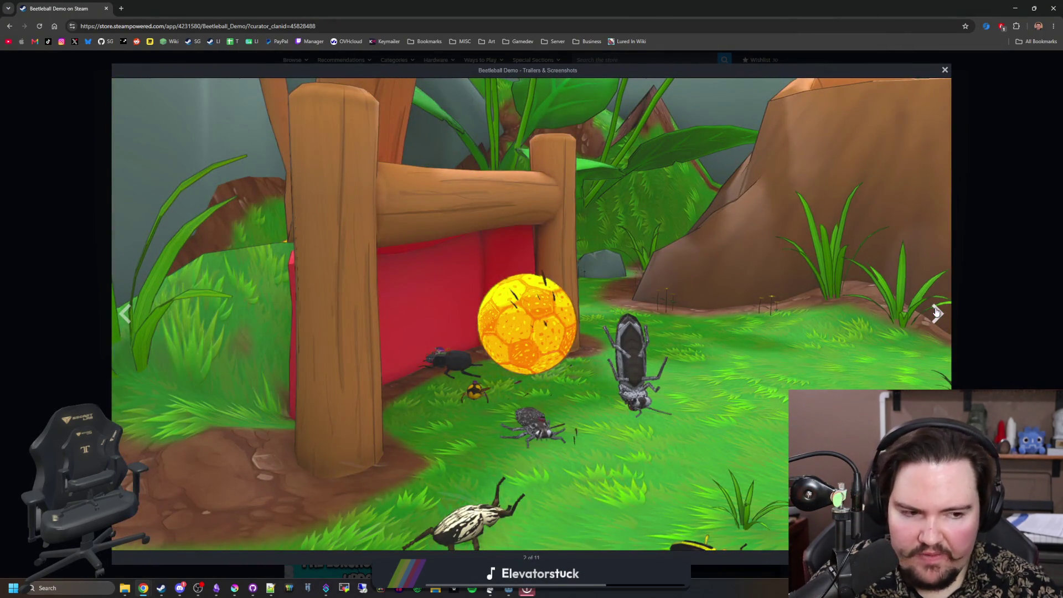
click(936, 313)
click(936, 313)
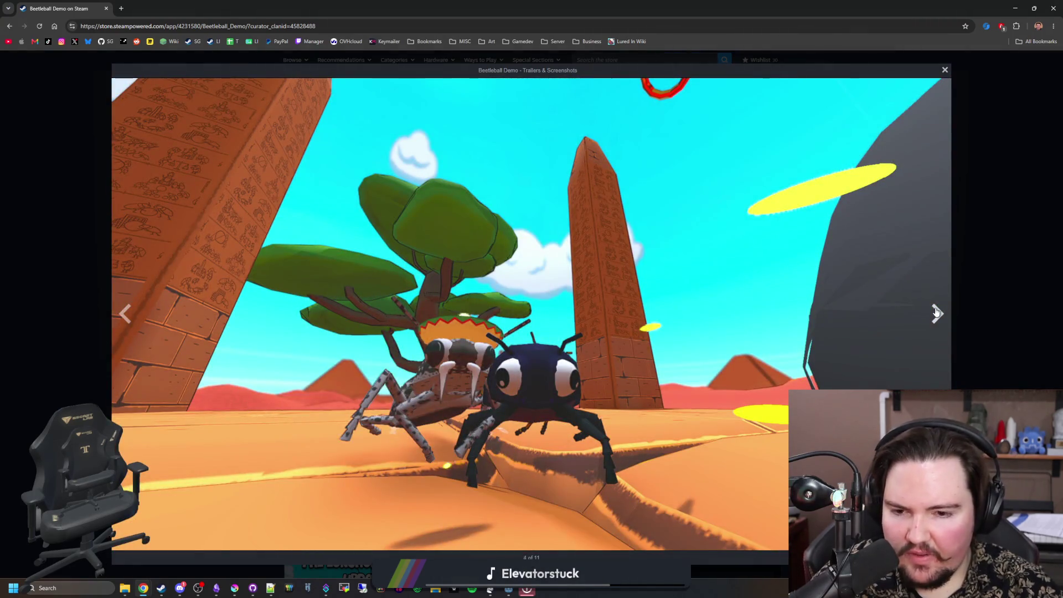
click(936, 312)
click(936, 313)
click(937, 312)
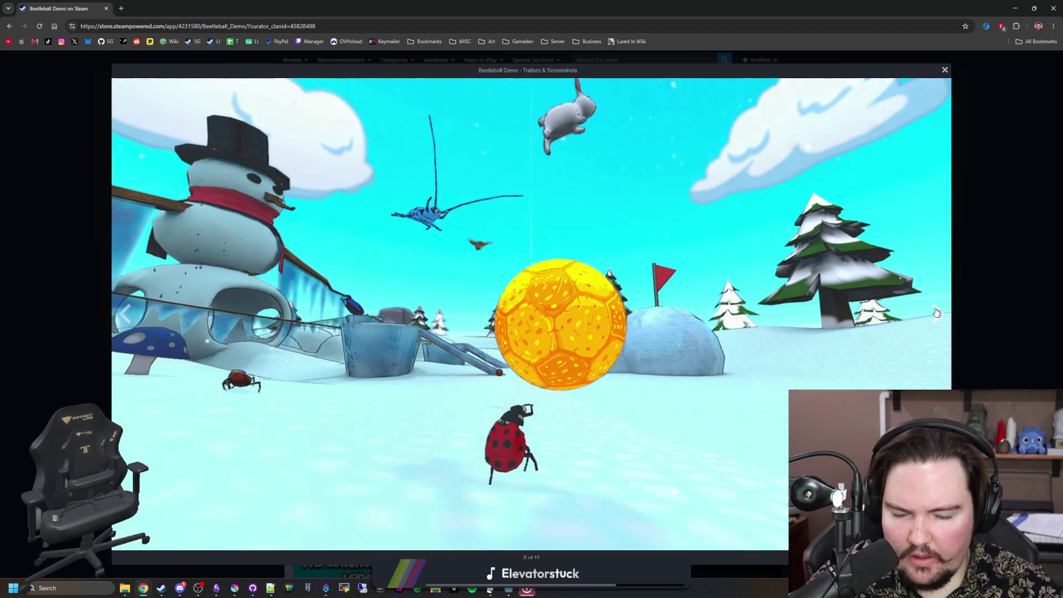
click(937, 313)
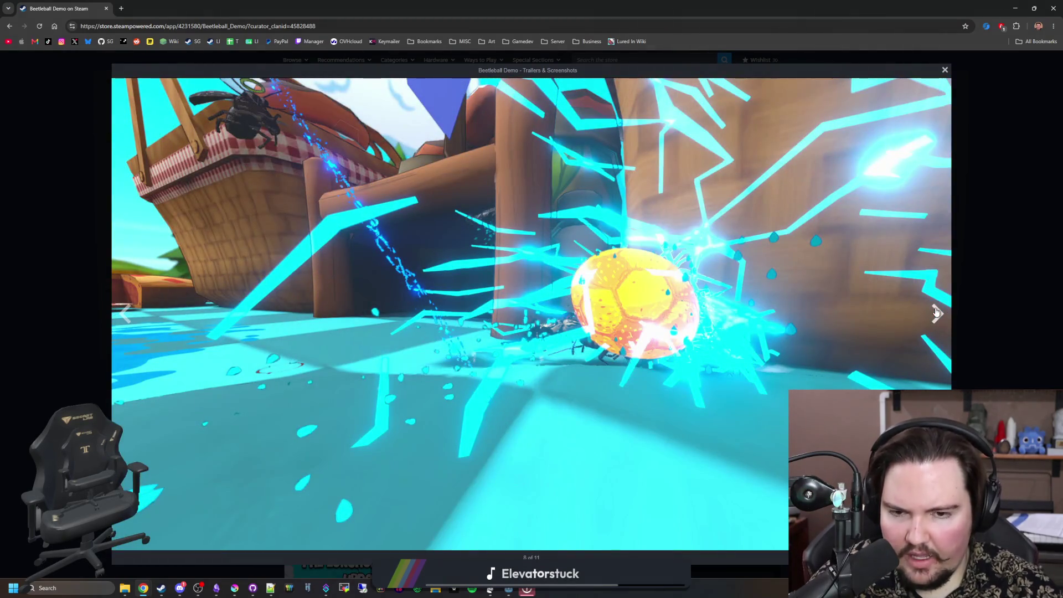
click(936, 313)
click(936, 313)
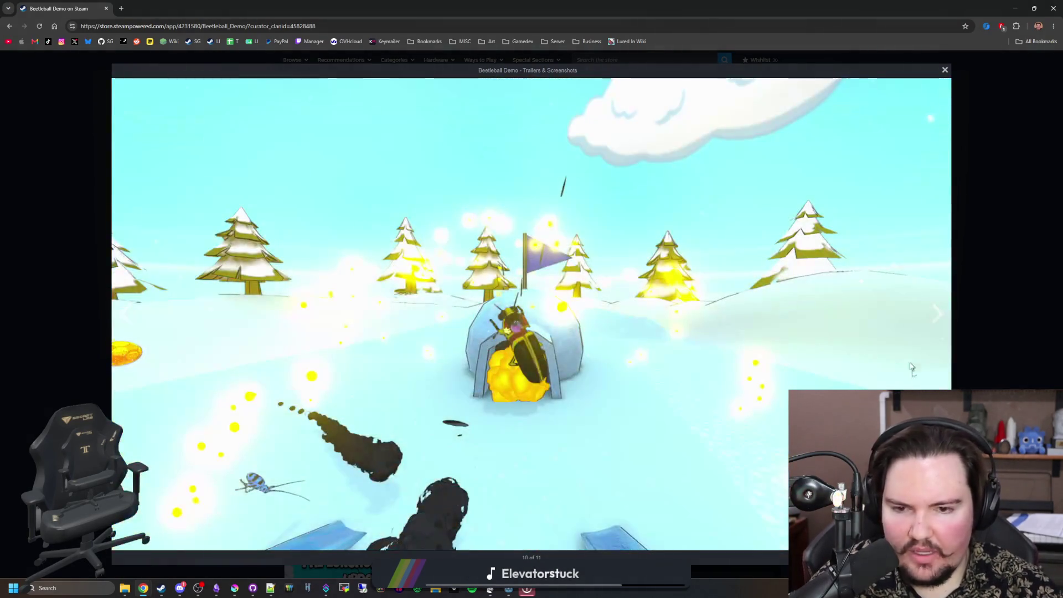
click(936, 313)
click(937, 313)
click(936, 313)
click(937, 313)
click(944, 312)
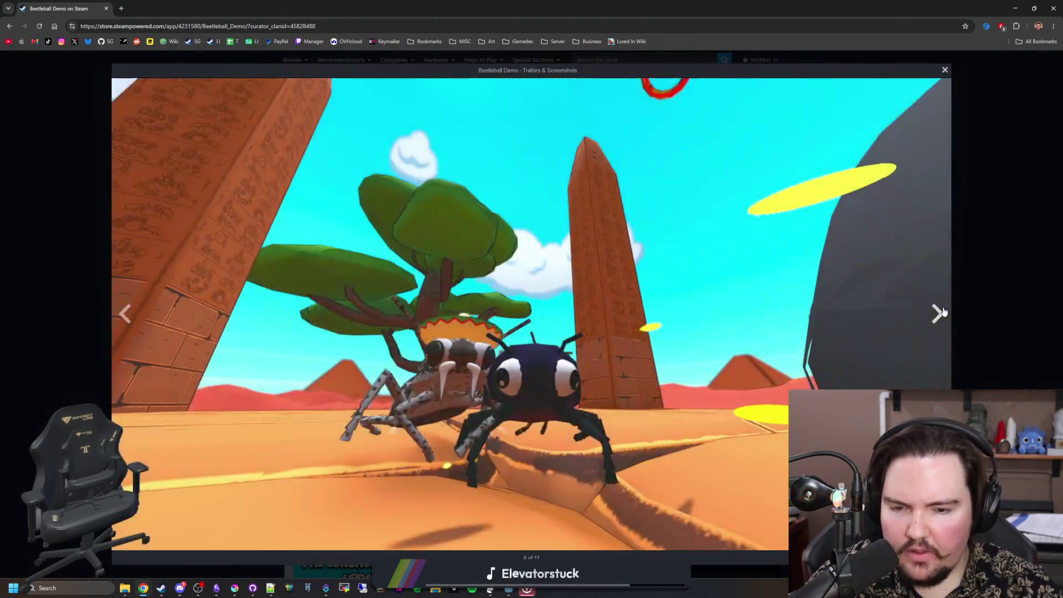
click(944, 312)
click(943, 312)
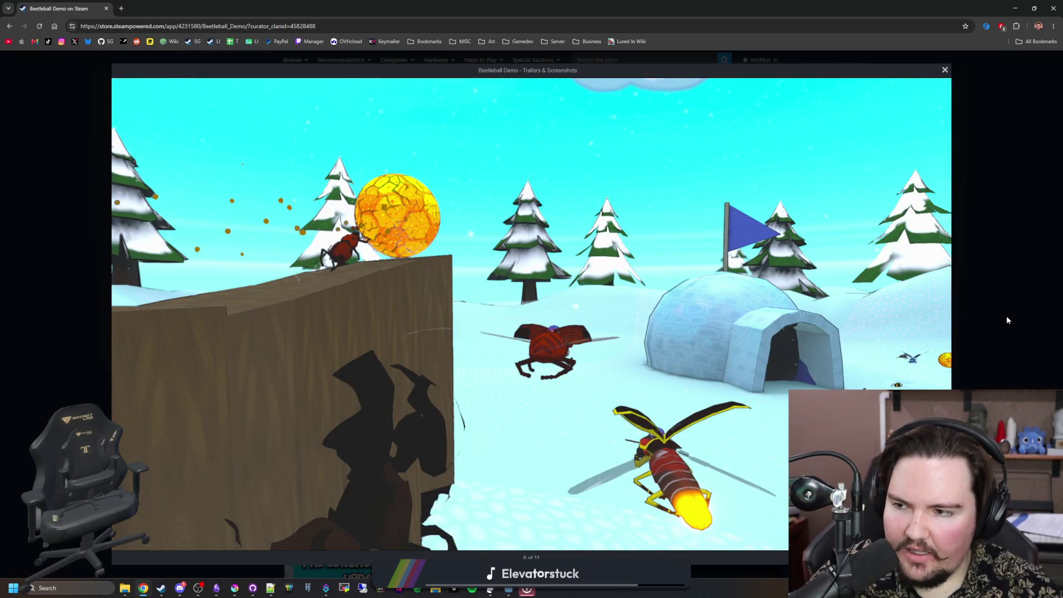
click(940, 326)
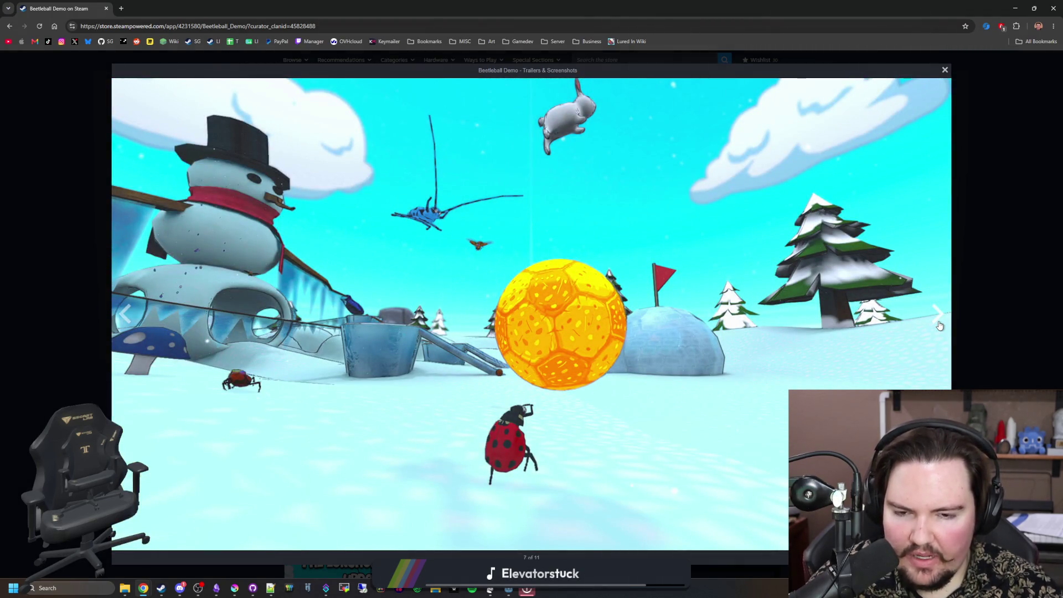
click(940, 326)
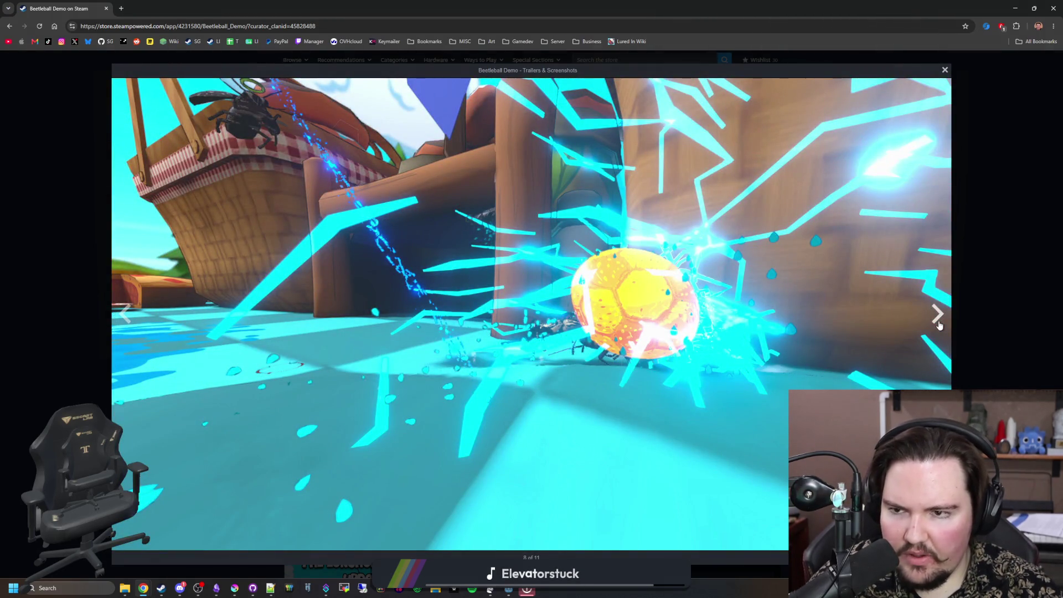
click(939, 325)
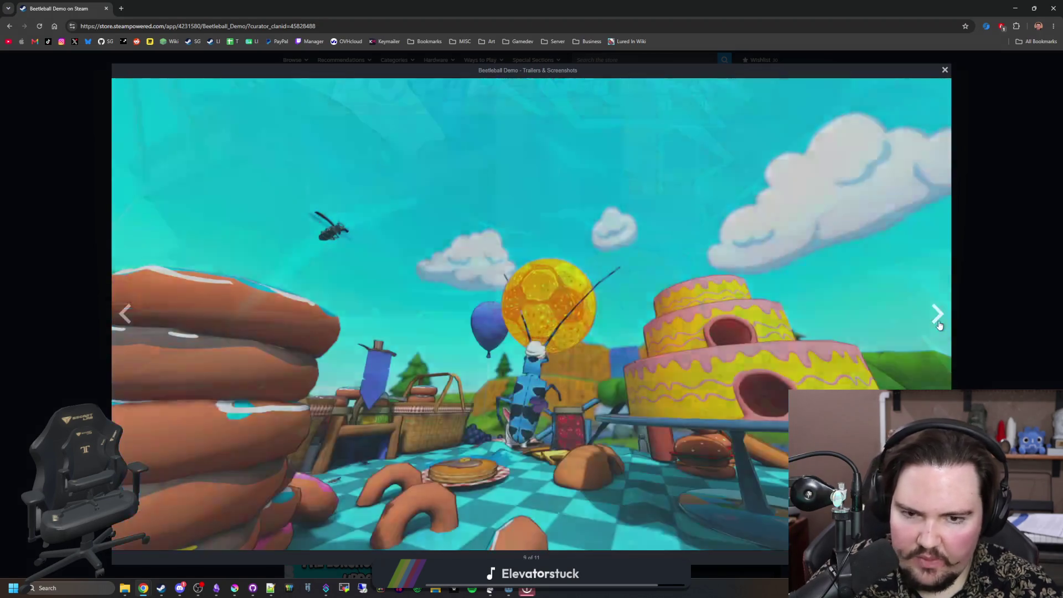
click(940, 326)
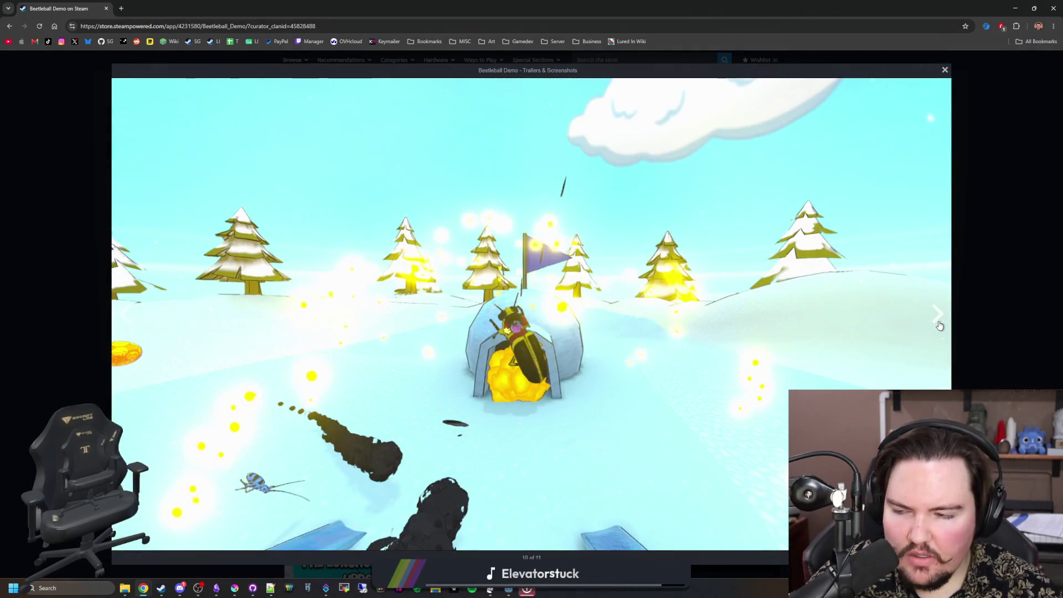
click(940, 325)
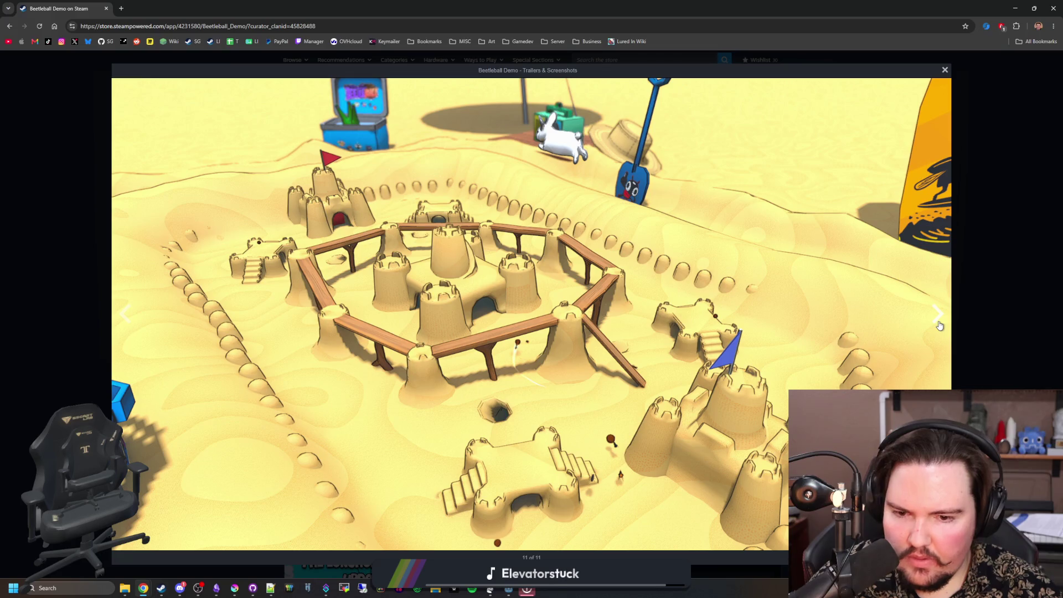
click(939, 325)
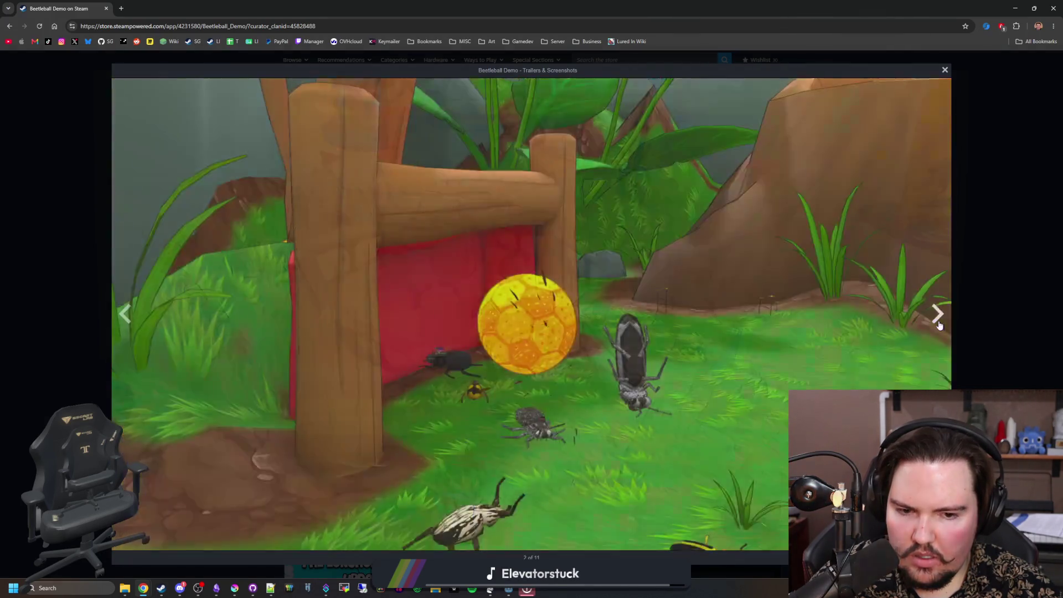
click(939, 325)
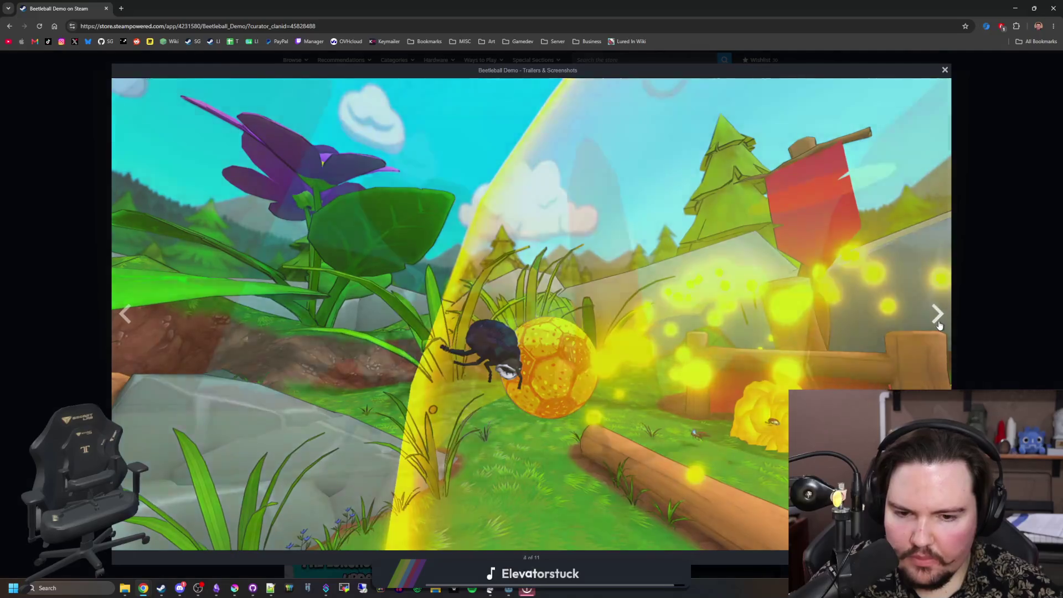
click(939, 326)
click(940, 325)
click(940, 326)
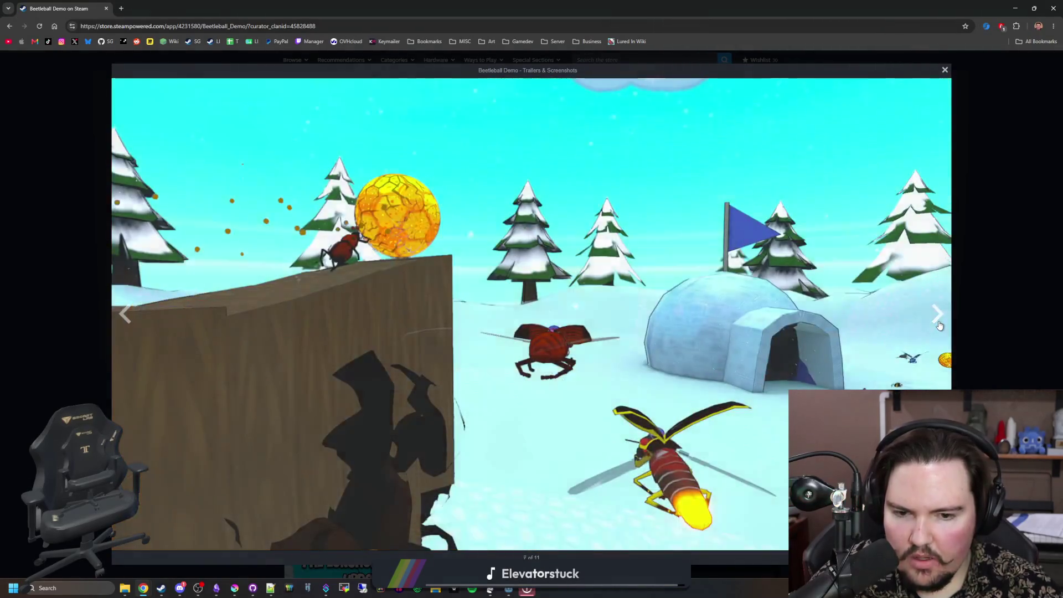
click(940, 326)
click(940, 325)
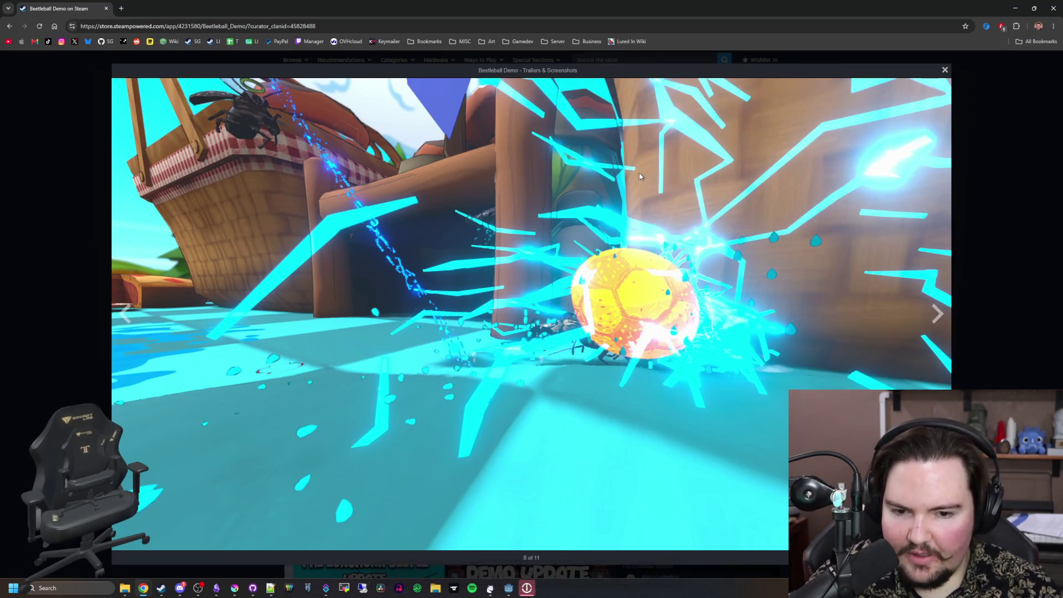
click(121, 12)
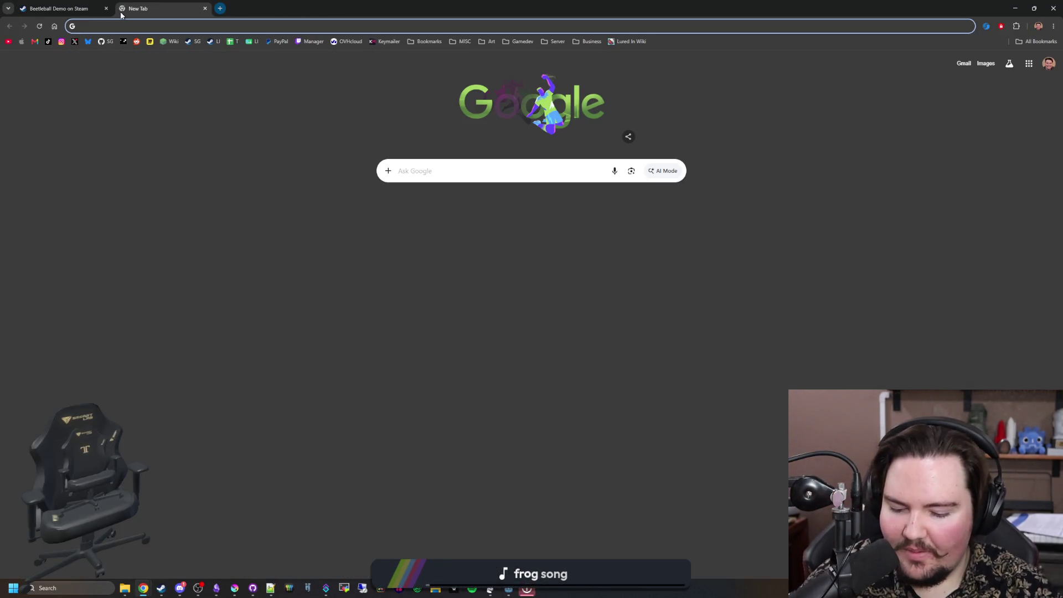
Step: Search Google for 'mecha chameleon' and open the MECCHA CHAMELEON Steam store page
text(mecha cha)
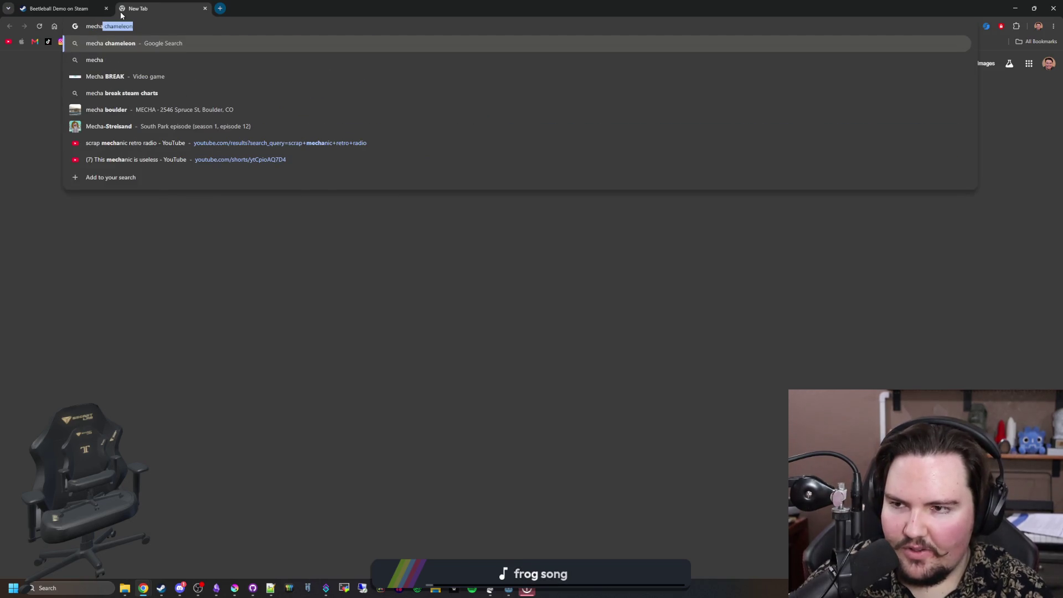
text(meleon)
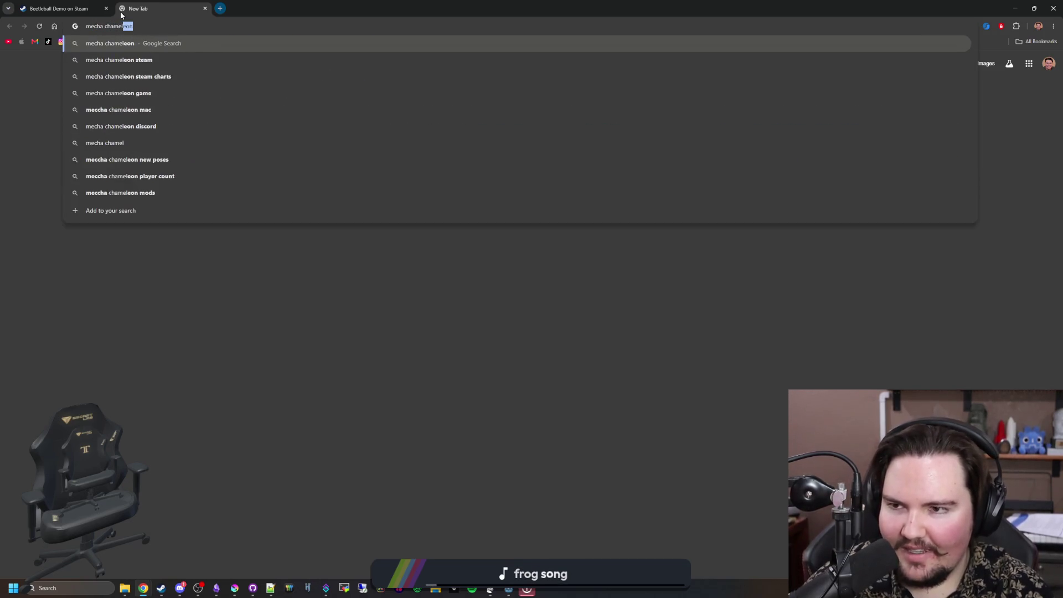
key(Return)
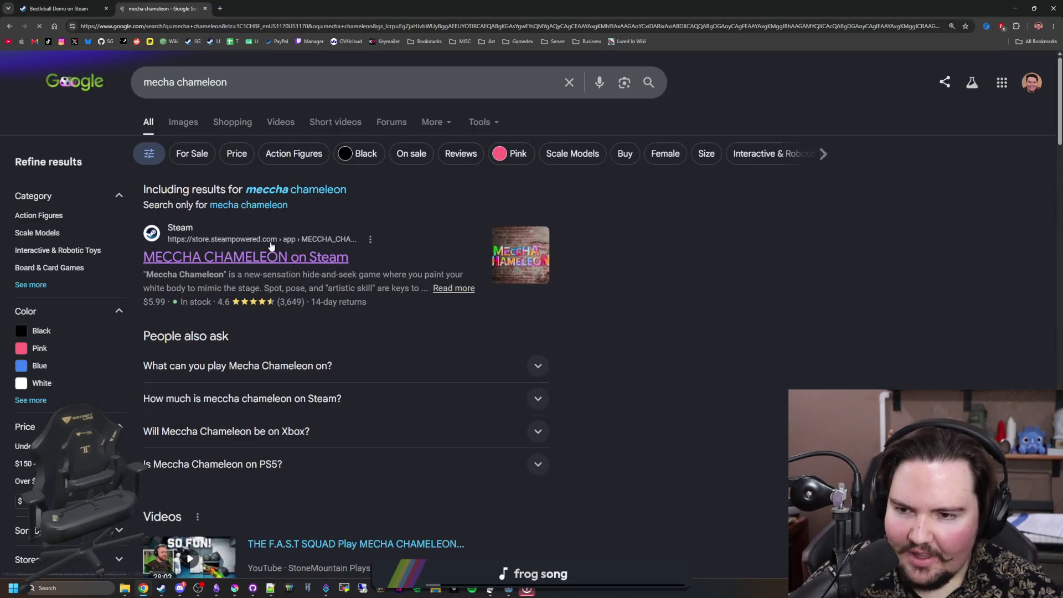
click(277, 256)
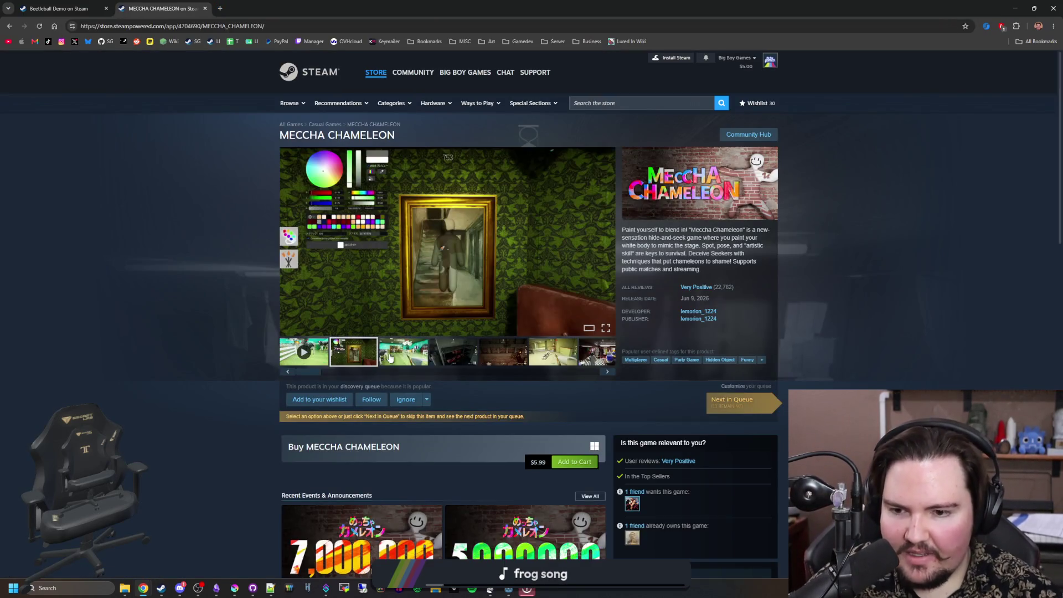
Step: Enlarge the MECCHA CHAMELEON screenshots and page past the yellow room toward the ballroom
click(426, 318)
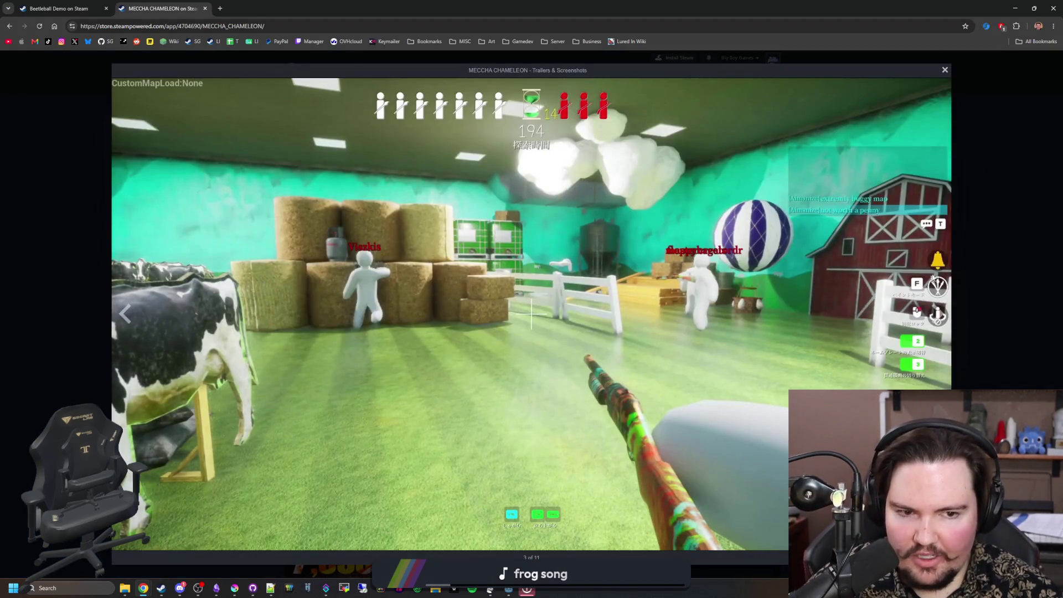
click(942, 306)
click(941, 306)
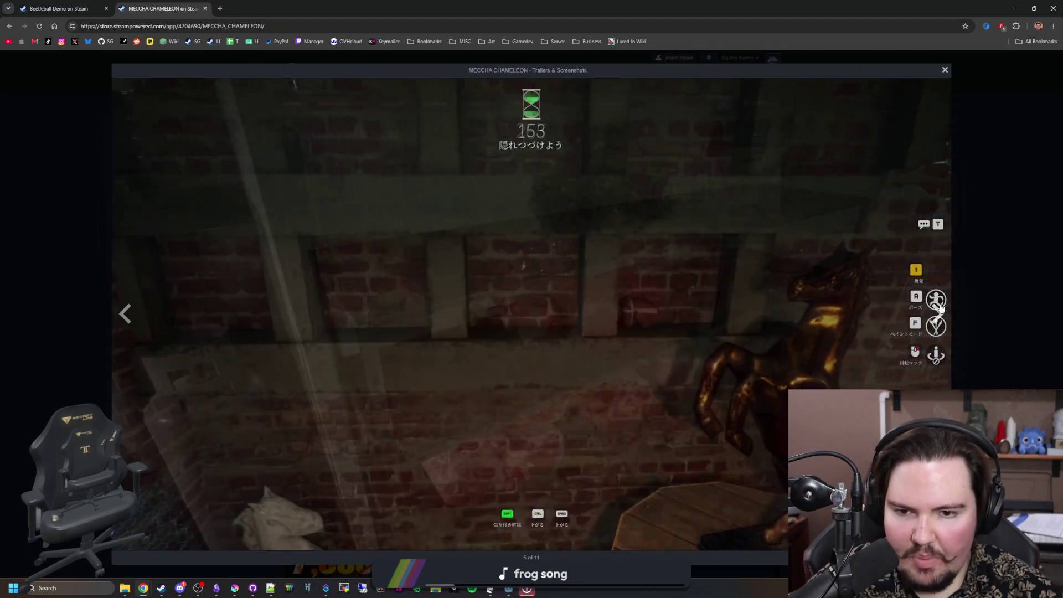
click(940, 307)
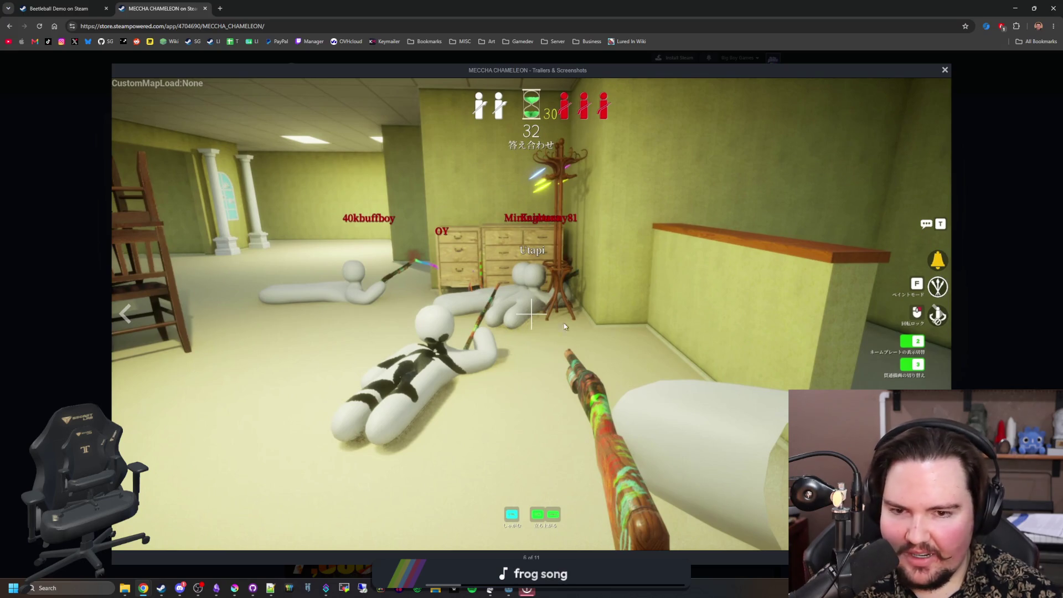
click(937, 315)
click(937, 319)
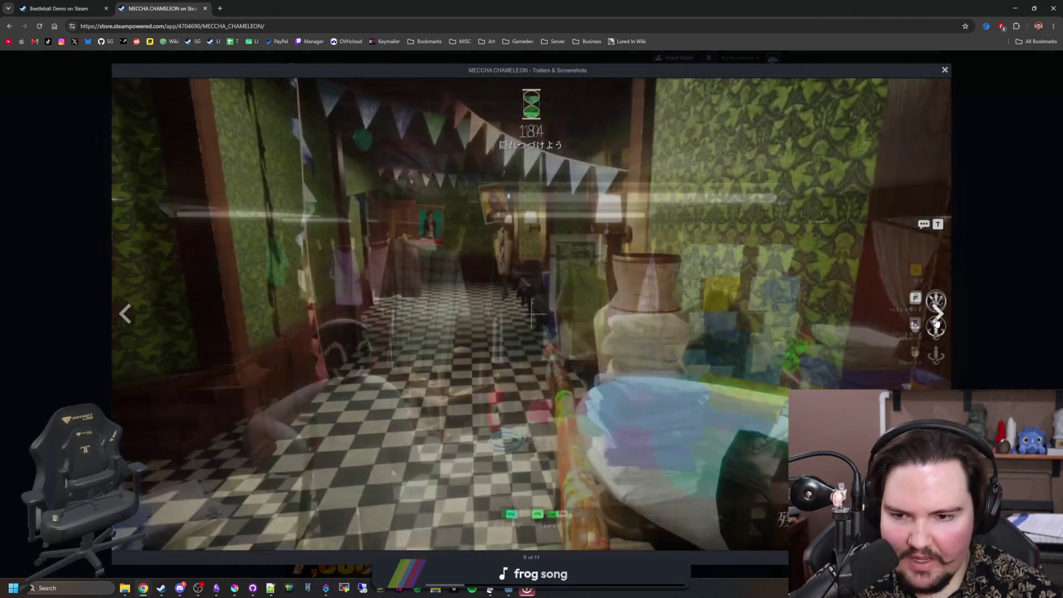
click(936, 320)
click(930, 316)
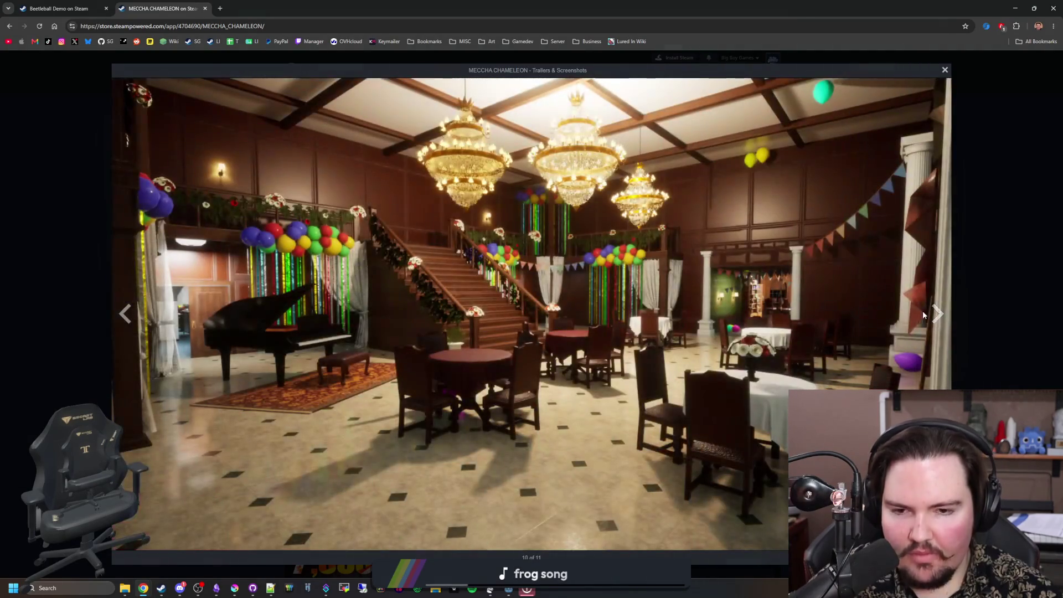
click(931, 302)
click(933, 304)
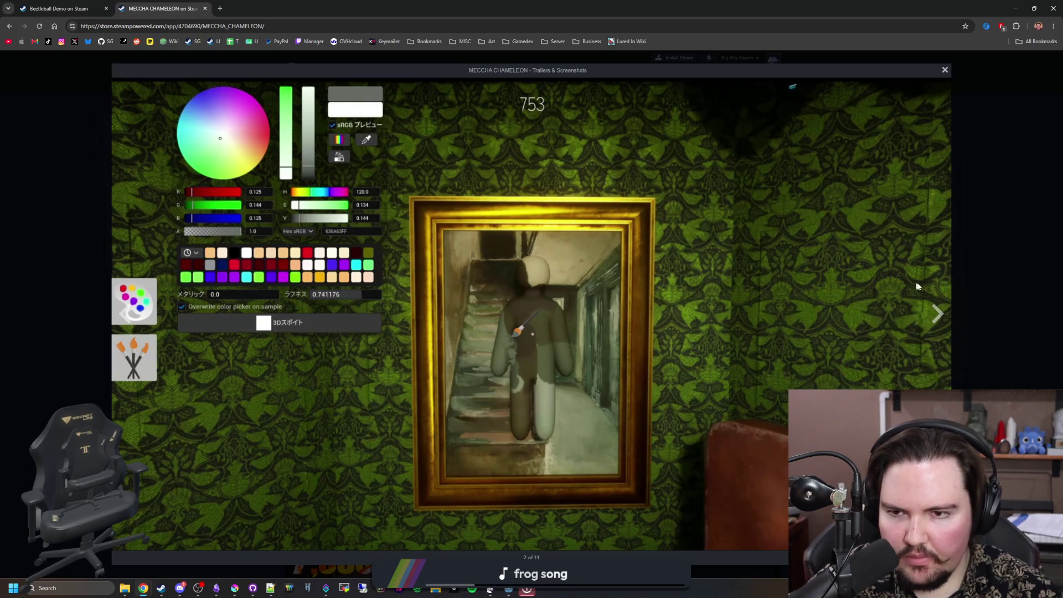
Step: Continue through the barn, laundry room and green hallway shots, close the viewer, then visit the LEMORION developer page
click(933, 310)
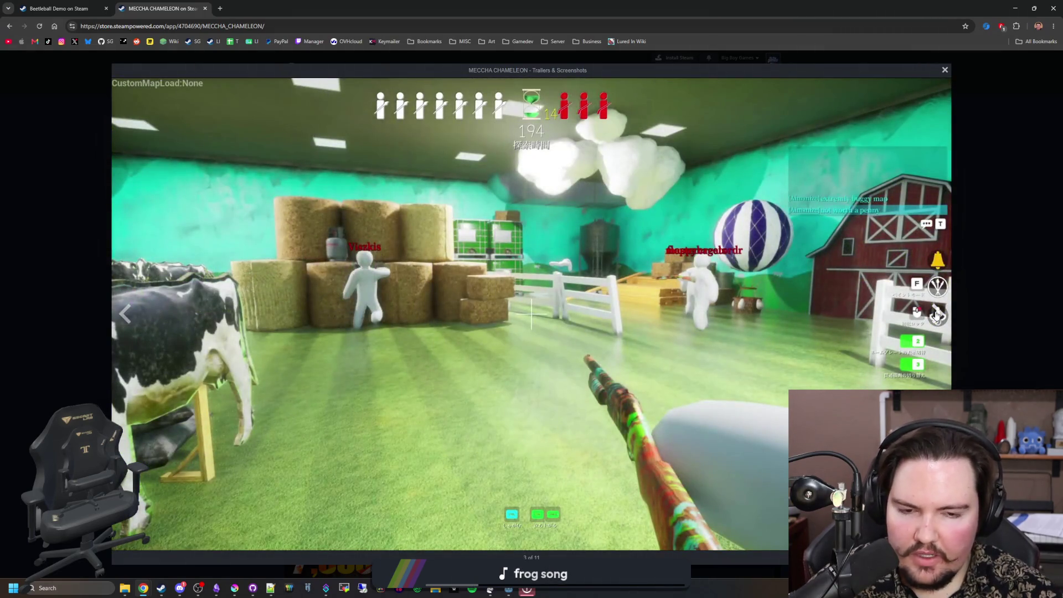
click(937, 315)
click(937, 315)
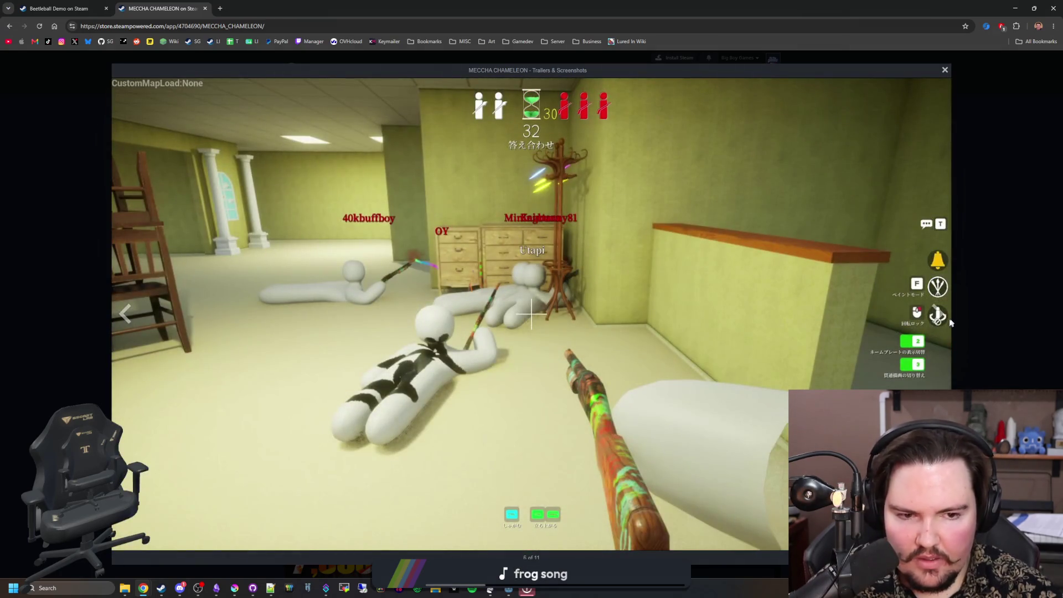
click(940, 316)
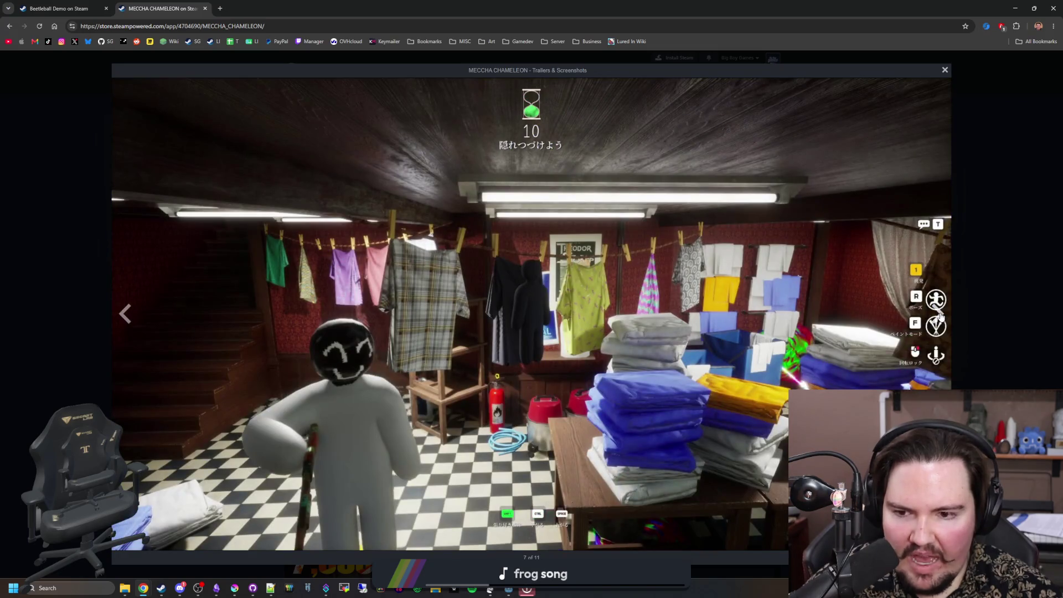
click(939, 315)
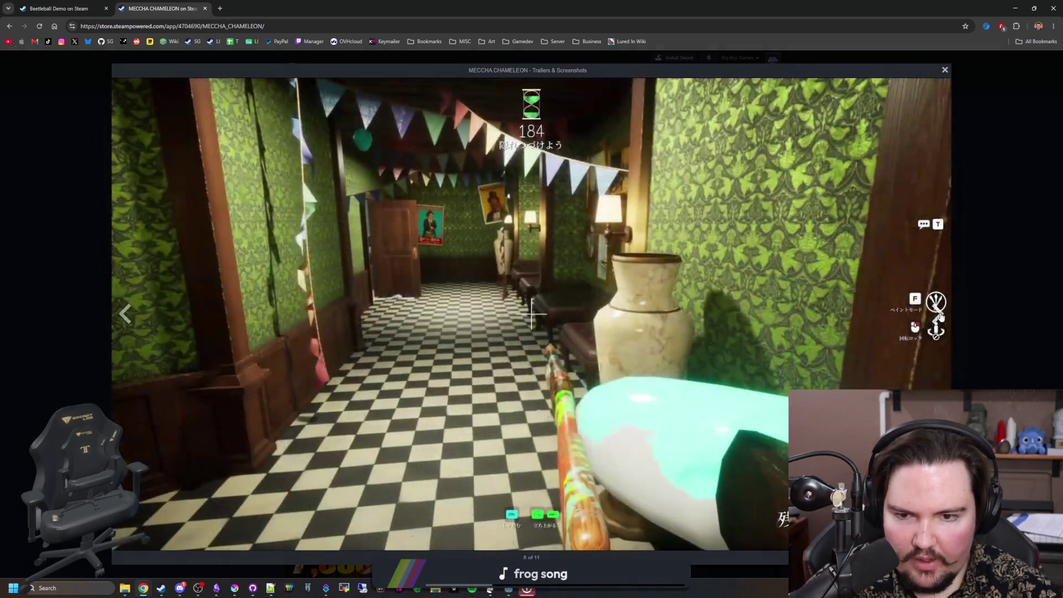
click(940, 315)
click(972, 296)
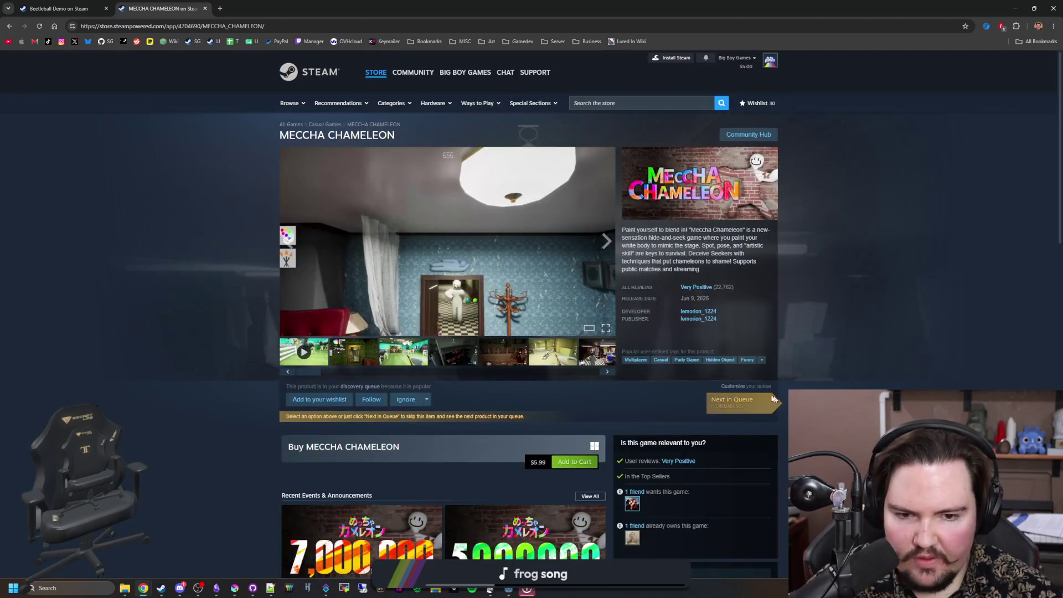
click(698, 312)
Step: Open PENGUIN HOTEL 2 in a new tab and browse its enlarged screenshots to the last one
scroll(254, 375, down, 5)
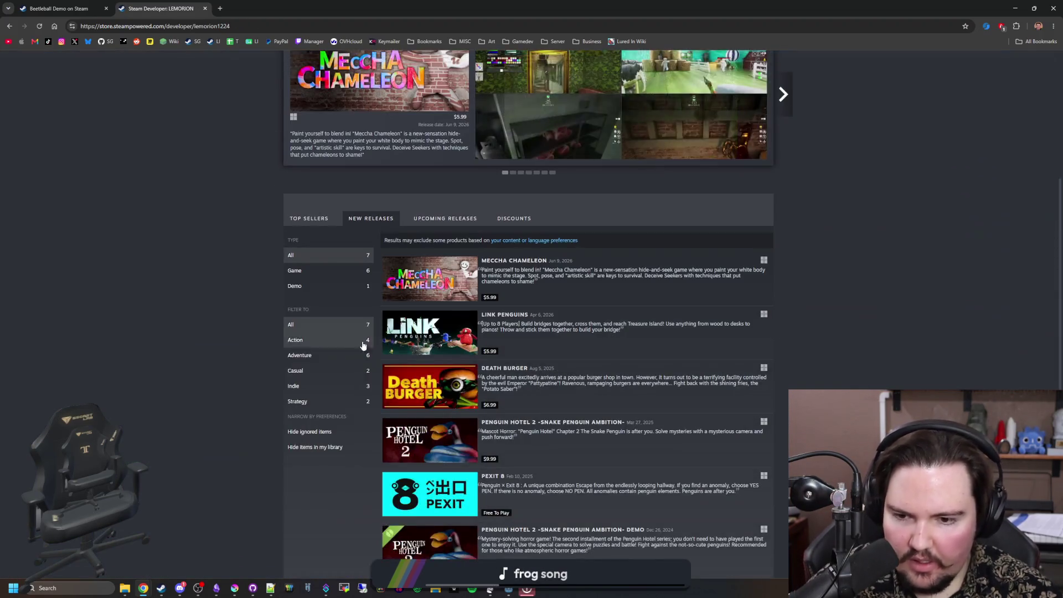
middle_click(531, 328)
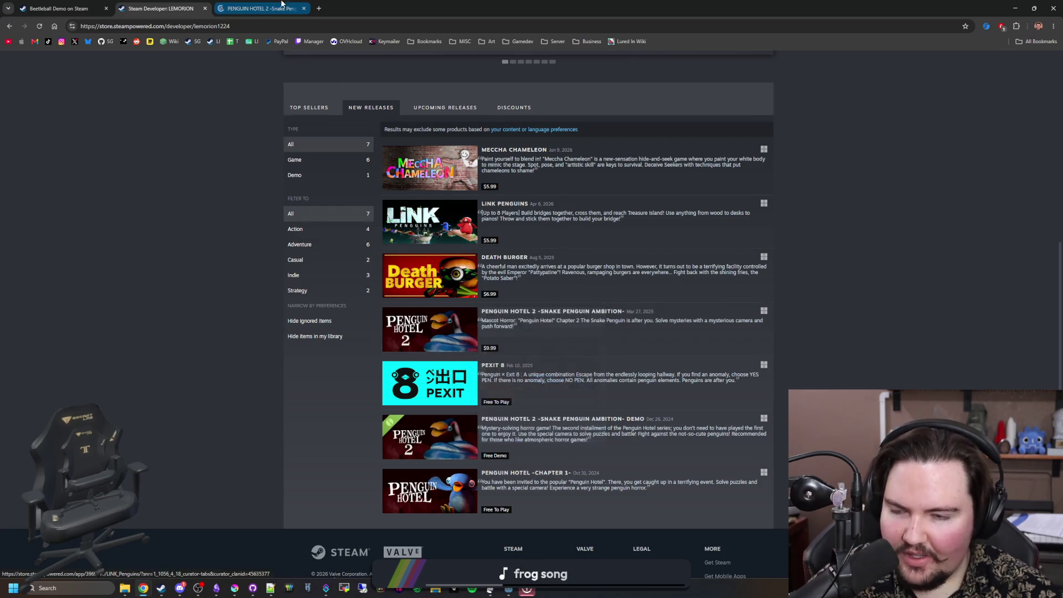
click(229, 7)
click(419, 366)
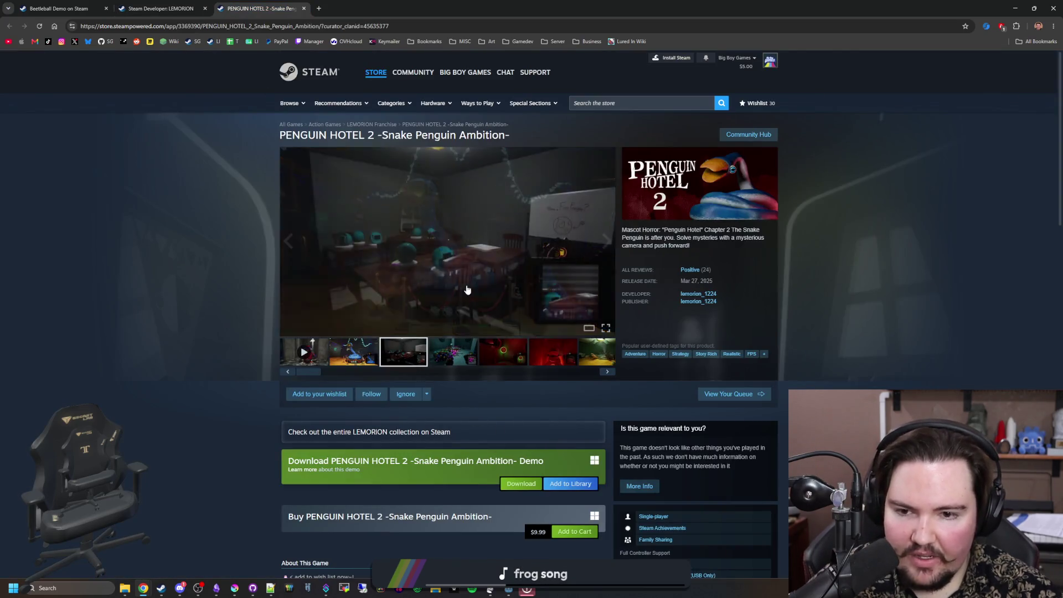
click(448, 249)
click(948, 324)
click(947, 325)
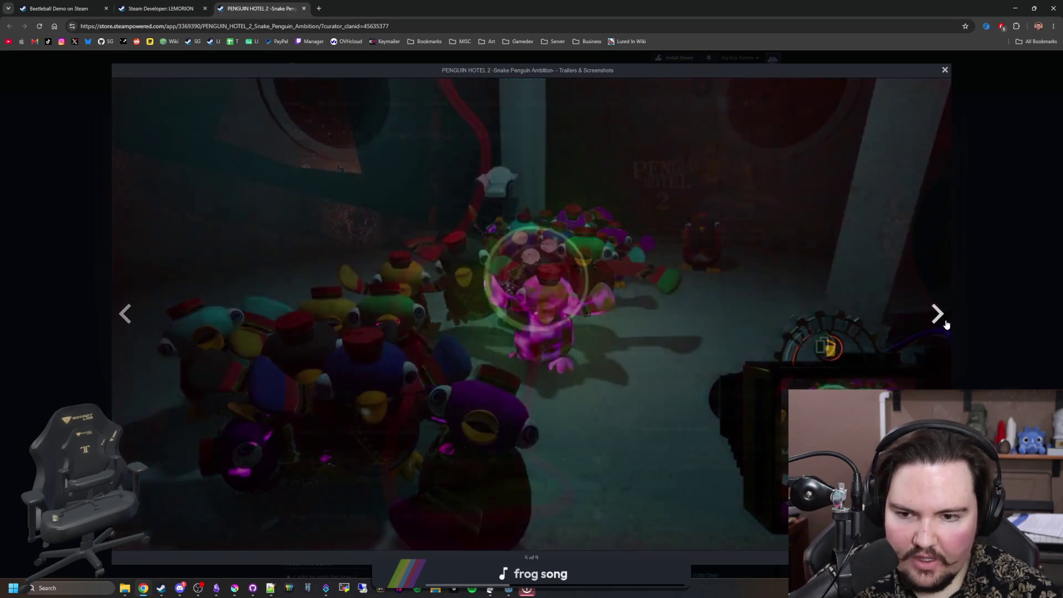
click(947, 325)
click(946, 324)
click(946, 324)
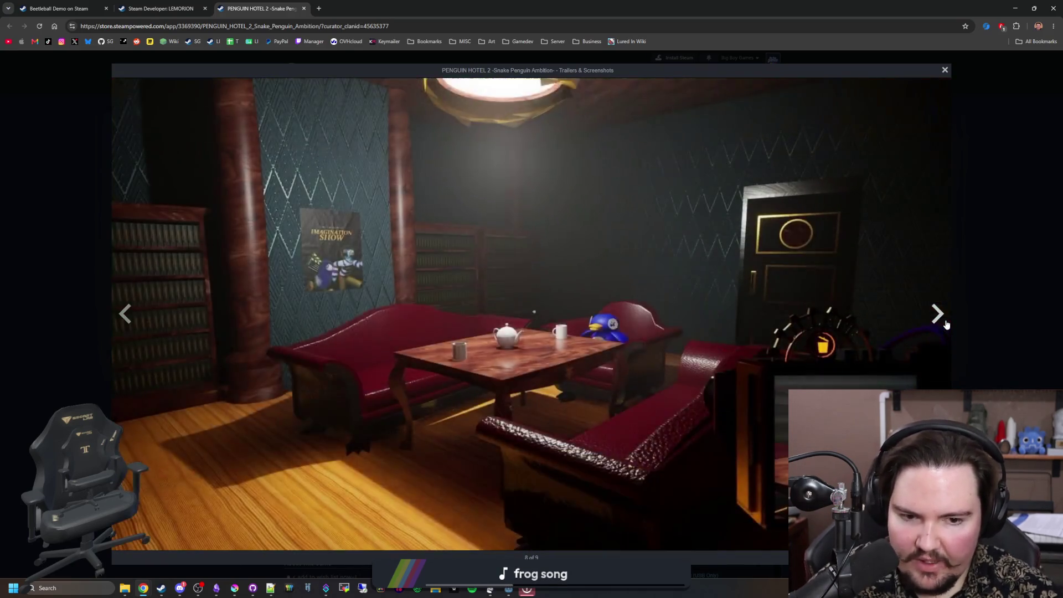
click(947, 325)
click(968, 271)
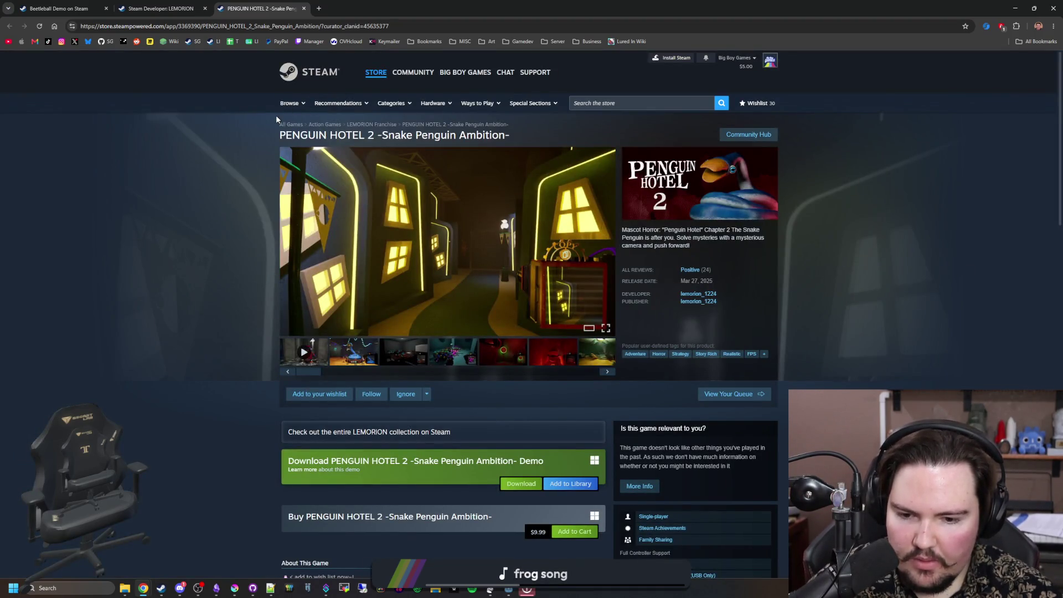
Step: Return to the LEMORION developer page and open Meccha Chameleon from its New Releases list
click(177, 6)
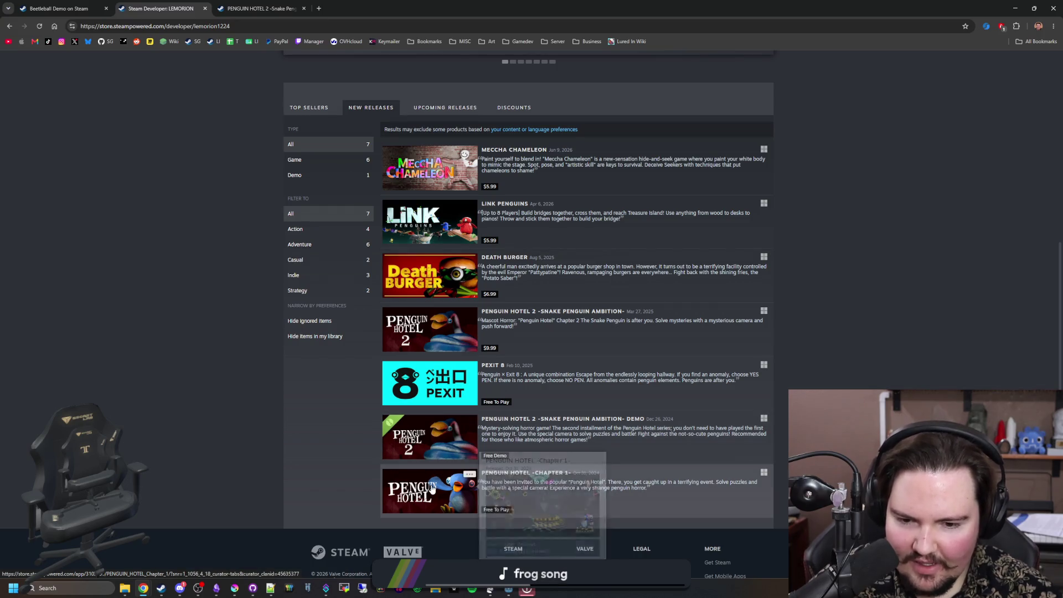
mouse_move(460, 299)
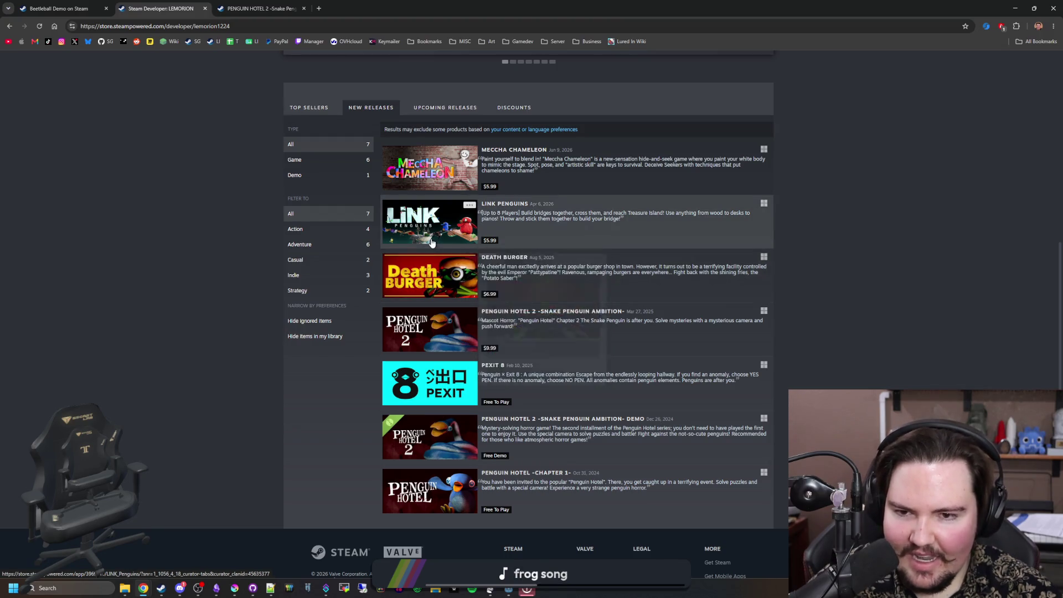
mouse_move(432, 243)
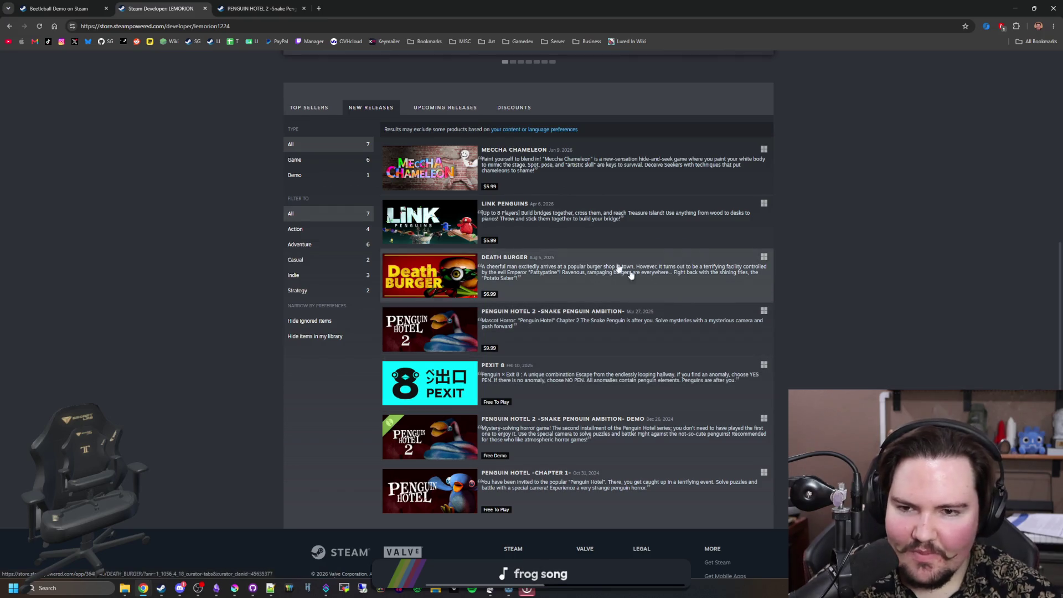
mouse_move(447, 166)
scroll(416, 176, up, 1)
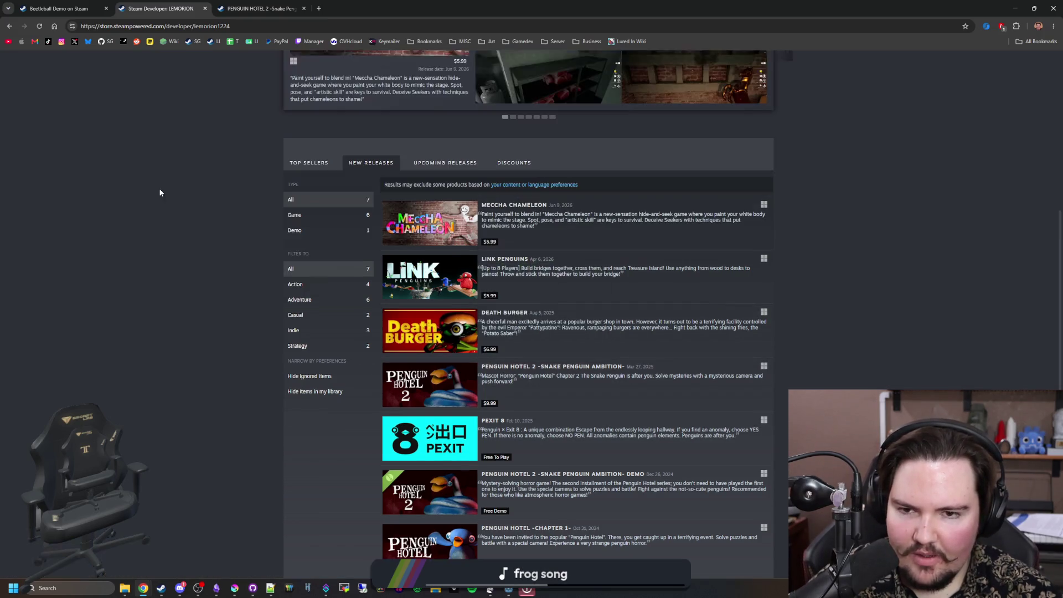
click(391, 225)
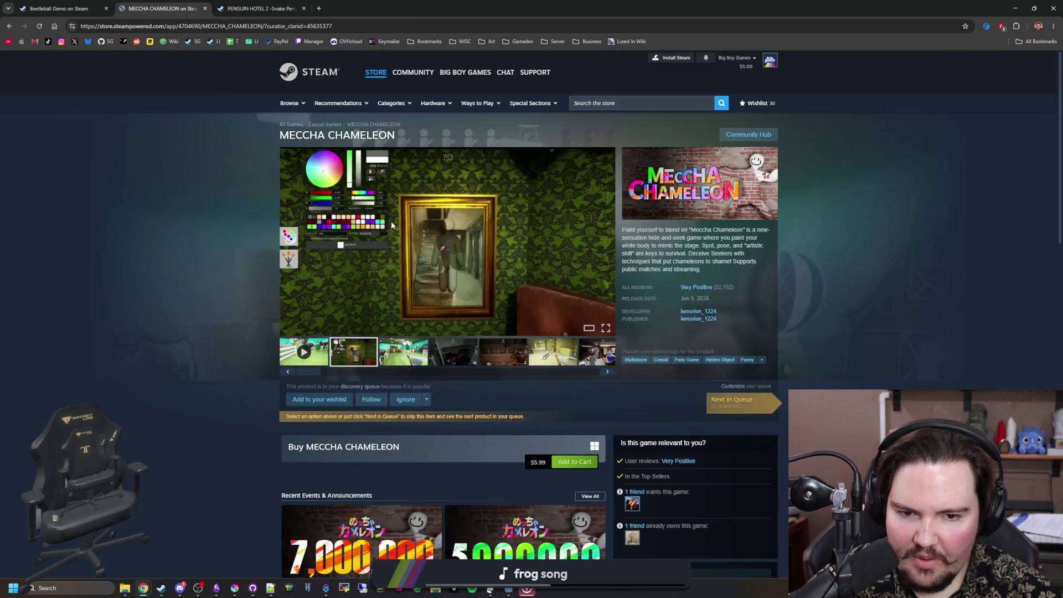
Step: Move the browser aside and close the Beetleball Demo and remaining store tabs to reveal the running game
click(467, 351)
drag(587, 9, 587, 286)
click(249, 285)
click(252, 280)
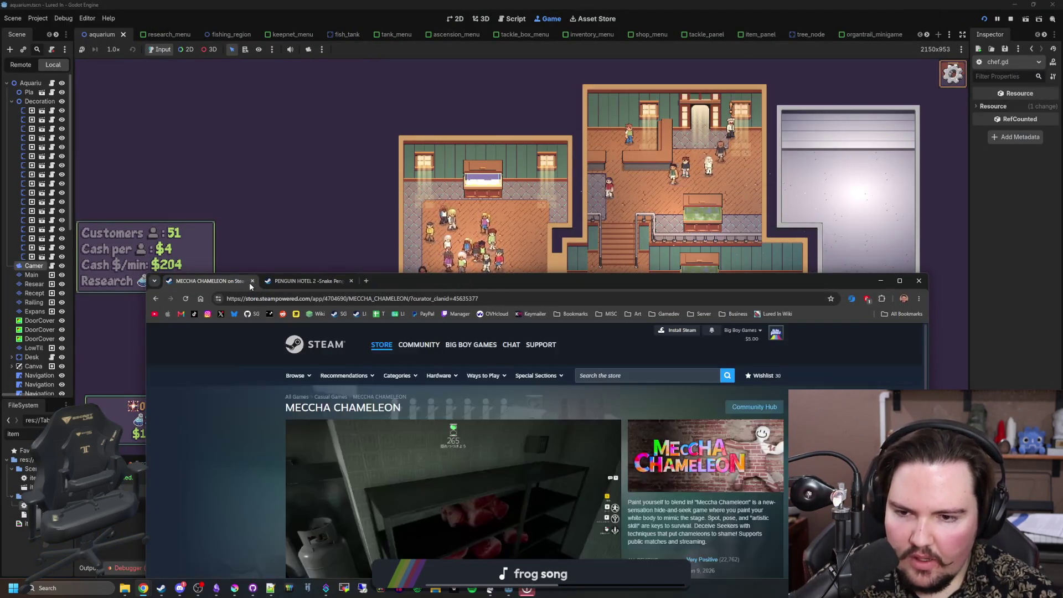
click(250, 283)
click(249, 282)
drag(342, 287, 201, 225)
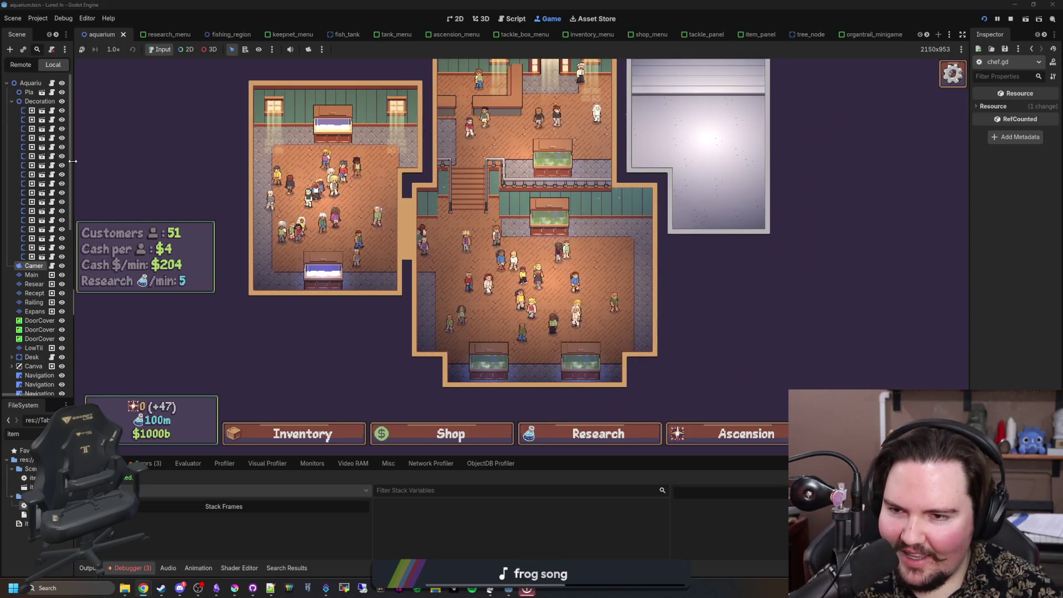
Step: Widen the Scene dock so names like DecorationSpots show in full, then look around the aquarium
drag(73, 166, 95, 166)
scroll(381, 249, up, 2)
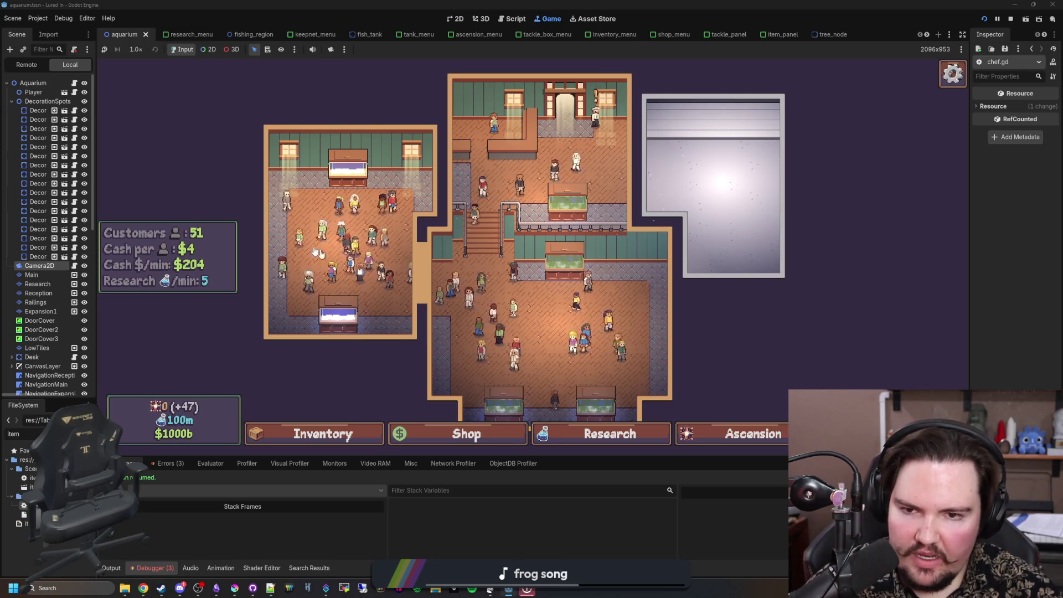
scroll(543, 228, down, 2)
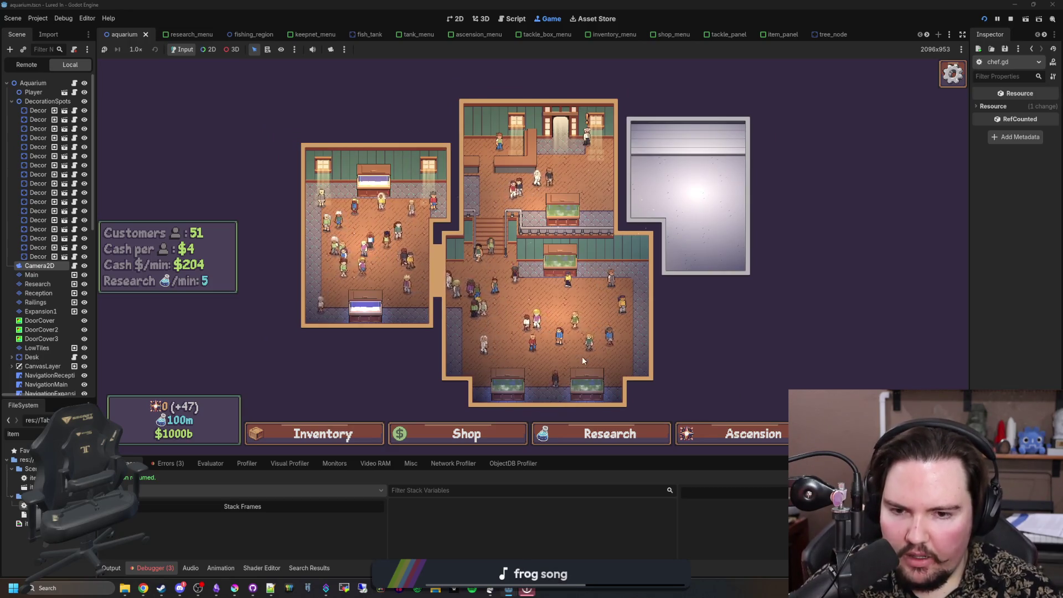
drag(530, 271, 509, 257)
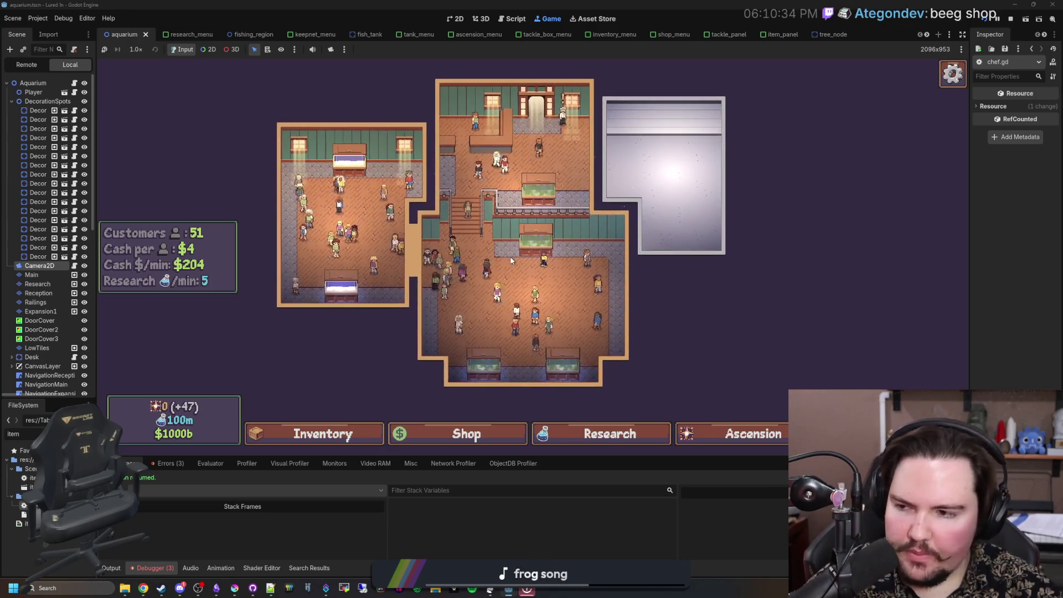
scroll(510, 257, up, 2)
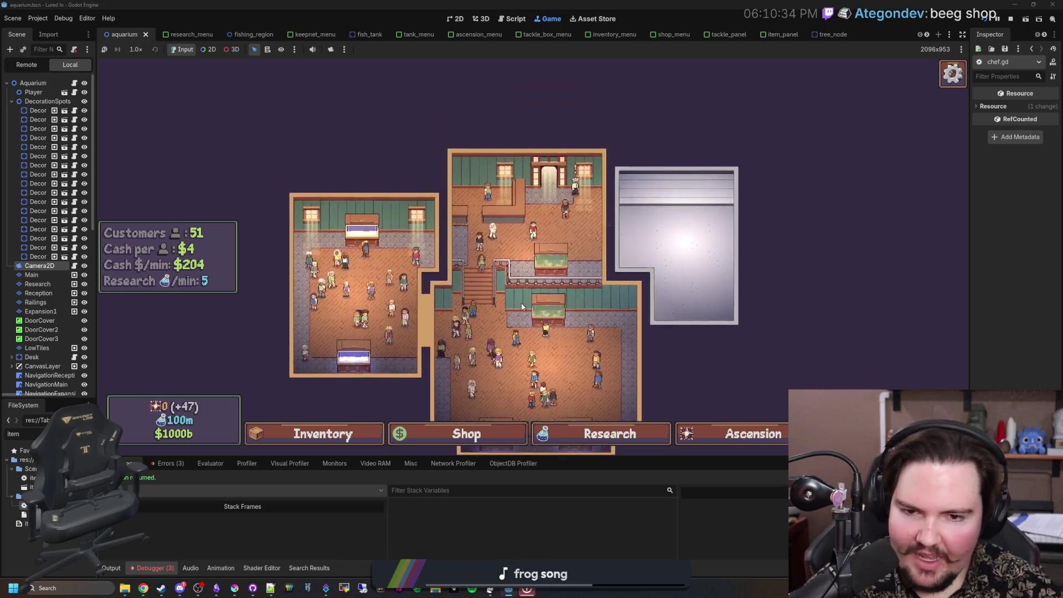
scroll(575, 349, up, 2)
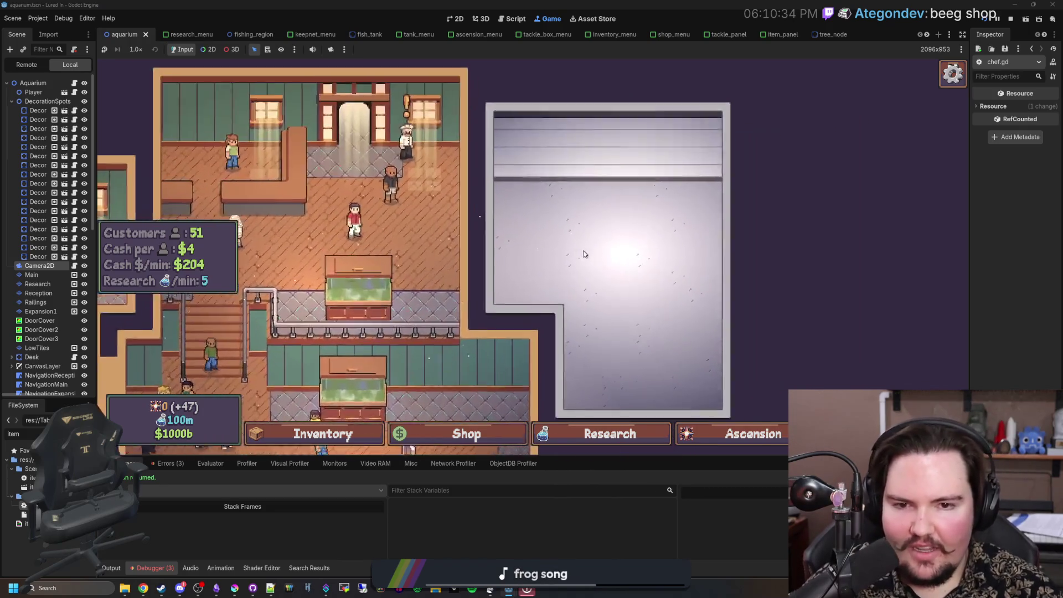
scroll(517, 399, down, 2)
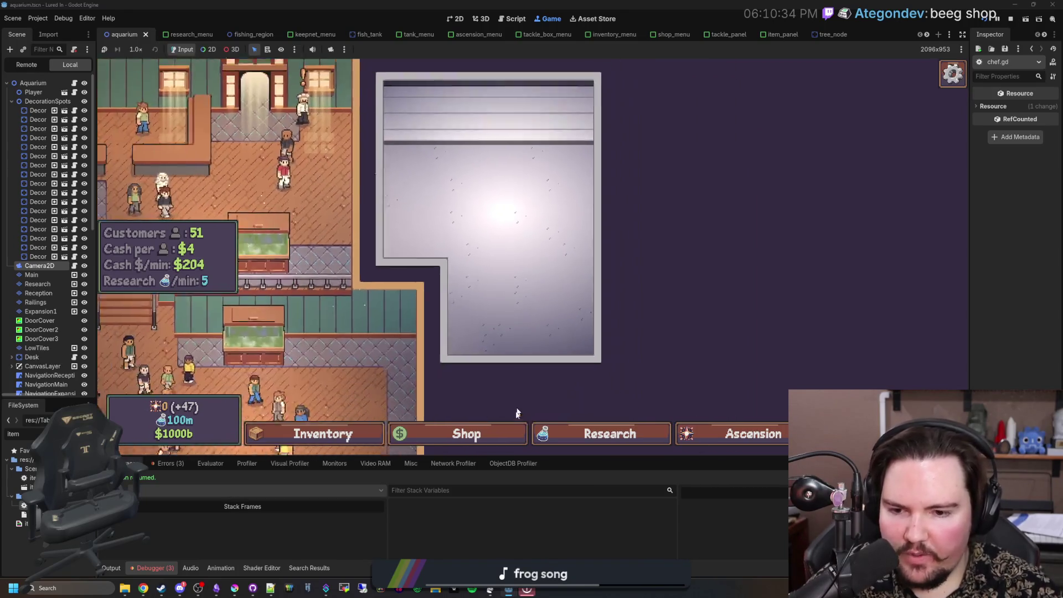
Step: Browse the in-game Shop's aquarium upgrades, then bring up the Research tree
click(463, 434)
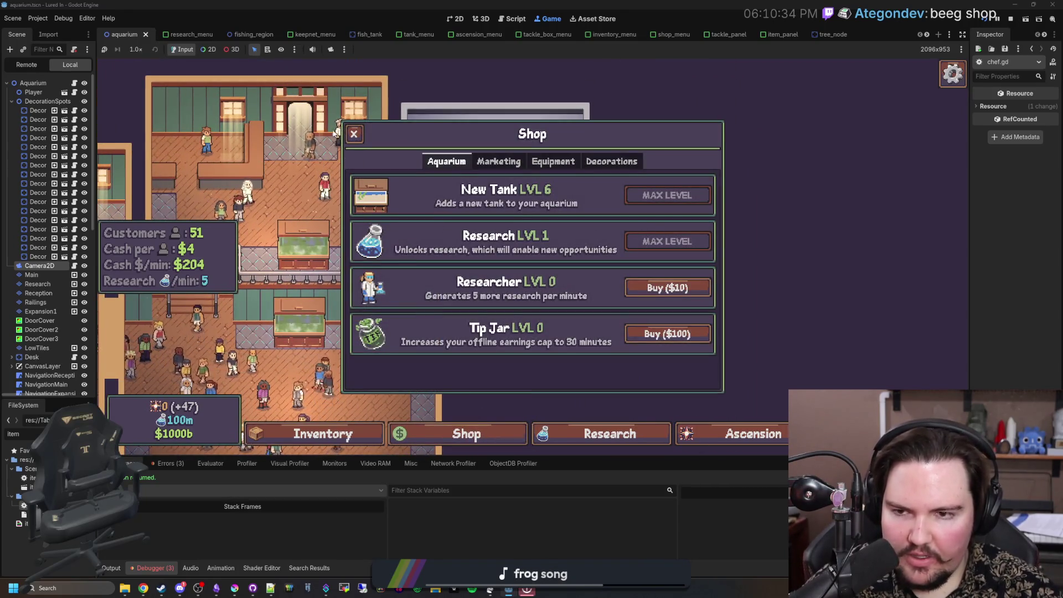
scroll(574, 270, up, 2)
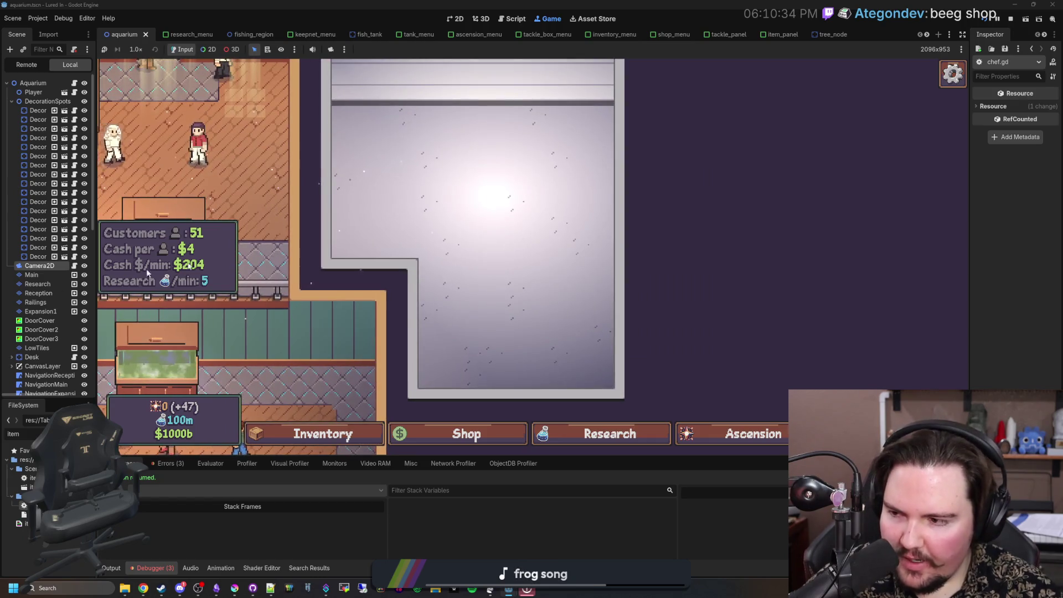
scroll(552, 300, down, 3)
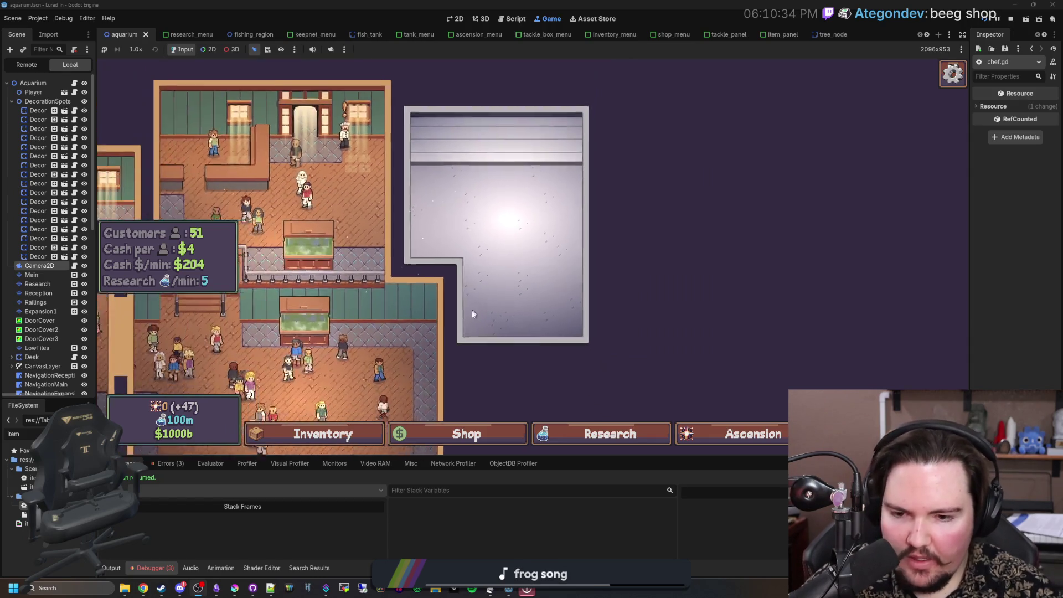
scroll(670, 315, up, 5)
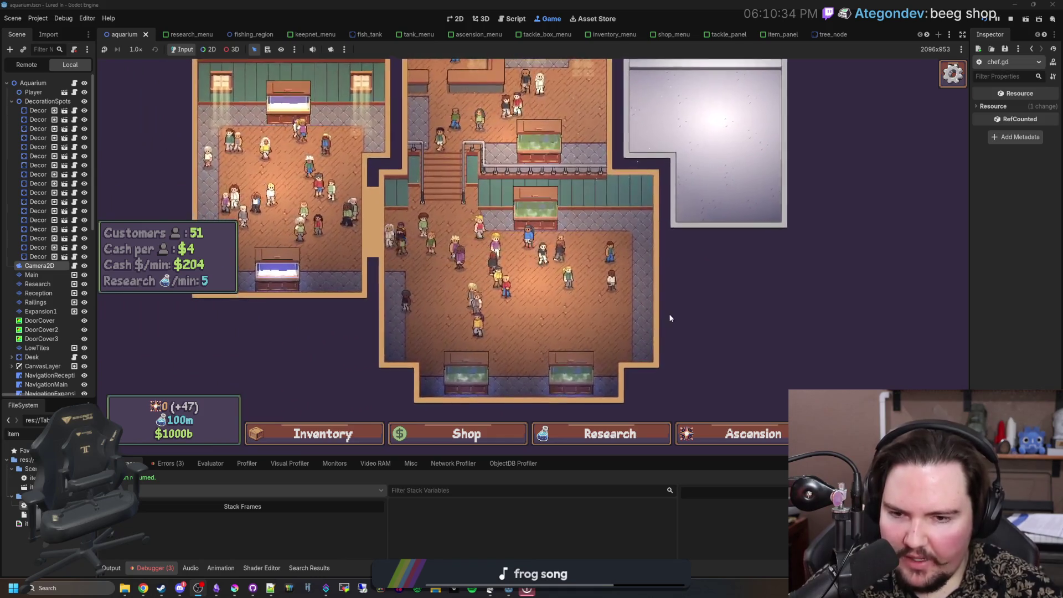
scroll(597, 285, down, 4)
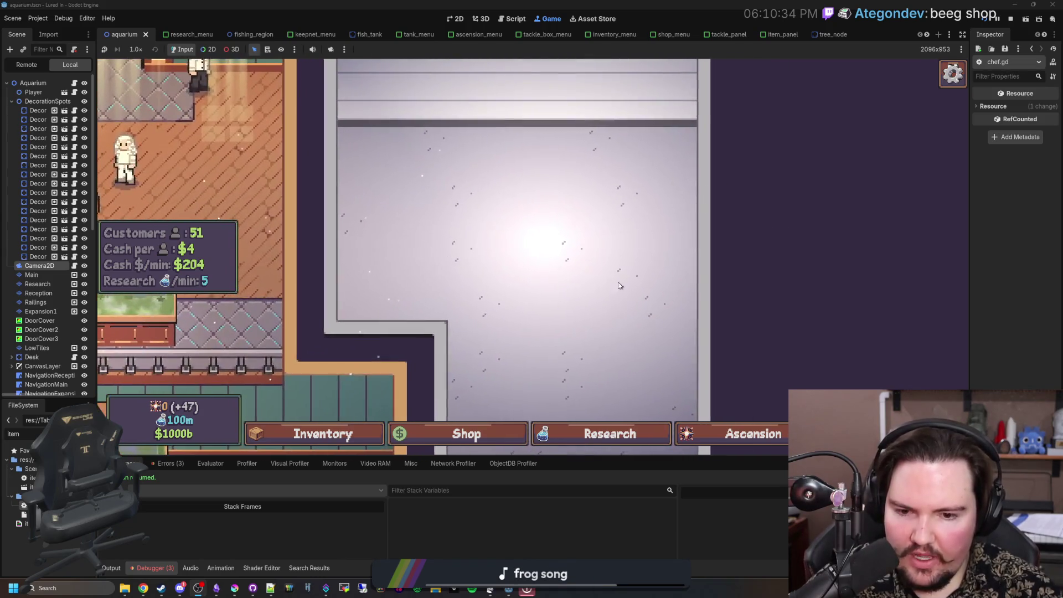
key(Down)
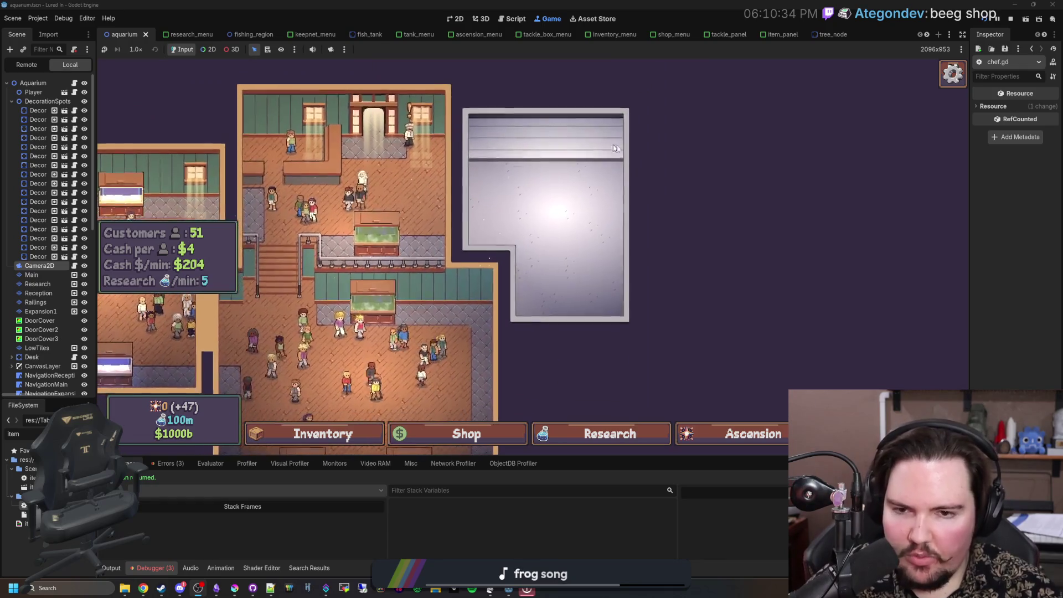
key(Left)
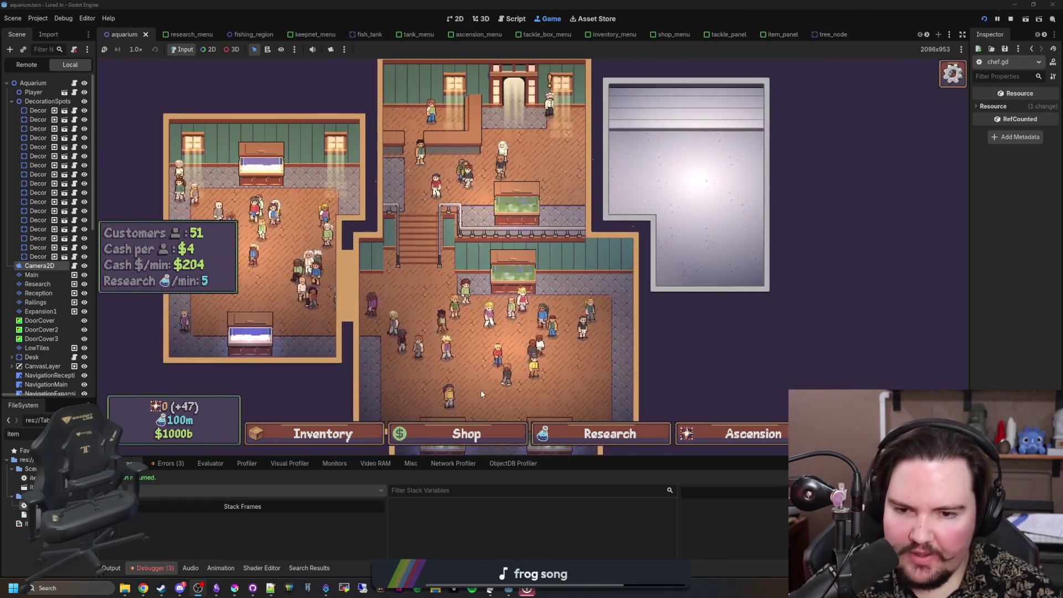
click(582, 432)
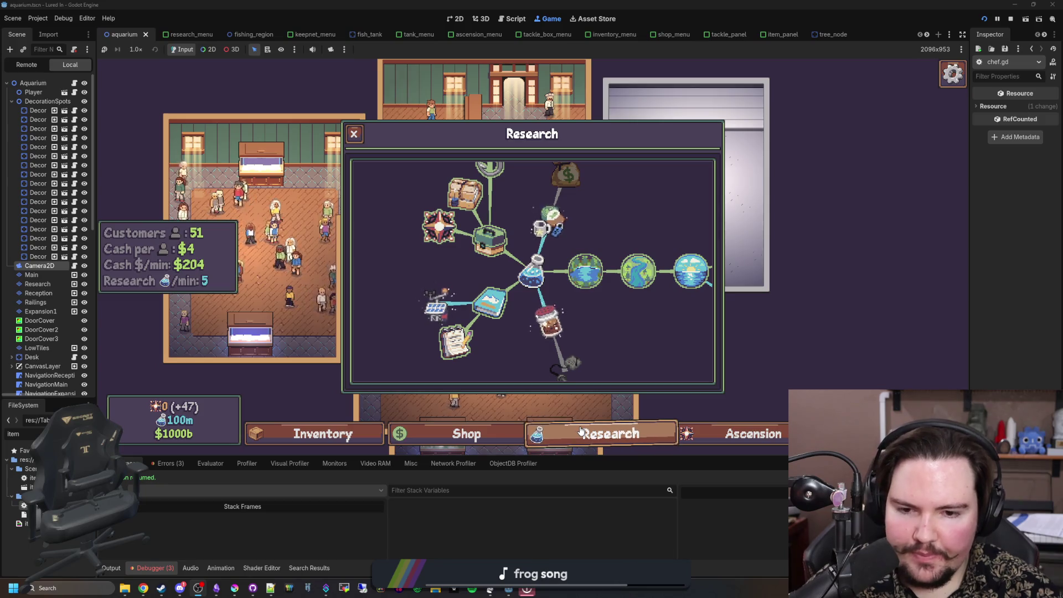
click(582, 432)
key(Down)
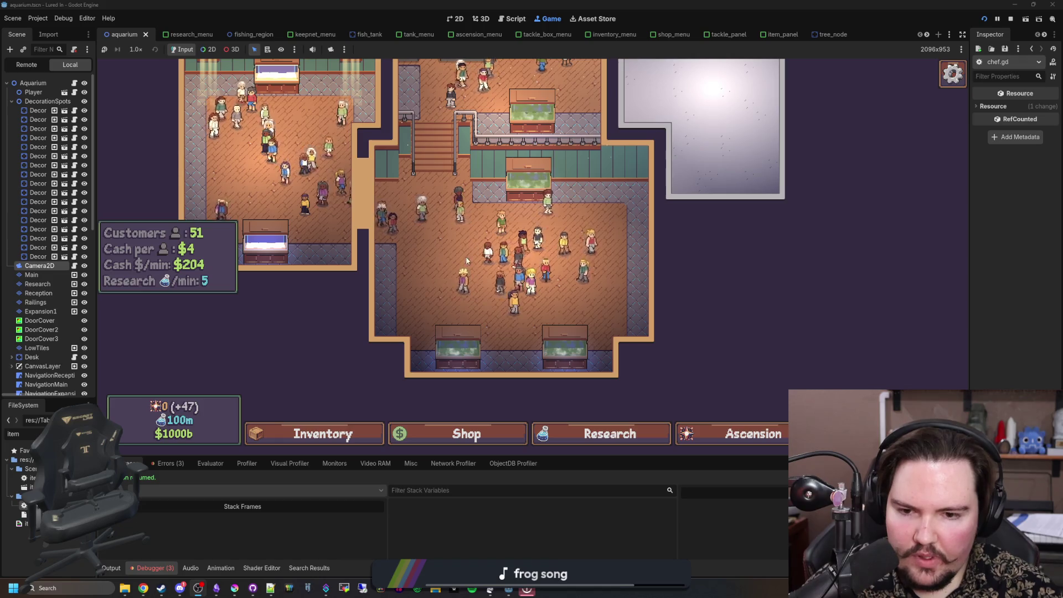
key(Up)
key(Left)
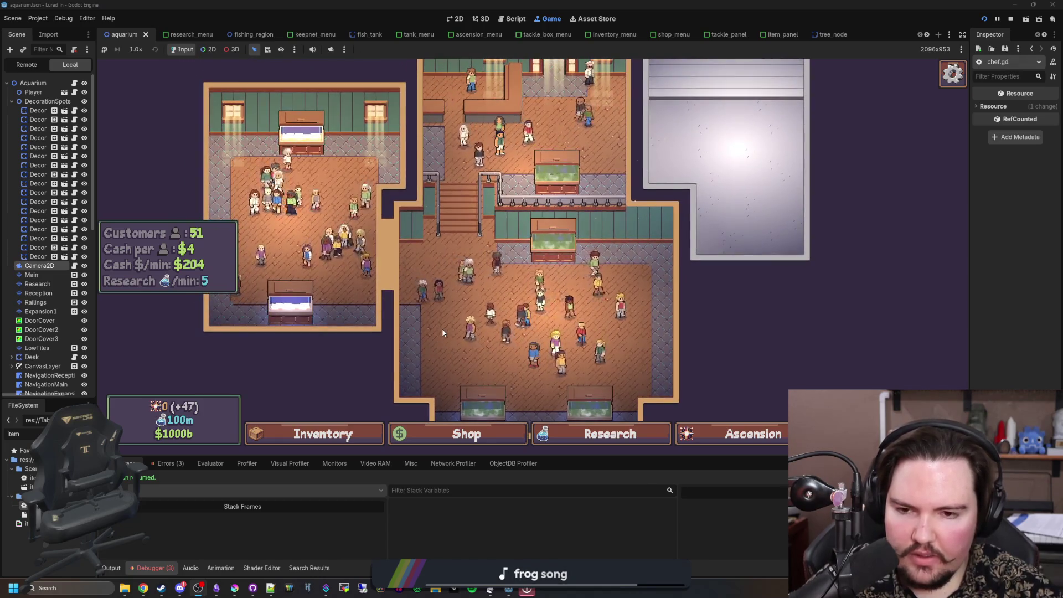
key(Down)
key(Left)
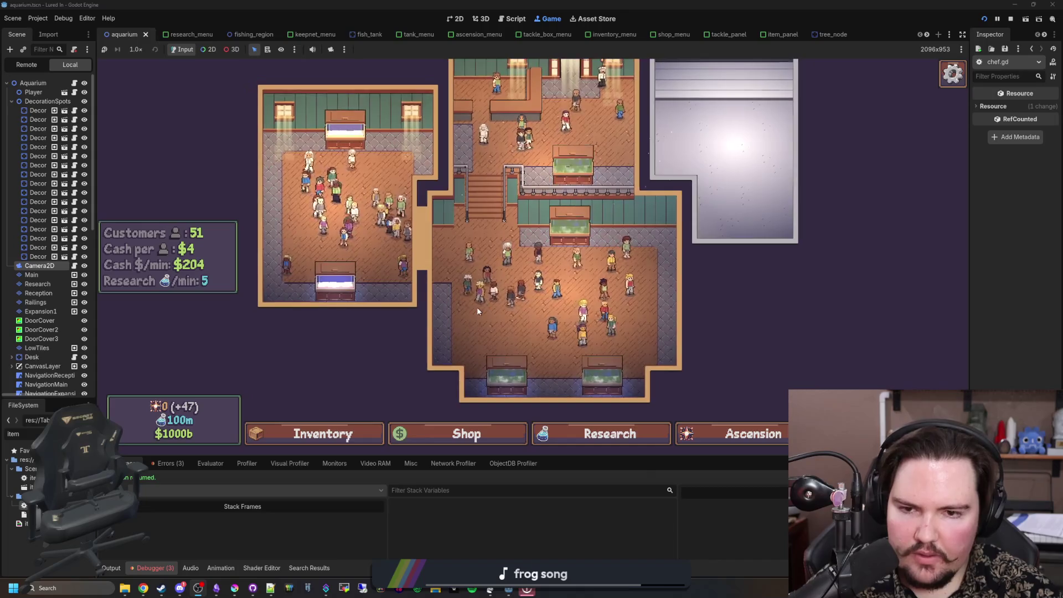
scroll(478, 307, up, 1)
scroll(499, 332, down, 2)
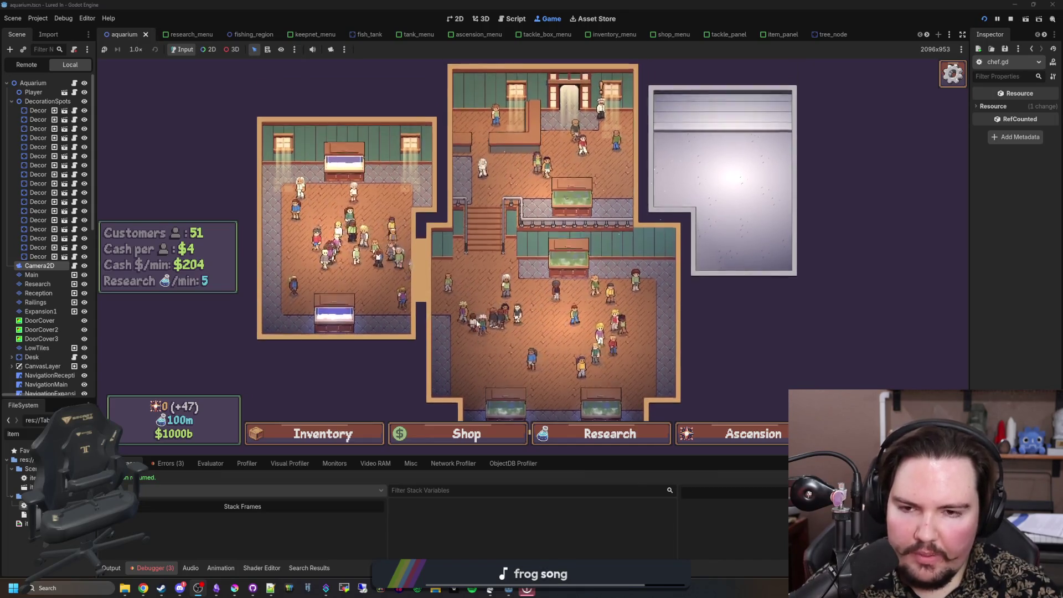
click(597, 432)
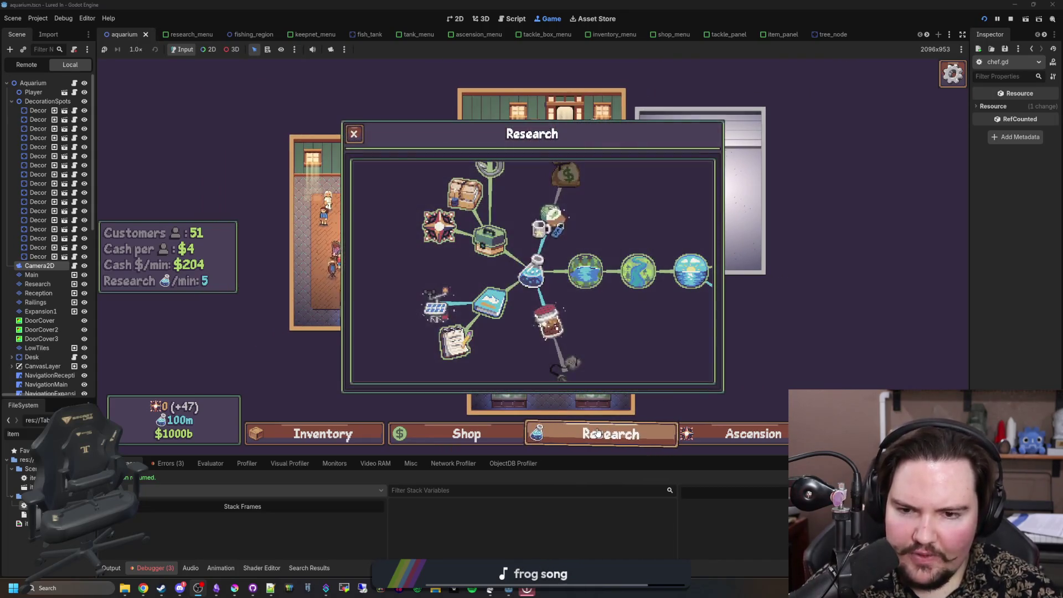
click(598, 427)
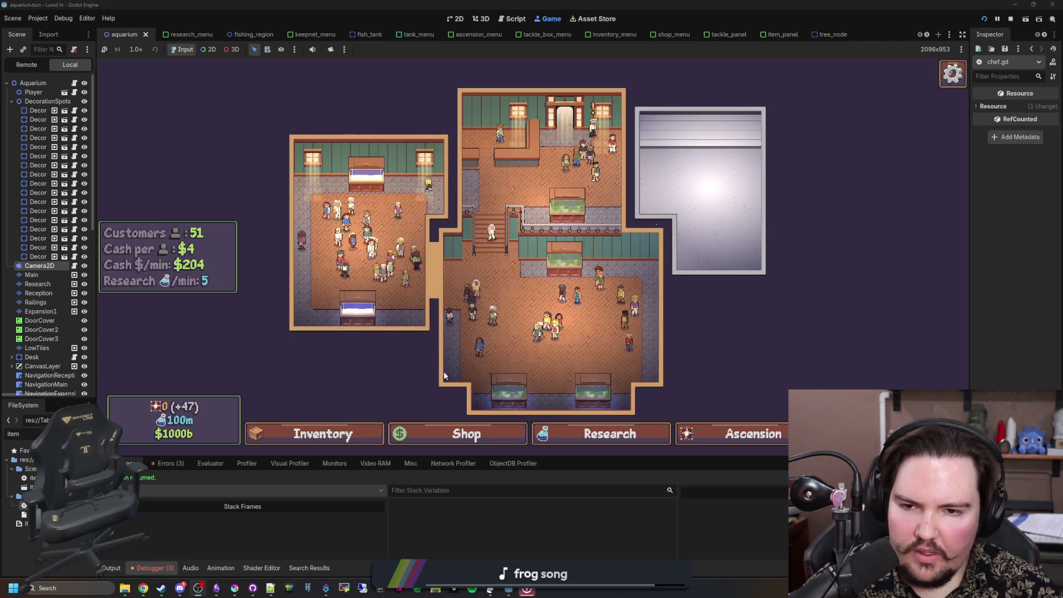
click(475, 430)
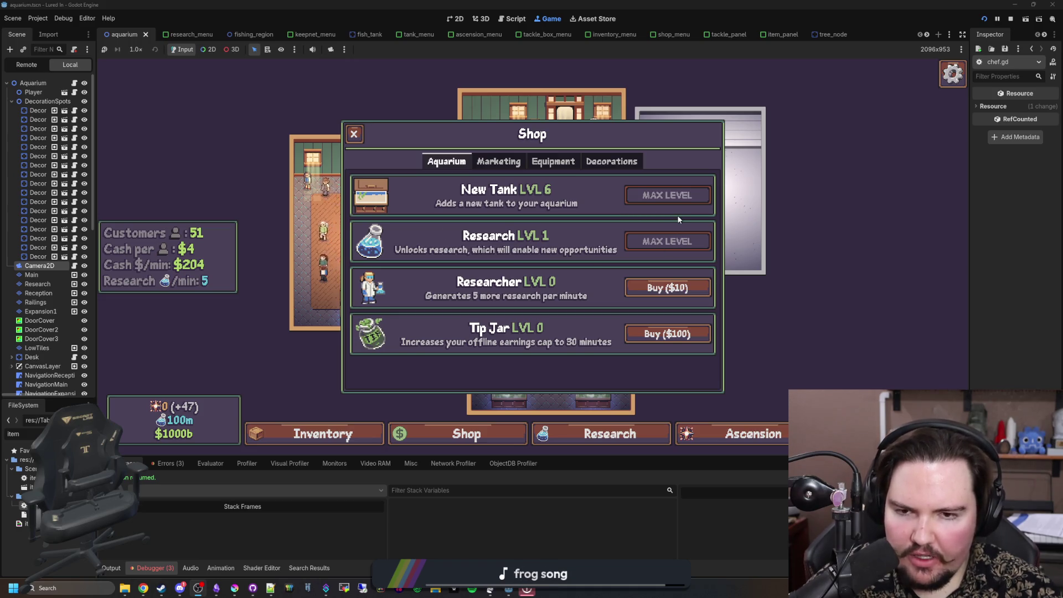
click(355, 133)
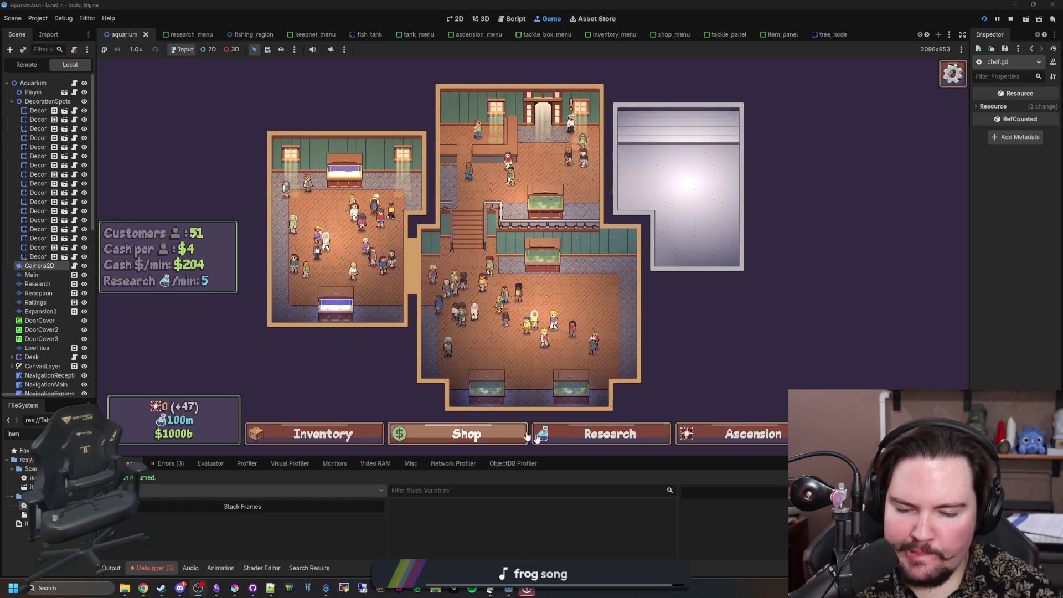
click(588, 437)
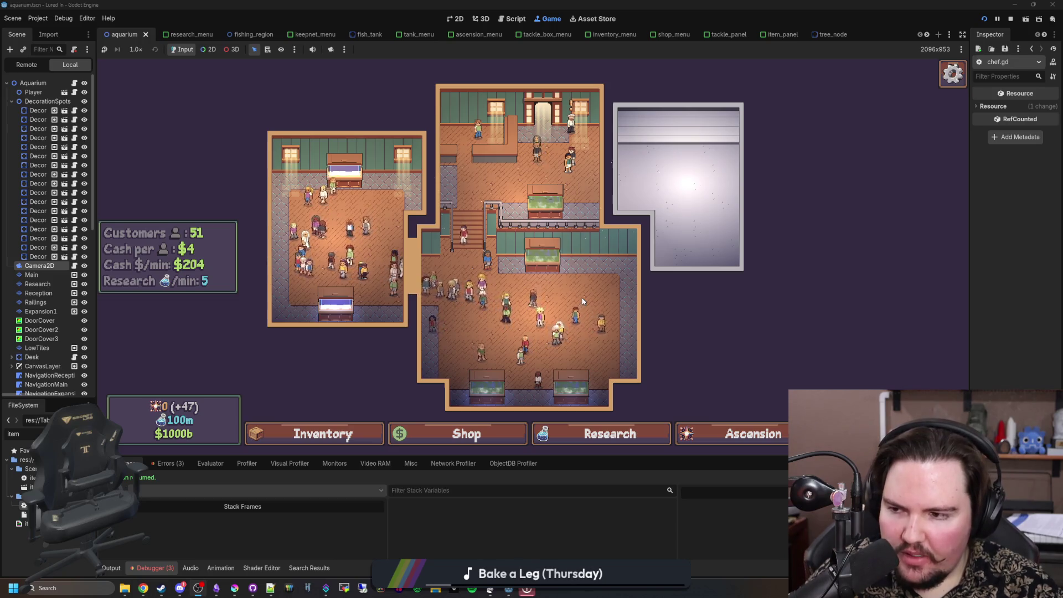
click(465, 434)
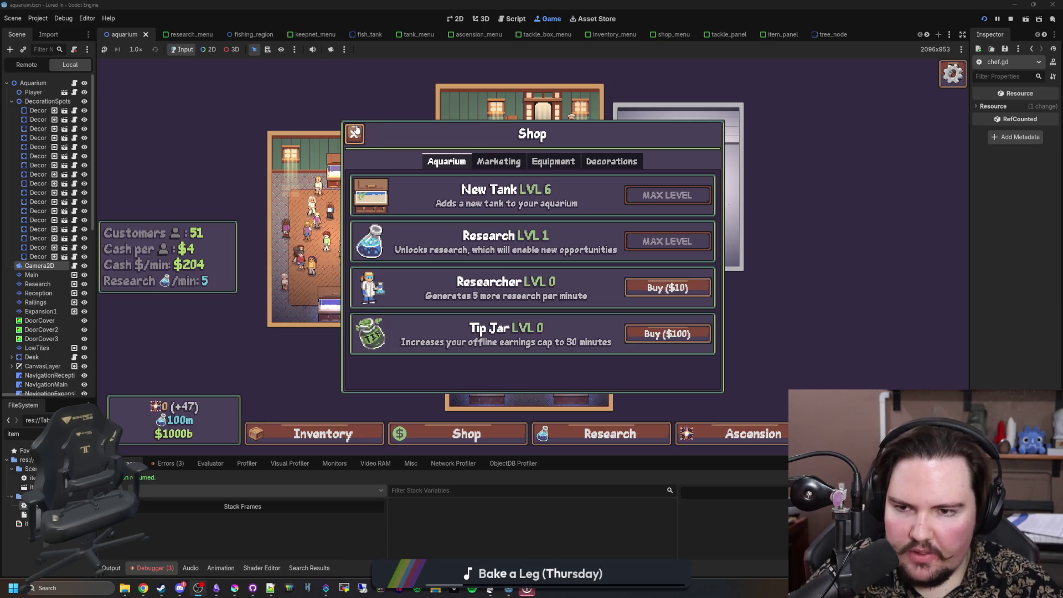
click(355, 133)
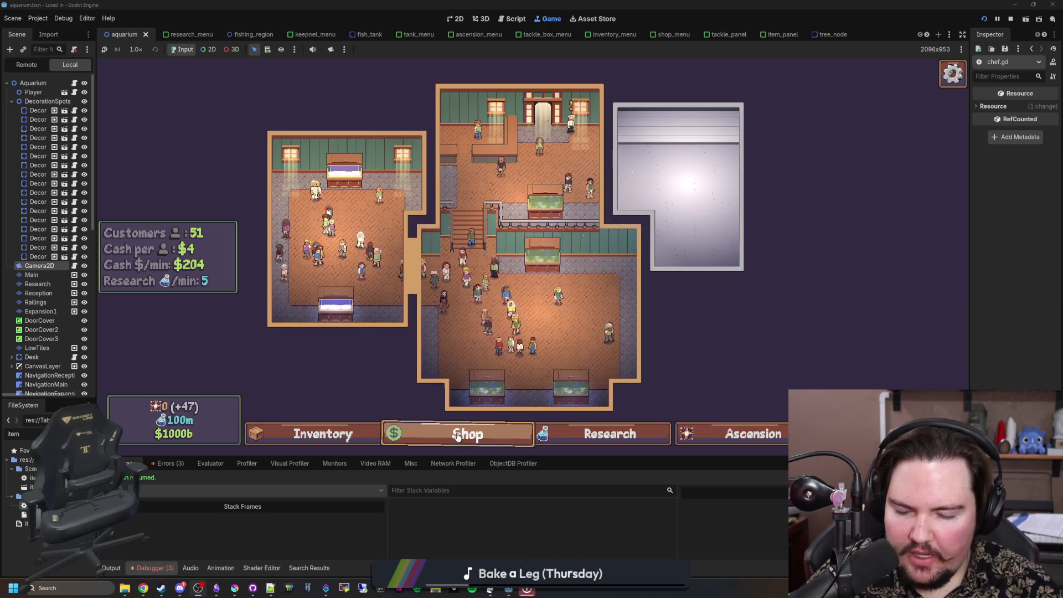
drag(434, 395, 407, 362)
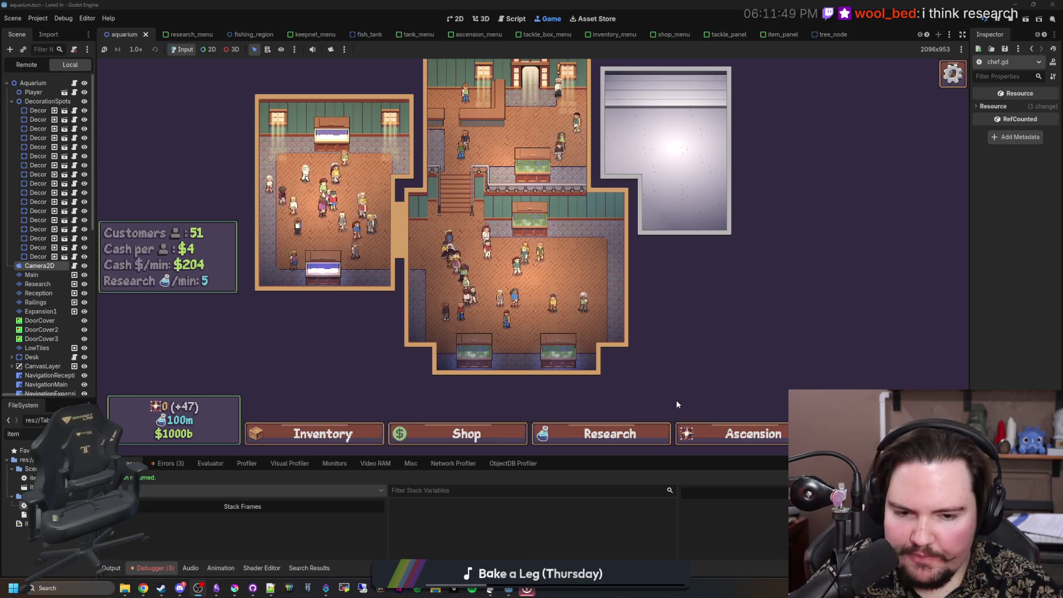
click(692, 433)
mouse_move(426, 271)
mouse_down()
mouse_move(389, 266)
mouse_move(408, 277)
mouse_up()
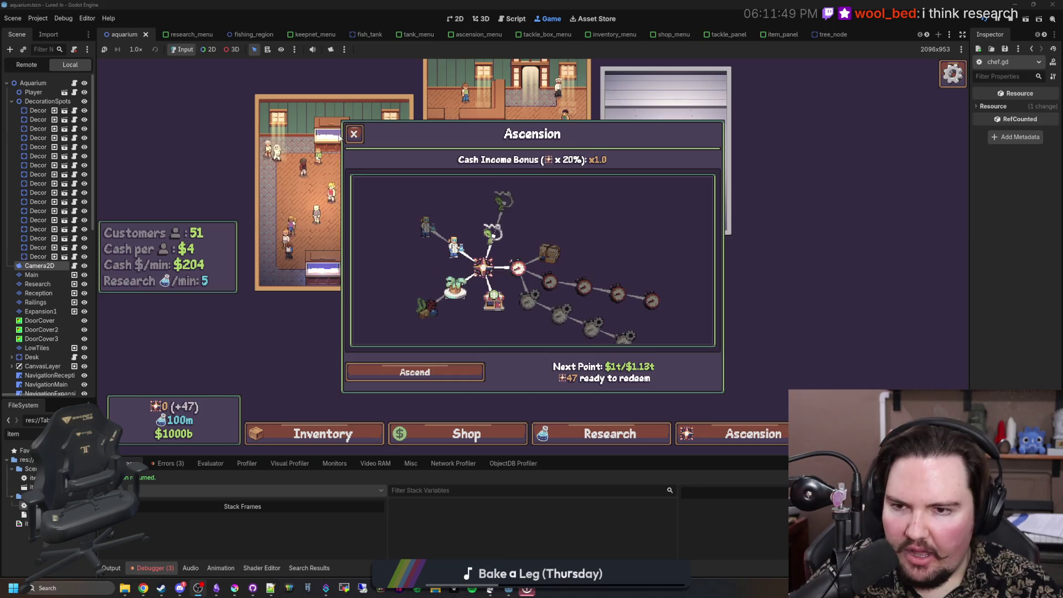
click(354, 133)
key(Escape)
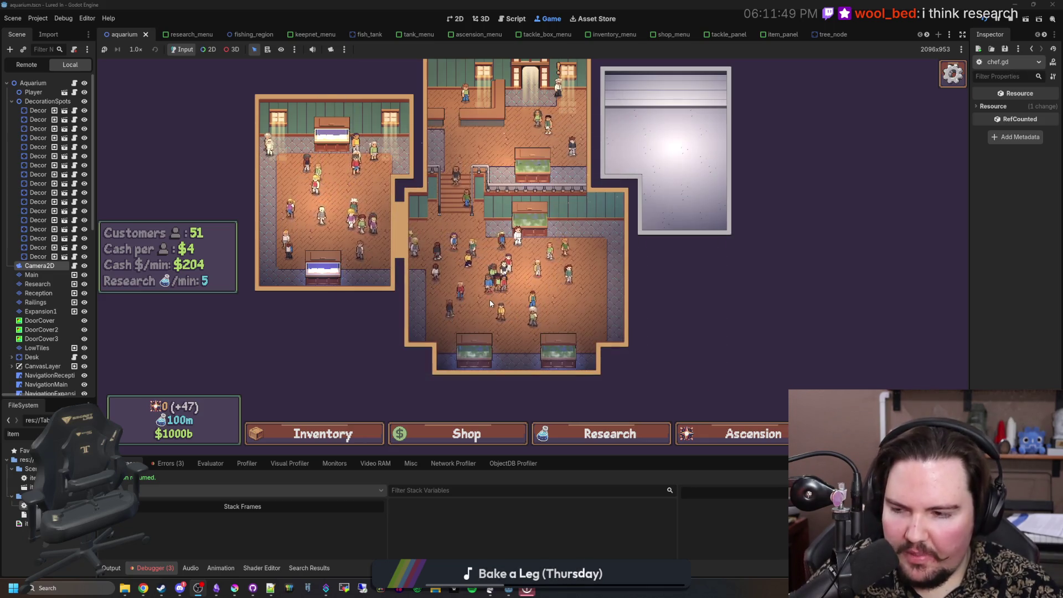
click(675, 429)
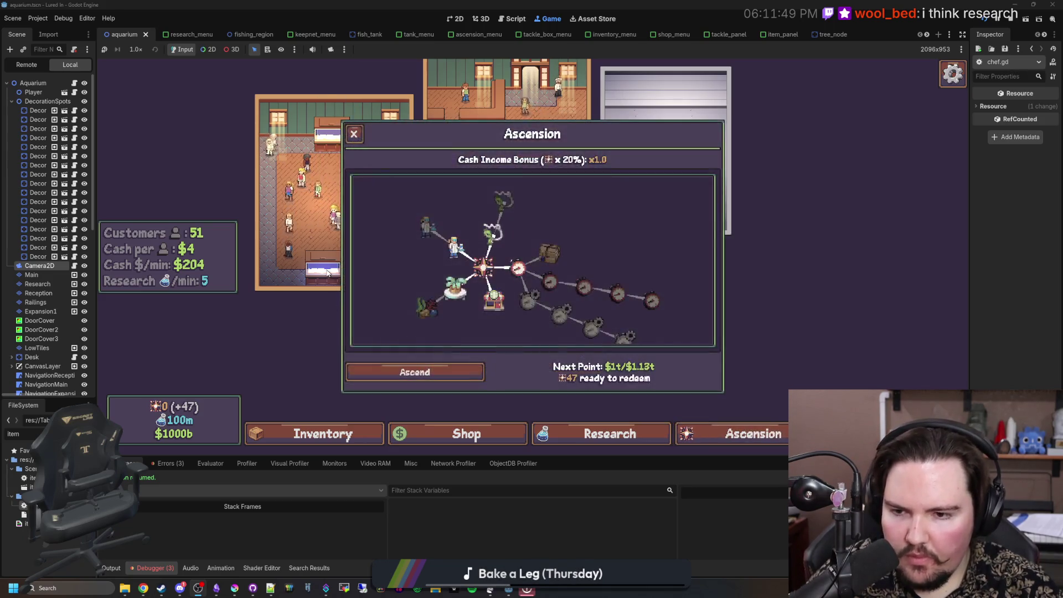
click(327, 272)
click(354, 133)
click(725, 434)
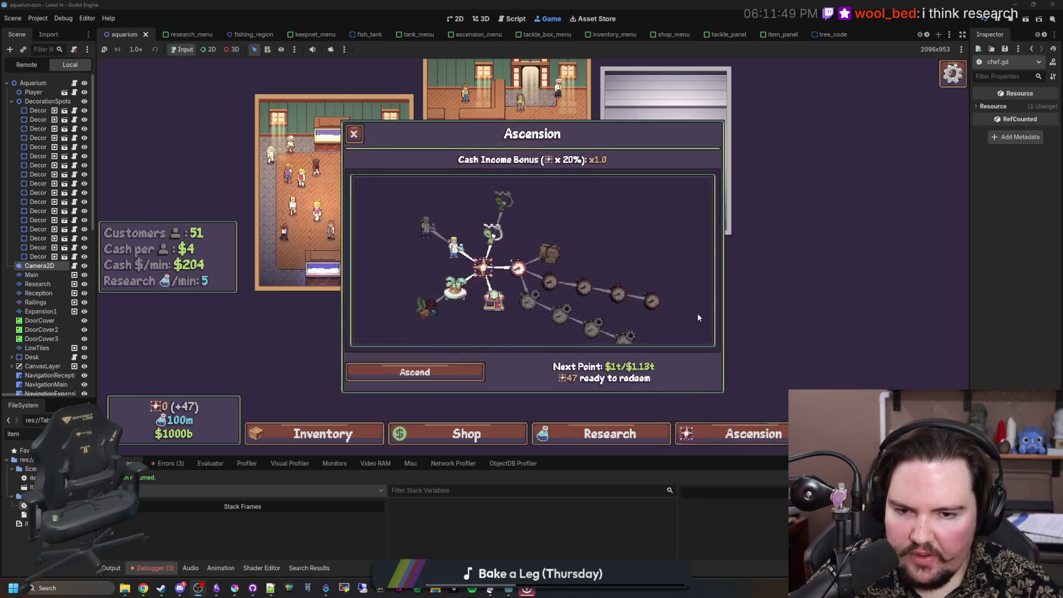
click(308, 185)
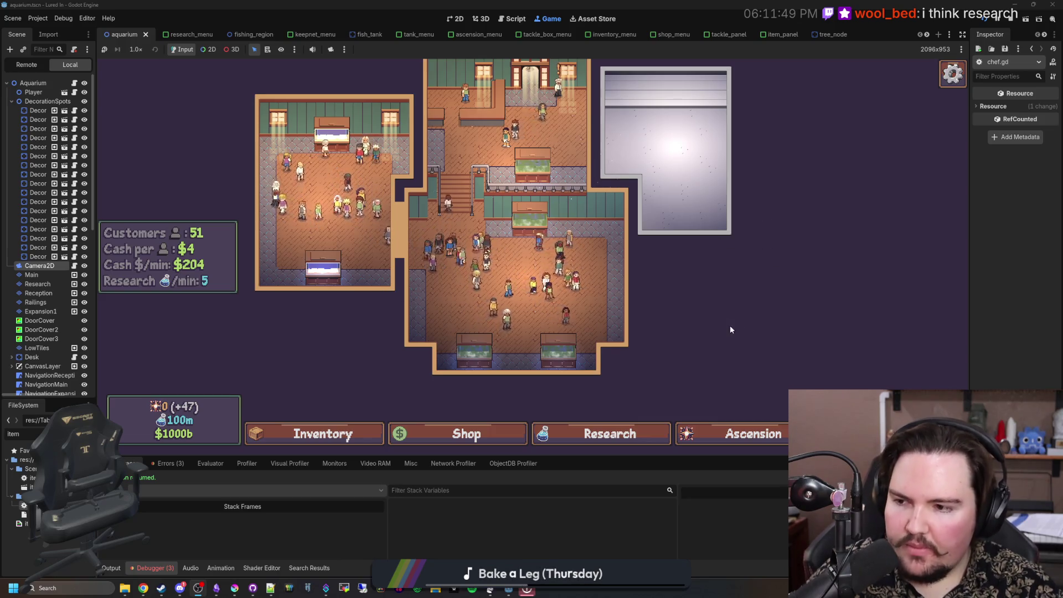
drag(730, 324, 743, 341)
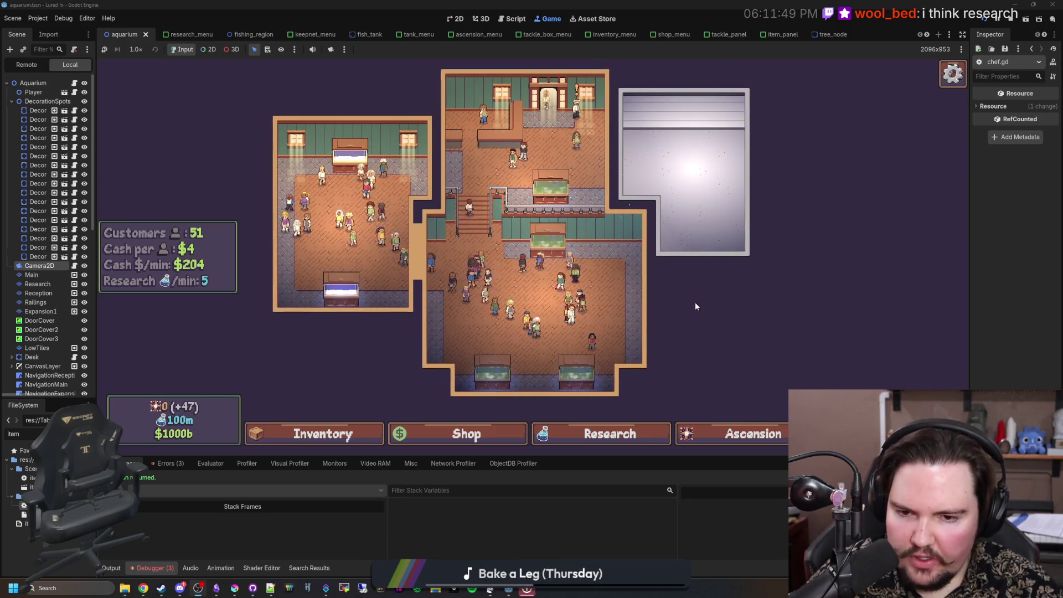
Step: Zoom in and pan the running game onto the counter and the lower fish tank
scroll(546, 274, up, 5)
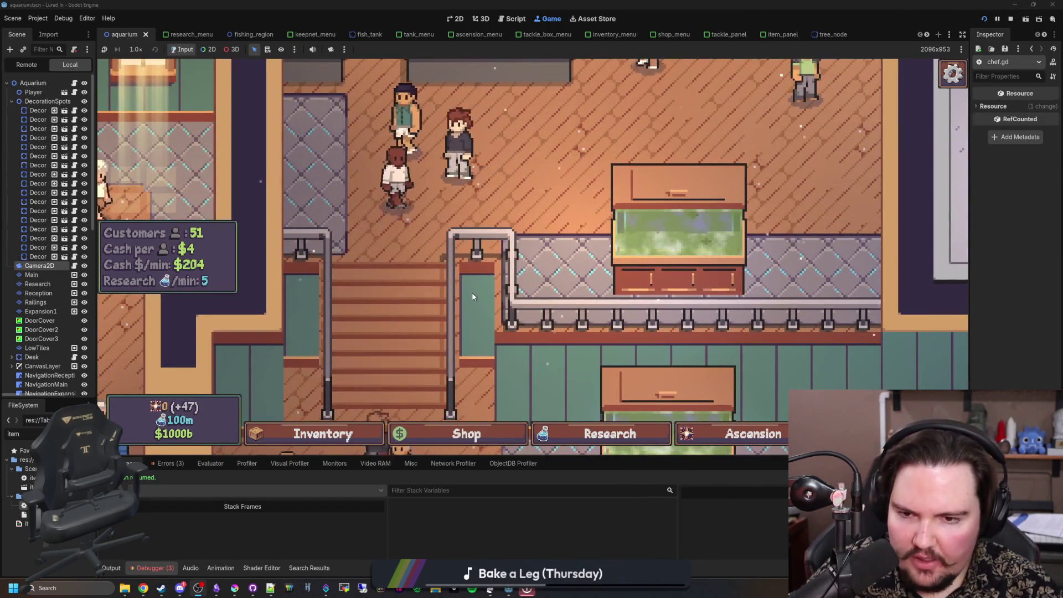
scroll(496, 342, up, 2)
drag(496, 342, 444, 277)
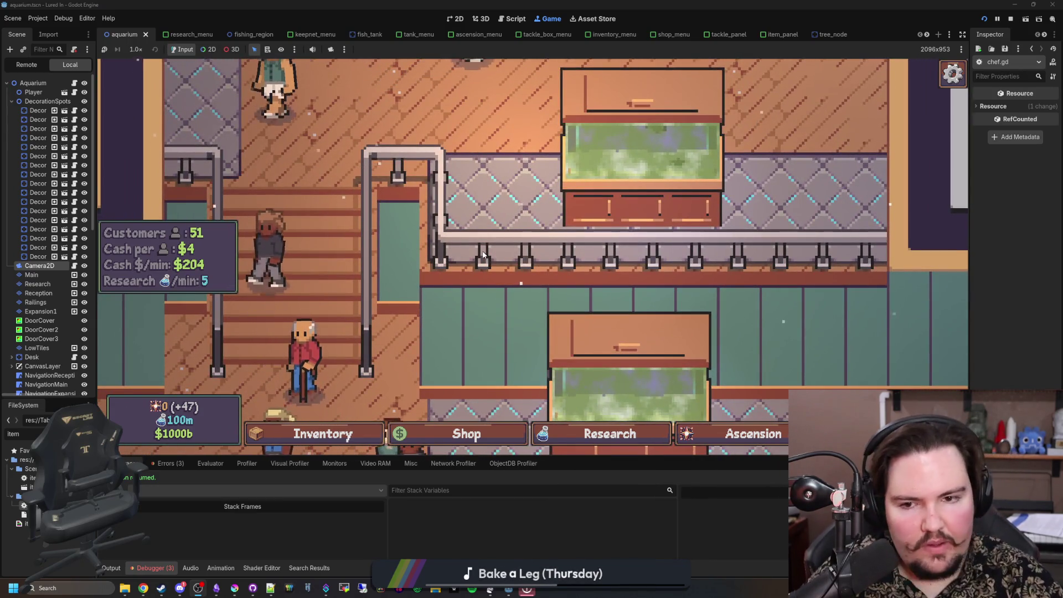
scroll(483, 255, down, 2)
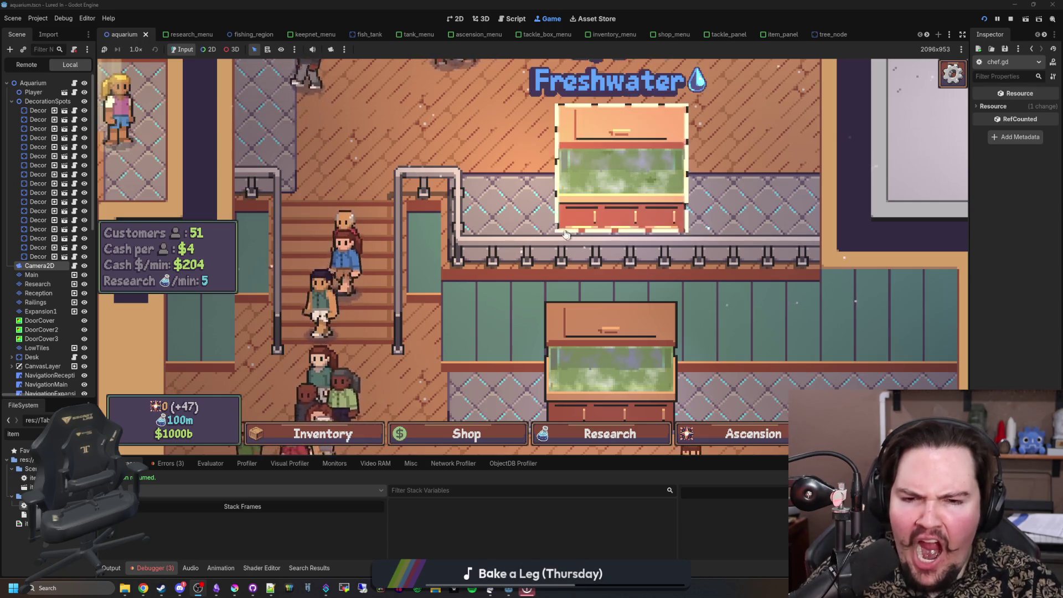
drag(443, 294, 368, 211)
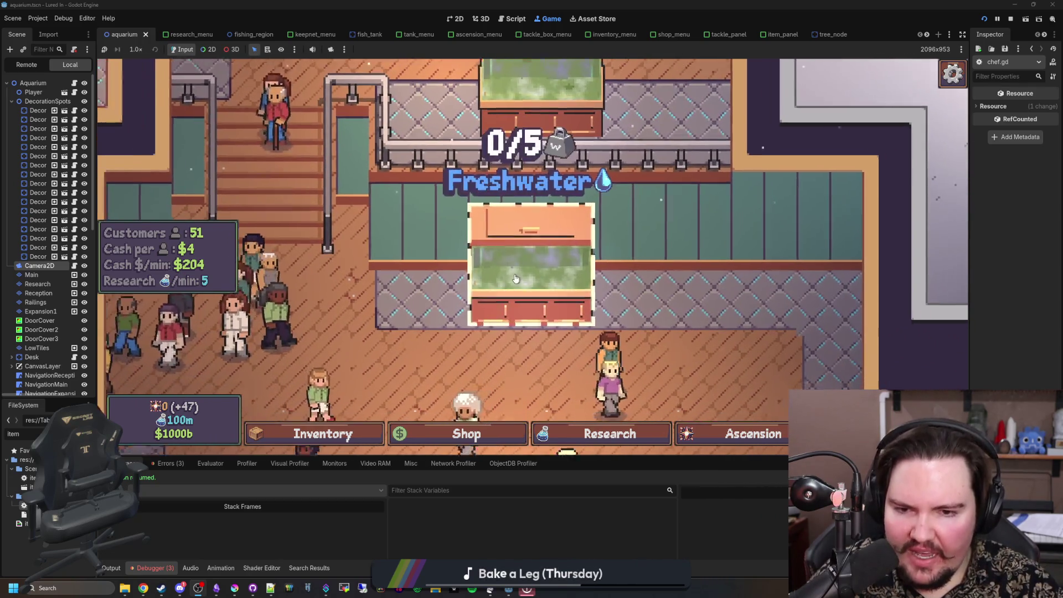
scroll(498, 232, down, 2)
Step: Pan with WASD between the staircase, upper room and lower tanks, then clear the FileSystem filter
key(s)
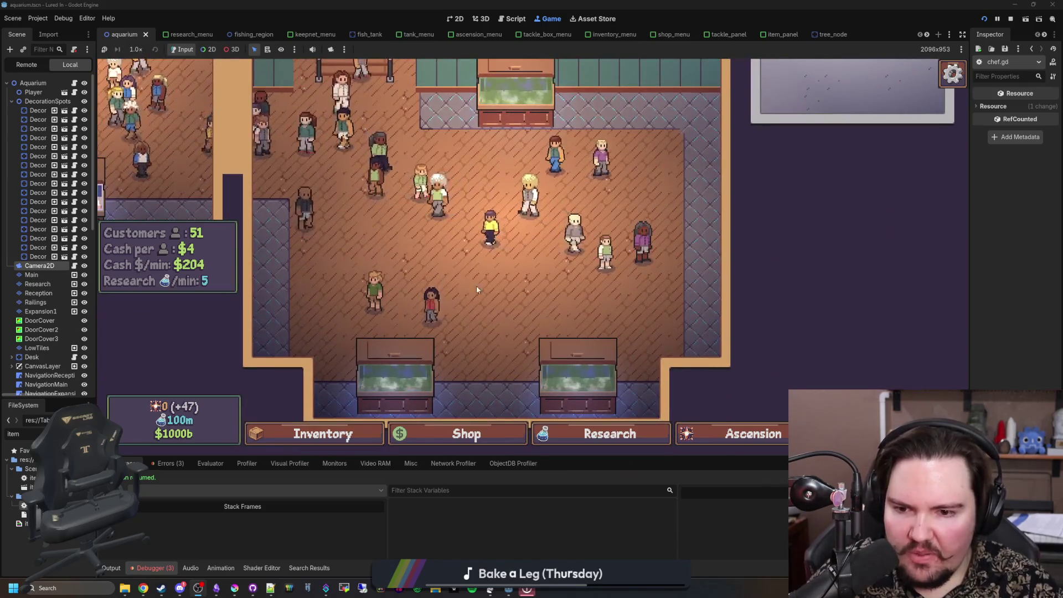
scroll(508, 362, down, 2)
key(w)
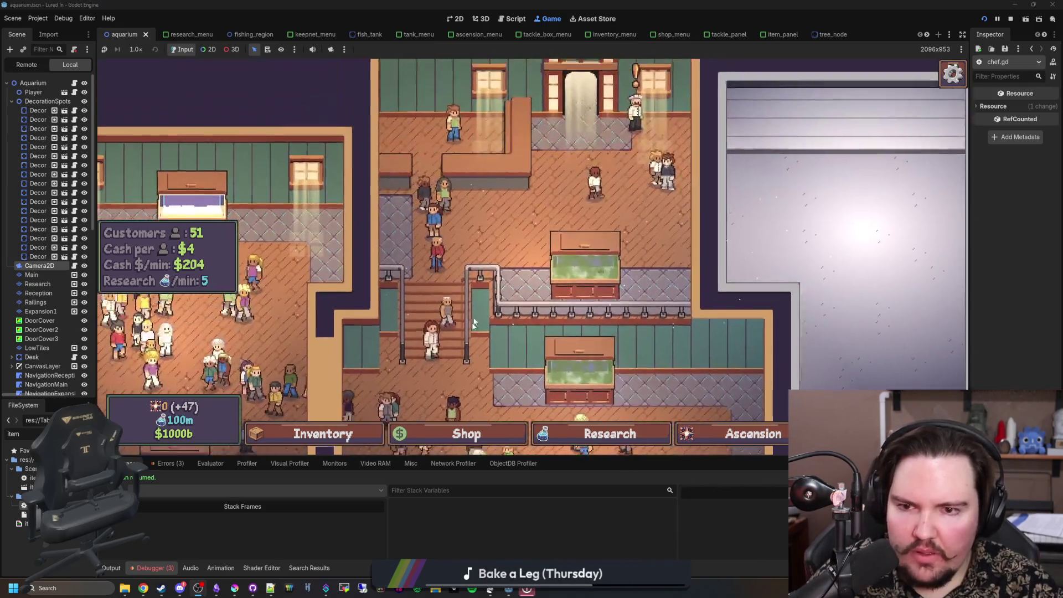
scroll(554, 162, up, 3)
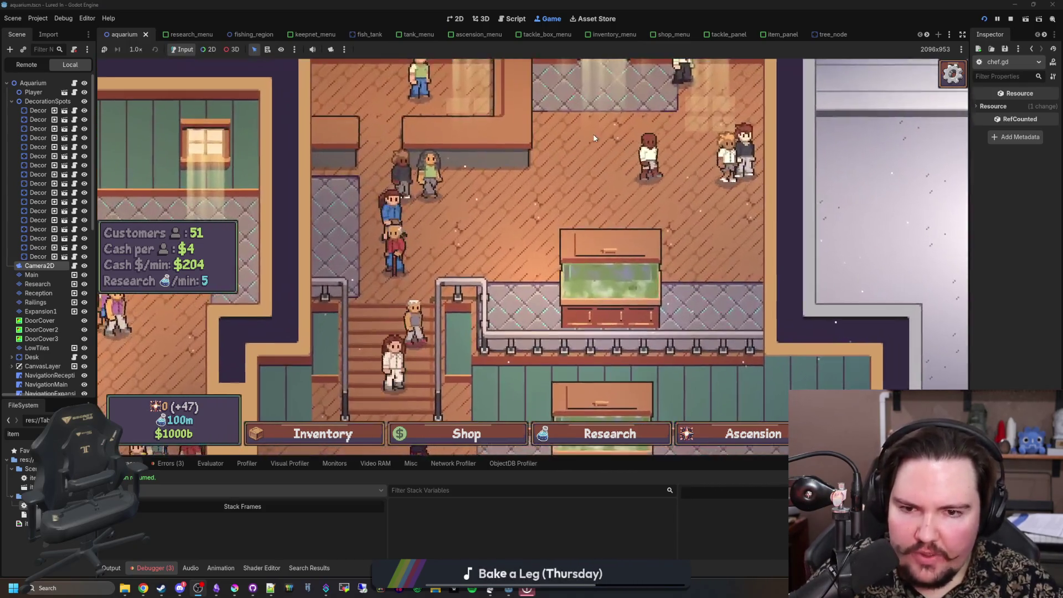
key(w)
key(d)
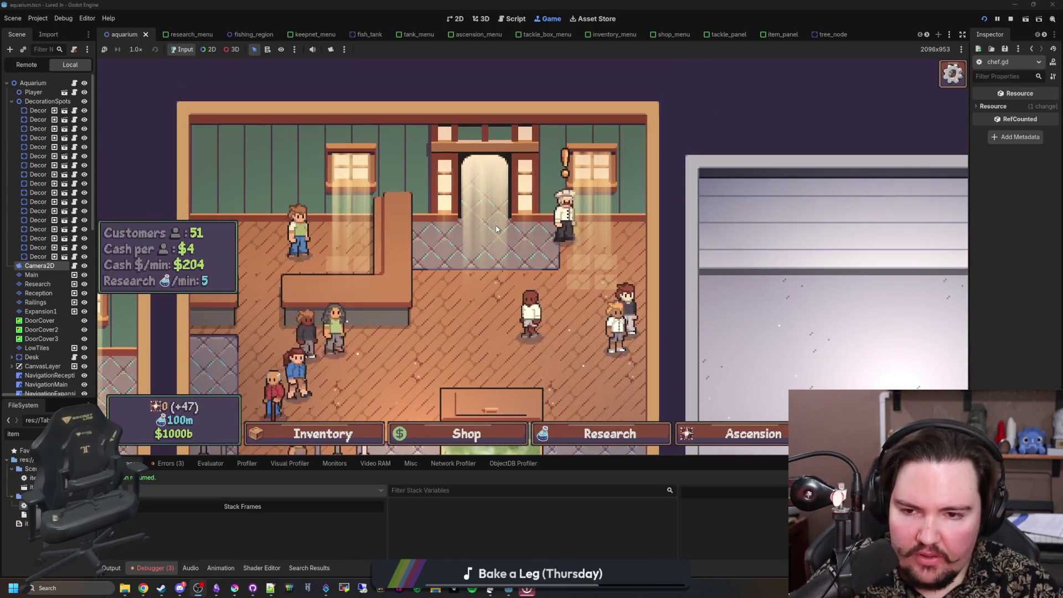
scroll(496, 228, down, 1)
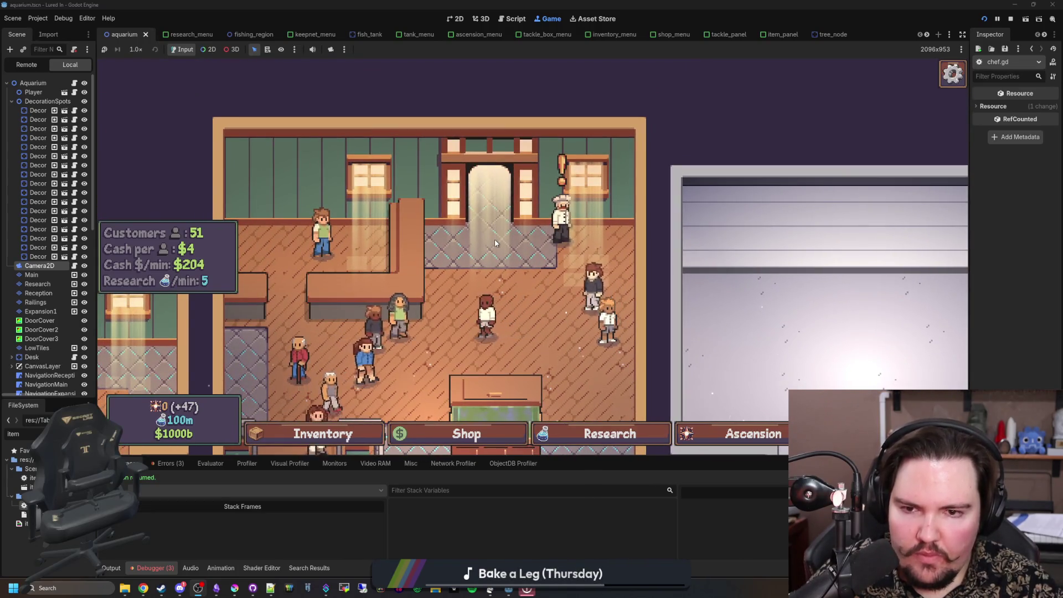
key(s)
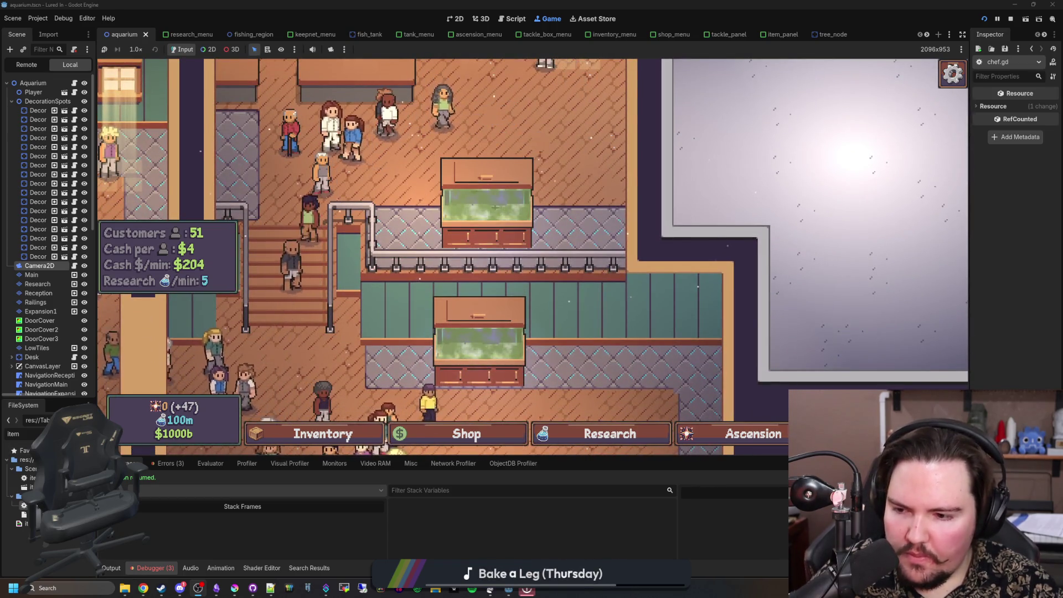
click(89, 434)
Step: Open the fish_tank scene, save it, and view it in the 2D editor
text(fish_tank)
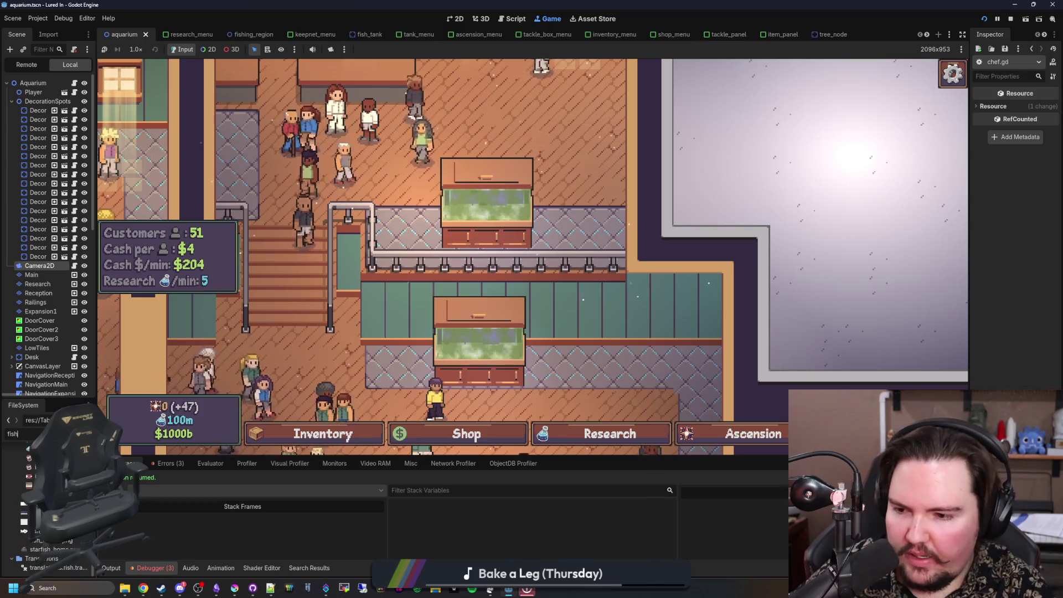
double_click(12, 480)
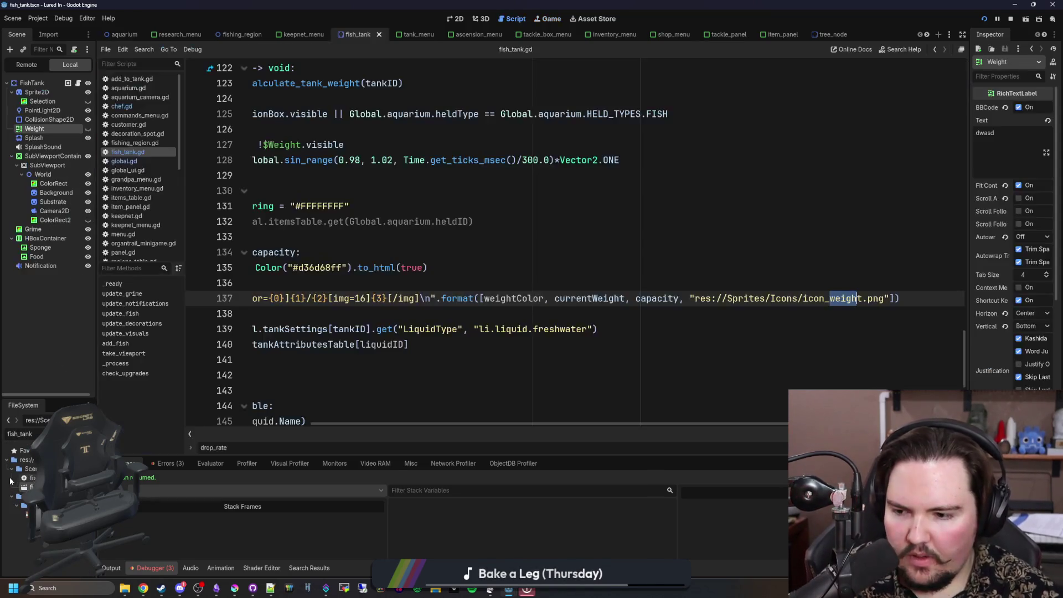
key(Up)
key(Up)
key(Up)
key(ctrl+s)
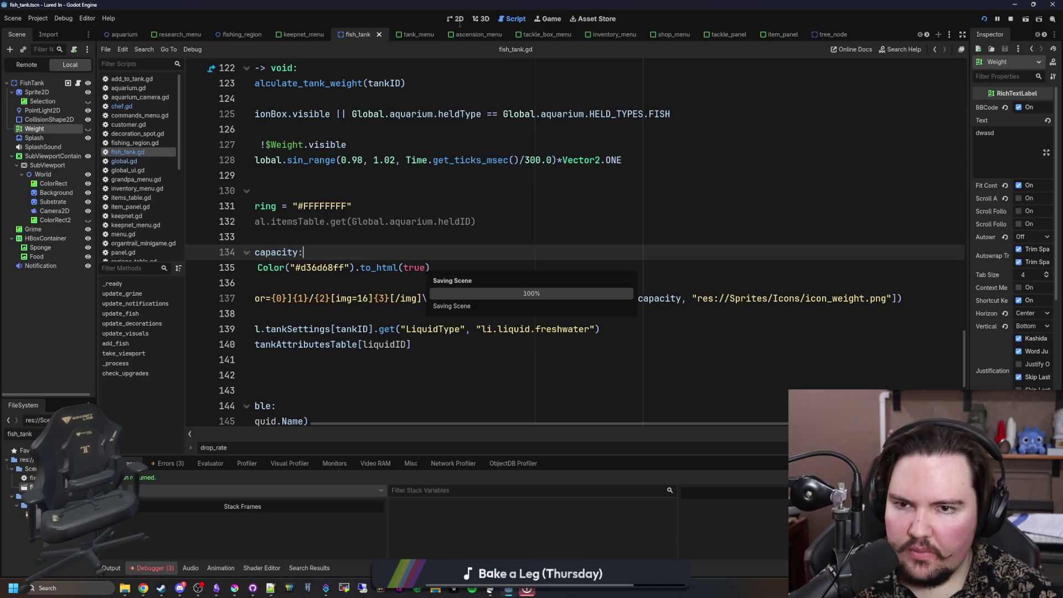
click(458, 22)
scroll(324, 330, down, 2)
scroll(209, 364, up, 2)
scroll(209, 365, up, 3)
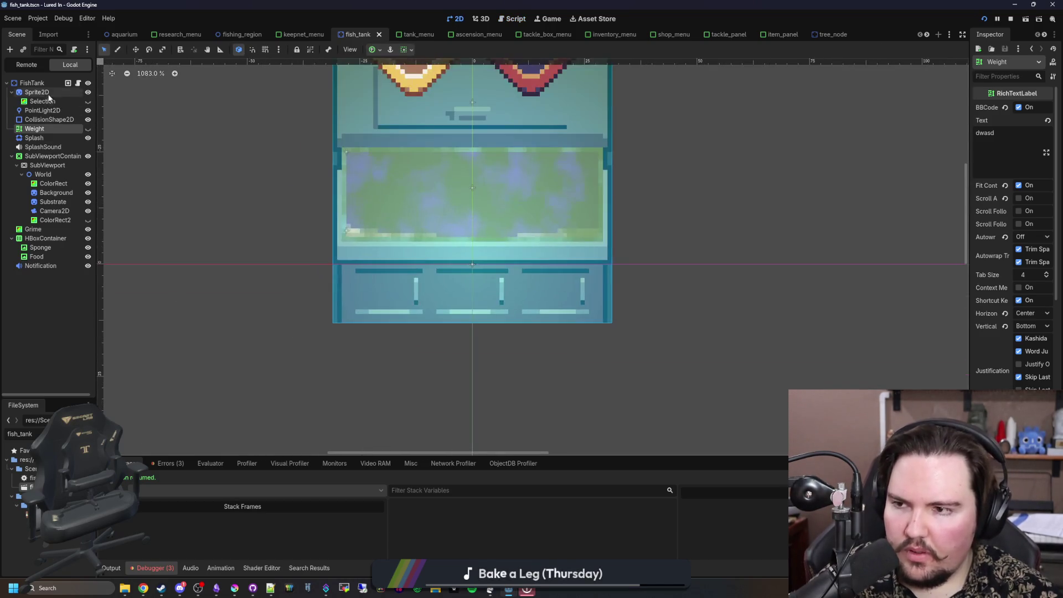
Step: Add a ColorRect child to FishTank and rename it Shadow
right_click(39, 83)
click(73, 105)
text(colorrect)
key(Return)
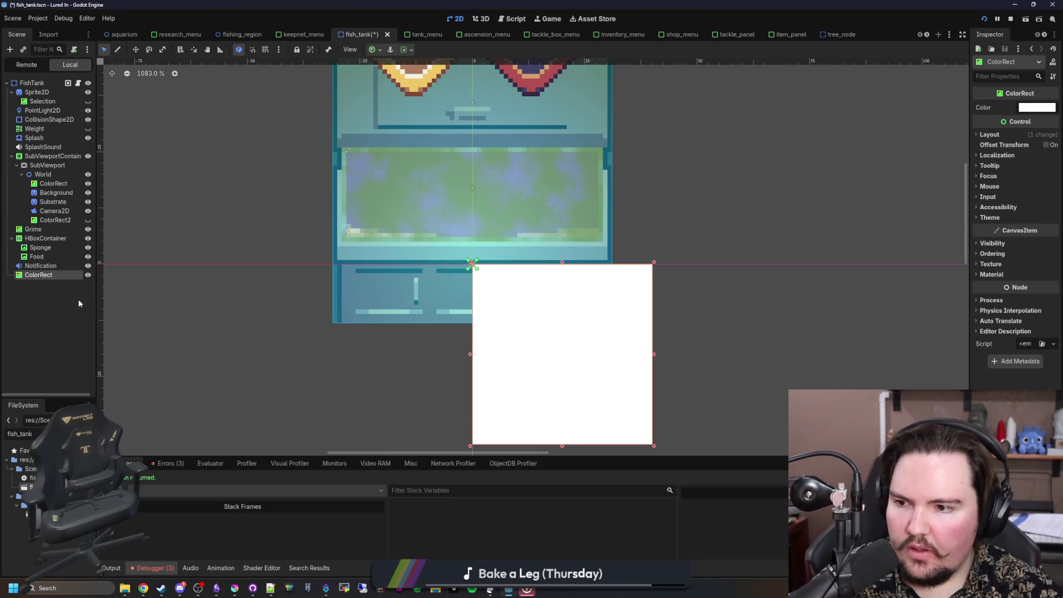
double_click(64, 275)
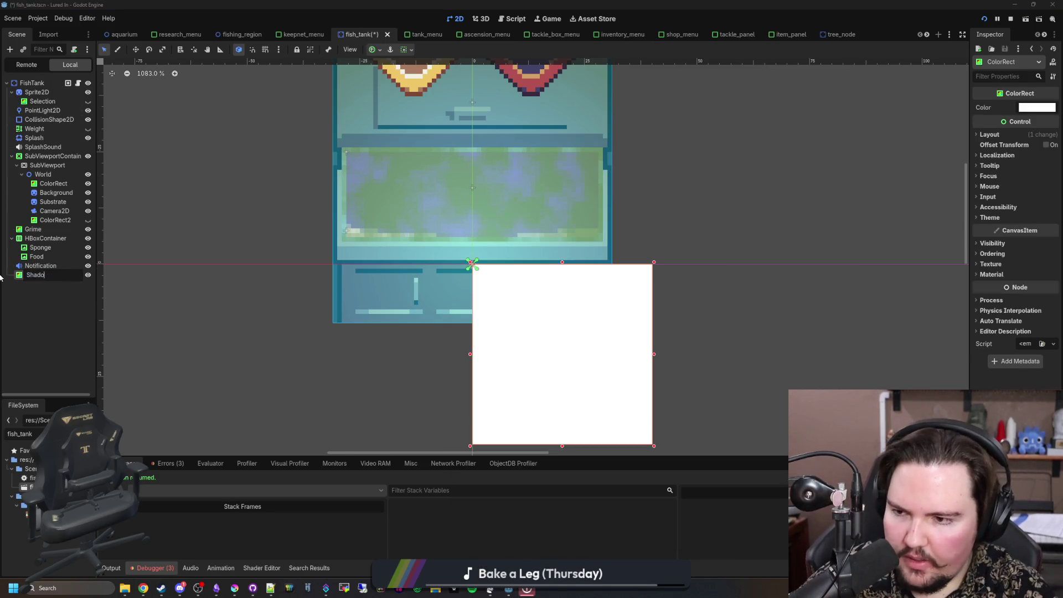
Step: Set the Shadow's Z Index to -10 to draw behind the tank, and move it under the tank
click(997, 257)
text(0)
key(Return)
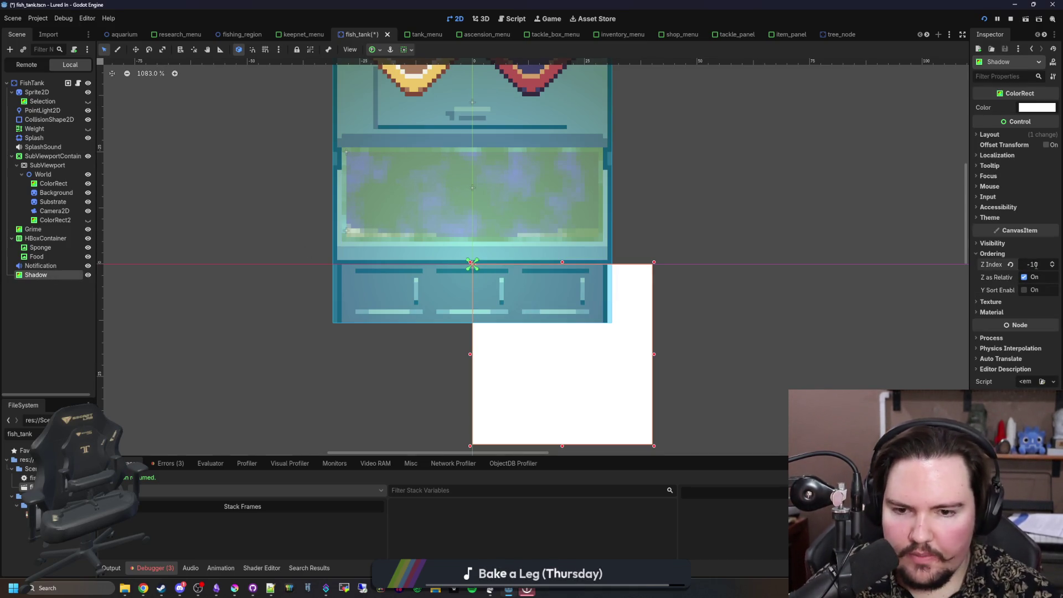
mouse_move(490, 314)
mouse_down()
mouse_move(355, 266)
mouse_move(327, 281)
mouse_move(328, 249)
mouse_move(391, 247)
mouse_up()
scroll(356, 174, up, 2)
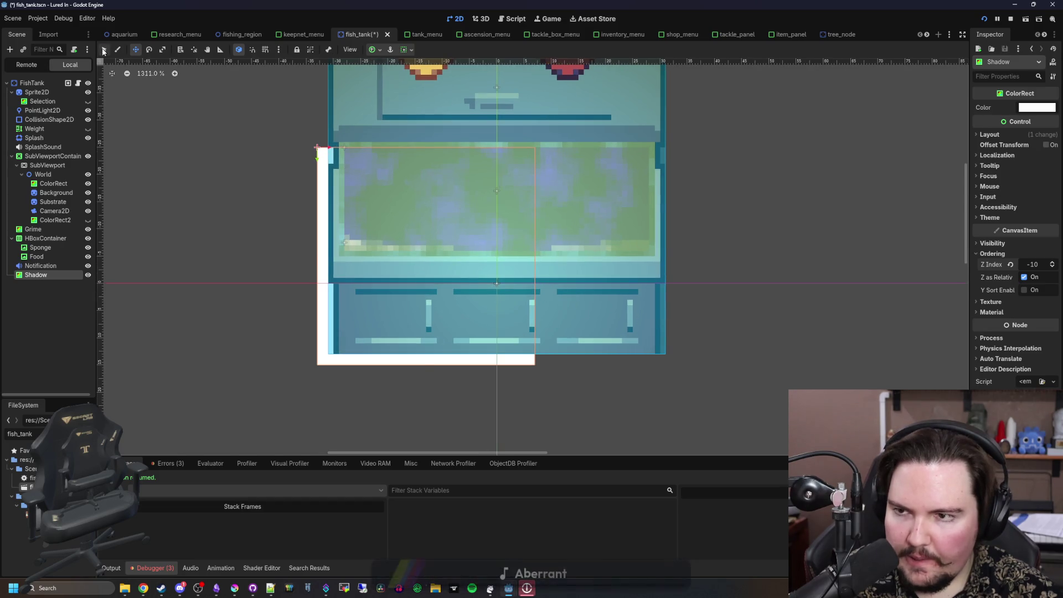
Step: Resize the Shadow to sit under the tank base, extending its left edge slightly
key(q)
drag(538, 147, 648, 233)
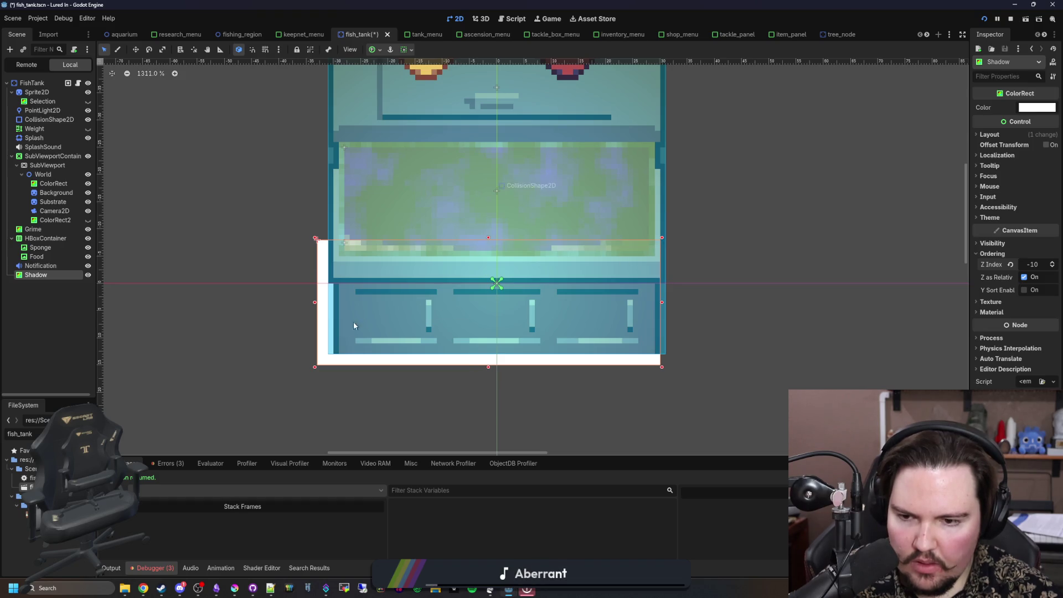
scroll(310, 367, up, 4)
drag(316, 361, 303, 374)
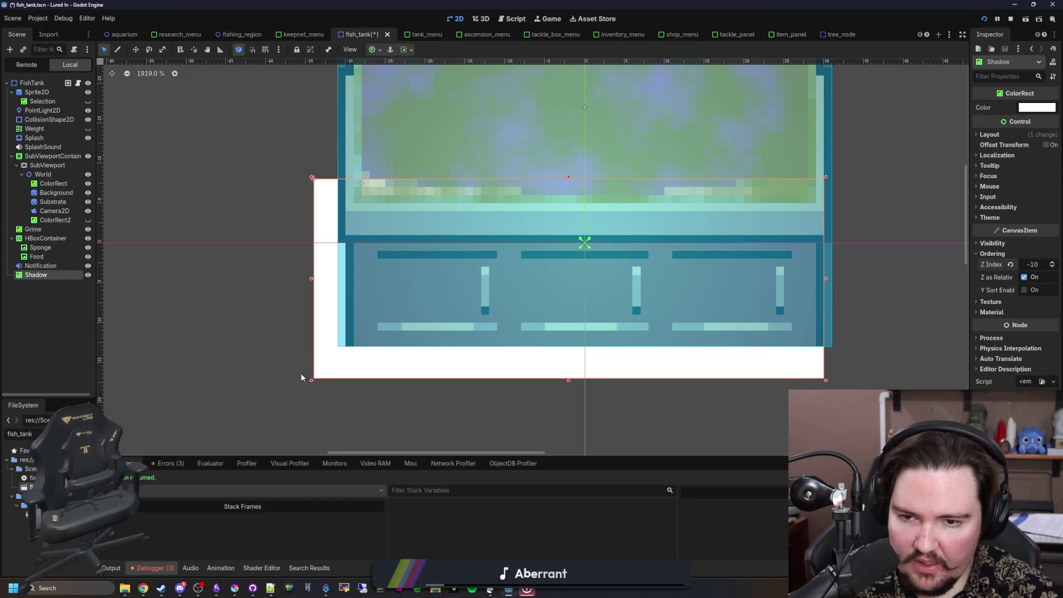
scroll(304, 374, down, 5)
Step: Check the shadow colour in Krita and recolour the Shadow to dark #212123
click(218, 590)
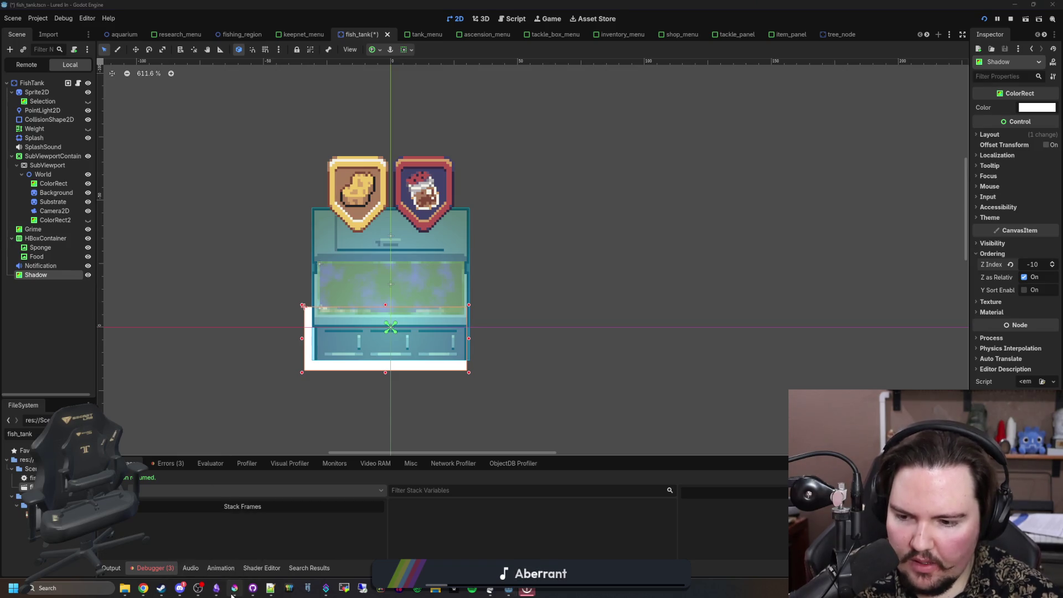
drag(211, 494, 305, 174)
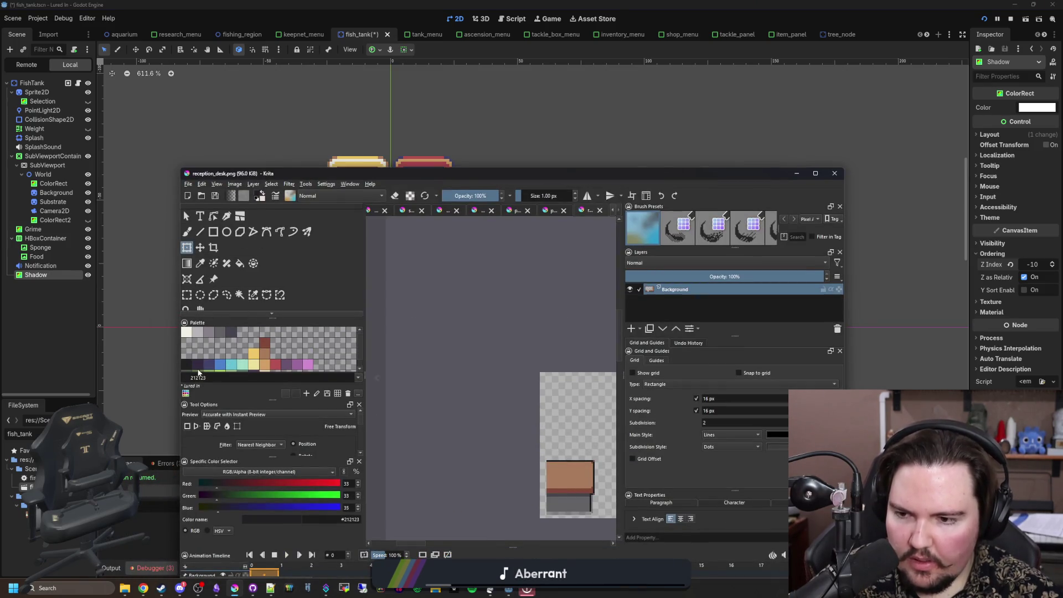
click(217, 590)
scroll(294, 371, up, 4)
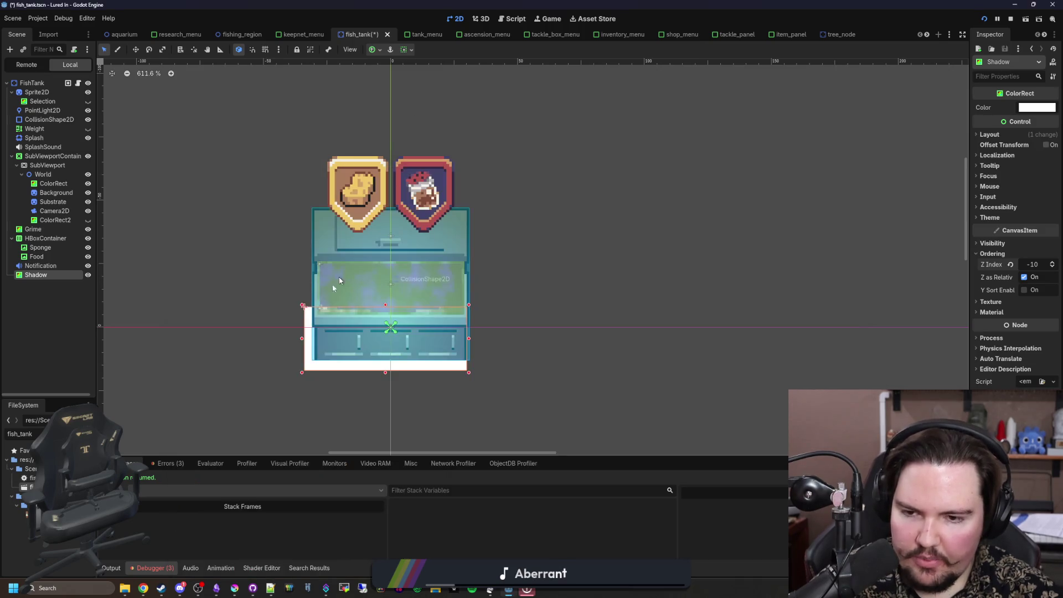
click(1036, 108)
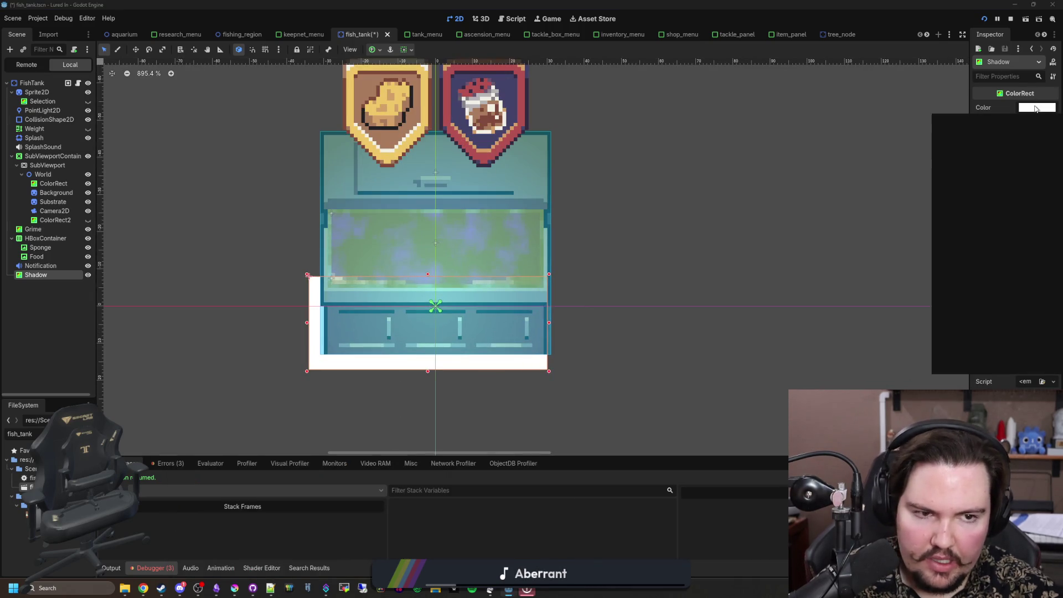
click(573, 365)
scroll(533, 371, up, 3)
scroll(702, 348, down, 3)
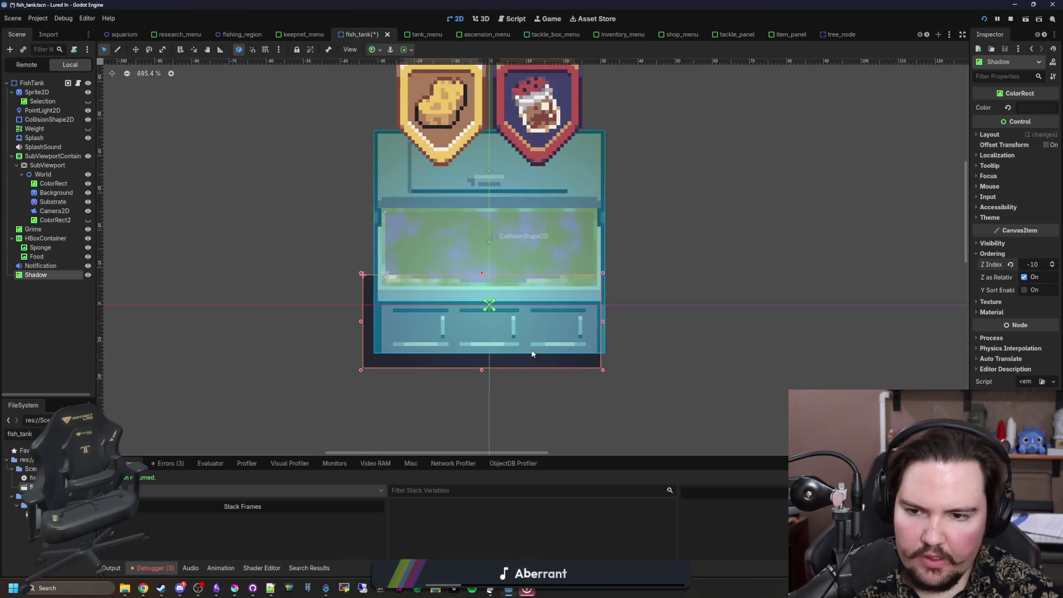
scroll(489, 292, up, 3)
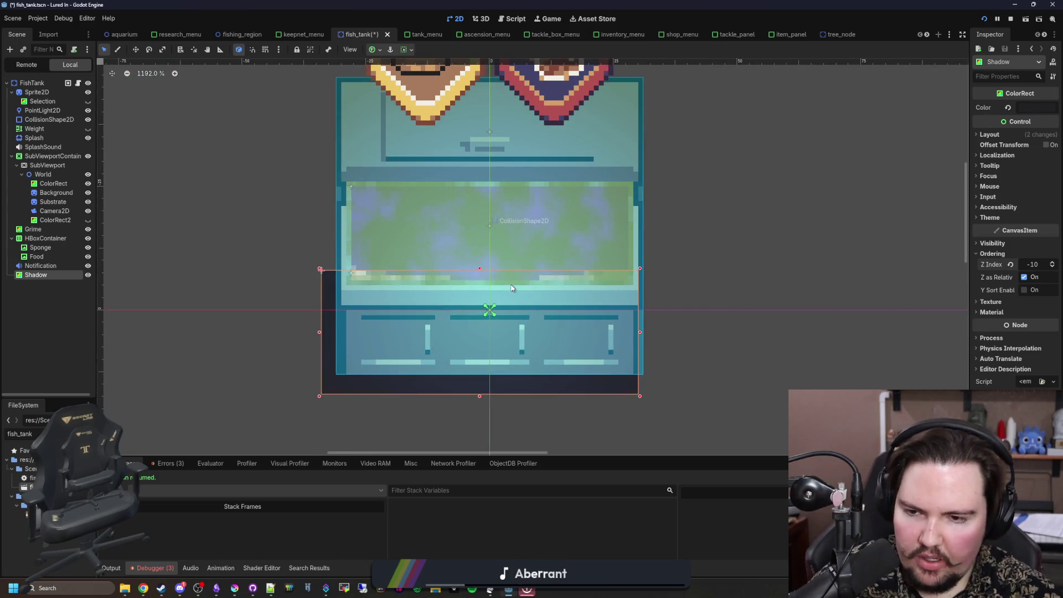
scroll(493, 382, up, 2)
scroll(494, 383, down, 5)
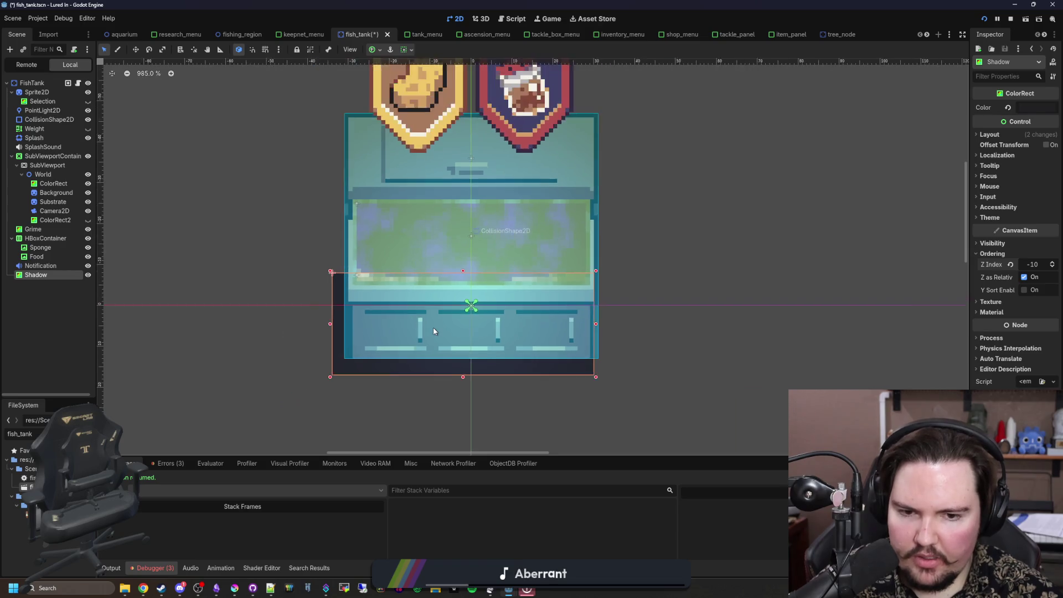
Step: Add a Polygon2D child node to the FishTank root and keep it selected
right_click(35, 81)
click(74, 102)
text(polygon)
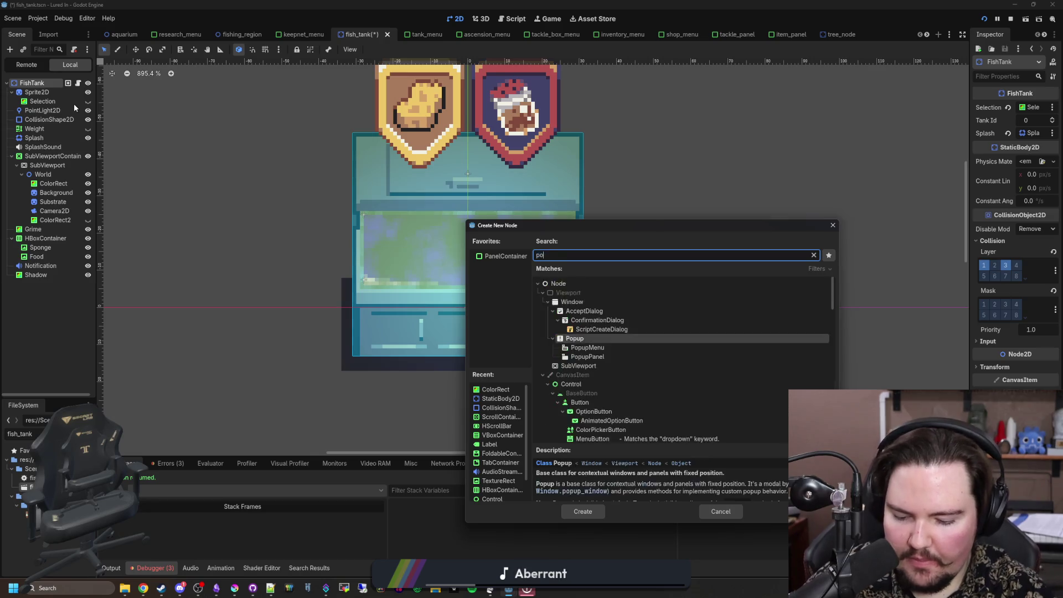
key(Return)
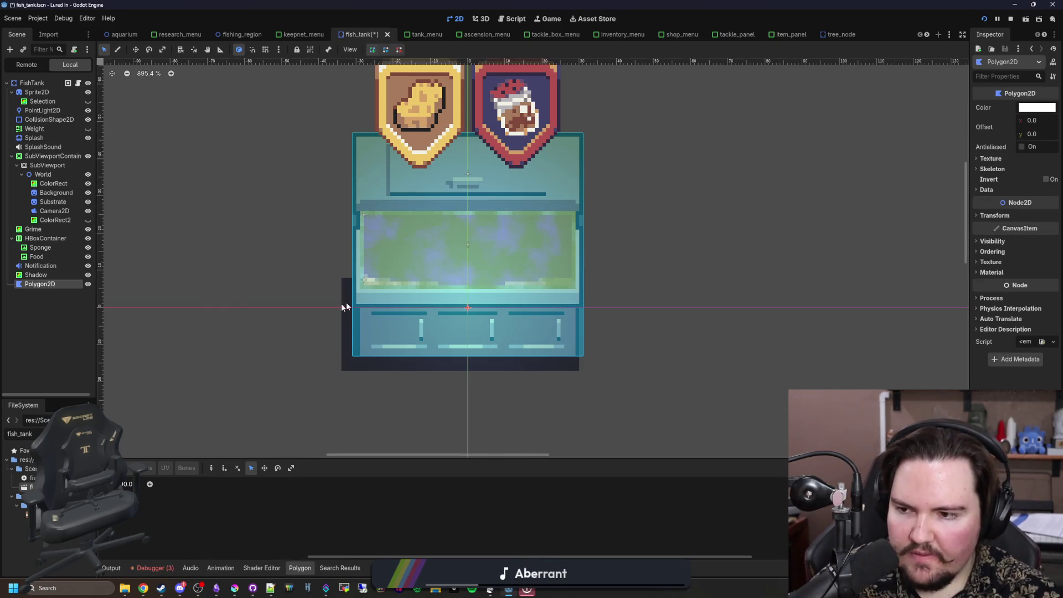
scroll(332, 305, up, 3)
scroll(493, 250, up, 2)
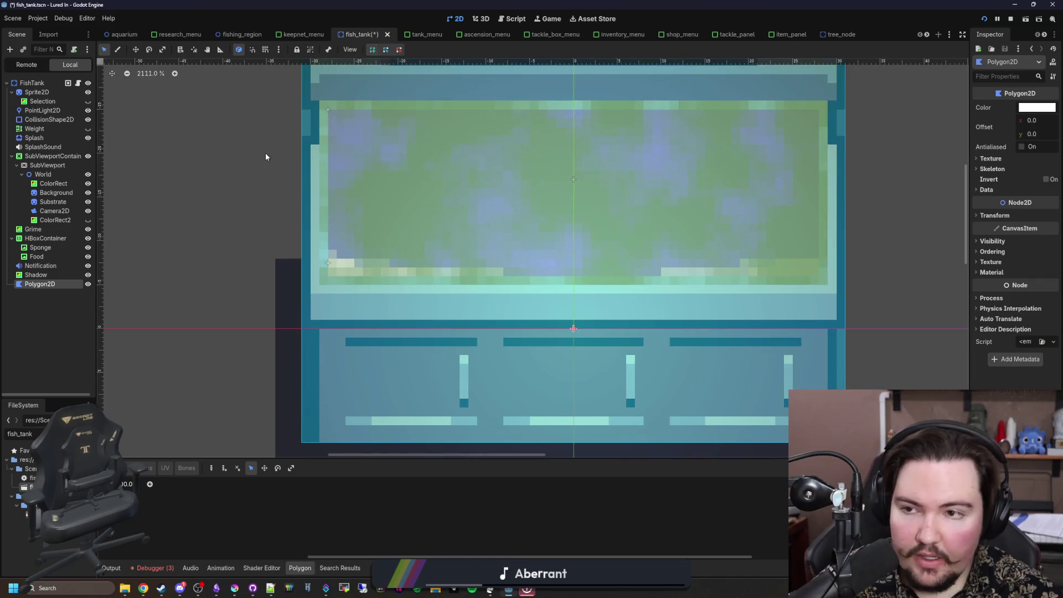
scroll(210, 106, down, 3)
click(38, 274)
click(42, 284)
Step: Trace the bevelled shadow outline around the old Shadow's corners, closing it at the start point
scroll(277, 299, up, 5)
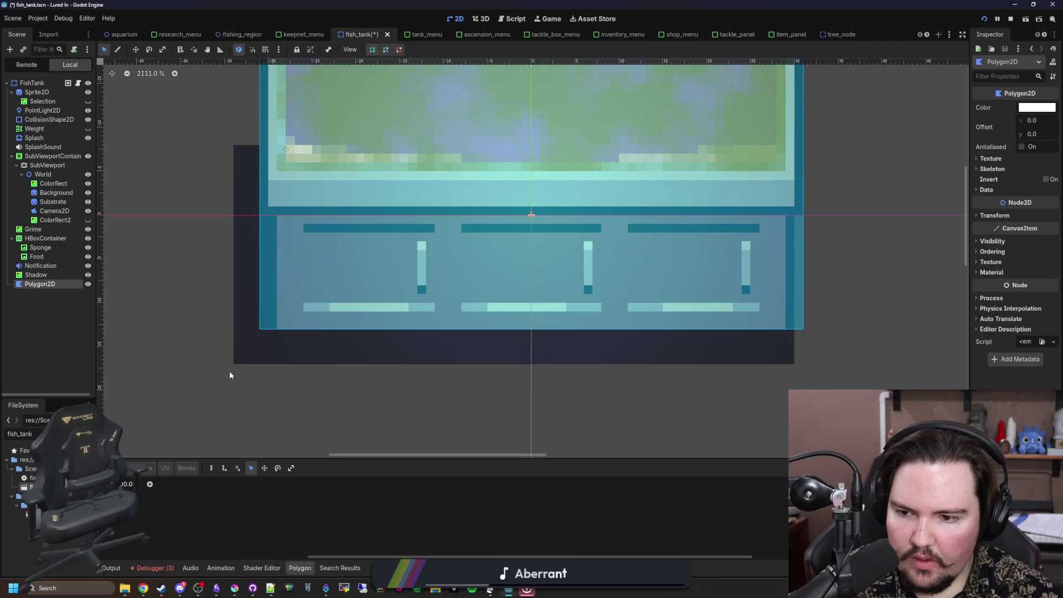
click(233, 364)
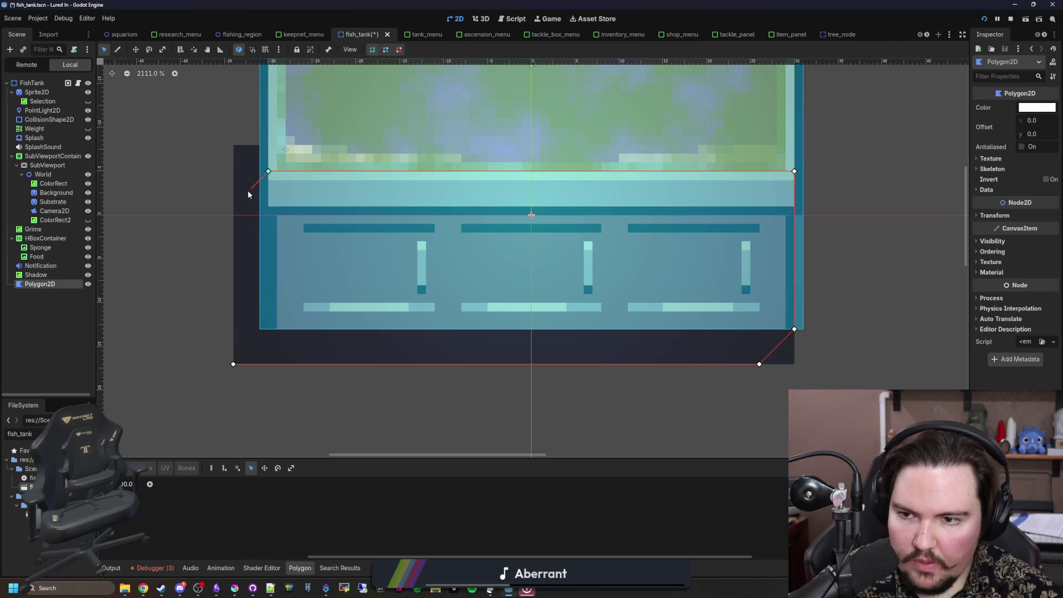
click(233, 364)
Step: Delete the old rectangular Shadow ColorRect
click(56, 275)
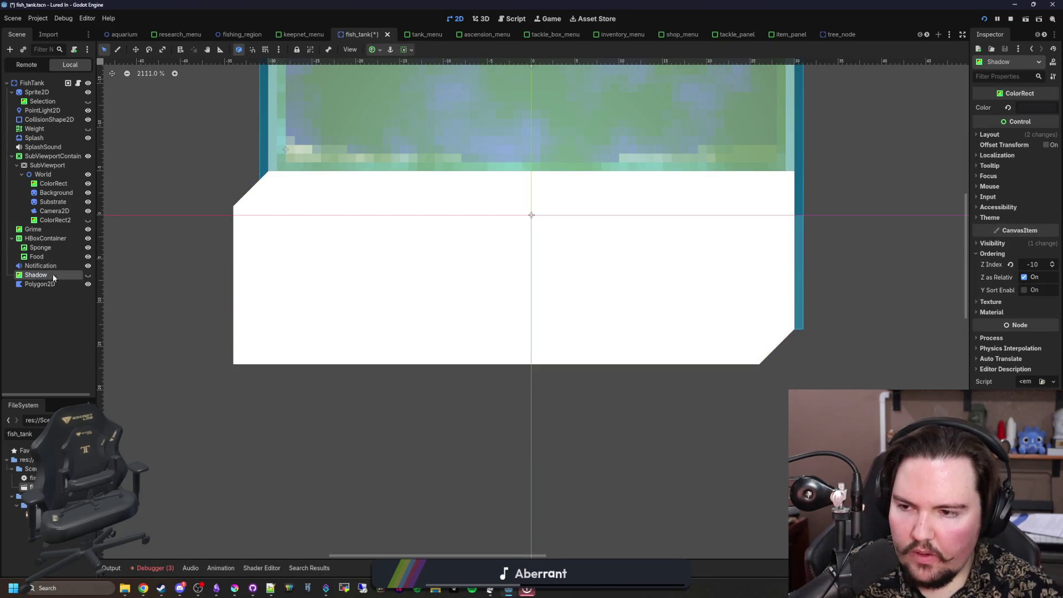
key(Delete)
click(511, 309)
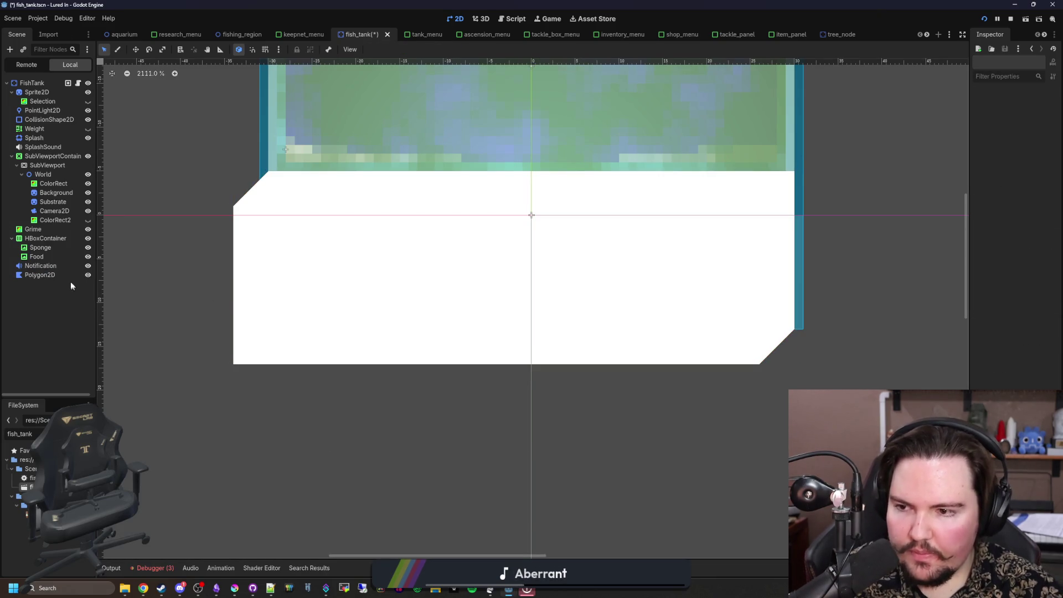
Step: Give the polygon the dark colour #212123 and Z Index -10
click(71, 280)
click(1033, 108)
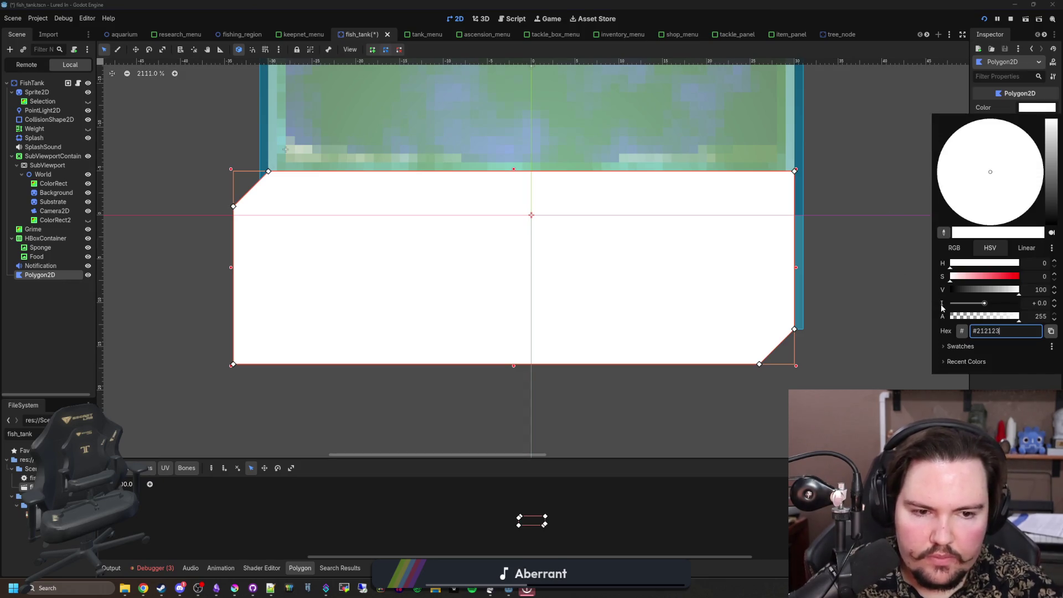
key(Return)
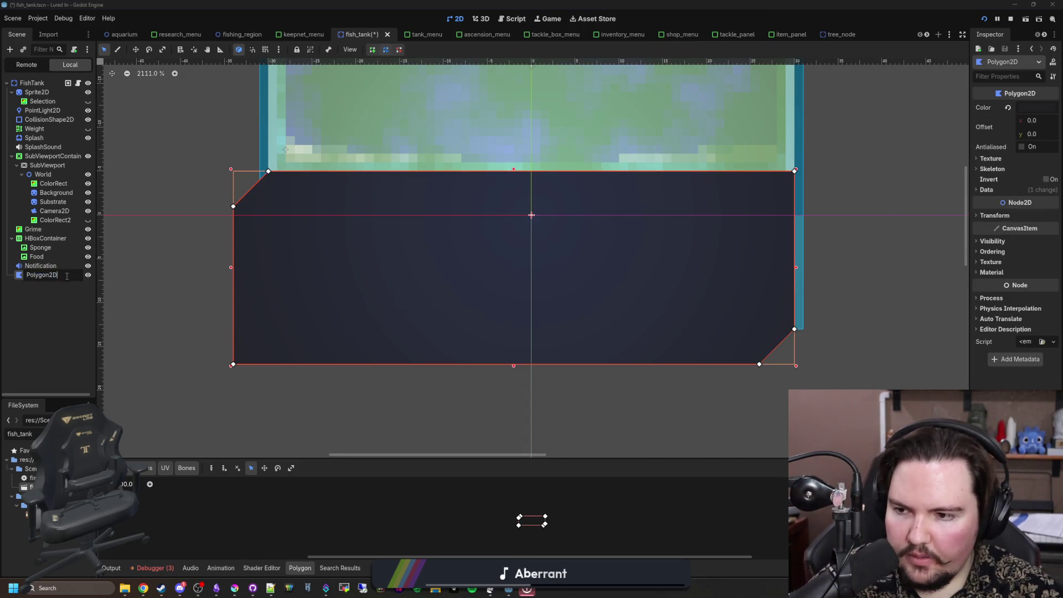
click(992, 252)
text(-10)
key(Return)
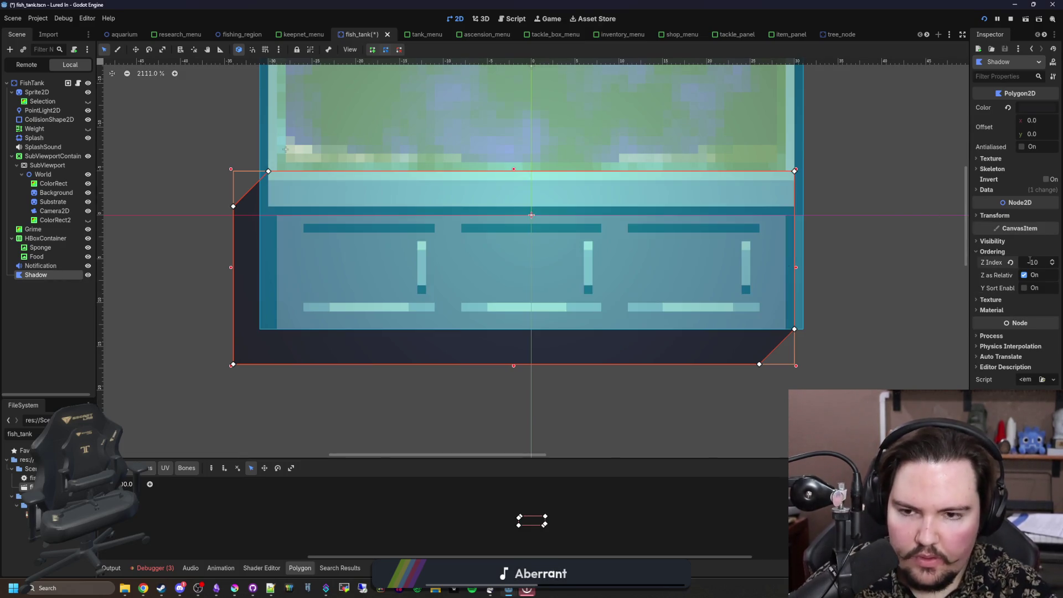
Step: Lower the shadow's Modulate alpha in Visibility to make it semi-transparent
scroll(830, 260, down, 2)
click(992, 251)
click(992, 241)
scroll(876, 287, up, 2)
click(1038, 265)
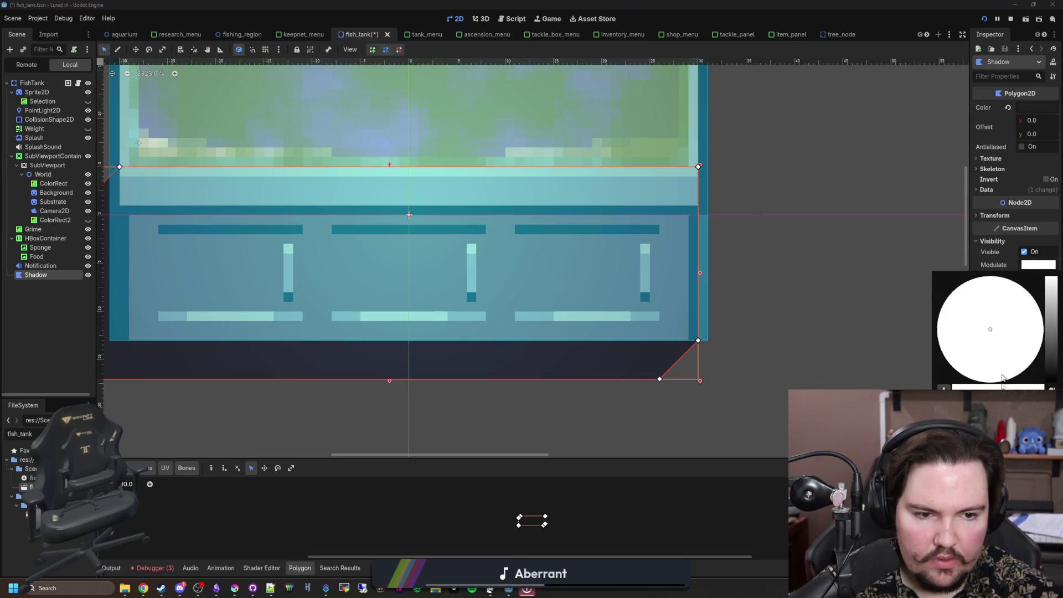
click(975, 386)
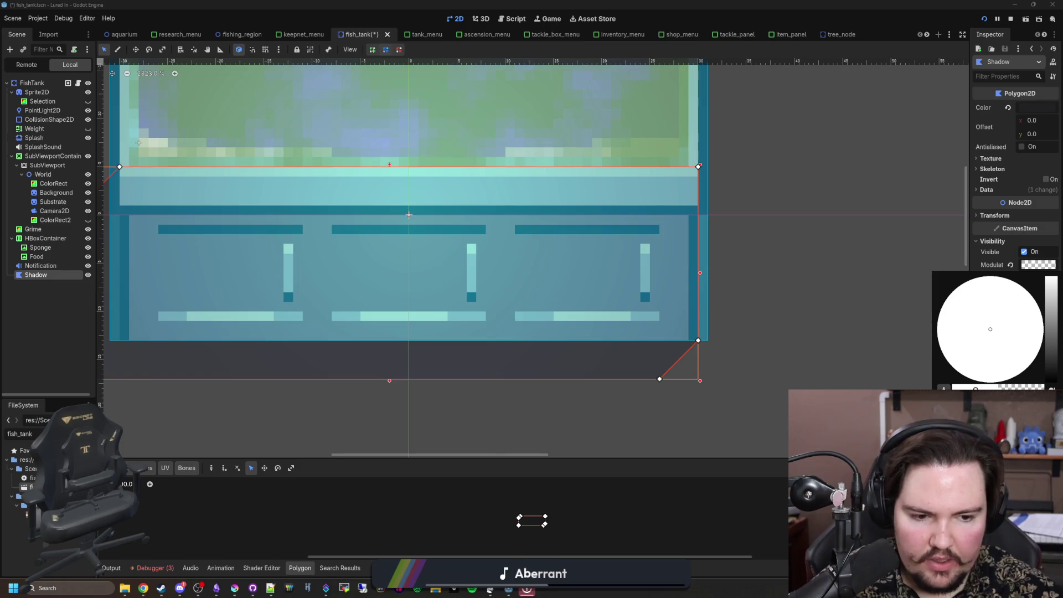
key(Escape)
Step: Deselect the shadow and save the fish_tank scene
scroll(397, 249, down, 3)
click(117, 301)
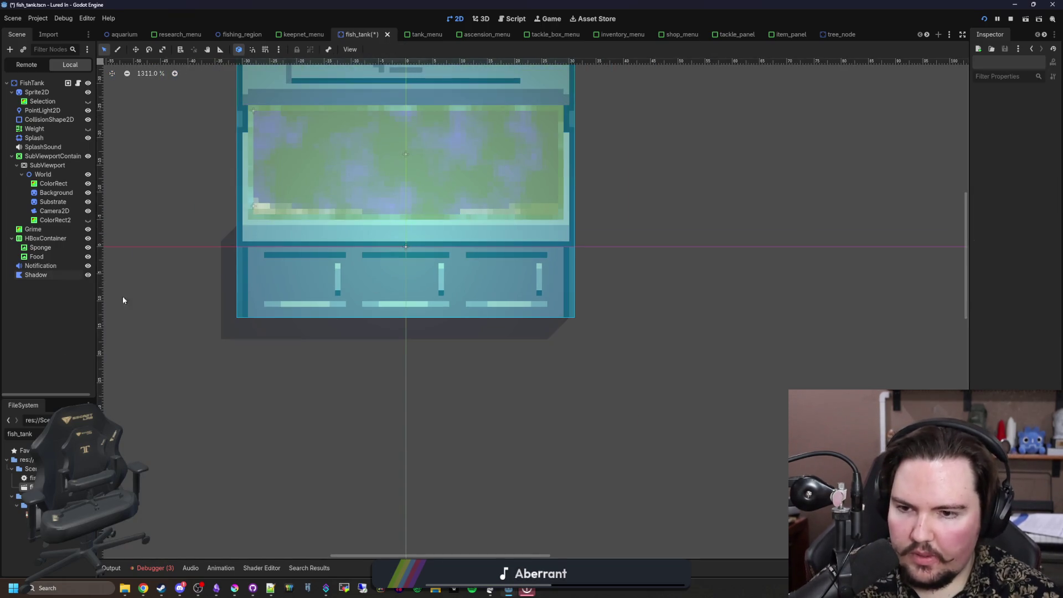
scroll(441, 405, down, 3)
scroll(441, 405, down, 1)
key(ctrl+s)
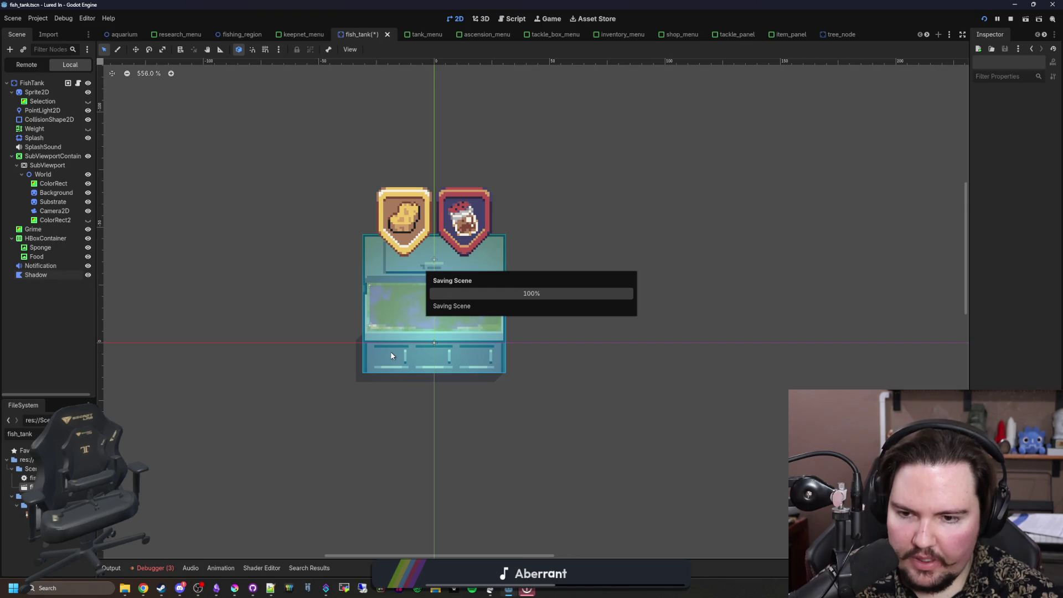
Step: Run the game with F5, then stop and restart it
key(F5)
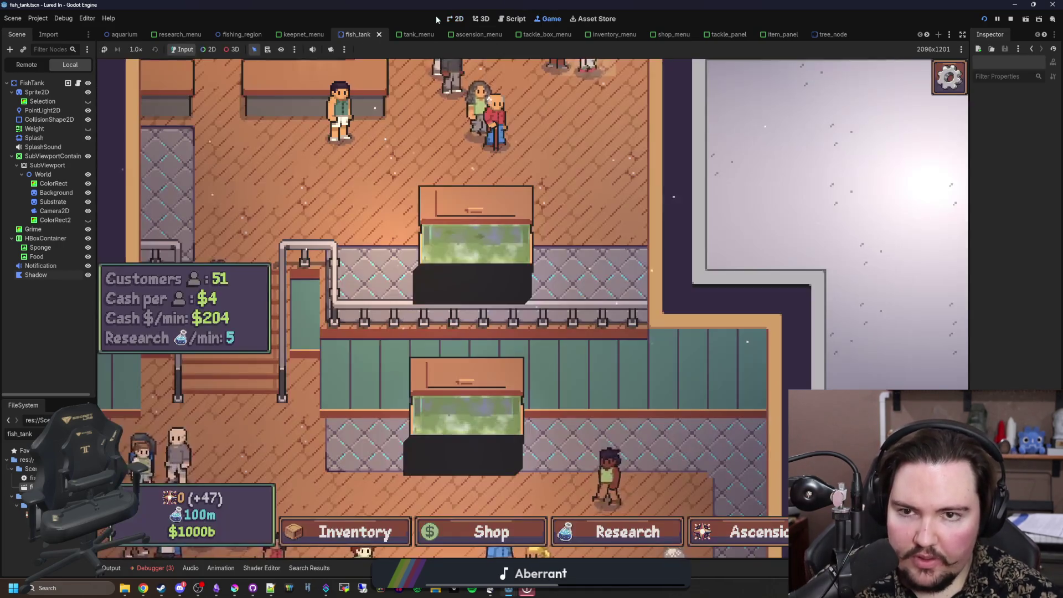
scroll(353, 251, down, 2)
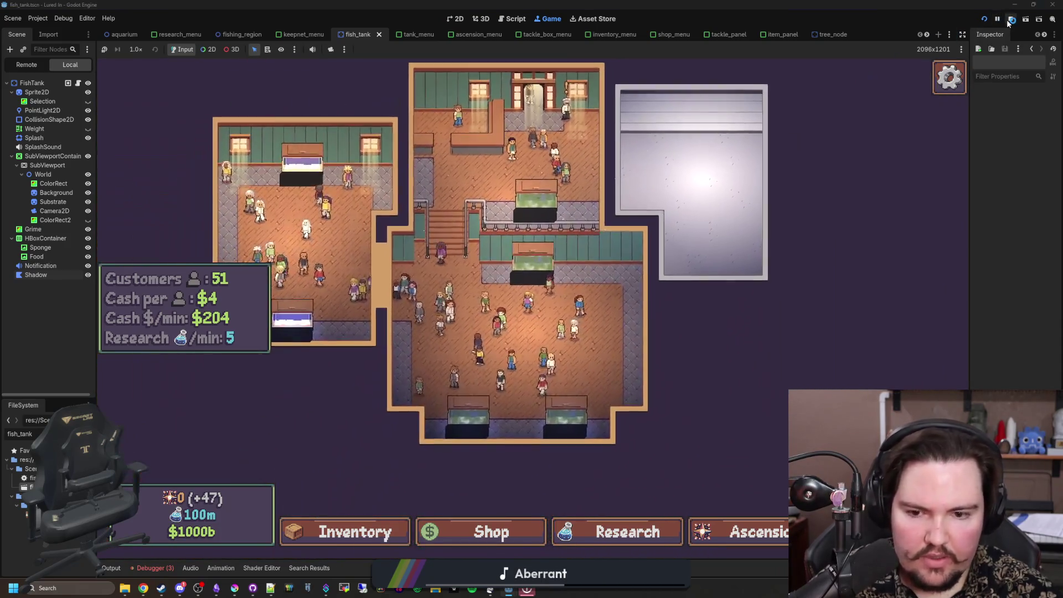
click(1010, 19)
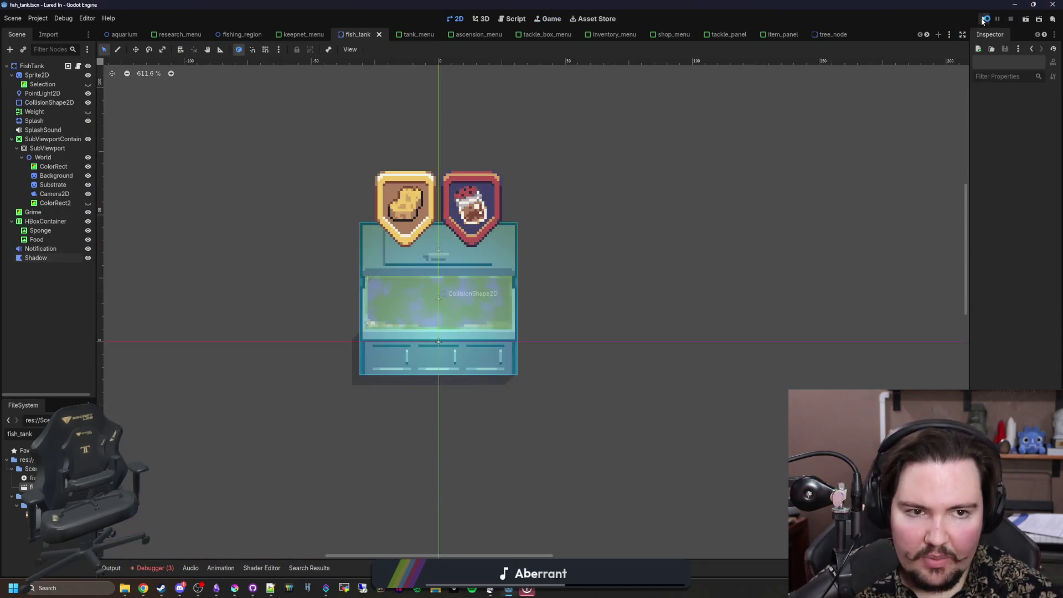
click(984, 20)
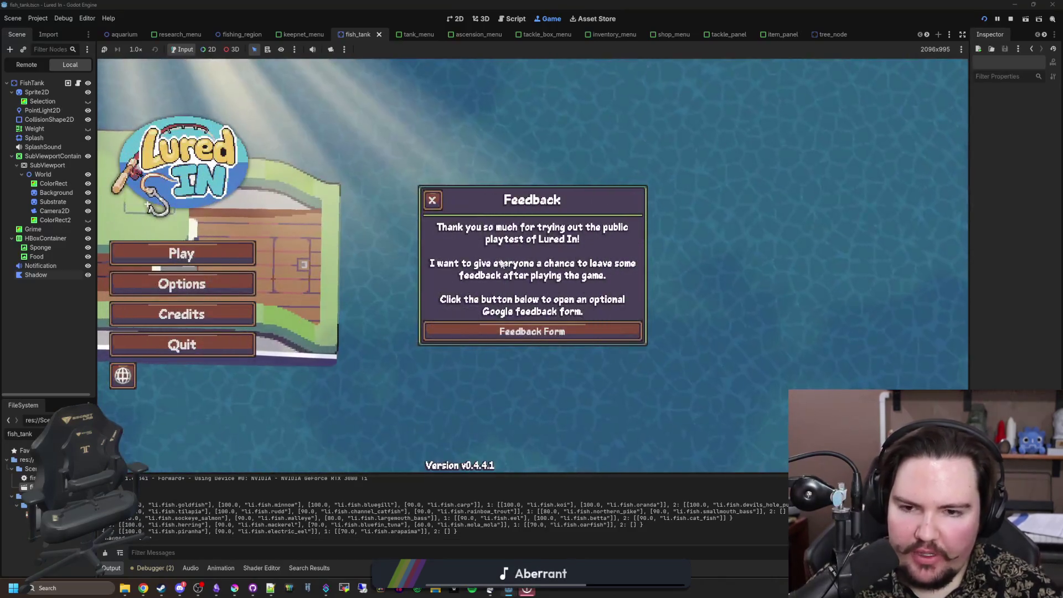
Step: Dismiss Feedback, start play, close Welcome Back, inspect the tank shadows, then return to the aquarium scene
click(228, 253)
click(229, 253)
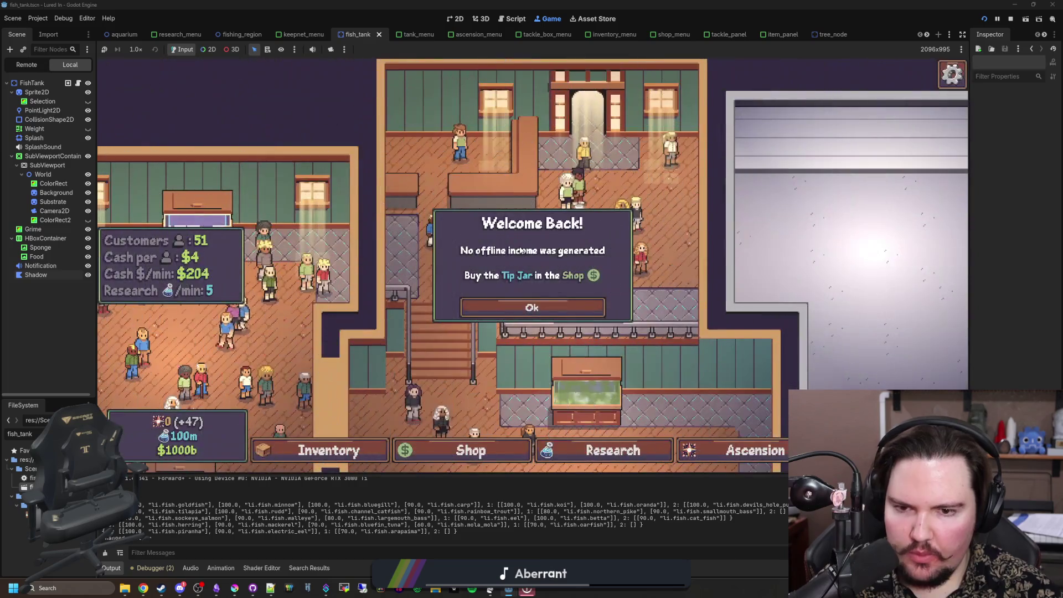
click(532, 304)
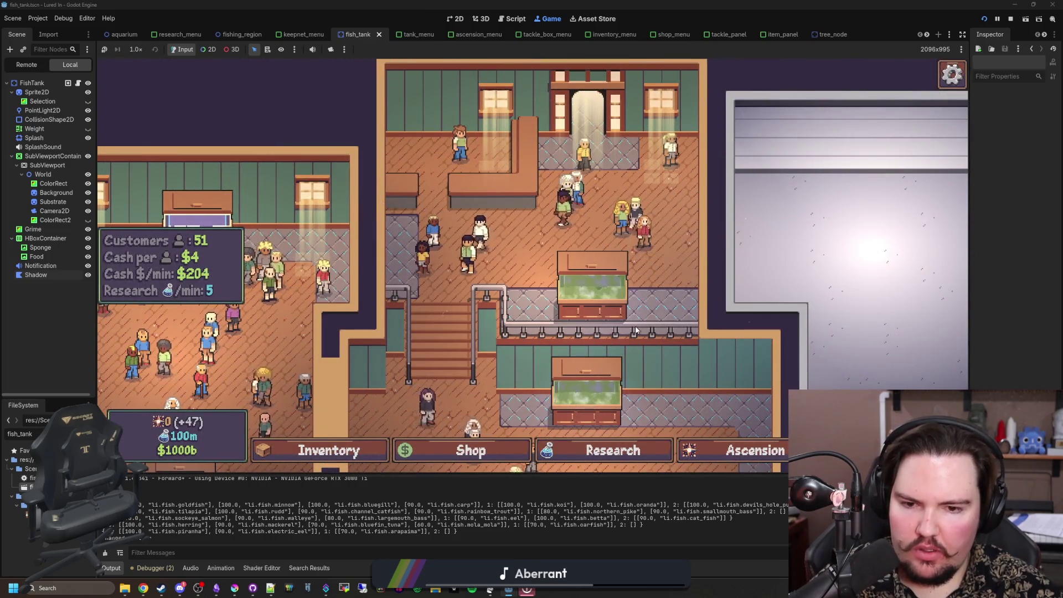
scroll(636, 326, up, 3)
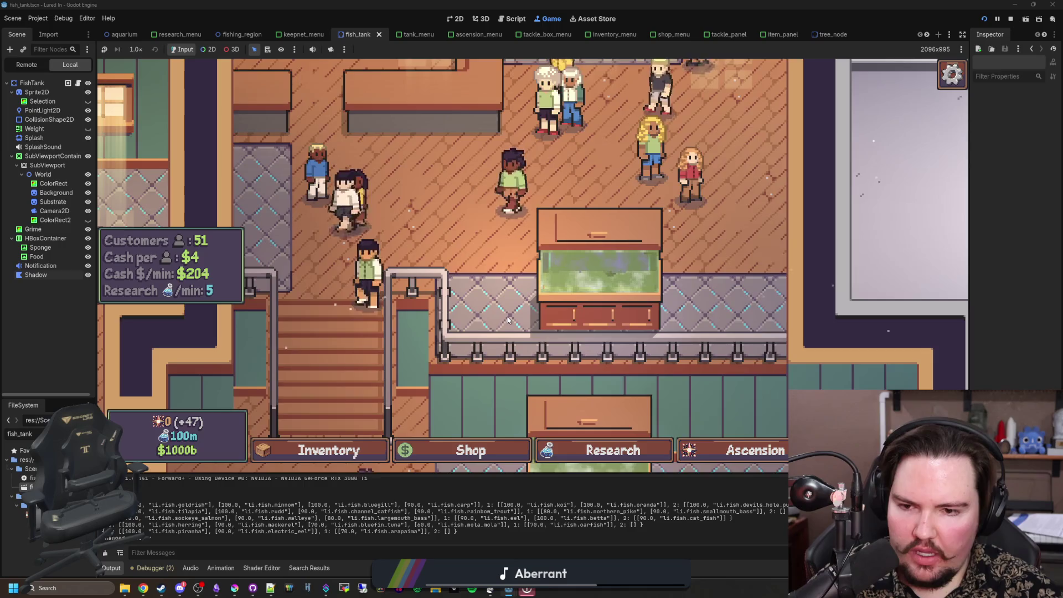
scroll(434, 279, down, 2)
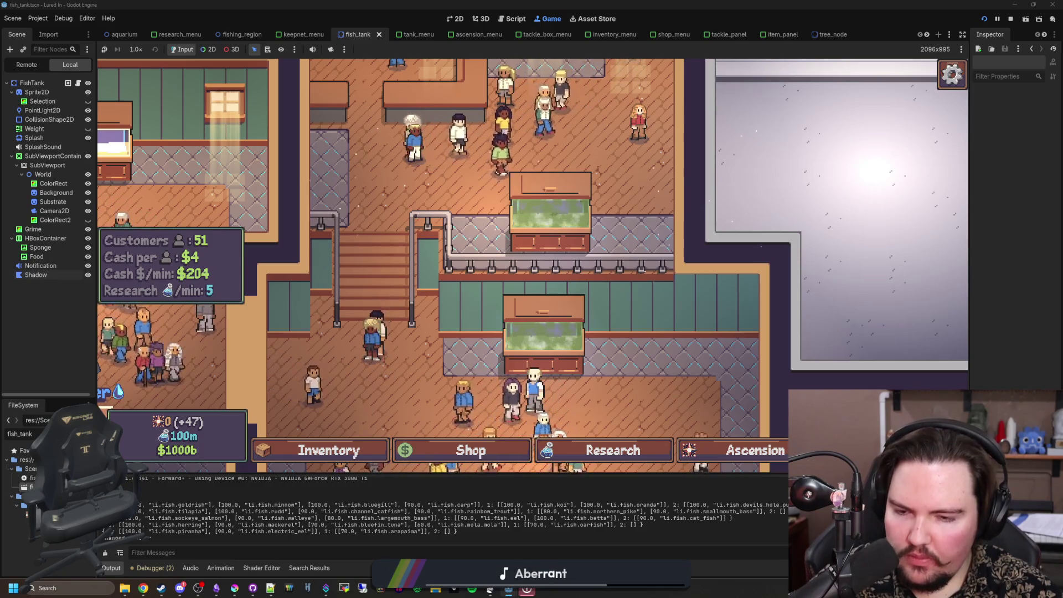
click(125, 35)
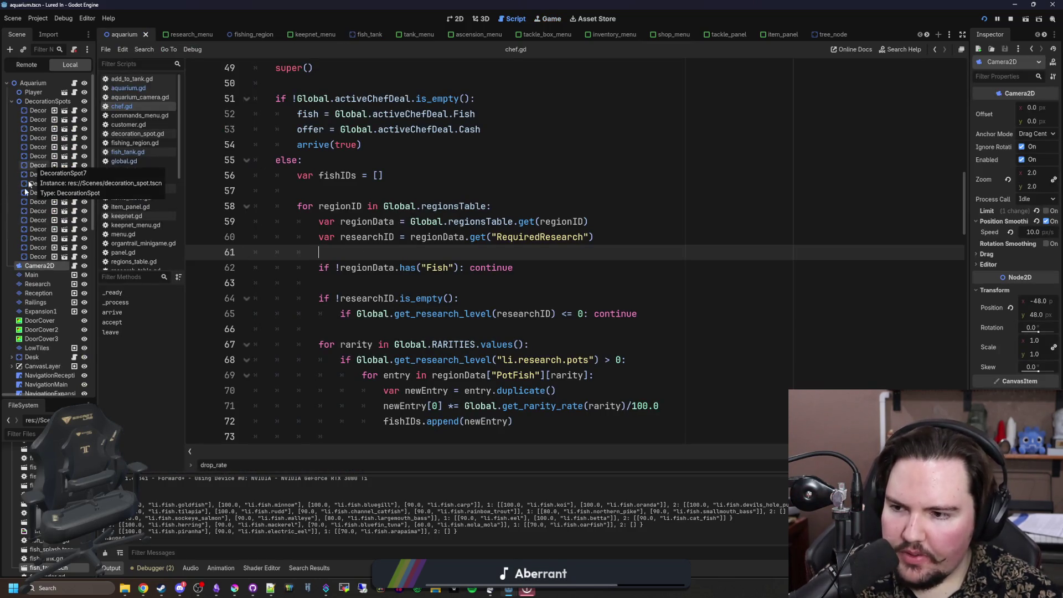
Step: Select the Research and Railings layers and enlarge the tile and property panels
click(41, 283)
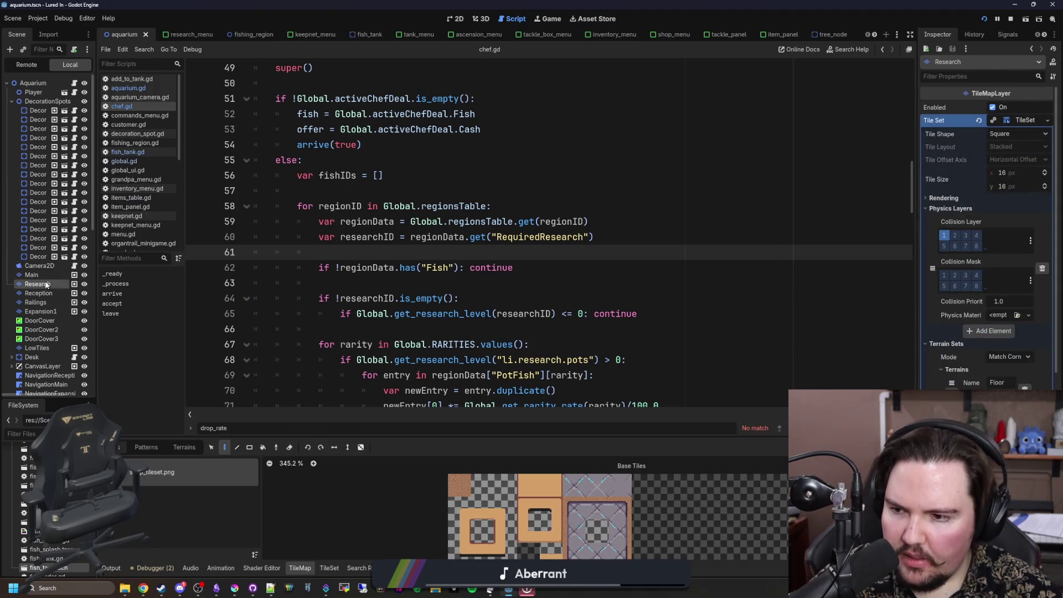
click(35, 302)
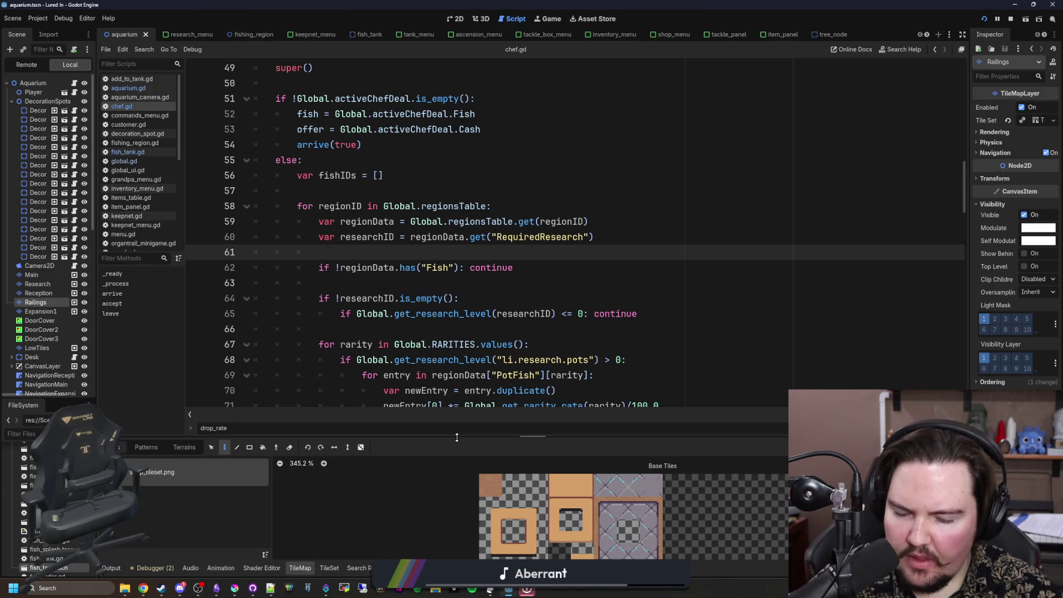
drag(449, 437, 449, 378)
drag(968, 259, 836, 265)
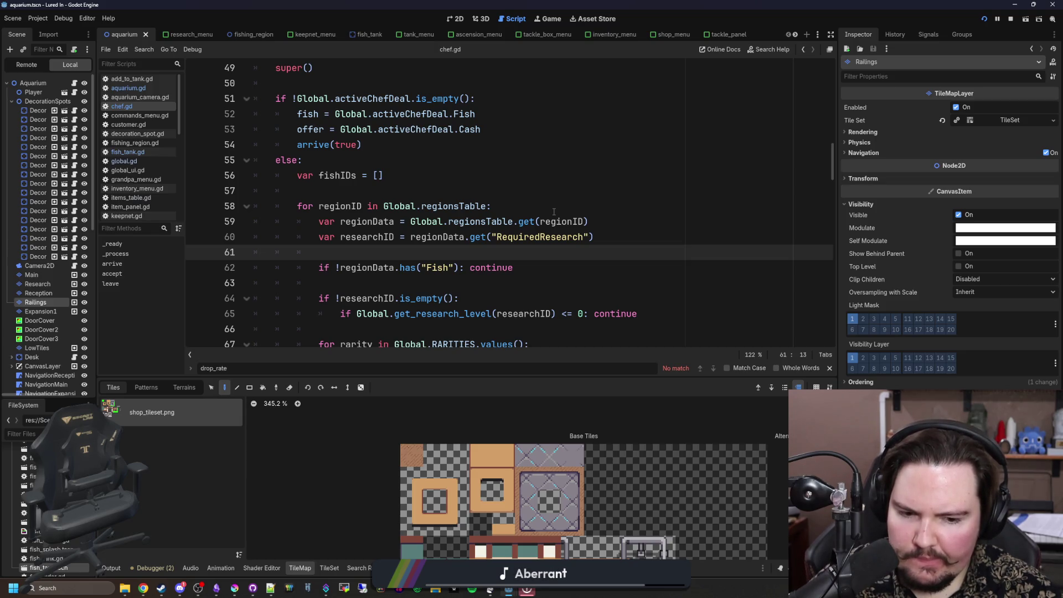
Step: View the aquarium scene in 2D, save it with Ctrl+S, and return to the running game
click(455, 18)
scroll(472, 108, up, 5)
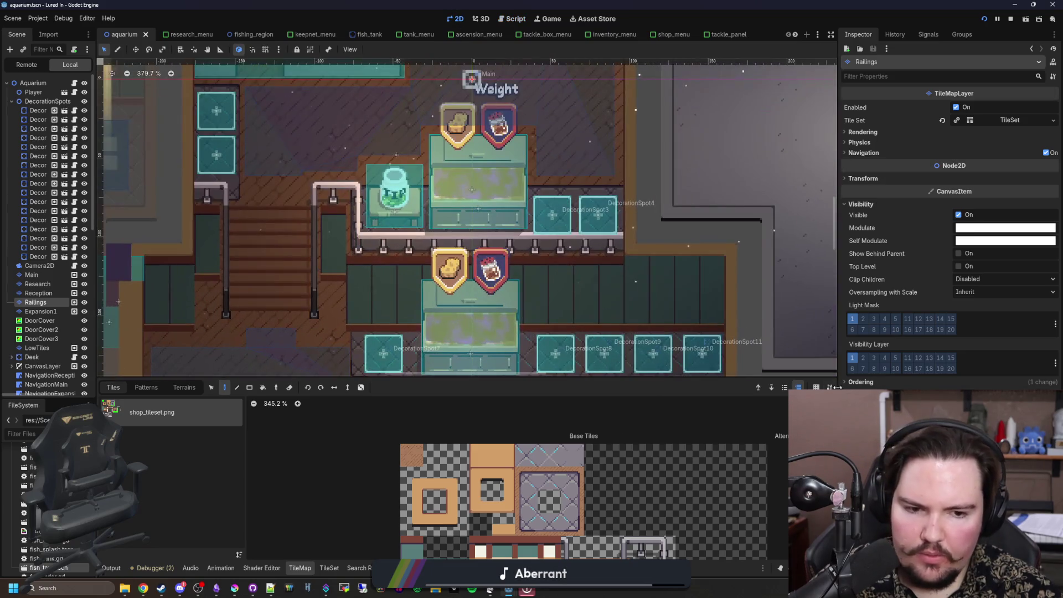
key(ctrl+s)
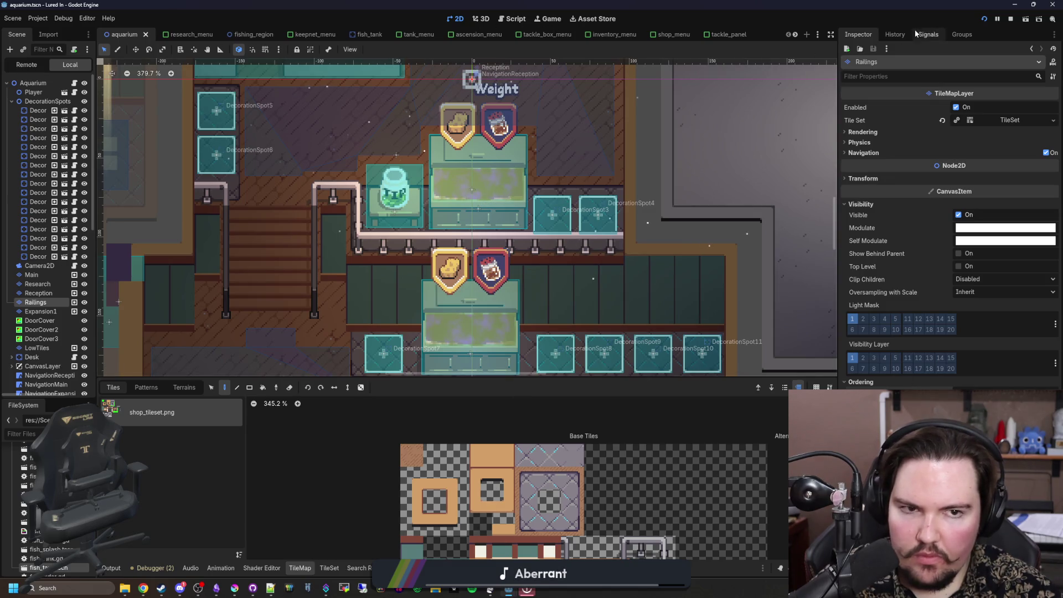
click(558, 16)
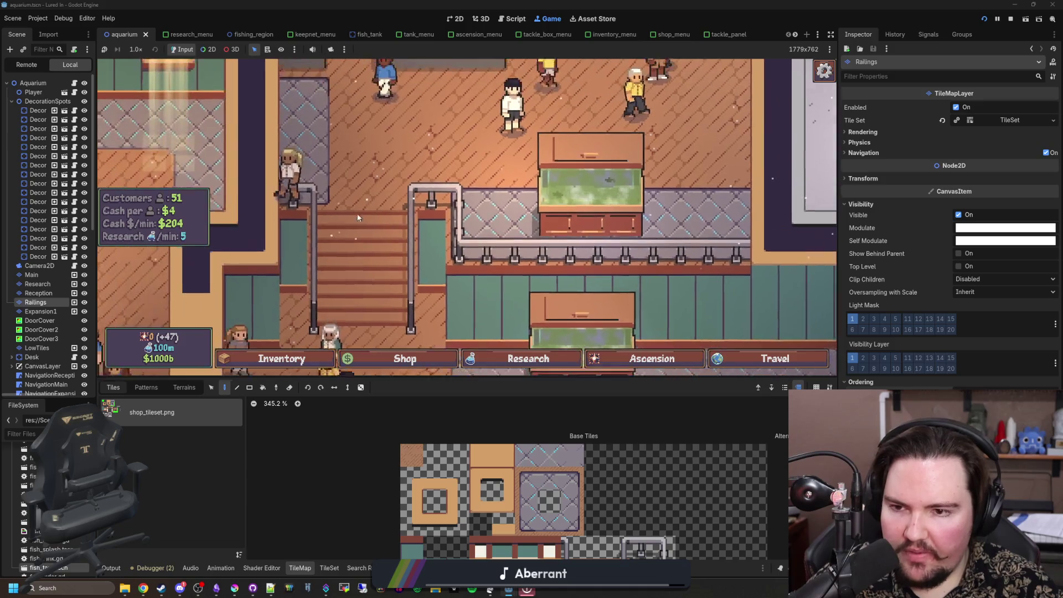
drag(229, 191, 418, 227)
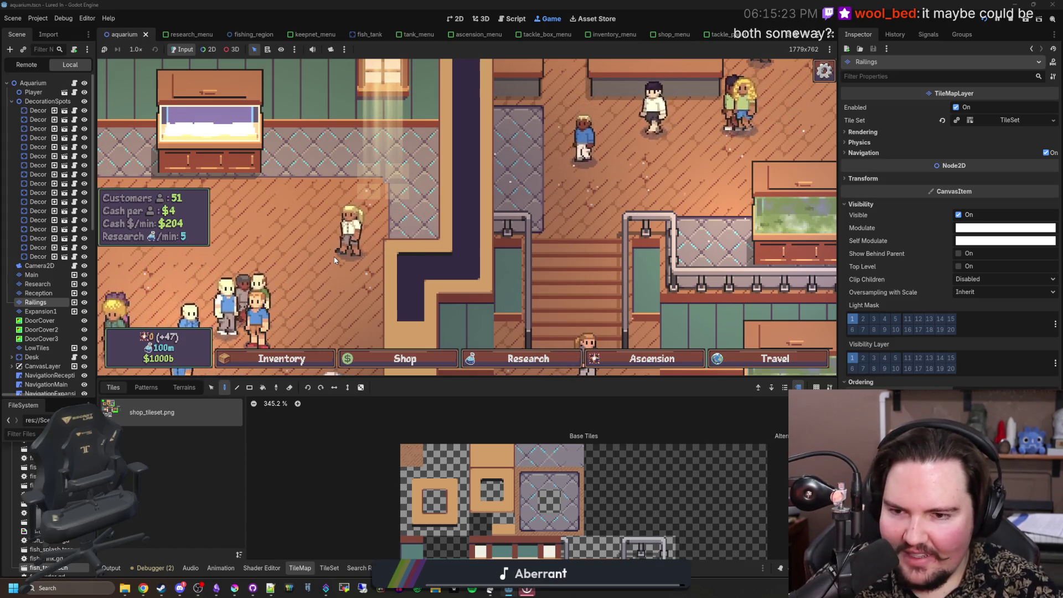
drag(614, 293, 451, 218)
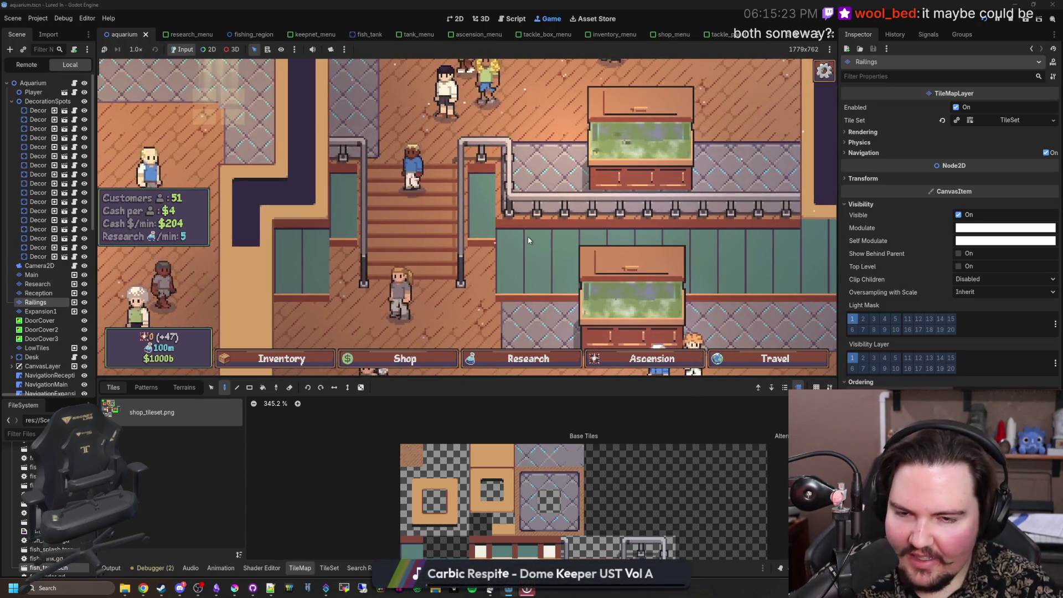
scroll(512, 257, up, 1)
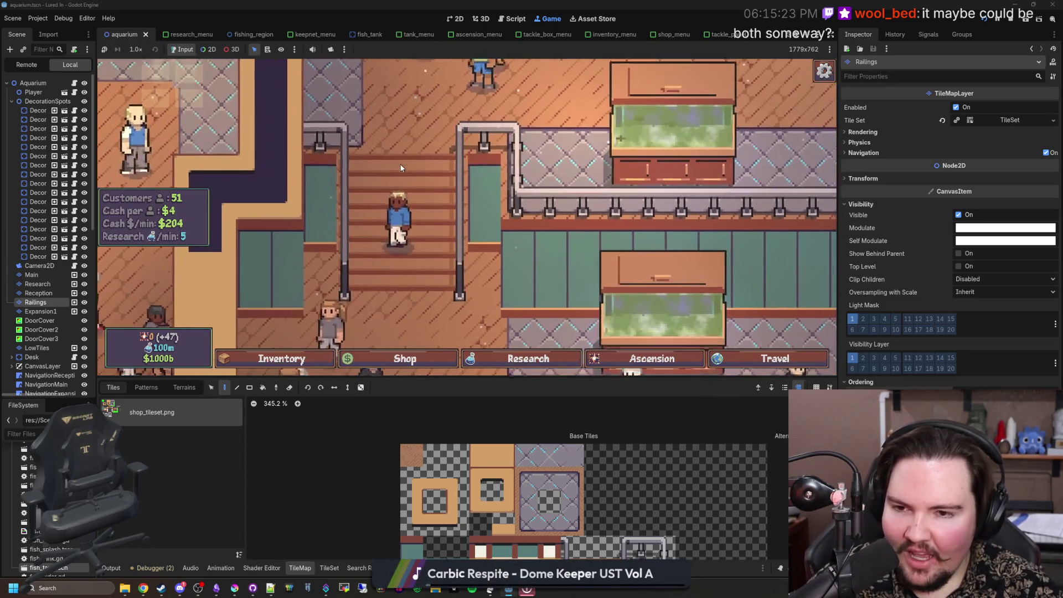
scroll(512, 258, up, 1)
drag(506, 254, 496, 256)
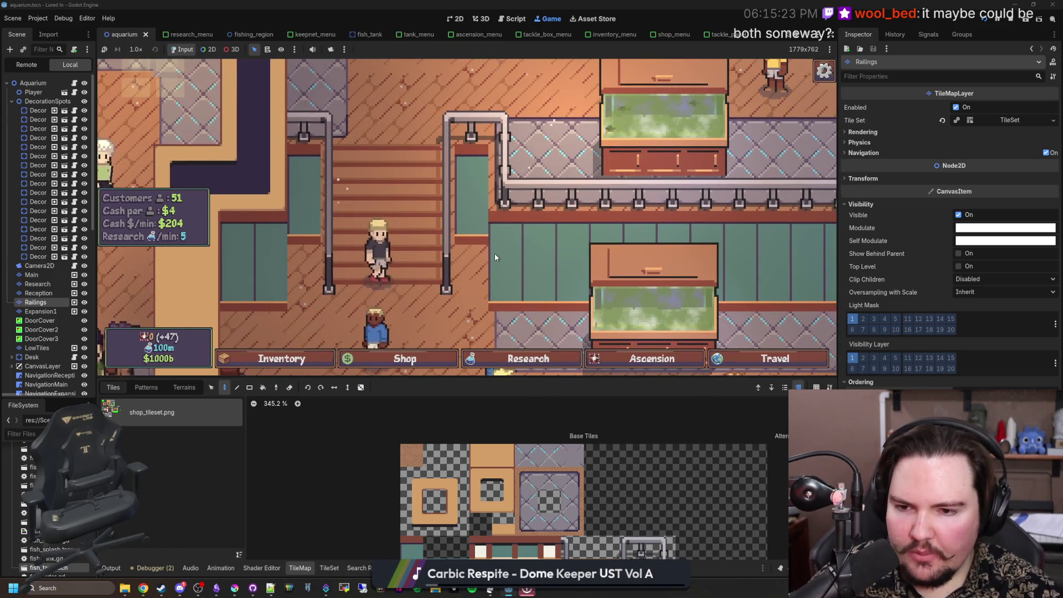
key(alt+Tab)
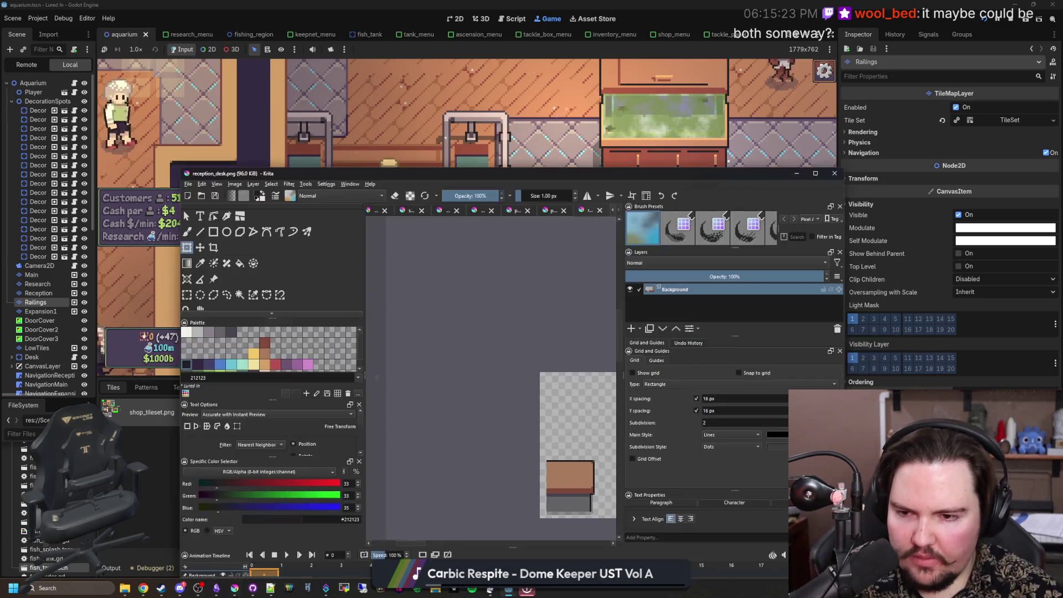
Step: Maximise Krita, cycle through the open images to shop_tileset.png, inspect the wooden counter tile, then Alt+Tab back
key(super+Up)
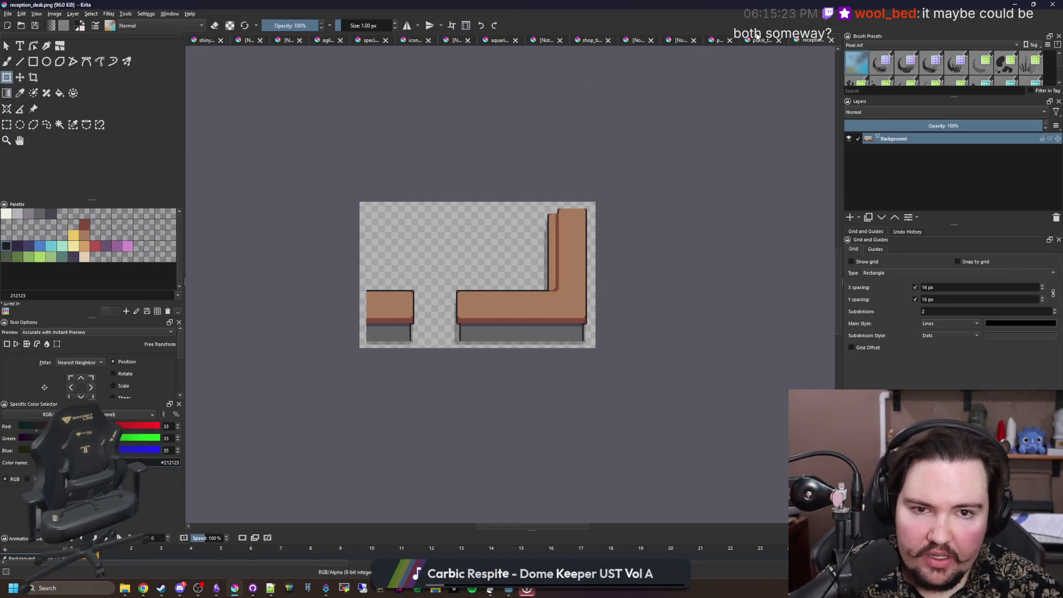
click(758, 38)
click(676, 40)
click(637, 40)
click(590, 40)
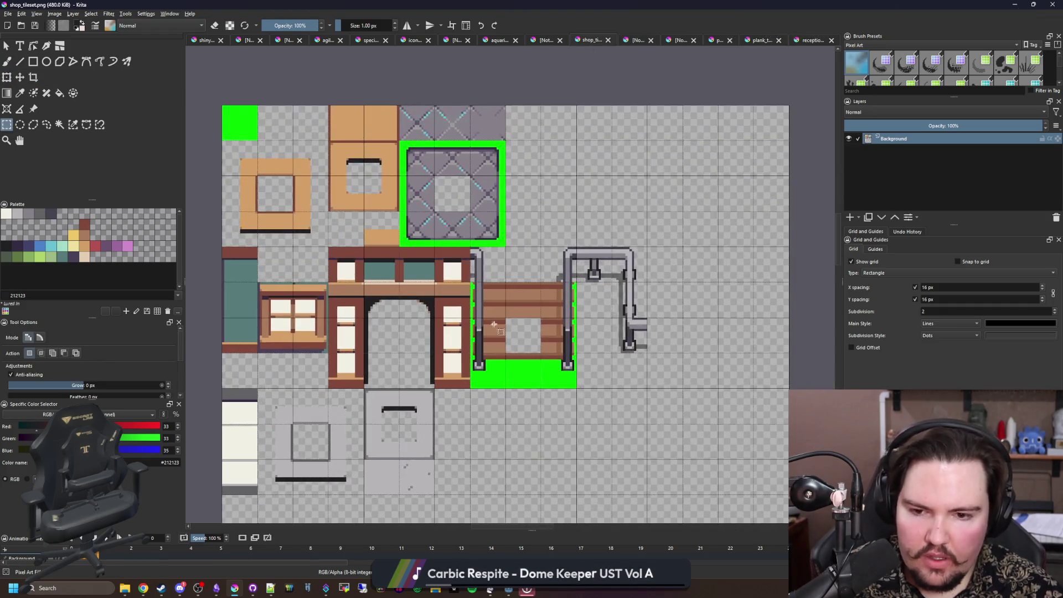
scroll(500, 359, up, 4)
drag(591, 424, 490, 366)
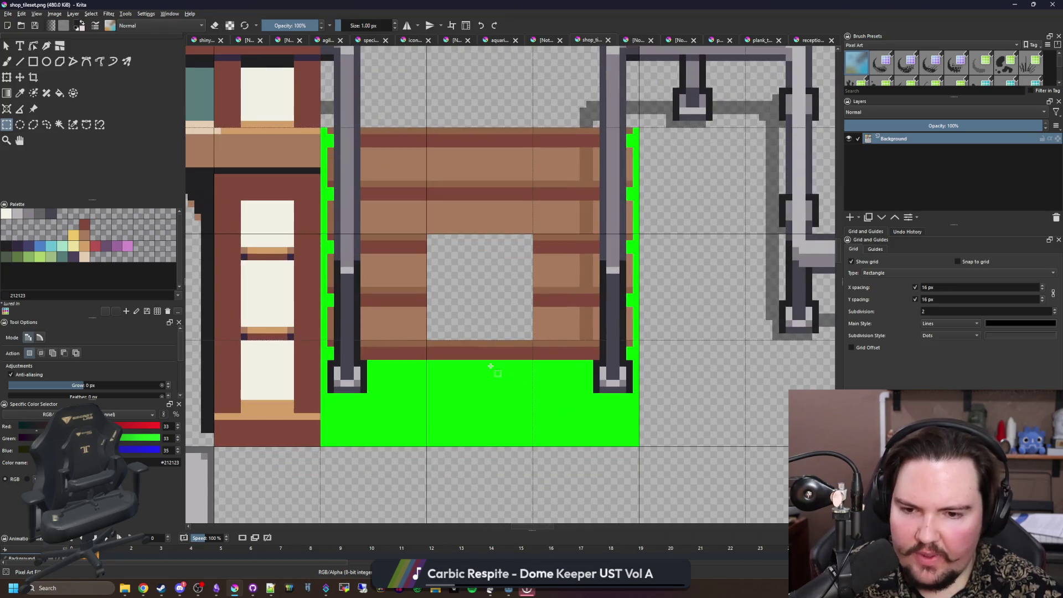
scroll(493, 381, down, 3)
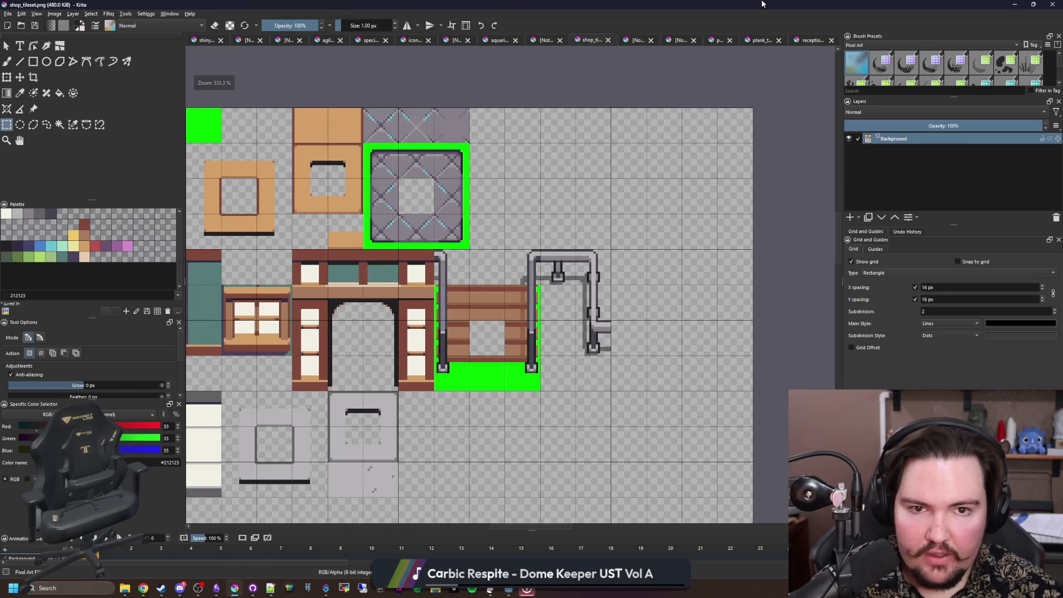
key(alt+Tab)
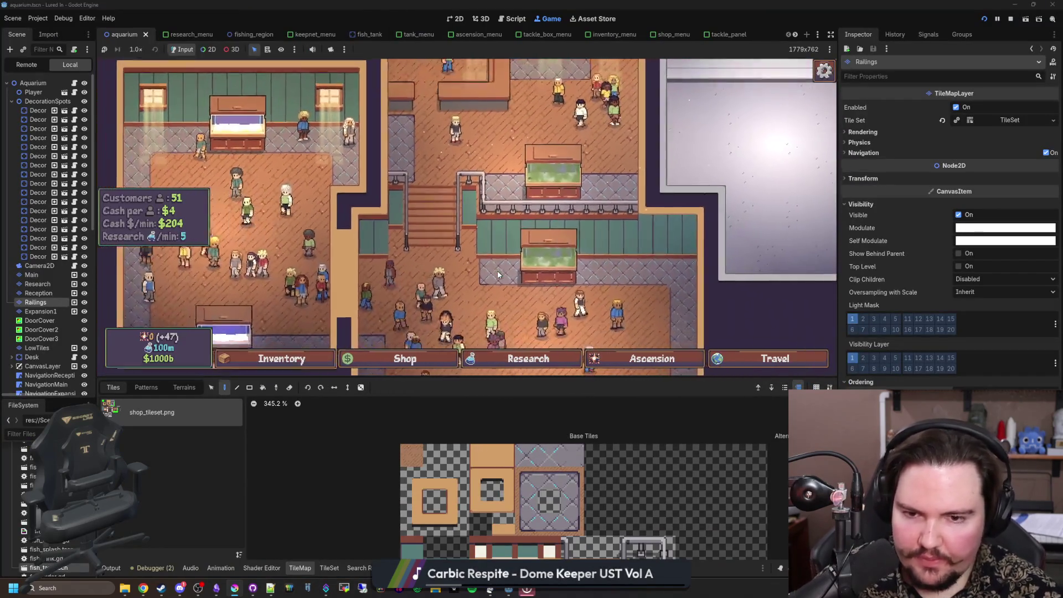
scroll(487, 266, down, 3)
scroll(474, 260, down, 2)
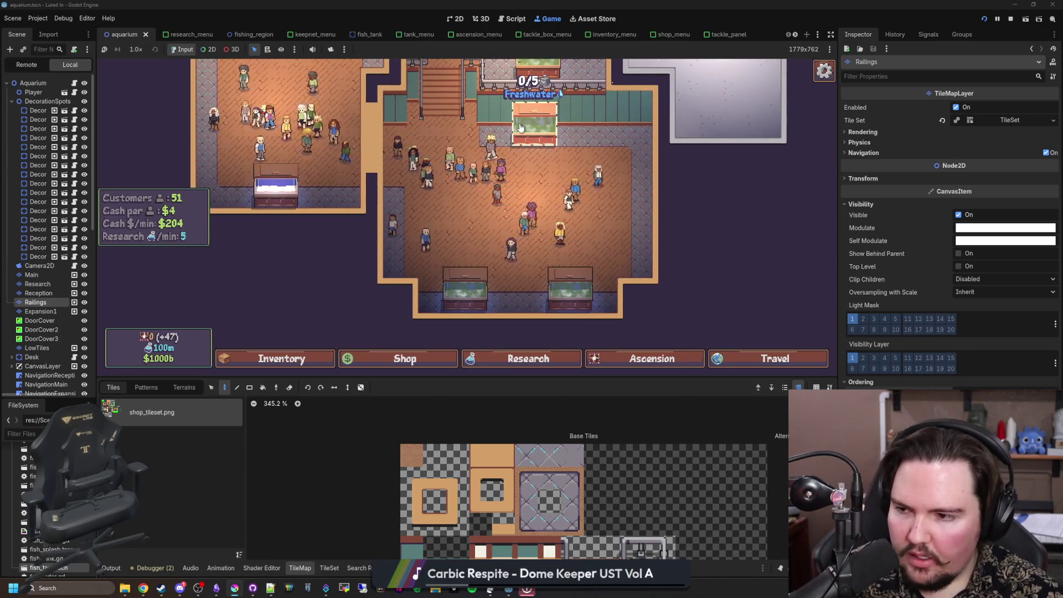
scroll(504, 264, up, 3)
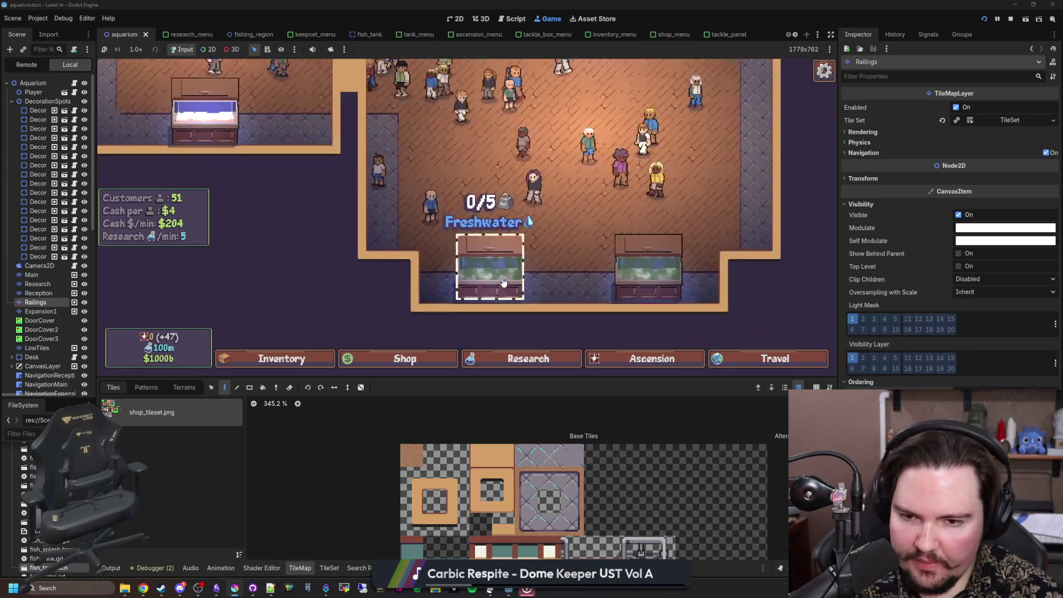
scroll(487, 266, down, 3)
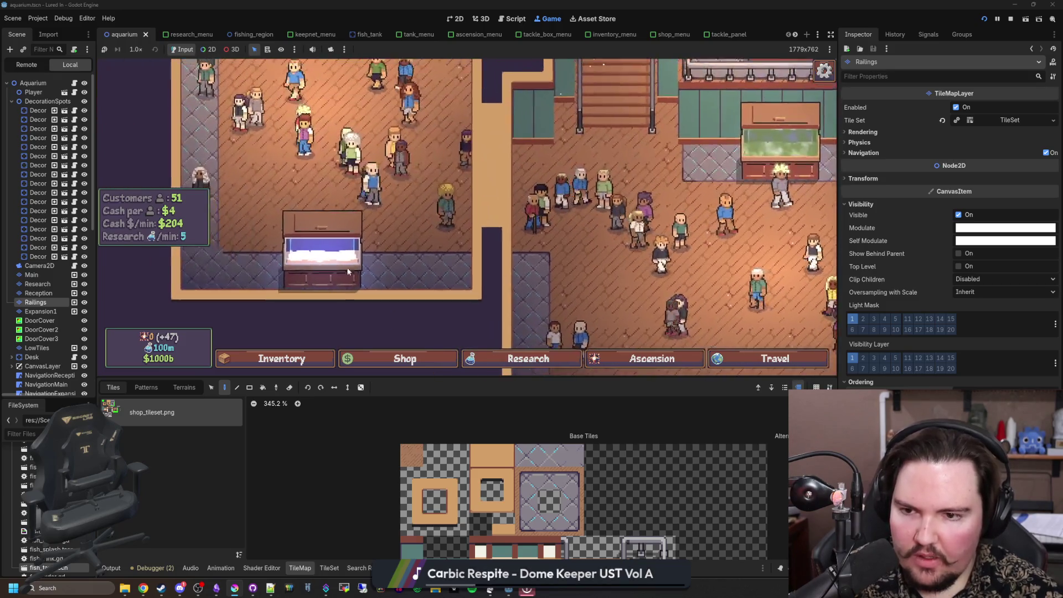
scroll(384, 249, up, 3)
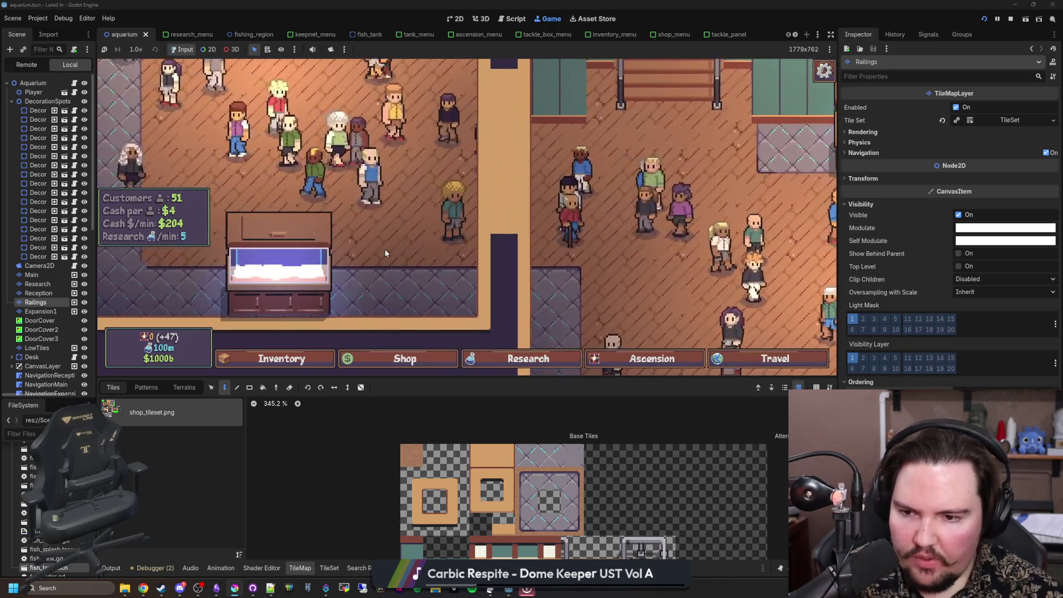
scroll(386, 253, down, 3)
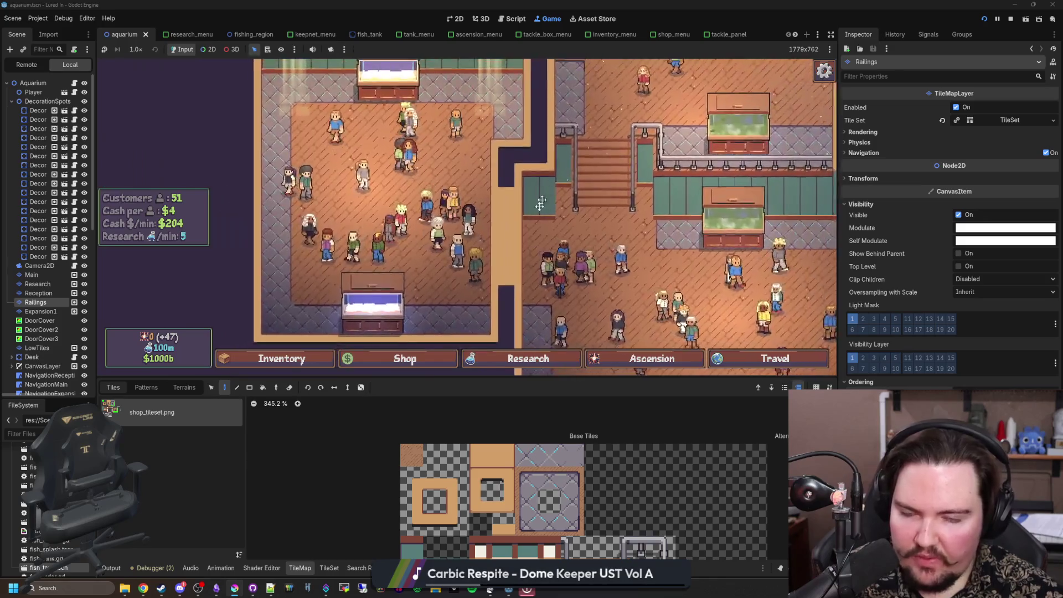
drag(541, 204, 477, 320)
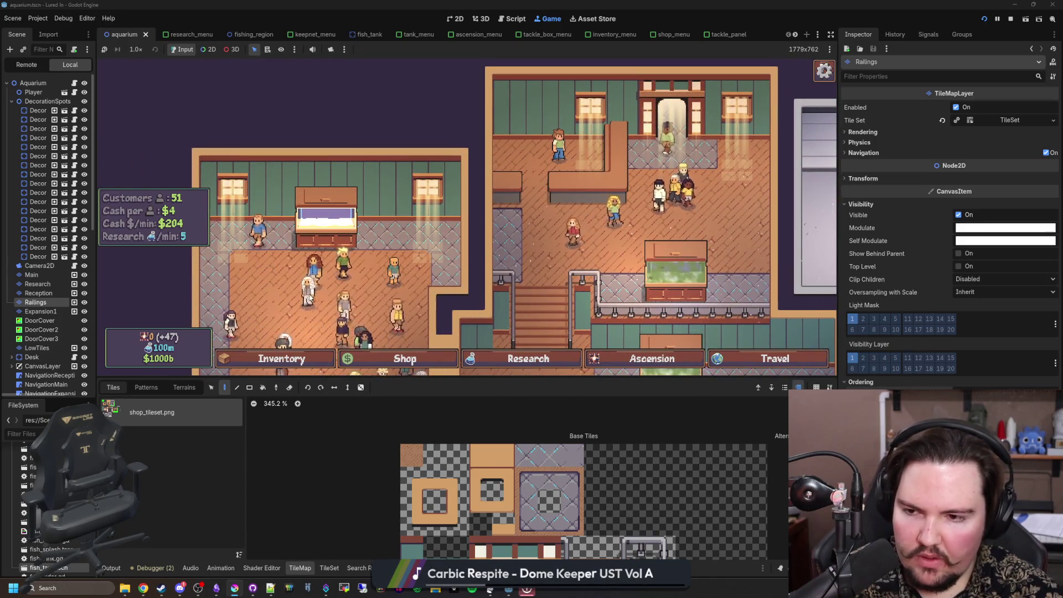
drag(235, 287, 267, 257)
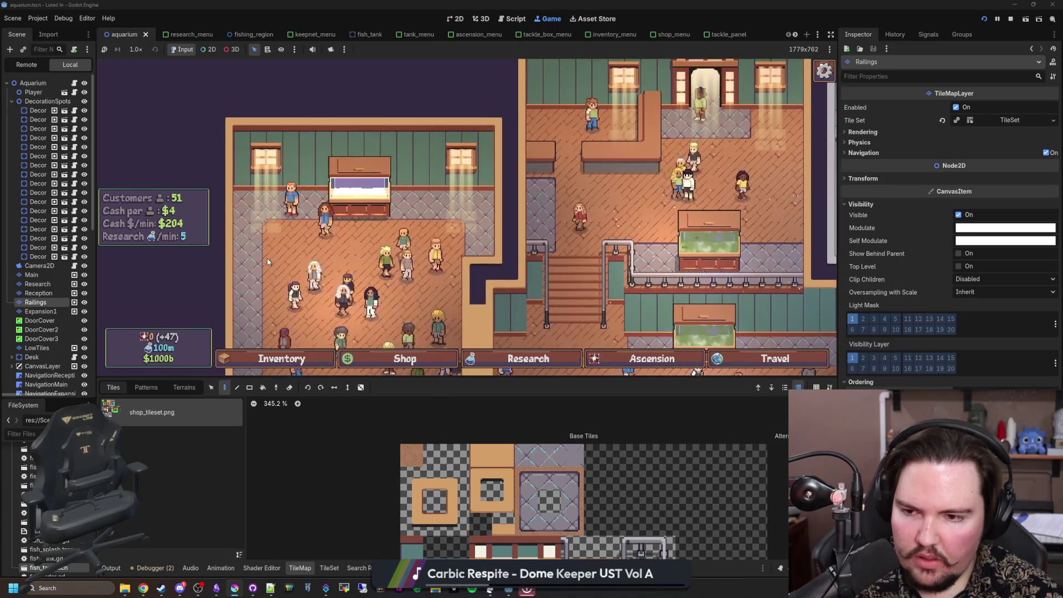
mouse_move(606, 217)
mouse_down()
mouse_move(547, 248)
mouse_move(515, 182)
mouse_up()
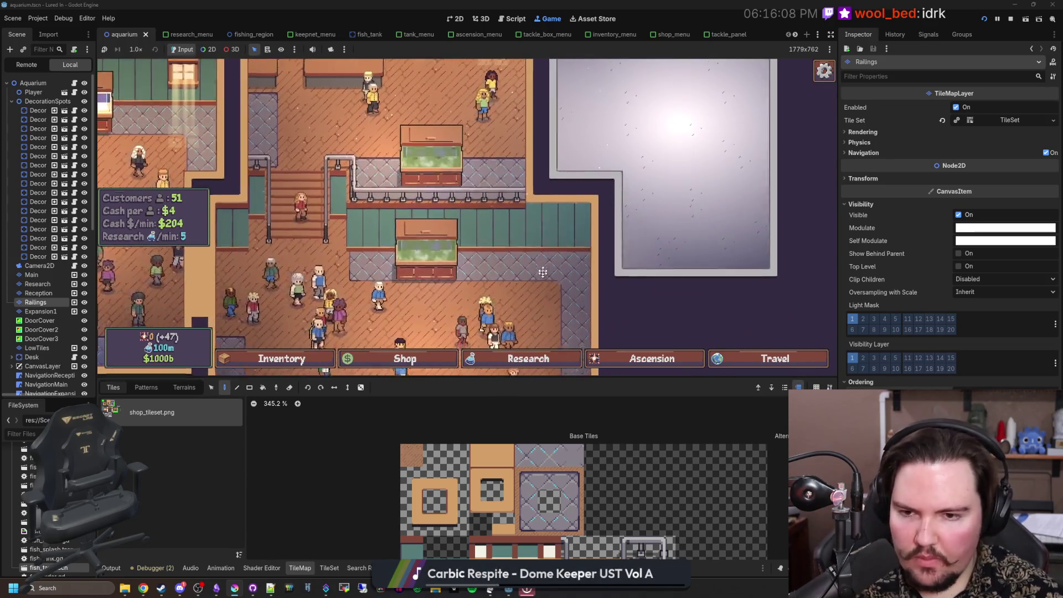
drag(543, 279, 558, 191)
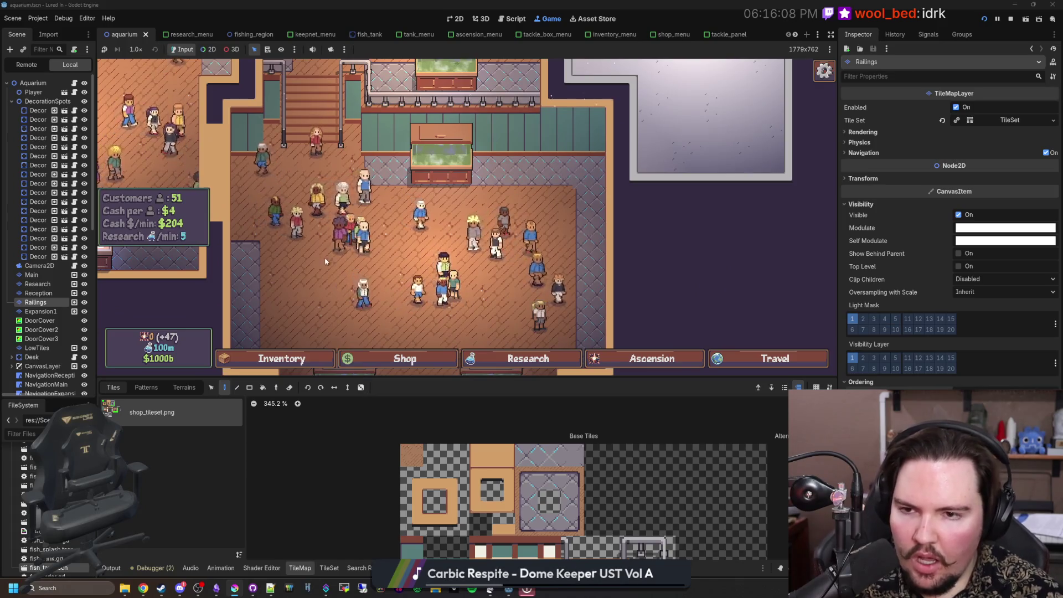
drag(366, 183, 399, 287)
scroll(434, 288, up, 3)
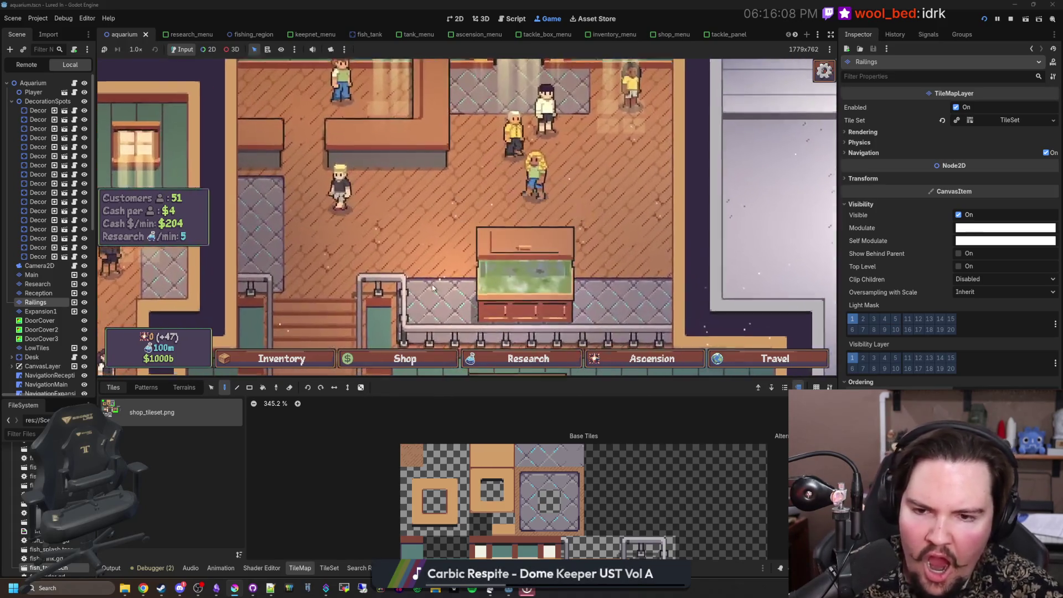
scroll(570, 157, down, 3)
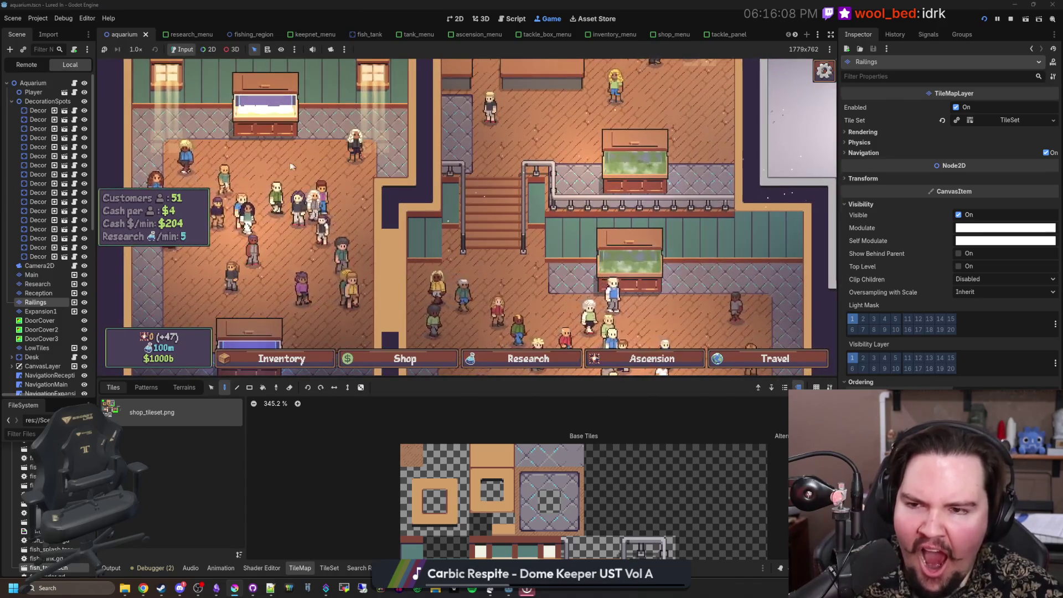
Step: Pan the game view, then open the fish_tank scene in the 2D editor
drag(299, 164, 394, 181)
click(377, 34)
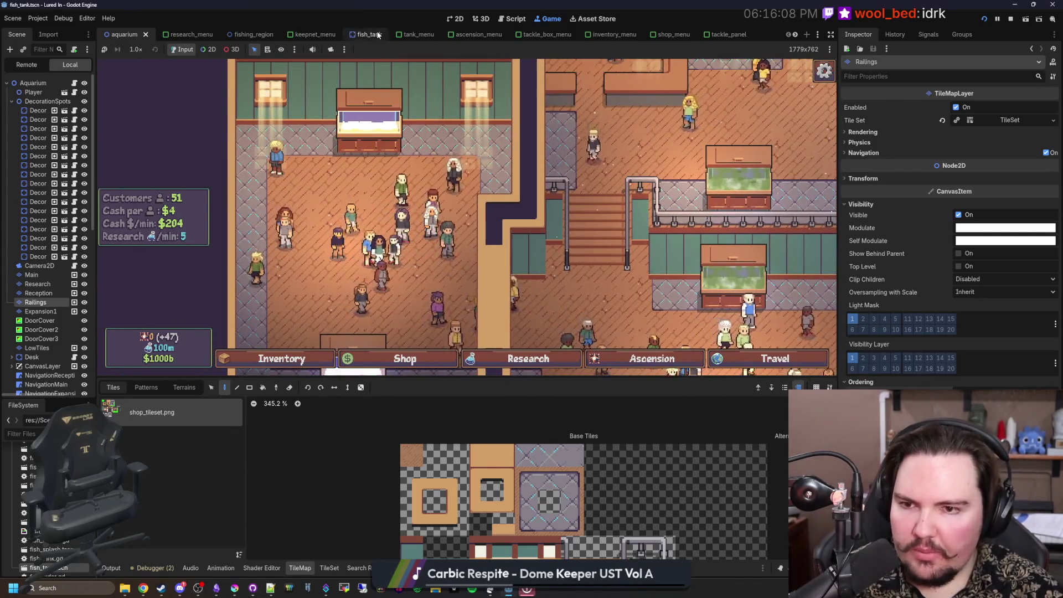
click(459, 18)
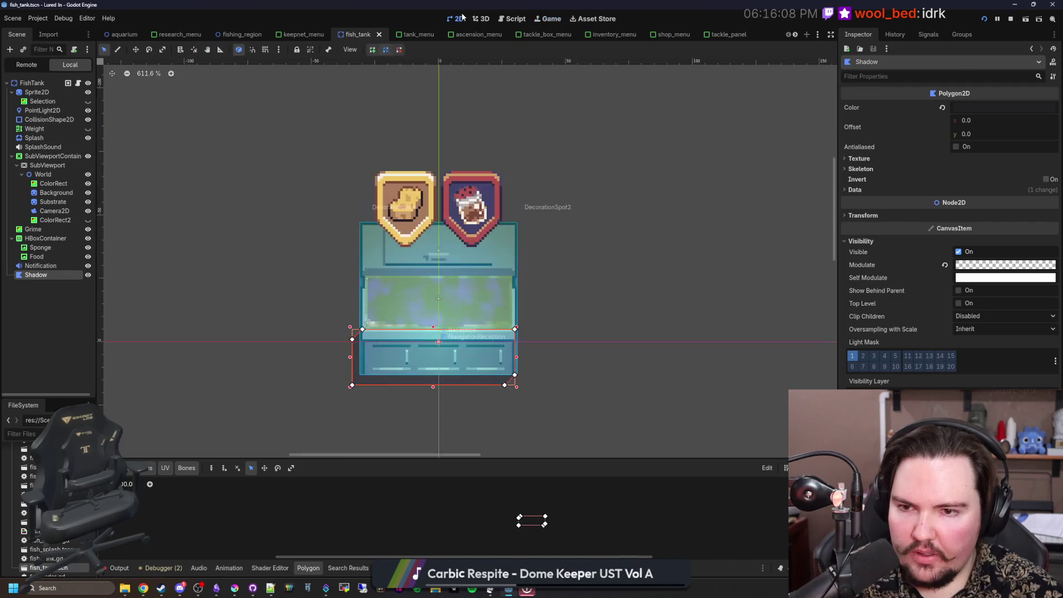
scroll(318, 372, up, 10)
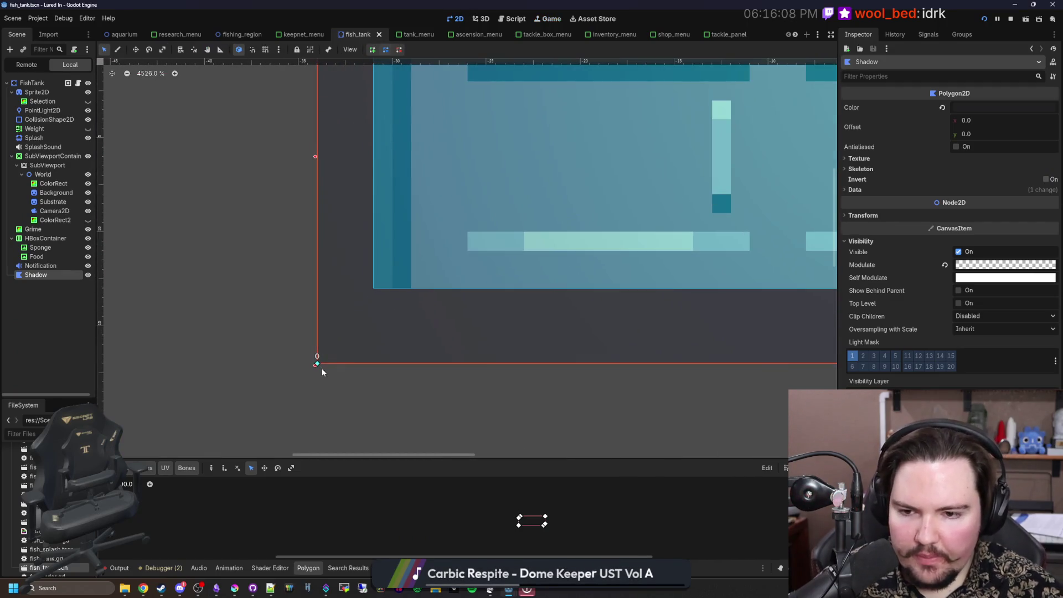
Step: Drag the Shadow polygon's bottom-left and bottom-right points inward to bevel those corners
drag(318, 365, 327, 354)
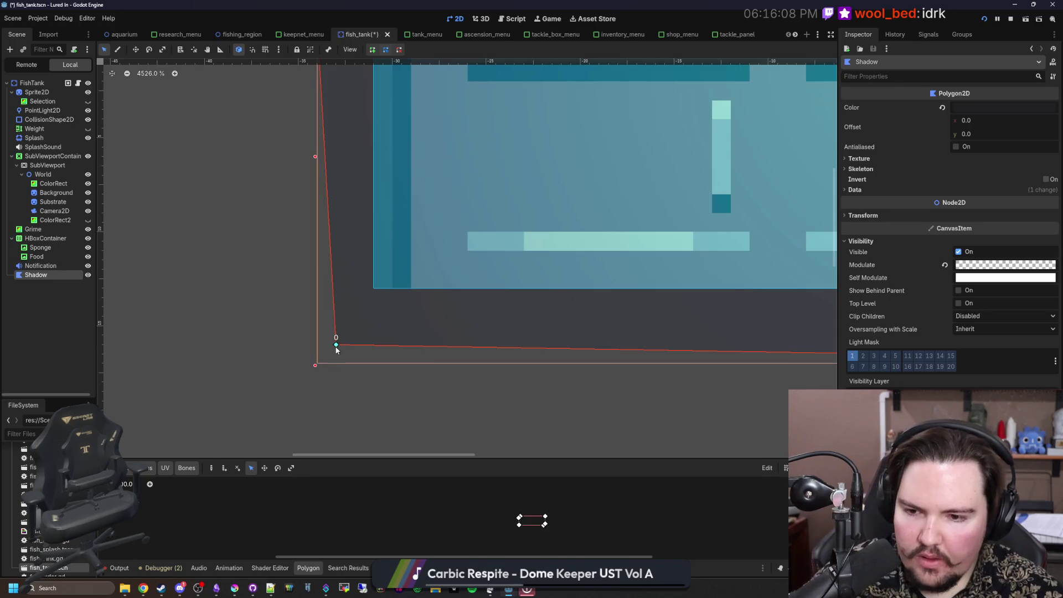
scroll(326, 354, down, 4)
scroll(454, 350, up, 5)
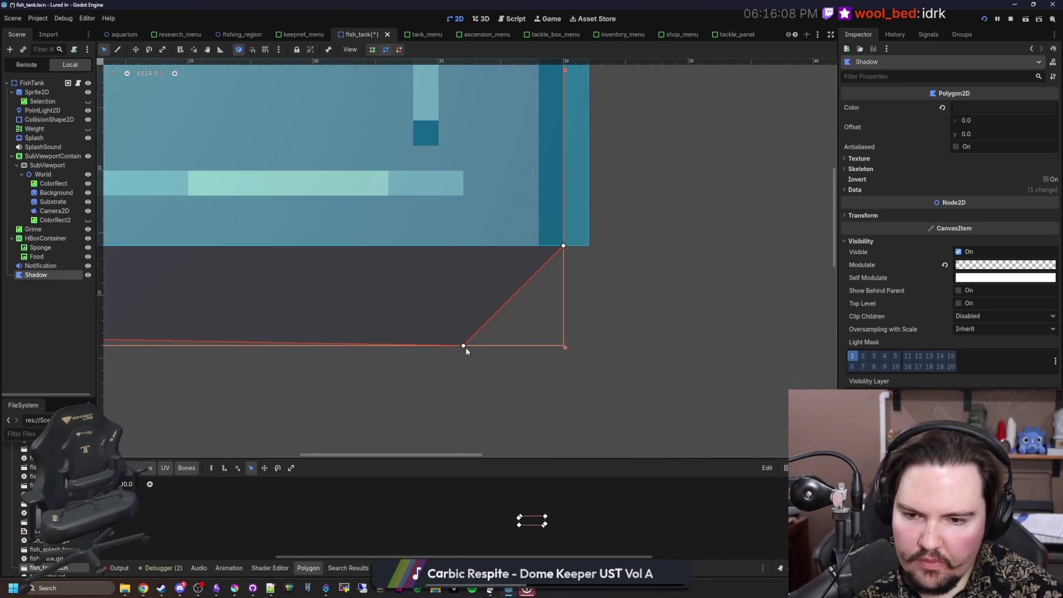
drag(465, 344, 464, 331)
scroll(479, 327, down, 12)
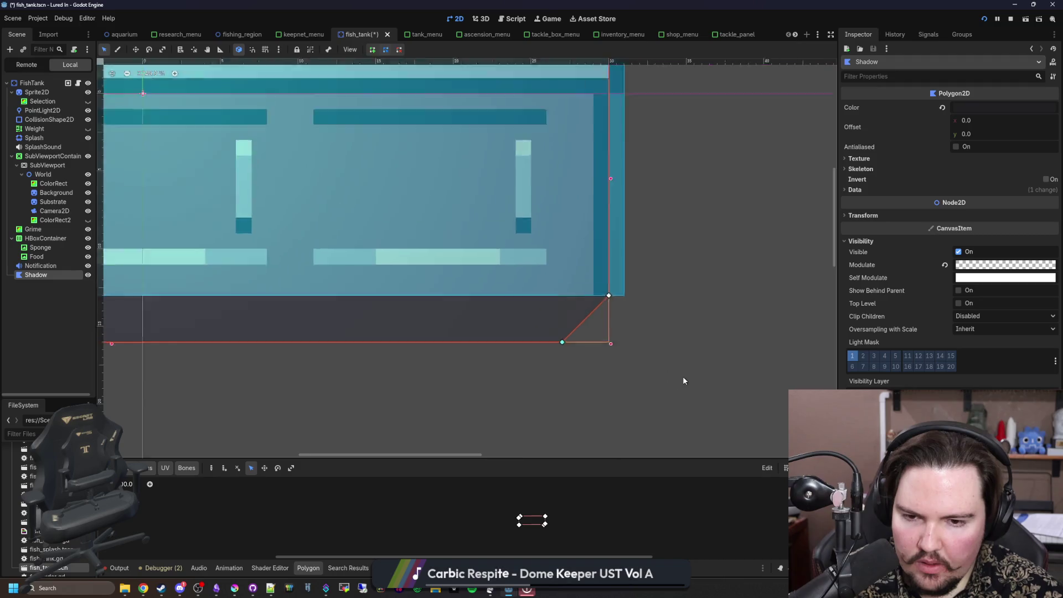
scroll(307, 272, up, 10)
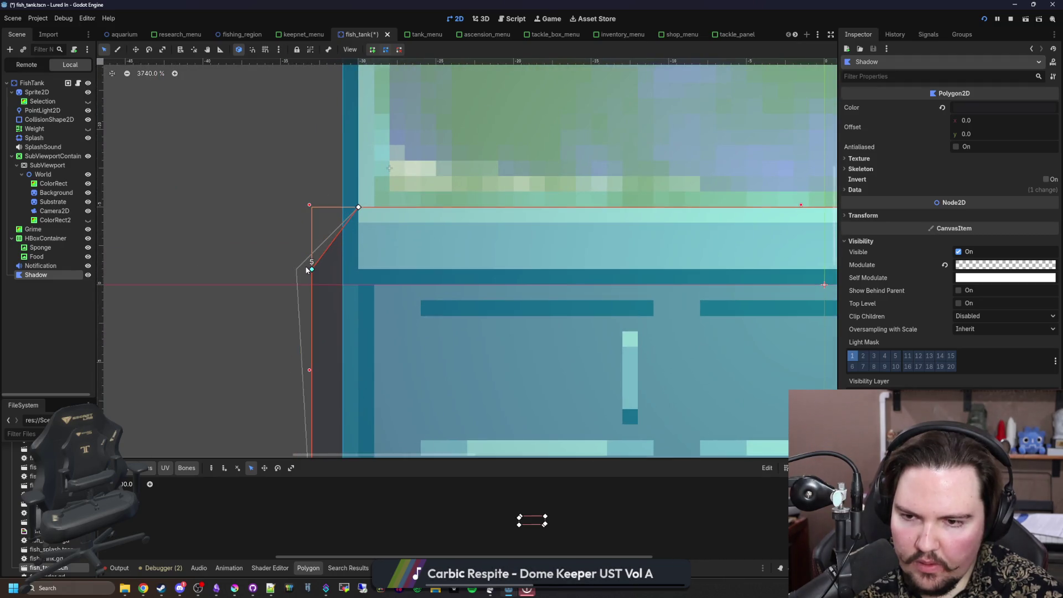
scroll(247, 247, down, 5)
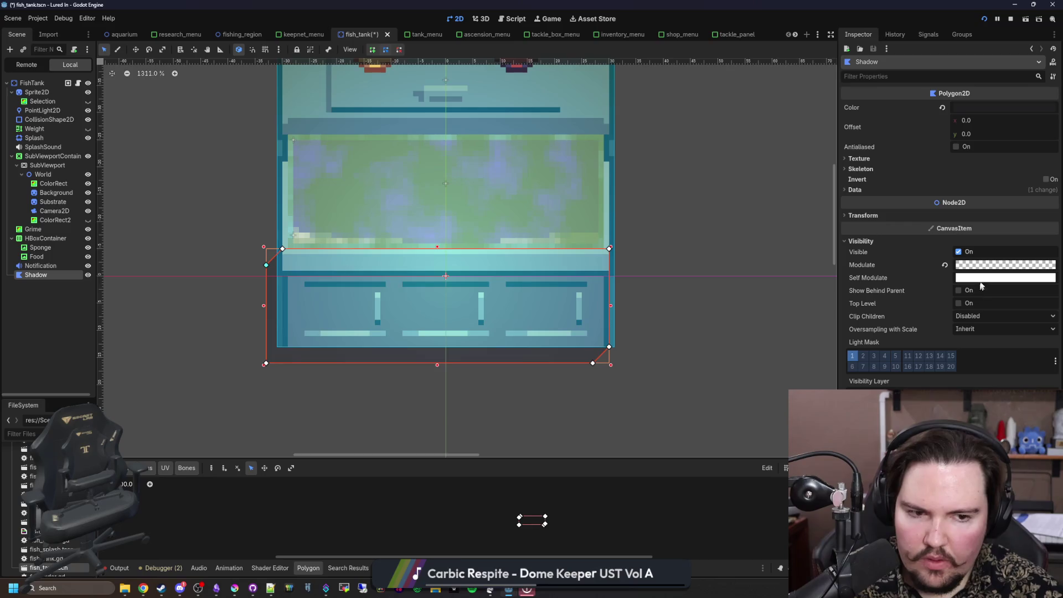
Step: Save the fish_tank scene with Ctrl+S and go back to the running game
click(1005, 265)
key(ctrl+s)
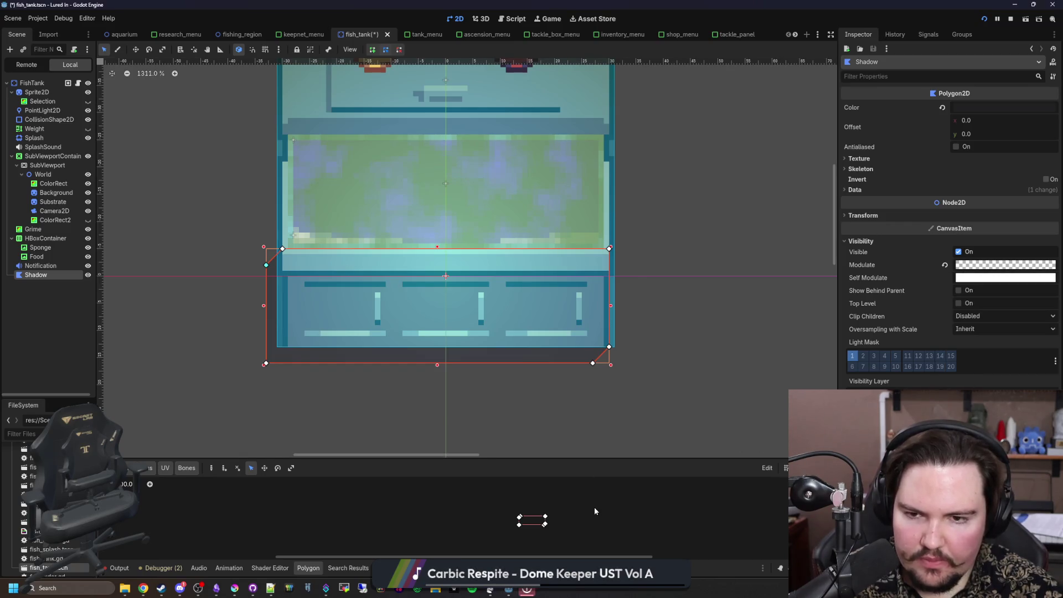
scroll(429, 338, down, 1)
key(ctrl+s)
click(557, 20)
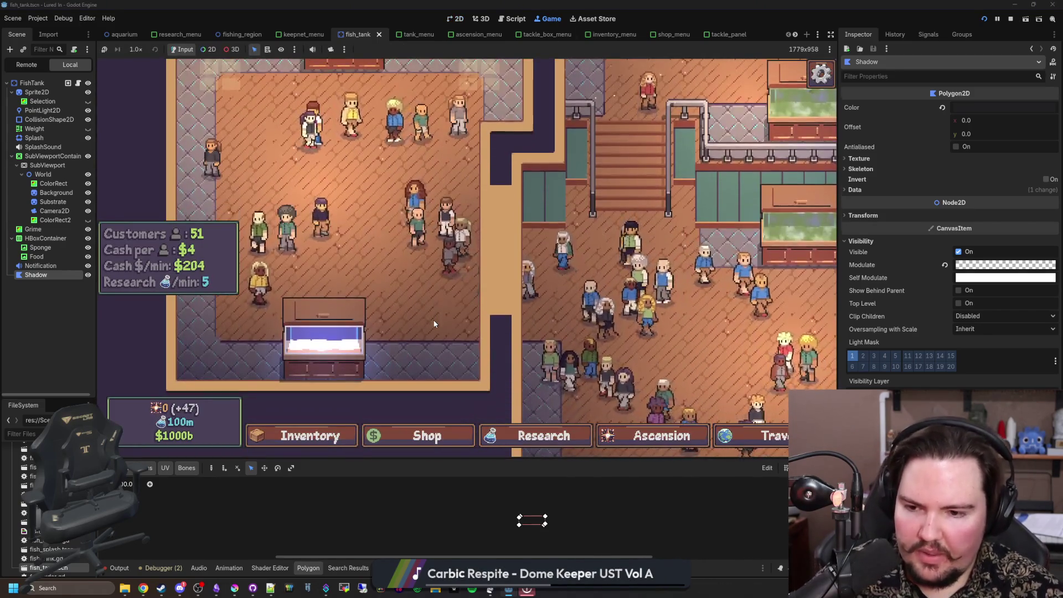
Step: Pan the game camera right to the stairs, up into the upper room, then back down and left
key(d)
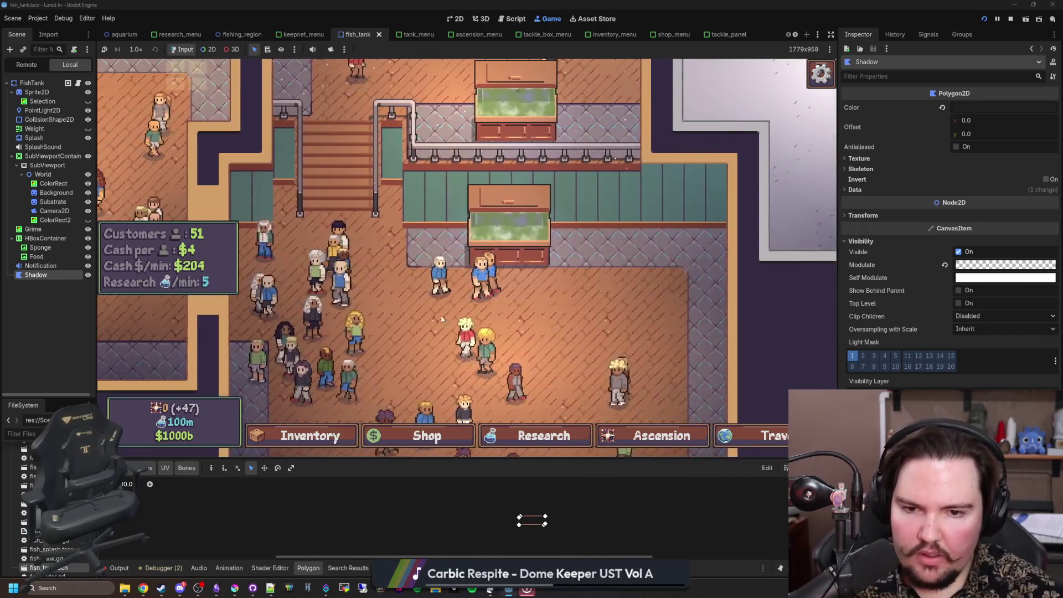
scroll(442, 320, up, 3)
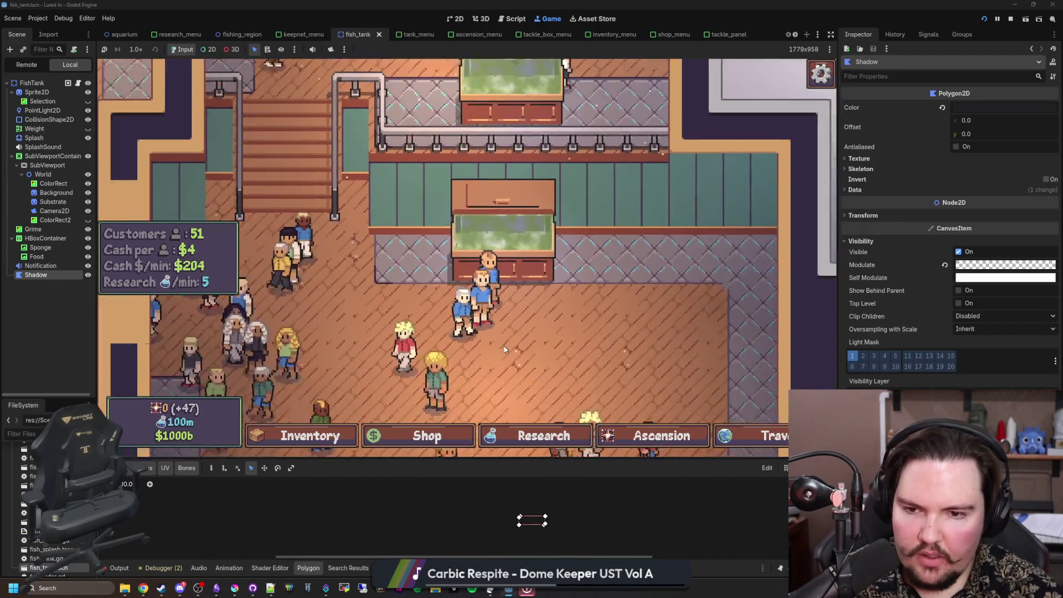
key(w)
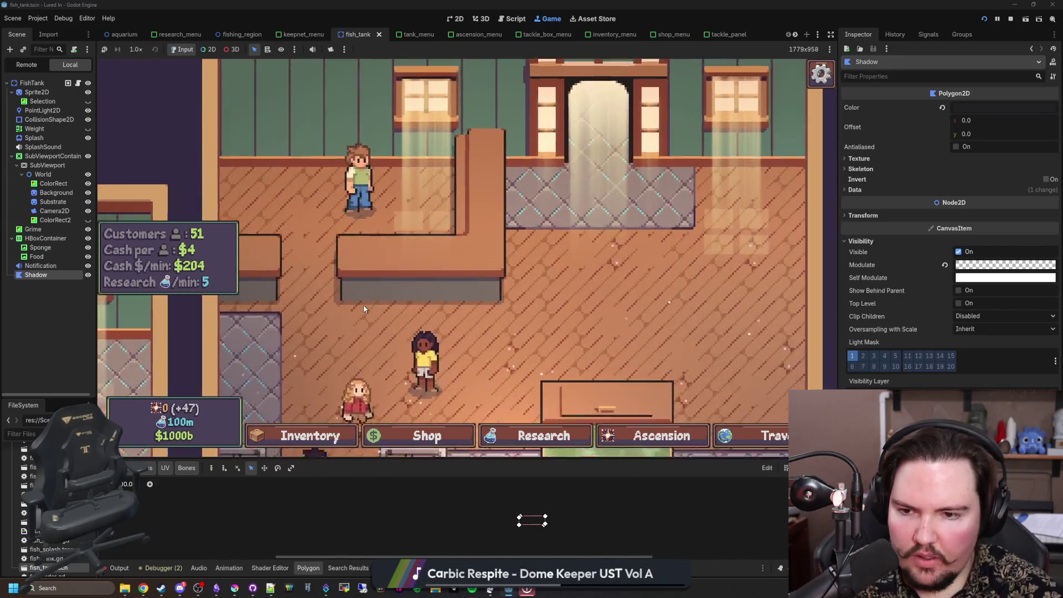
scroll(397, 293, down, 3)
scroll(396, 294, up, 2)
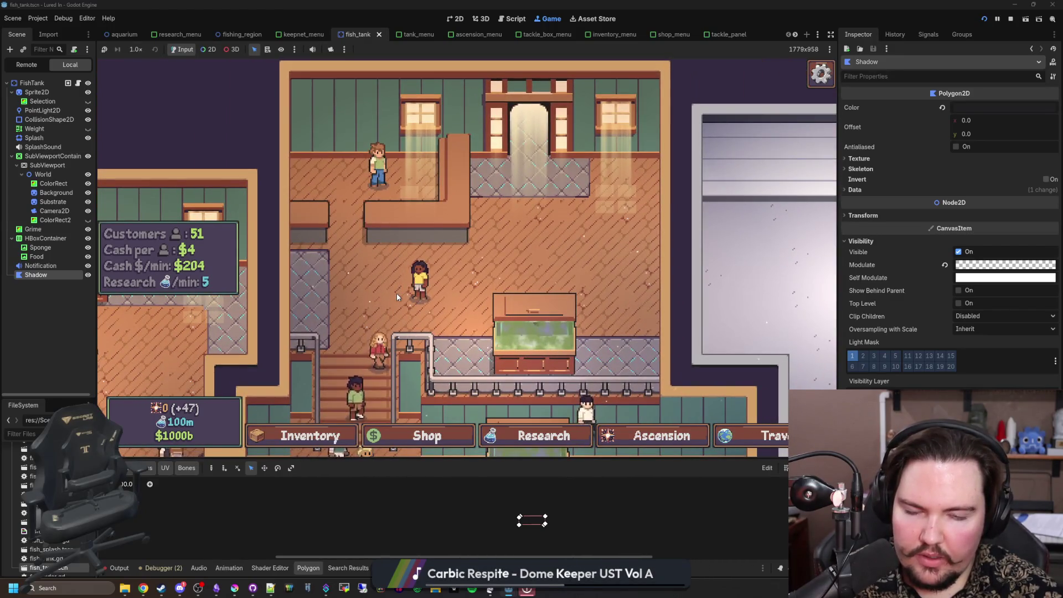
key(s)
key(a)
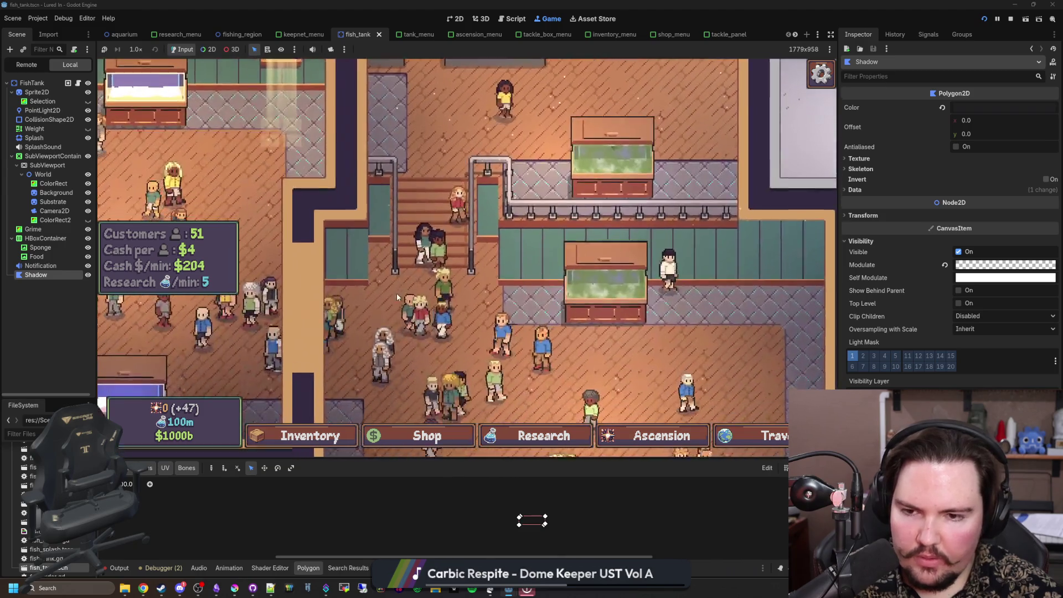
key(s)
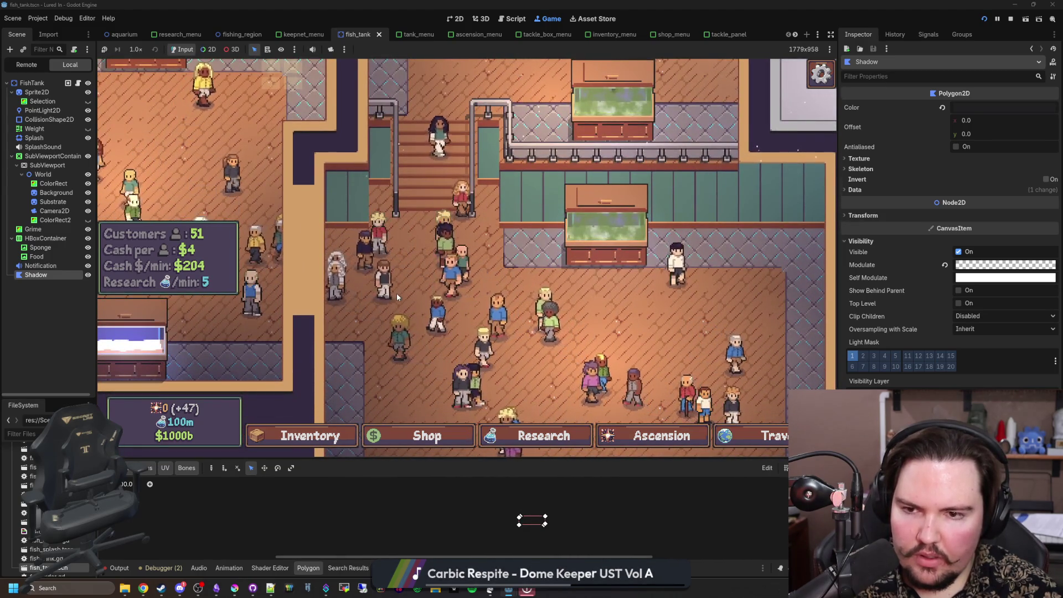
Step: Zoom in and out around the shop floor, then bring up the Research tree
scroll(408, 258, up, 5)
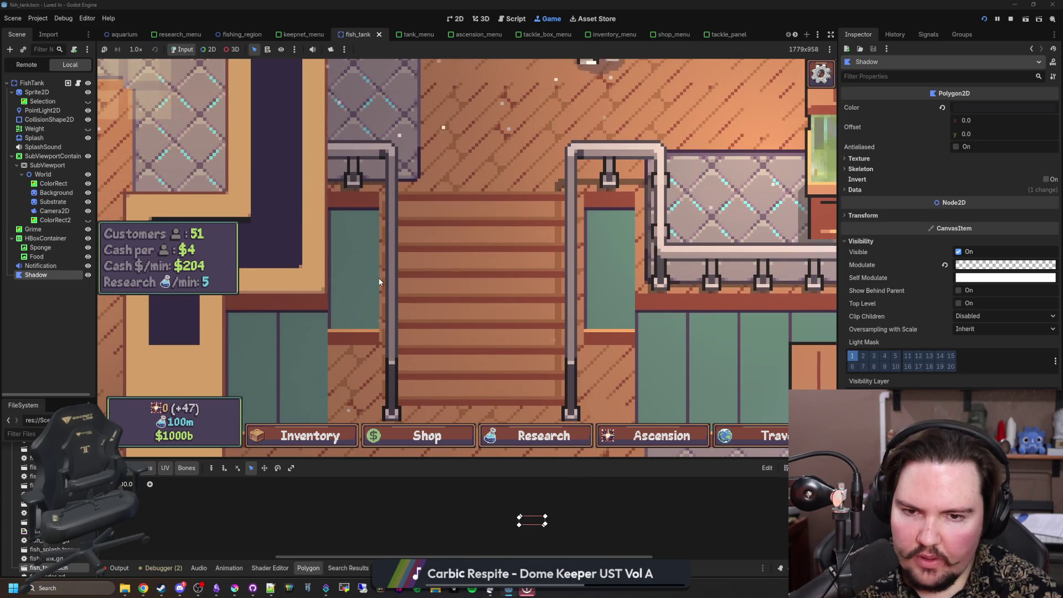
scroll(436, 274, down, 5)
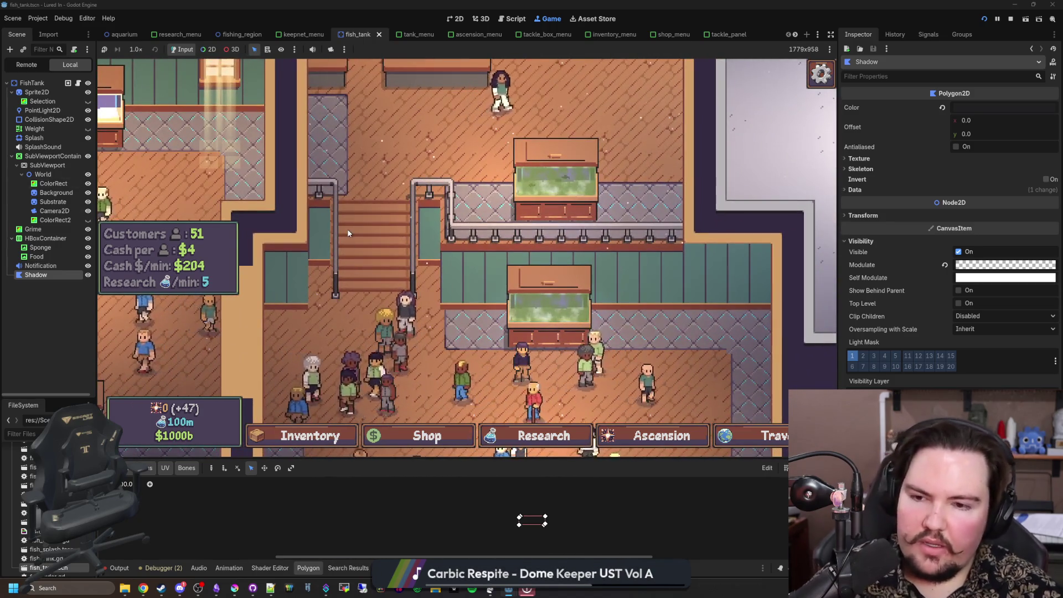
scroll(348, 233, down, 3)
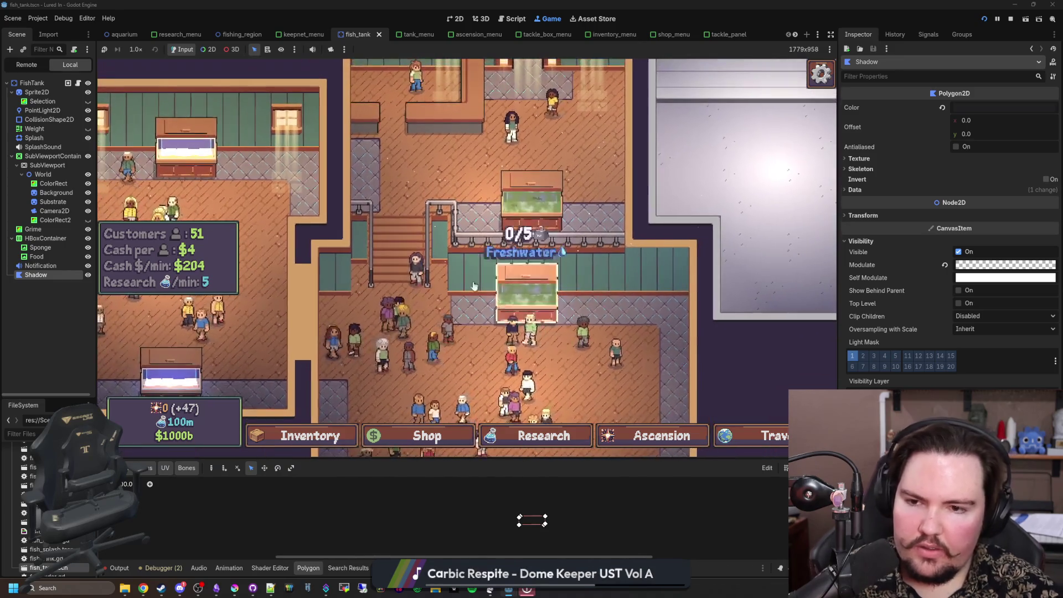
scroll(434, 308, up, 3)
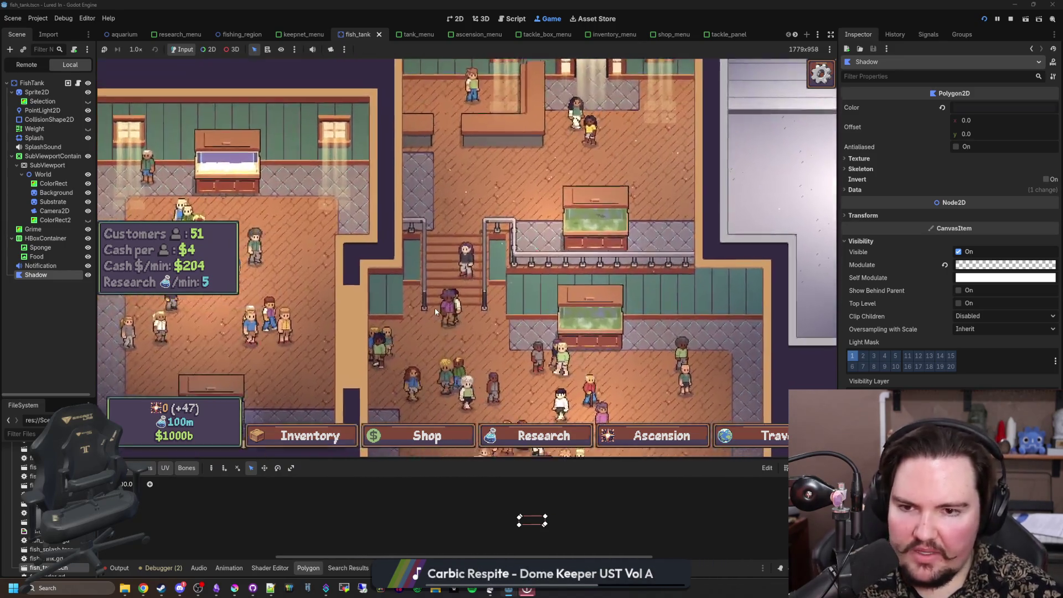
scroll(435, 311, up, 3)
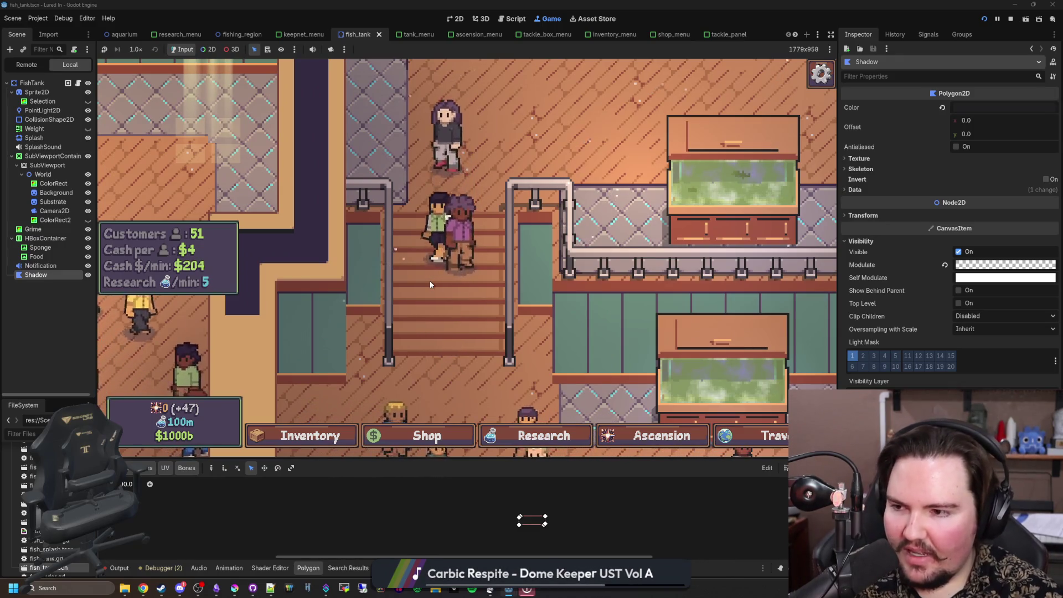
scroll(429, 280, down, 4)
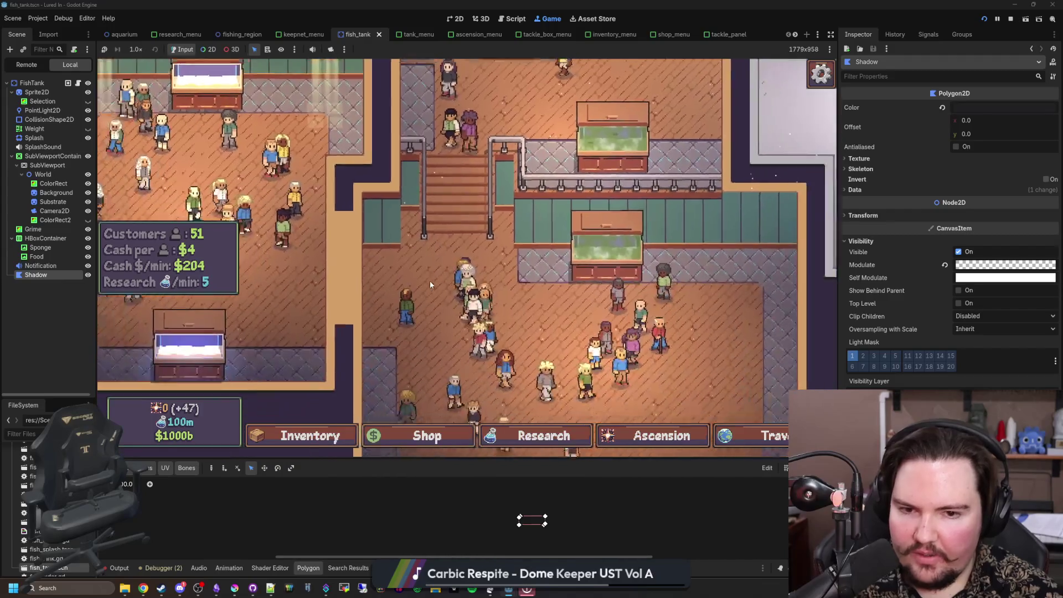
scroll(483, 347, down, 2)
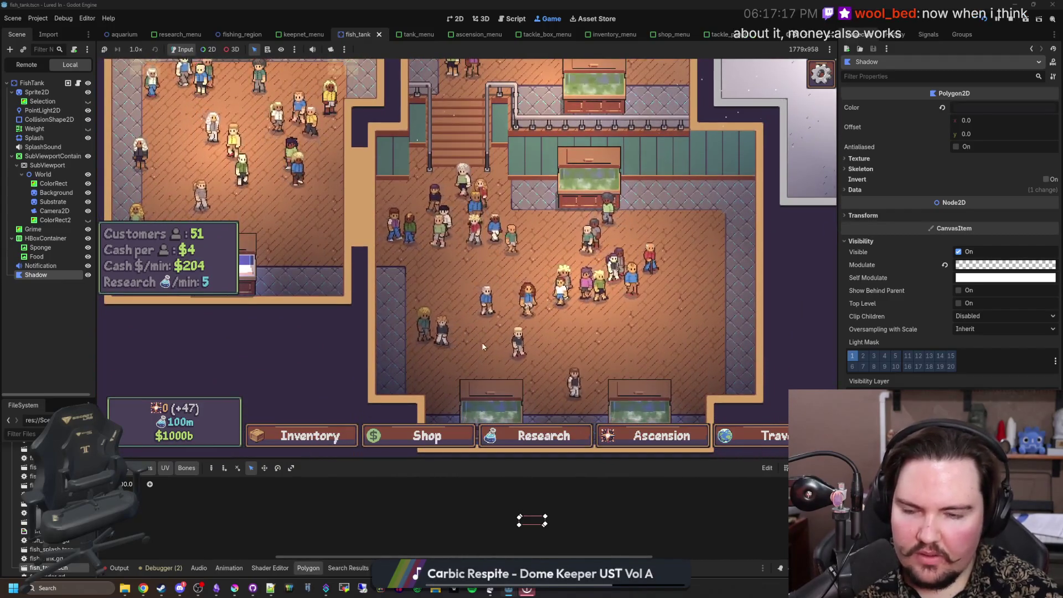
scroll(429, 283, up, 2)
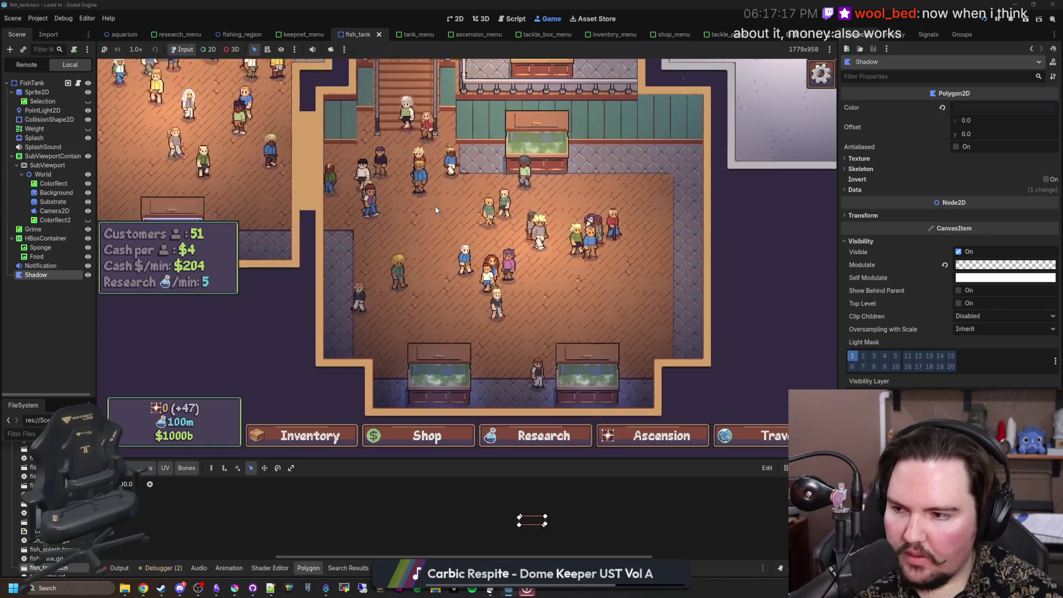
scroll(436, 209, down, 3)
scroll(399, 333, up, 3)
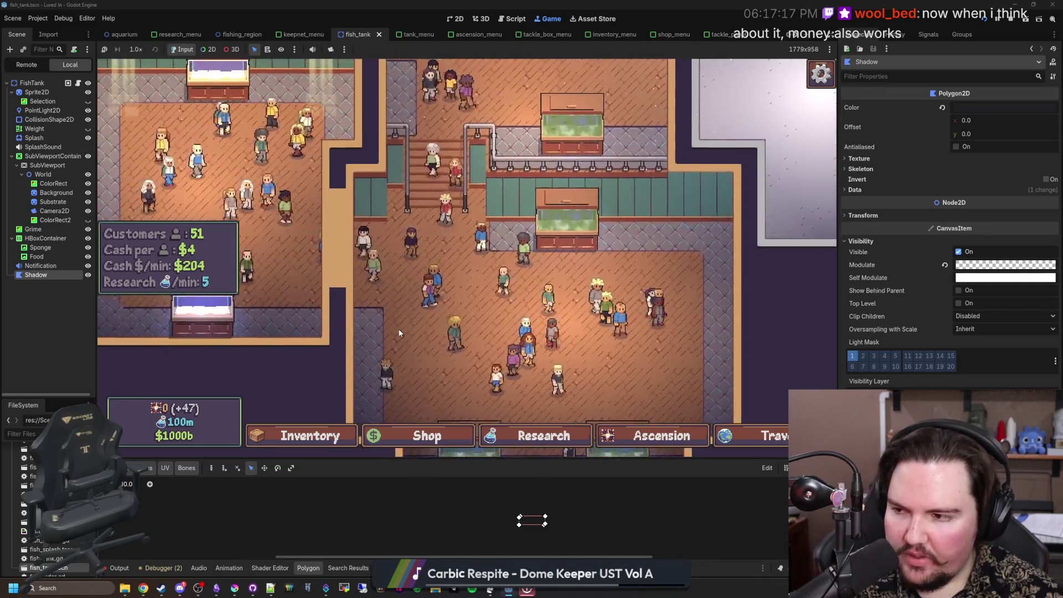
scroll(407, 432, down, 2)
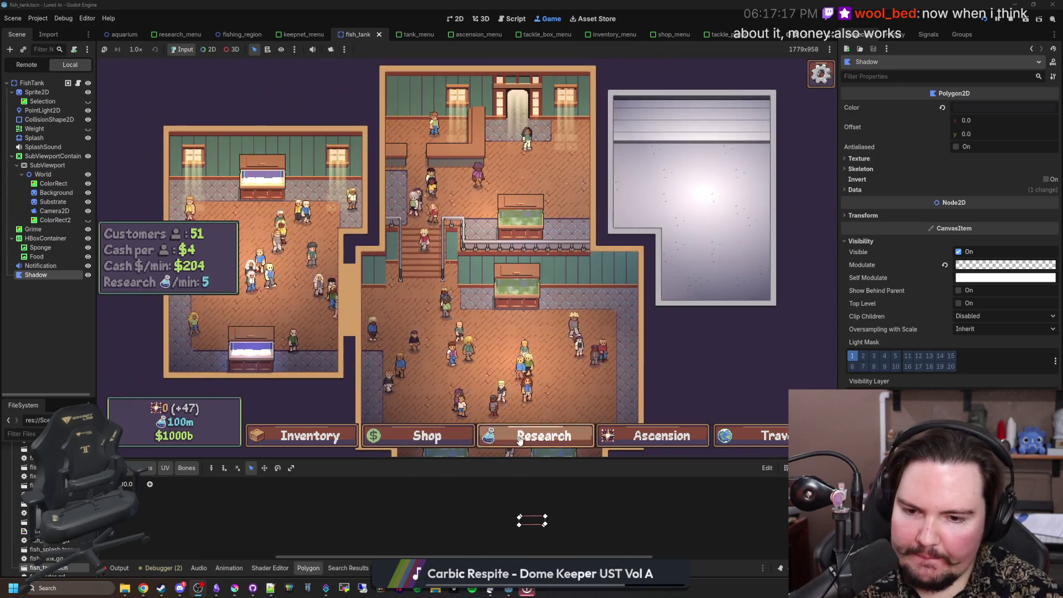
click(521, 437)
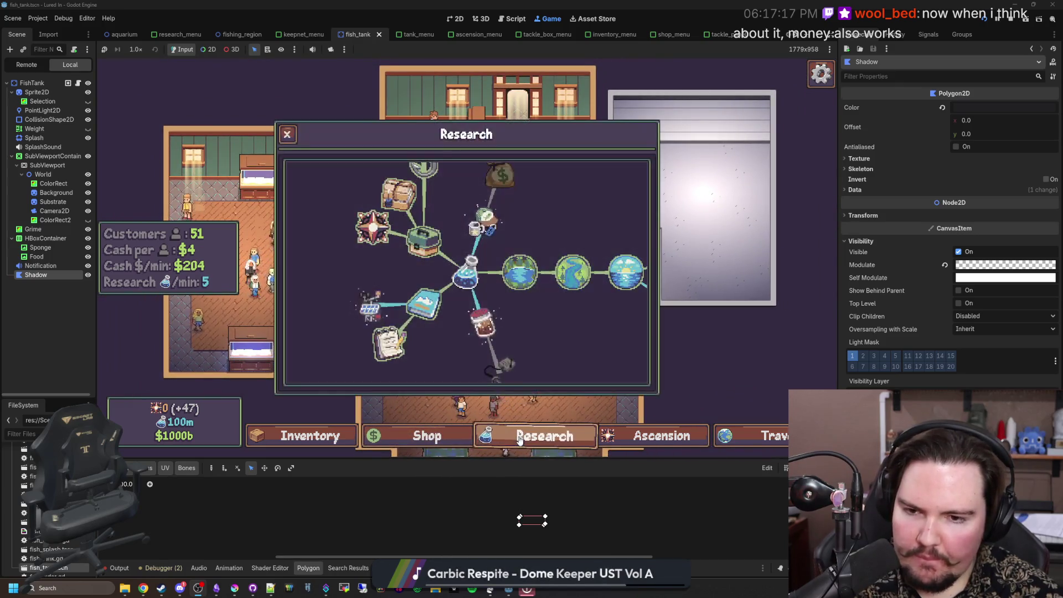
Step: Reopen the Research tree, pan it, and read the Equipment, Pots and Lures upgrade cards
click(559, 444)
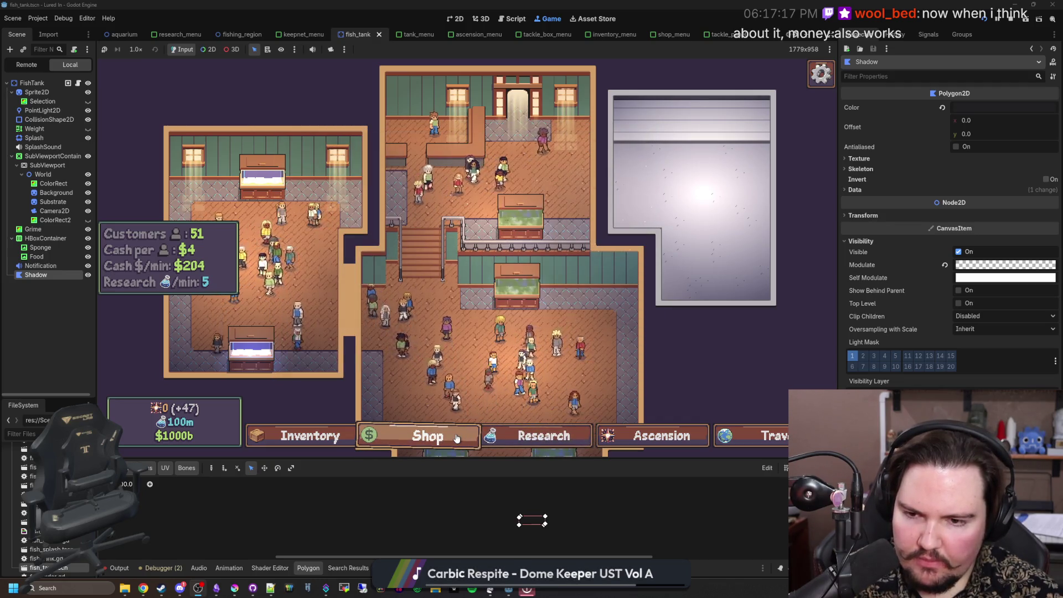
click(540, 439)
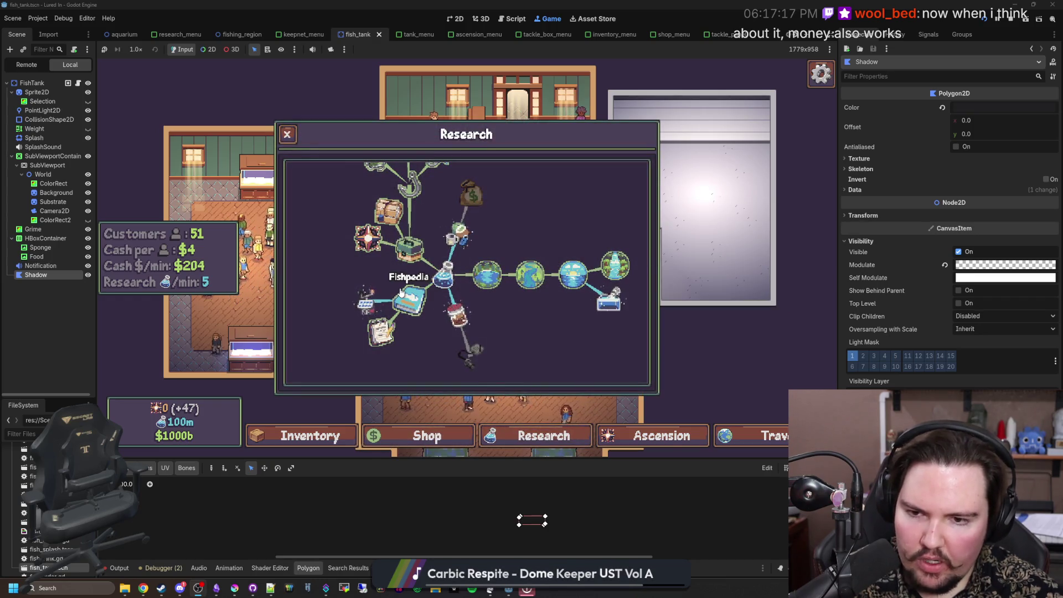
drag(546, 325, 536, 395)
mouse_move(447, 279)
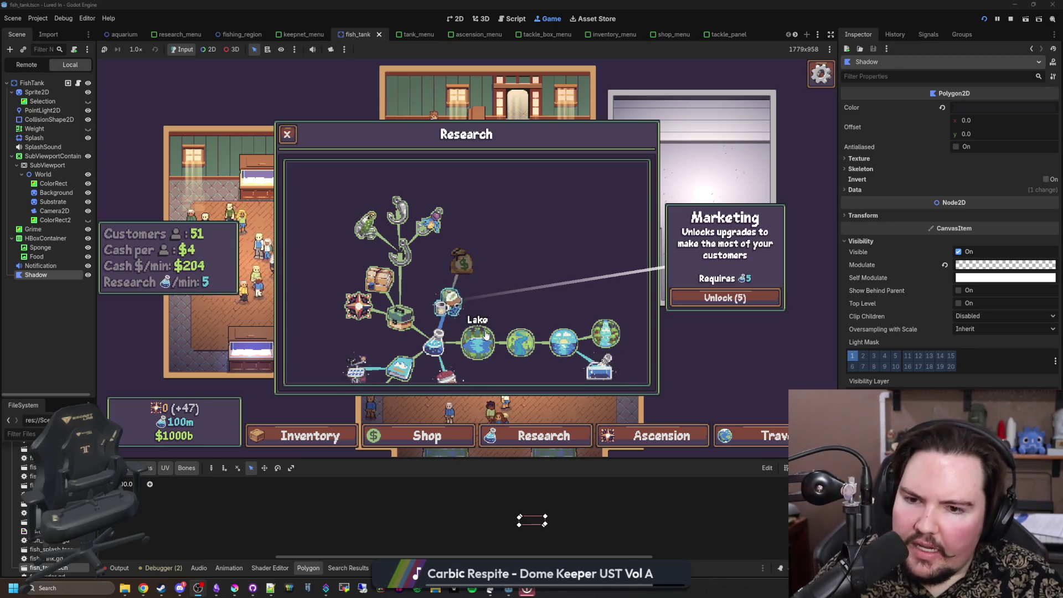
click(388, 315)
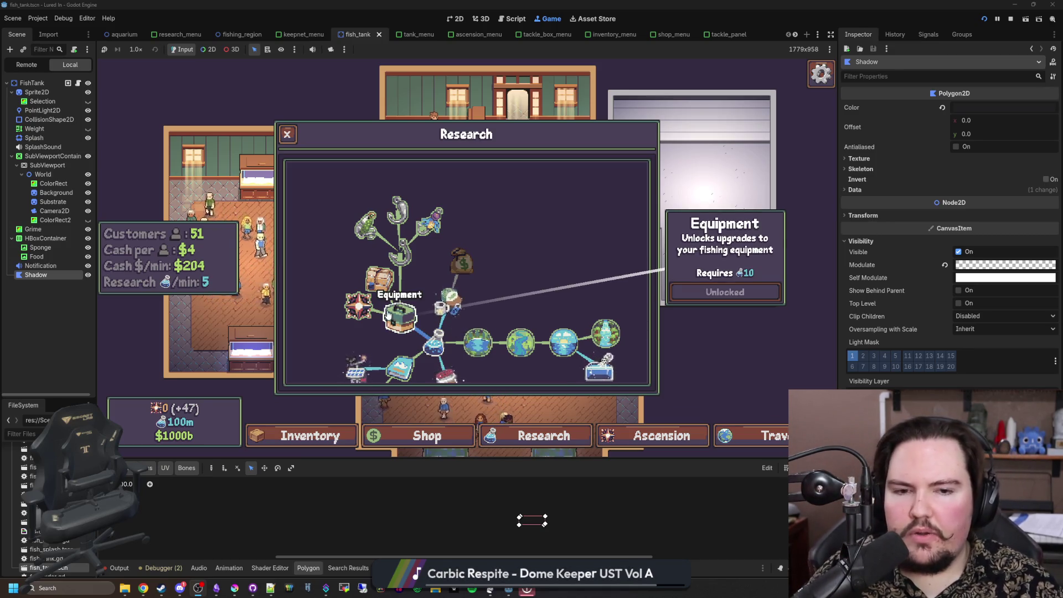
click(380, 287)
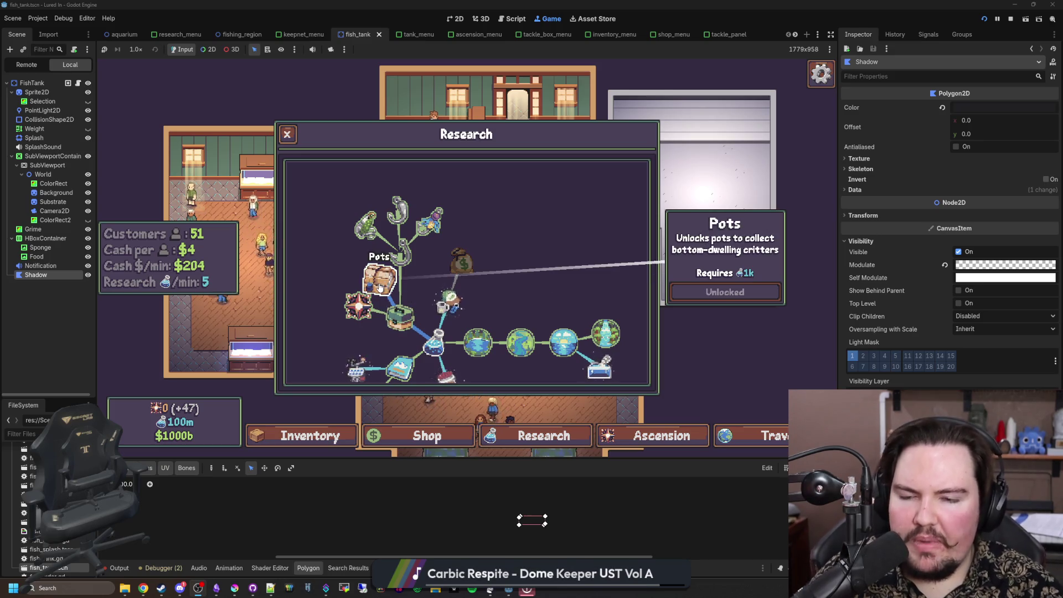
click(408, 268)
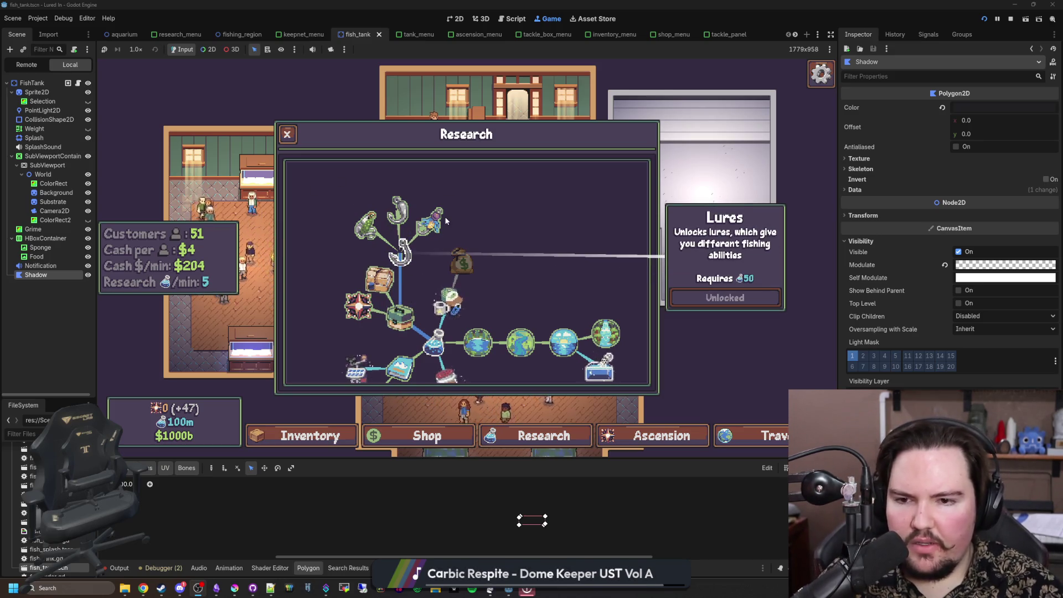
Step: Recentre the tree and read the Fishpedia, Weather Station and River region upgrade cards
drag(513, 321, 497, 285)
click(349, 360)
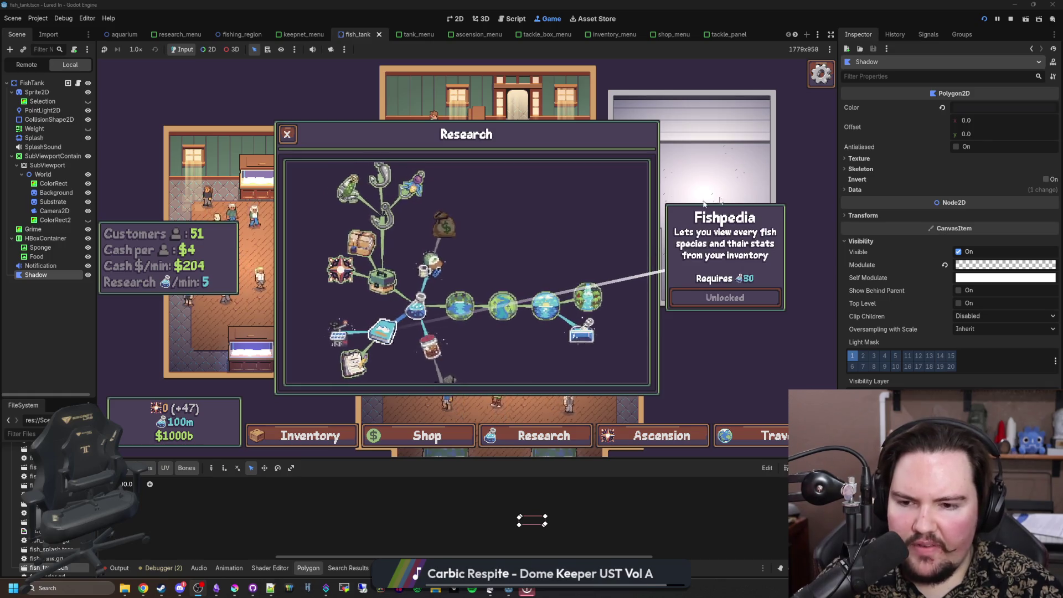
click(344, 346)
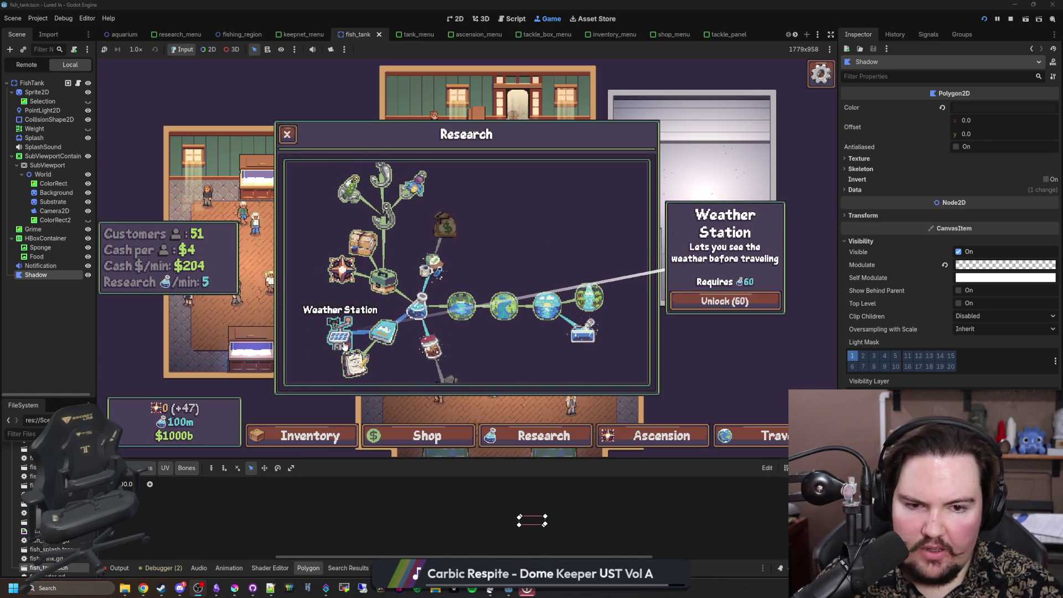
click(382, 337)
click(465, 312)
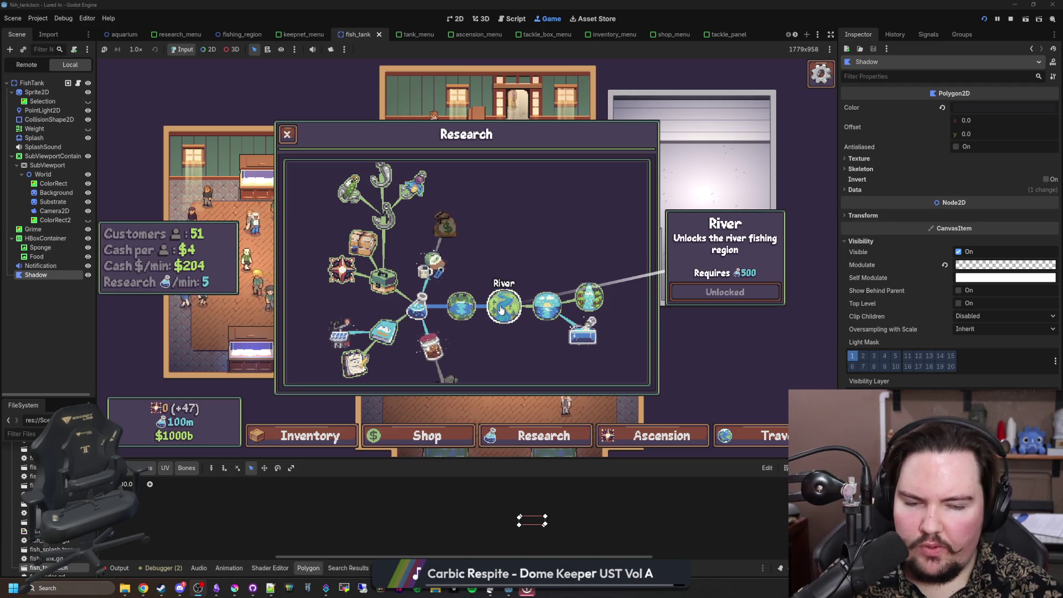
Step: Check the Fish Food, Marketing and locked Donations cards, then close the Research tree
click(424, 274)
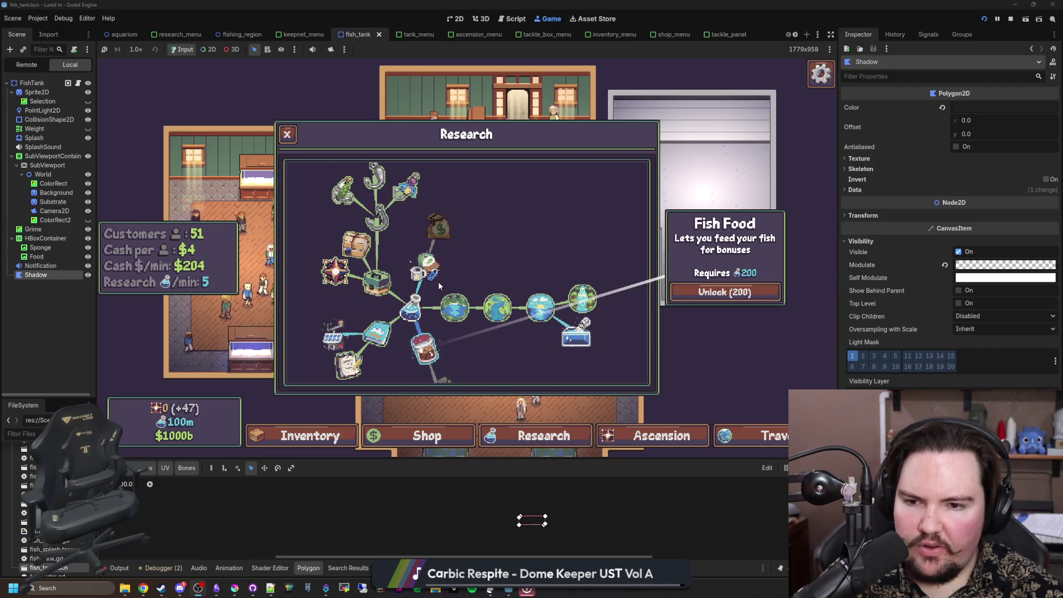
click(439, 285)
click(449, 233)
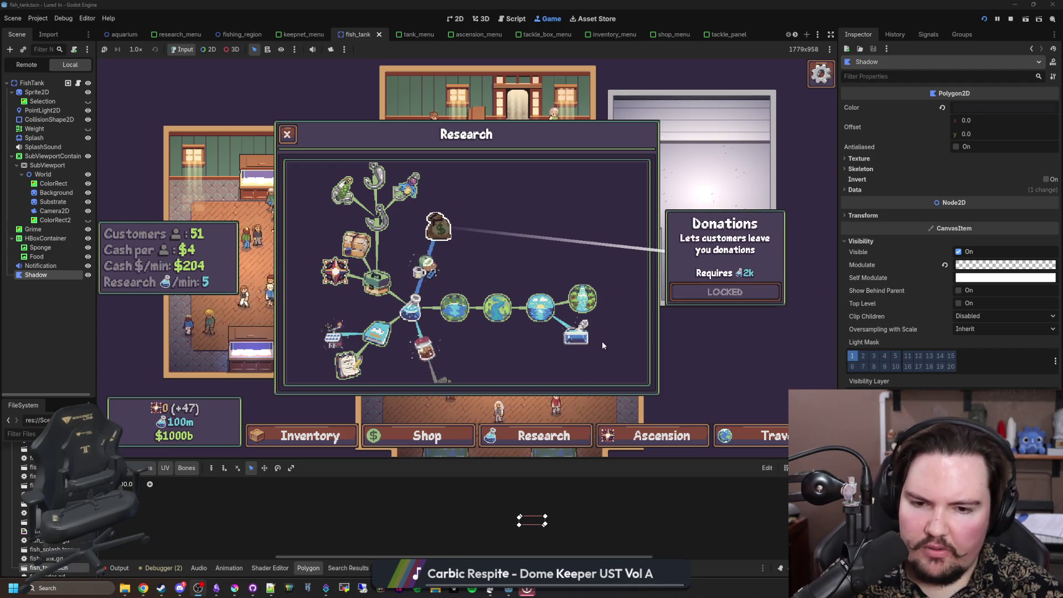
key(Escape)
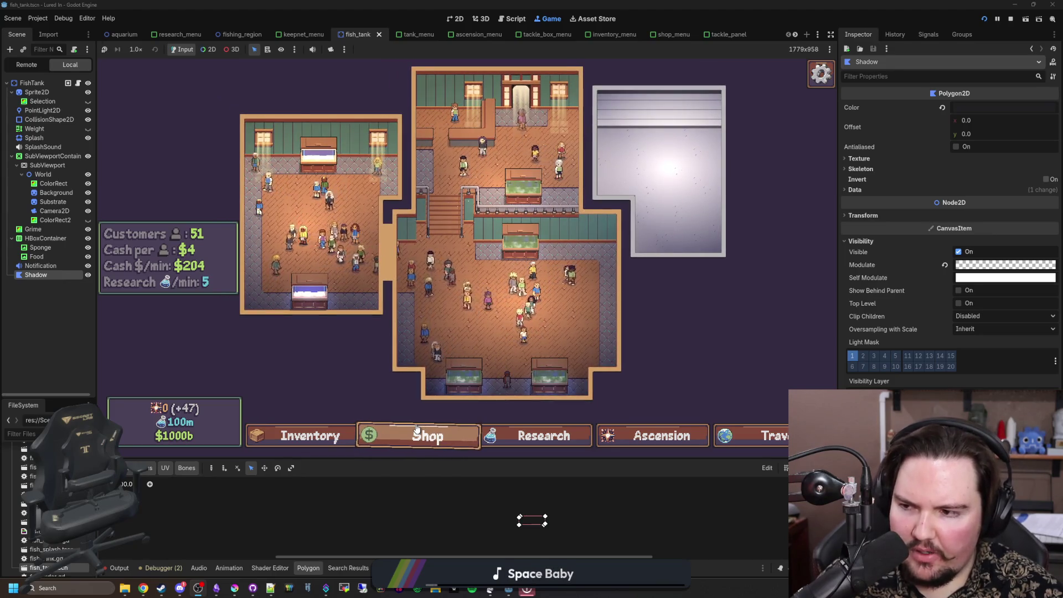
Step: Browse the Shop and Research screens, ending with the Shop open on its Aquarium tab
click(416, 429)
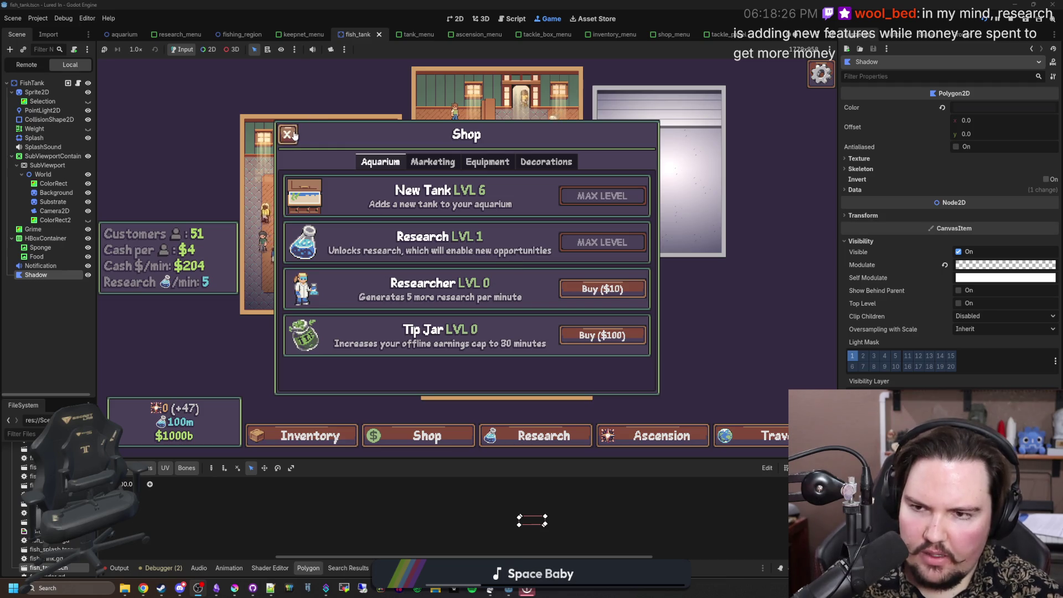
key(Escape)
scroll(506, 310, up, 2)
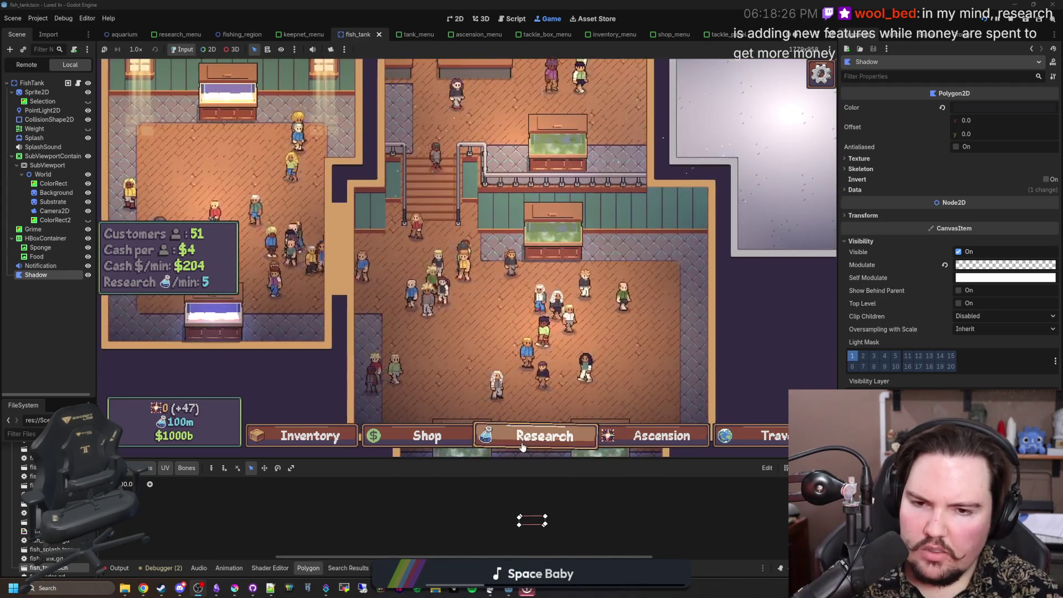
click(523, 446)
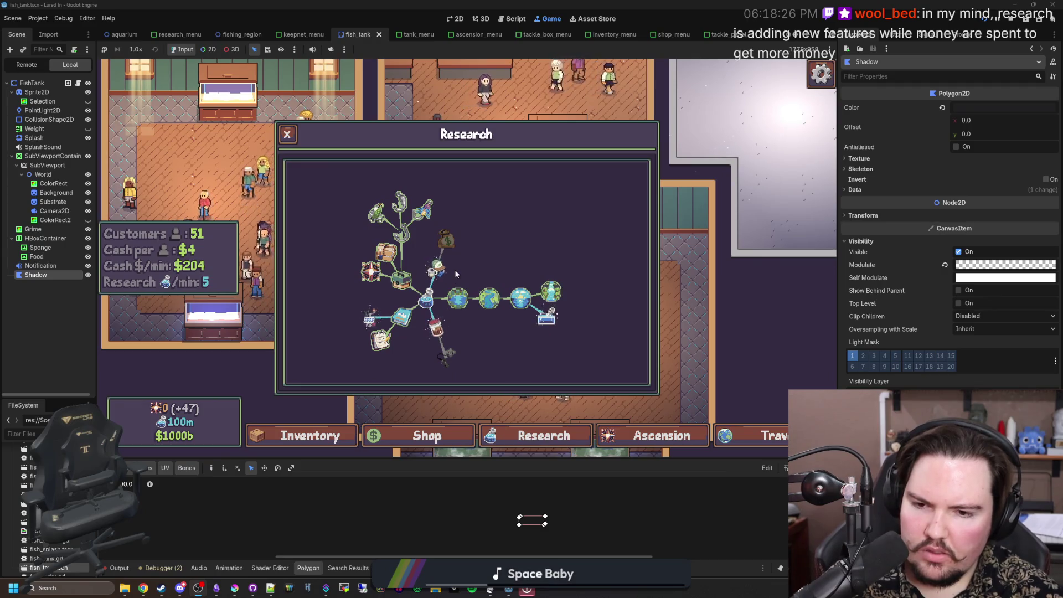
click(288, 134)
scroll(508, 291, down, 2)
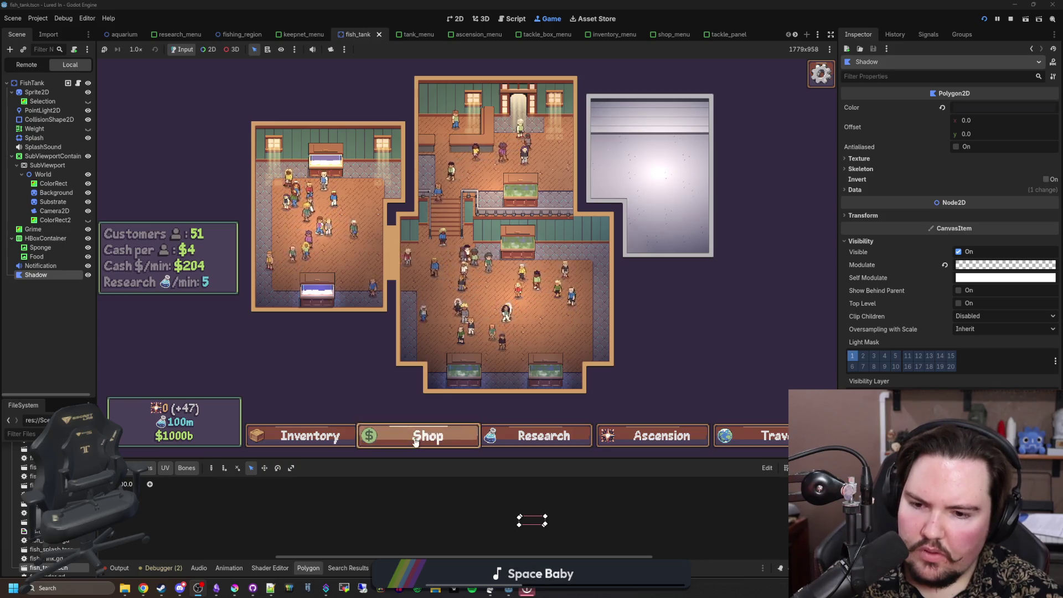
click(418, 437)
double_click(416, 440)
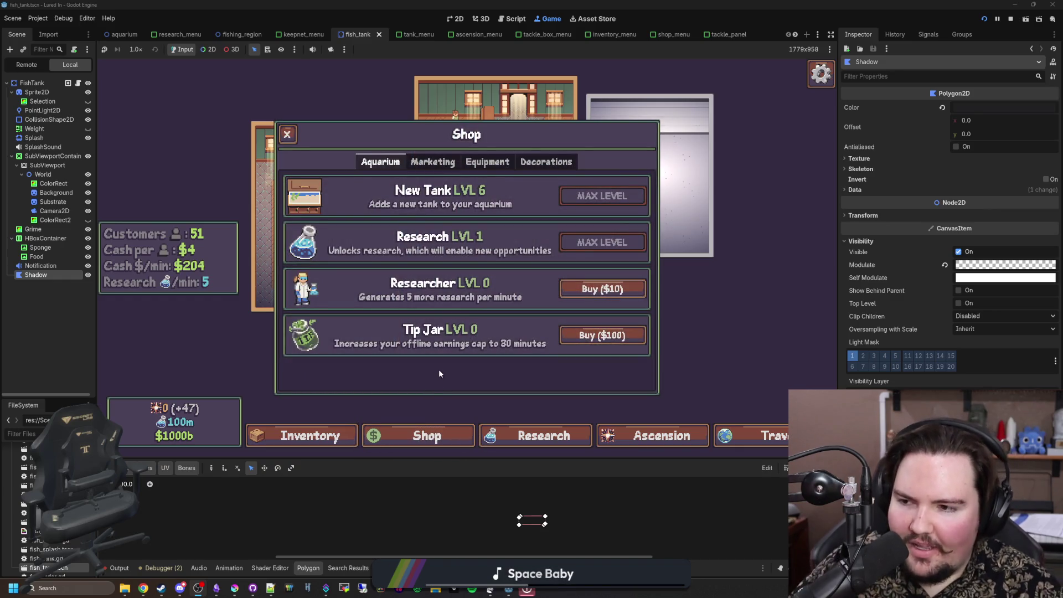
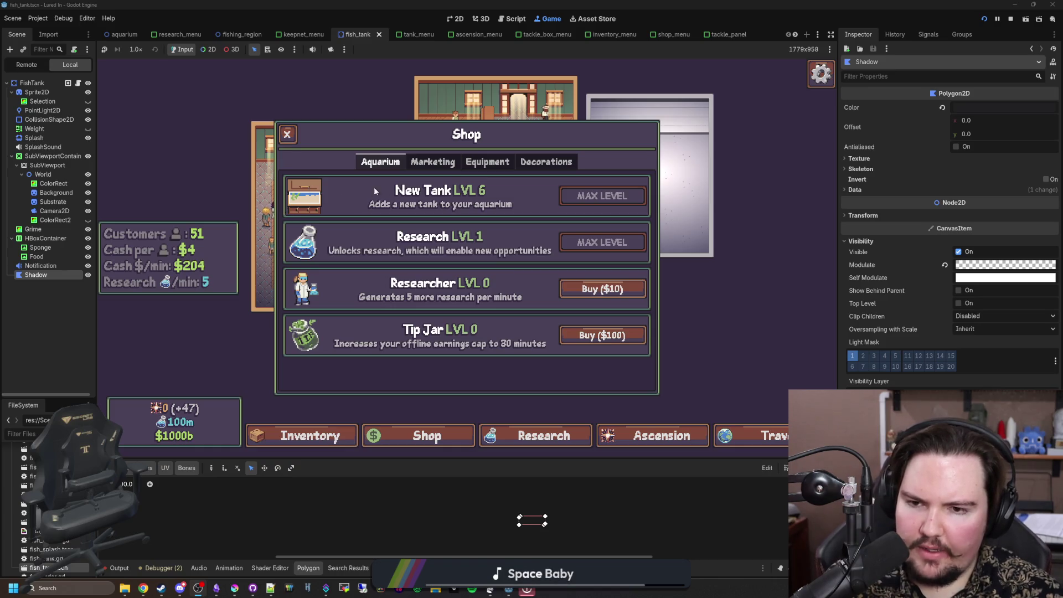
Step: Close and reopen the shop panel in the running game to check it
key(Escape)
click(424, 435)
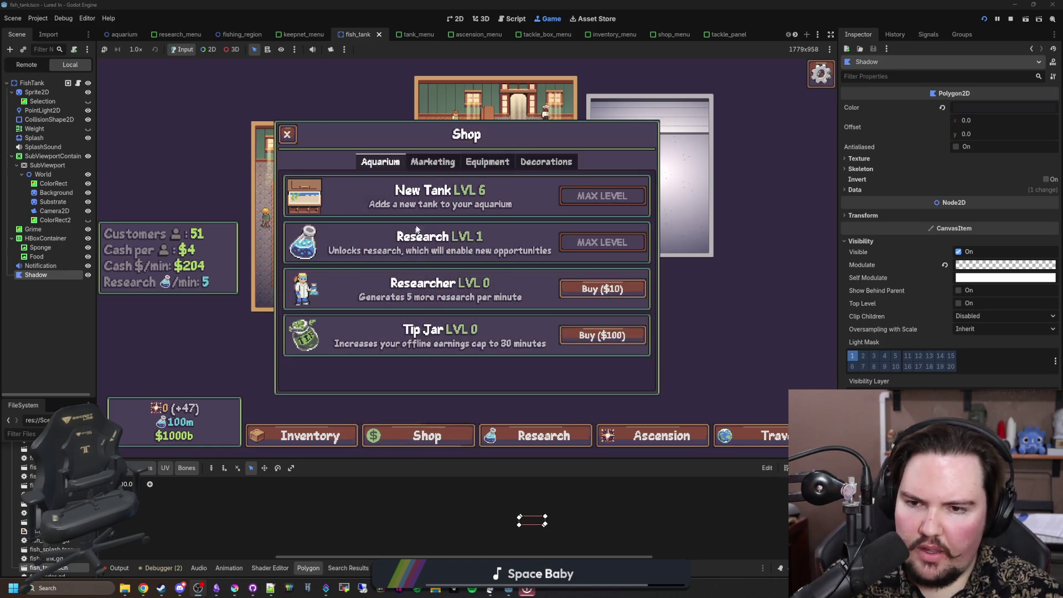
click(425, 435)
click(426, 435)
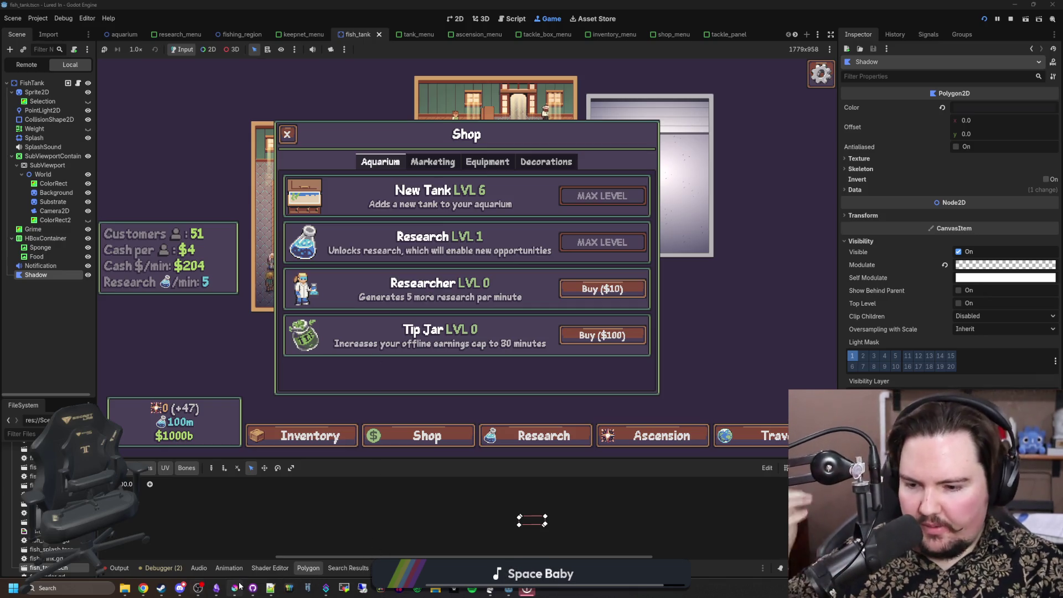
Step: In Krita, select and copy the wooden bench tile from the shop tileset
mouse_move(234, 588)
click(197, 537)
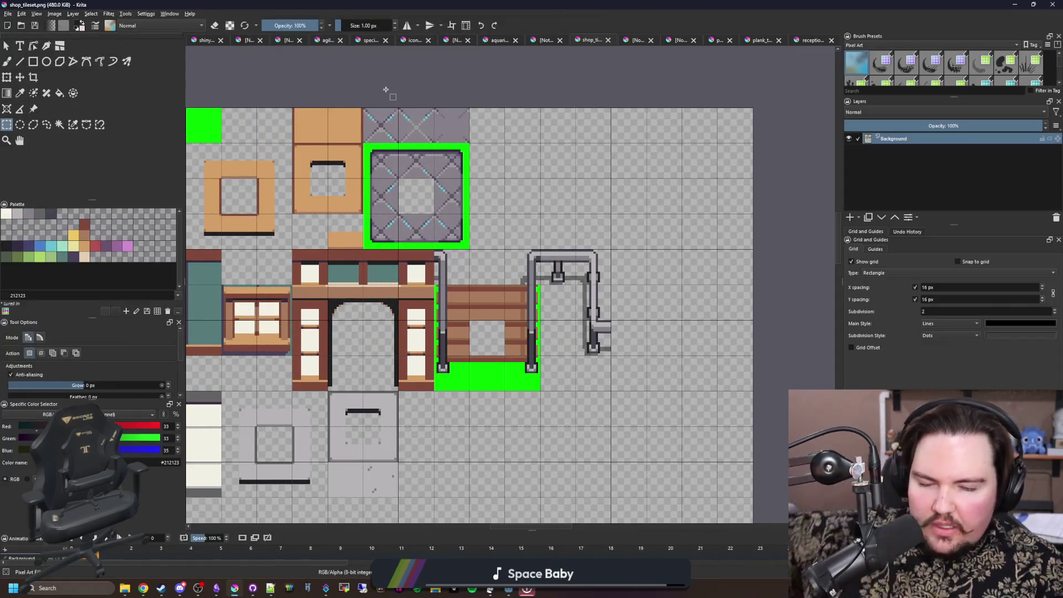
scroll(487, 367, up, 1)
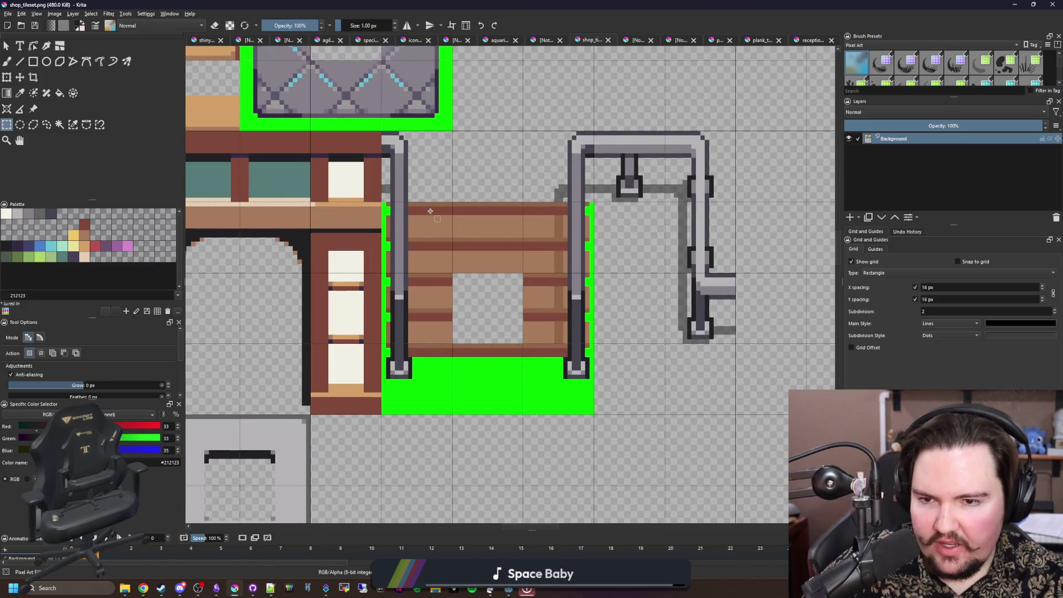
drag(450, 329, 397, 364)
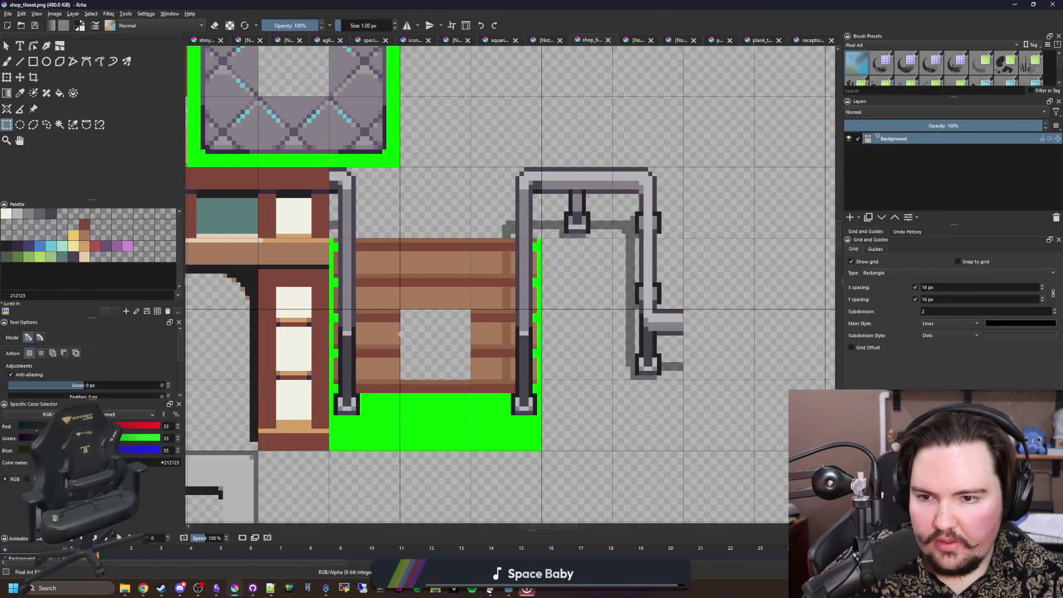
scroll(399, 334, up, 1)
drag(292, 148, 611, 466)
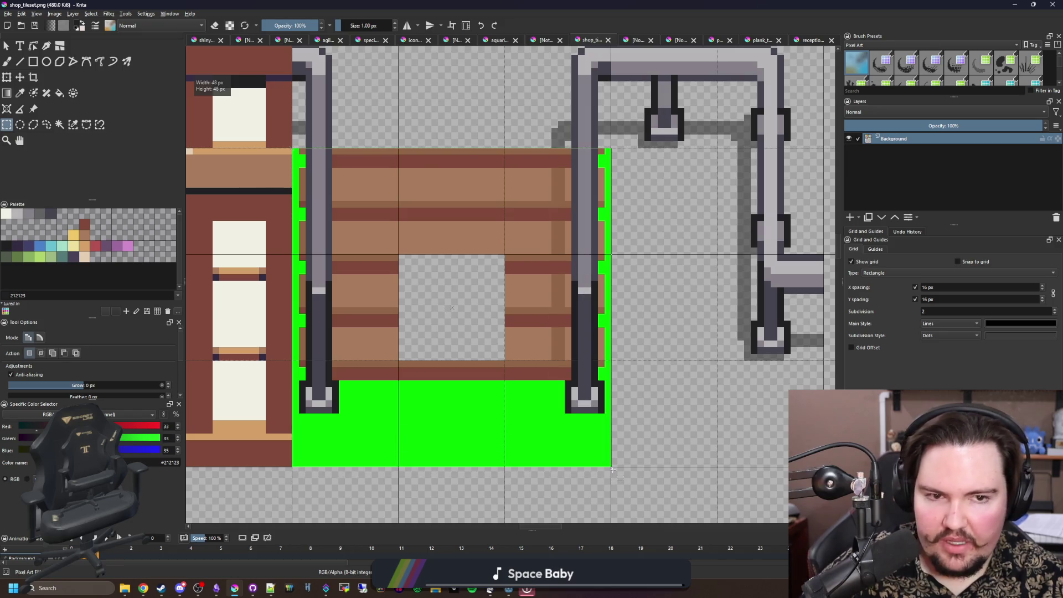
scroll(506, 380, down, 3)
click(8, 13)
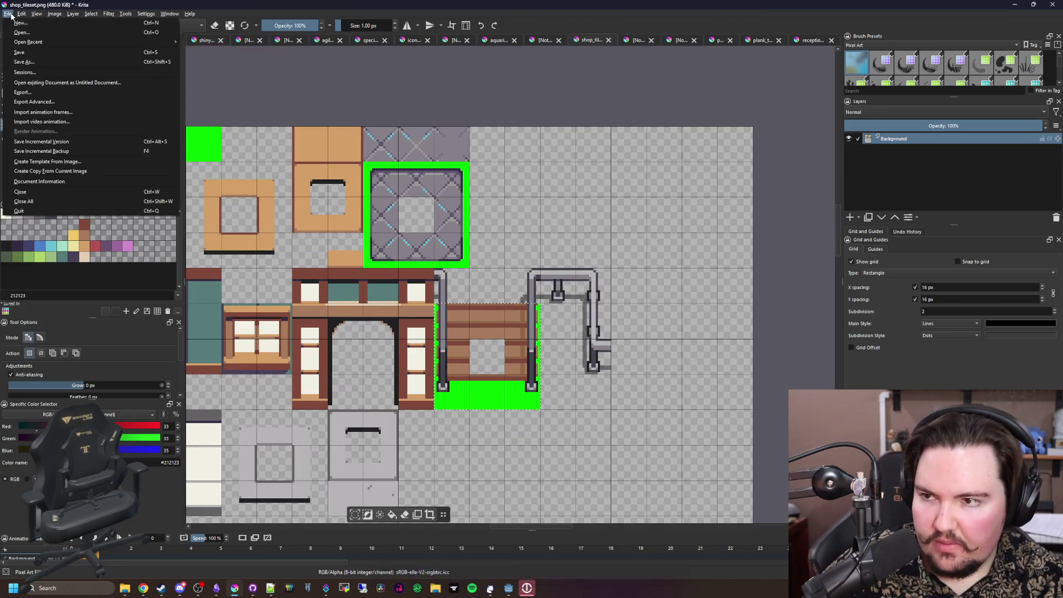
key(Escape)
Step: Create a new 128×128 pixel document from the copied bench tile
key(ctrl+n)
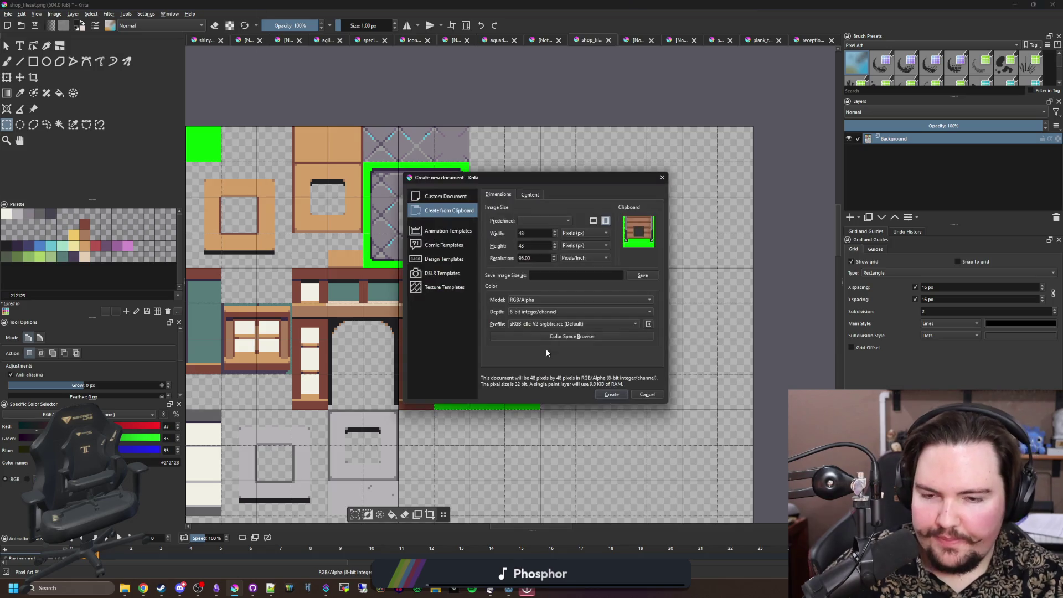
double_click(543, 233)
text(128)
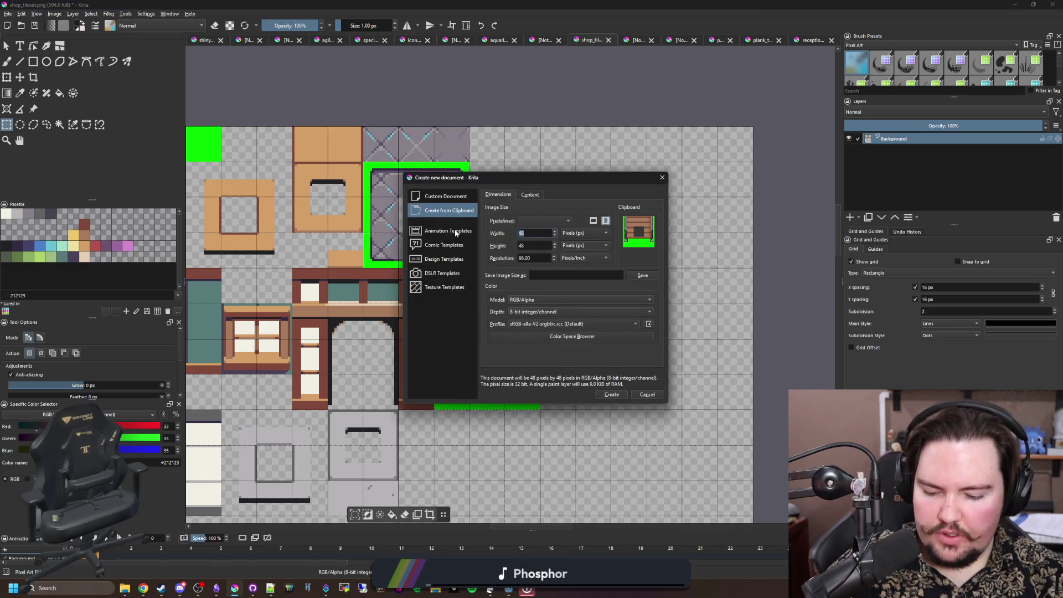
key(Tab)
text(8)
click(612, 395)
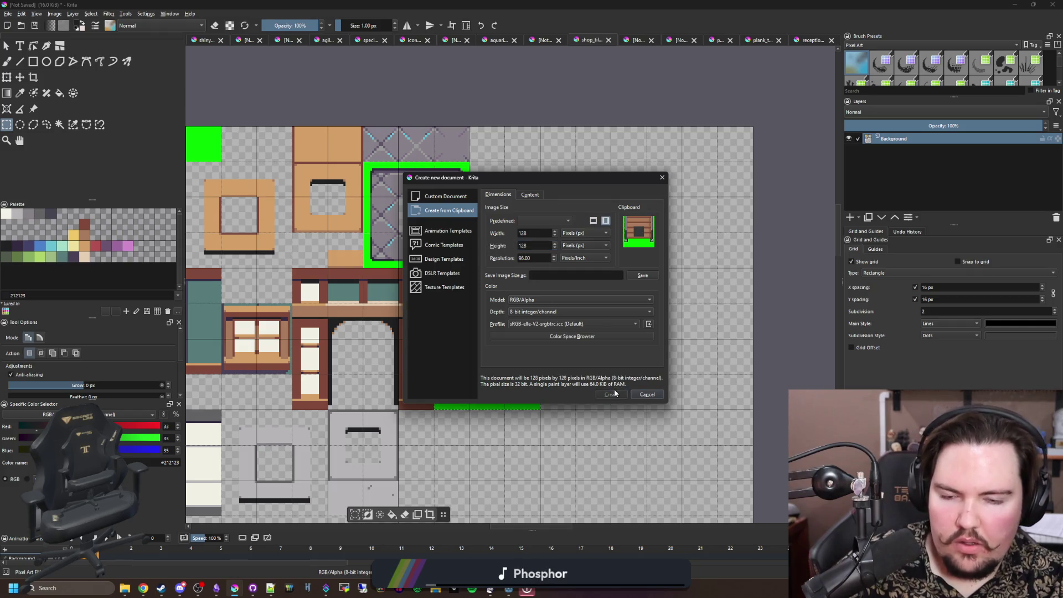
click(72, 125)
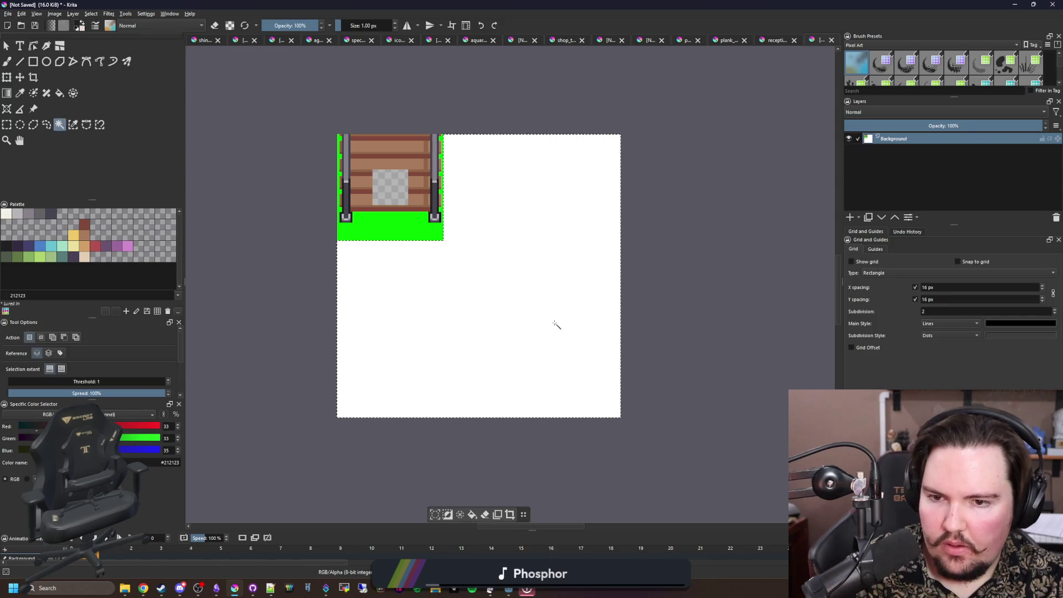
Step: Delete the bench's green backdrop and move the bench toward the canvas centre
scroll(474, 275, up, 5)
click(474, 276)
key(Delete)
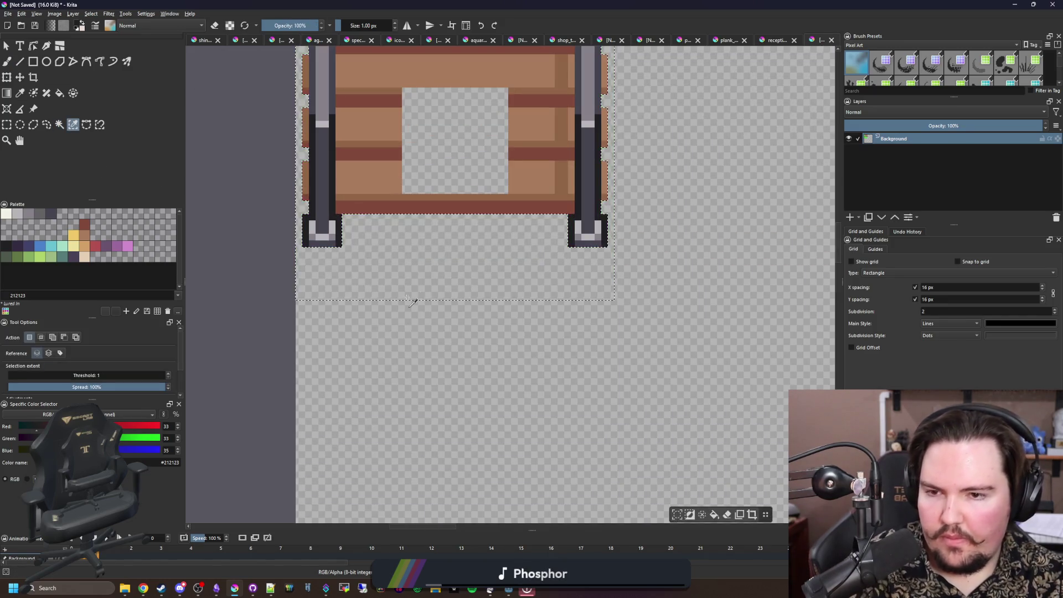
key(t)
scroll(455, 211, down, 2)
mouse_move(455, 210)
mouse_down()
mouse_move(586, 322)
mouse_move(564, 304)
mouse_up()
Step: Turn on the grid and shift the bench's right half further right
click(852, 262)
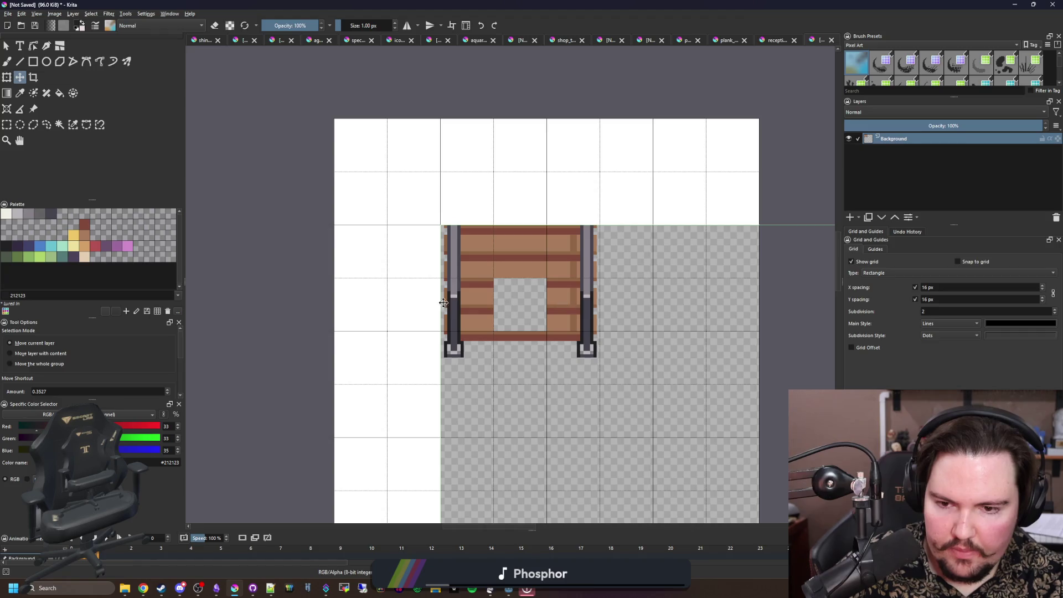
drag(449, 302, 355, 236)
click(59, 125)
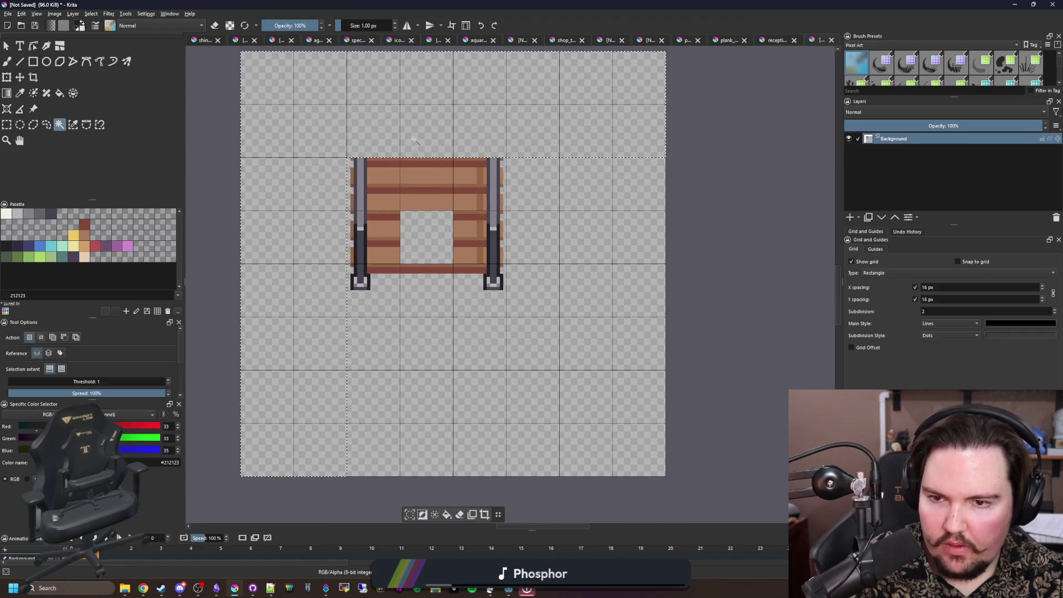
click(6, 125)
scroll(406, 134, up, 2)
mouse_move(606, 498)
mouse_down()
mouse_move(481, 224)
mouse_move(354, 178)
mouse_move(394, 181)
mouse_up()
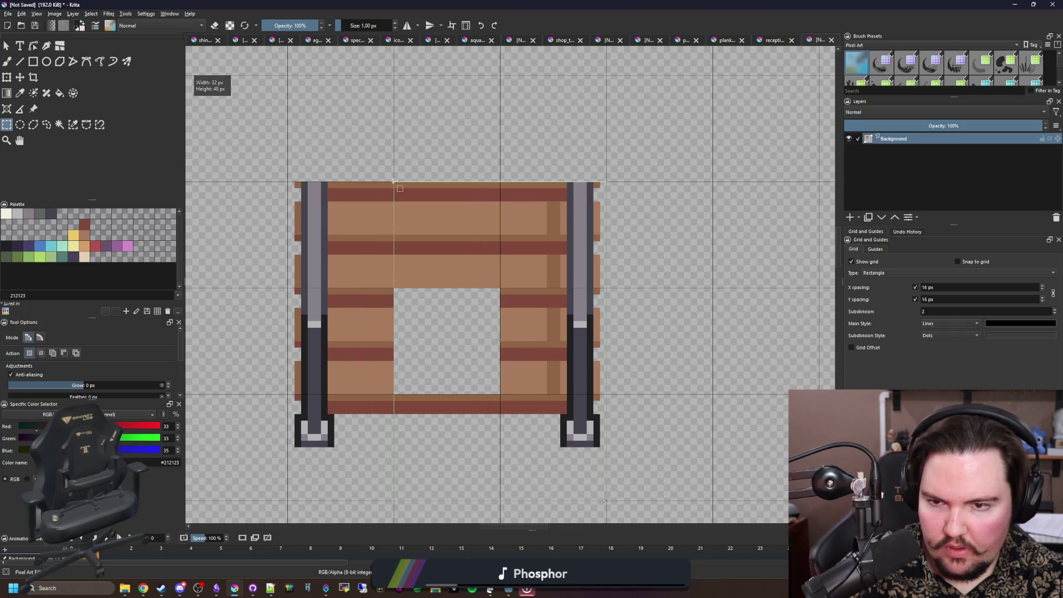
click(20, 77)
drag(458, 209, 564, 208)
click(7, 125)
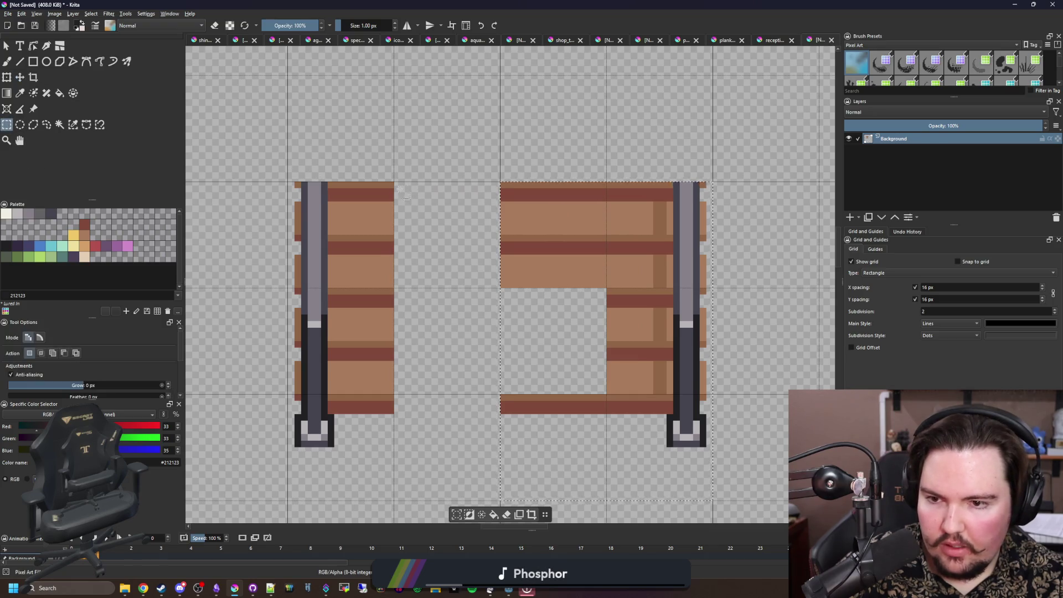
click(470, 253)
Step: Select a strip of the bottom plank and transform it
scroll(488, 409, up, 1)
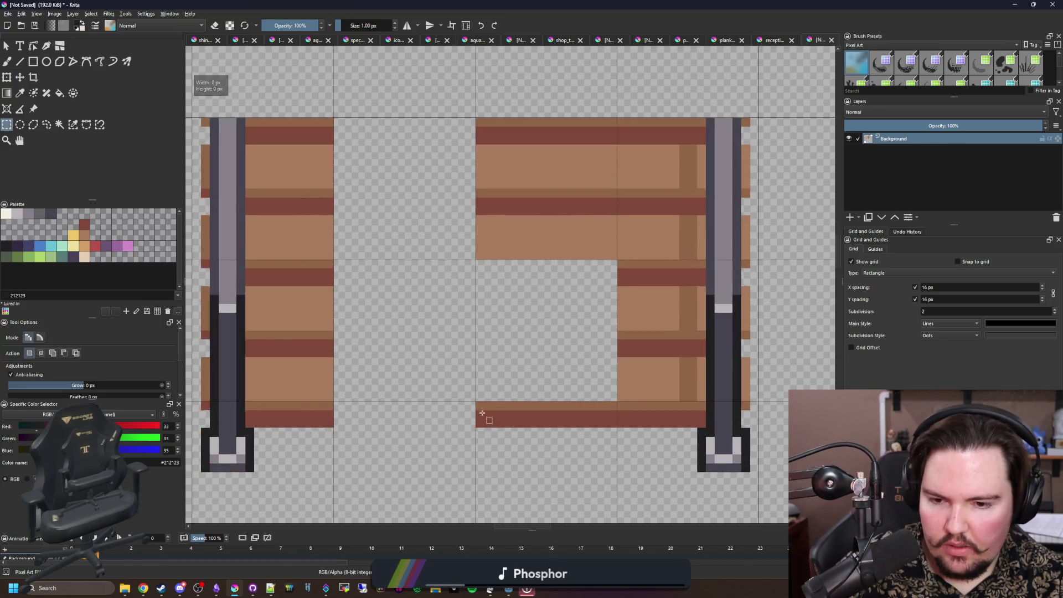
mouse_move(472, 398)
mouse_down()
mouse_move(611, 425)
mouse_move(440, 412)
mouse_up()
key(ctrl+t)
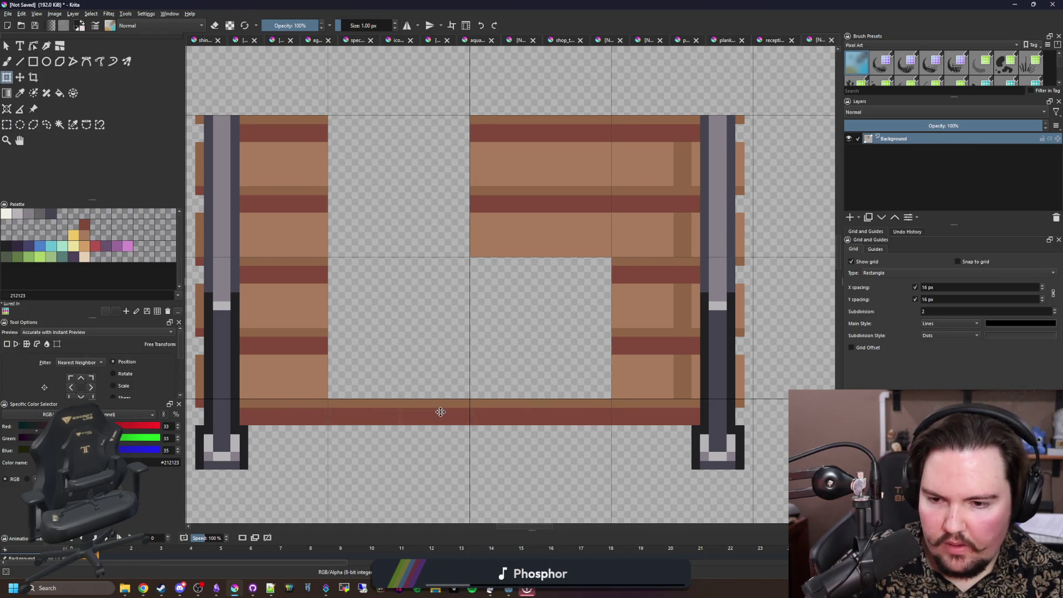
click(7, 125)
Step: Move the plank block beside the hole to close it, then close the game's shop panel
mouse_move(612, 257)
mouse_down()
mouse_move(472, 171)
mouse_move(471, 117)
mouse_up()
key(ctrl+t)
drag(525, 155, 402, 141)
key(ctrl+z)
drag(515, 147, 374, 289)
mouse_move(502, 140)
mouse_down()
mouse_move(501, 304)
mouse_move(498, 271)
mouse_up()
key(minus)
key(ctrl+r)
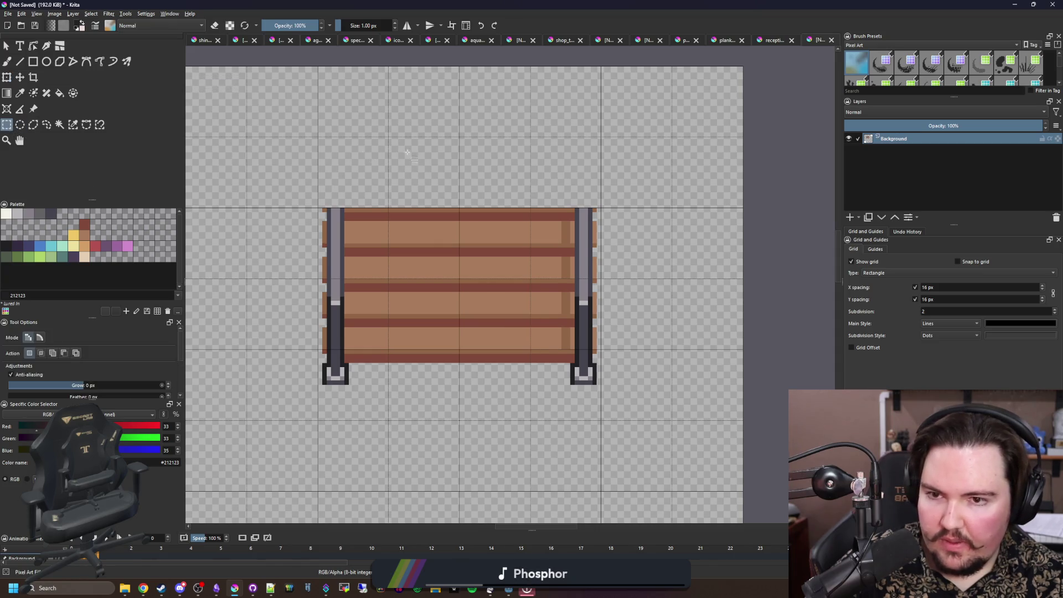
key(super+Down)
click(289, 134)
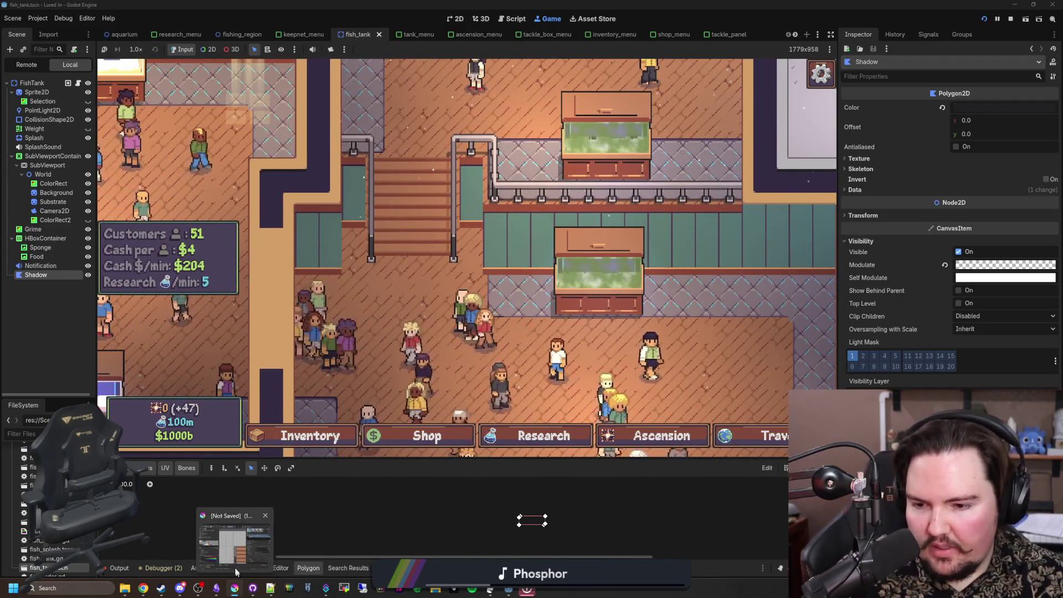
Step: Move the bench's top two planks upward to lengthen the seat
click(234, 588)
scroll(317, 201, up, 1)
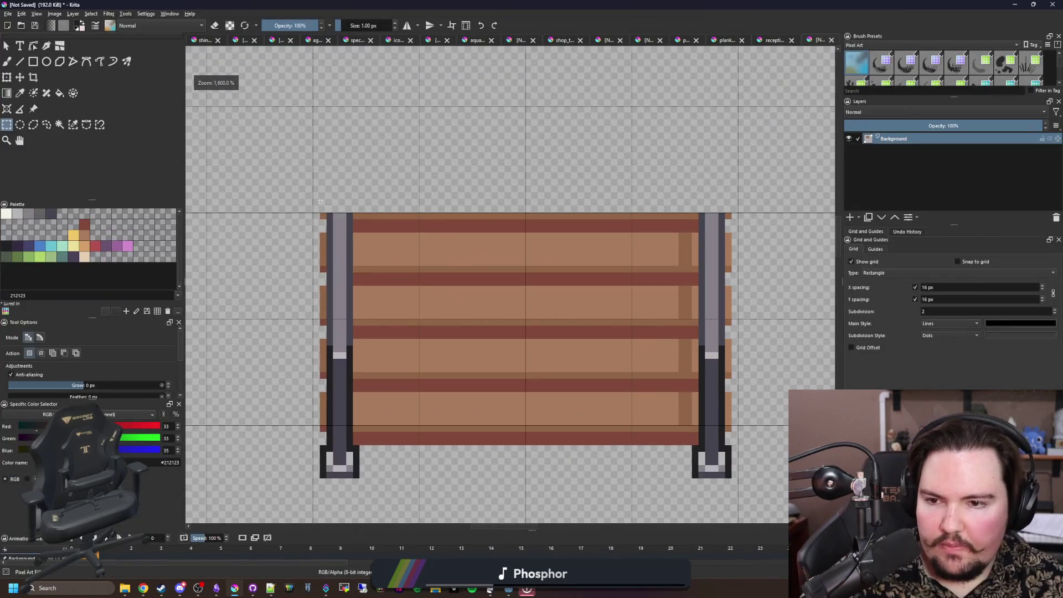
mouse_move(314, 211)
mouse_down()
mouse_move(753, 324)
mouse_move(738, 319)
mouse_up()
scroll(530, 344, down, 2)
key(ctrl+t)
mouse_move(496, 294)
mouse_down()
mouse_move(496, 213)
mouse_move(470, 257)
mouse_move(431, 280)
mouse_up()
scroll(439, 226, up, 4)
scroll(399, 333, down, 4)
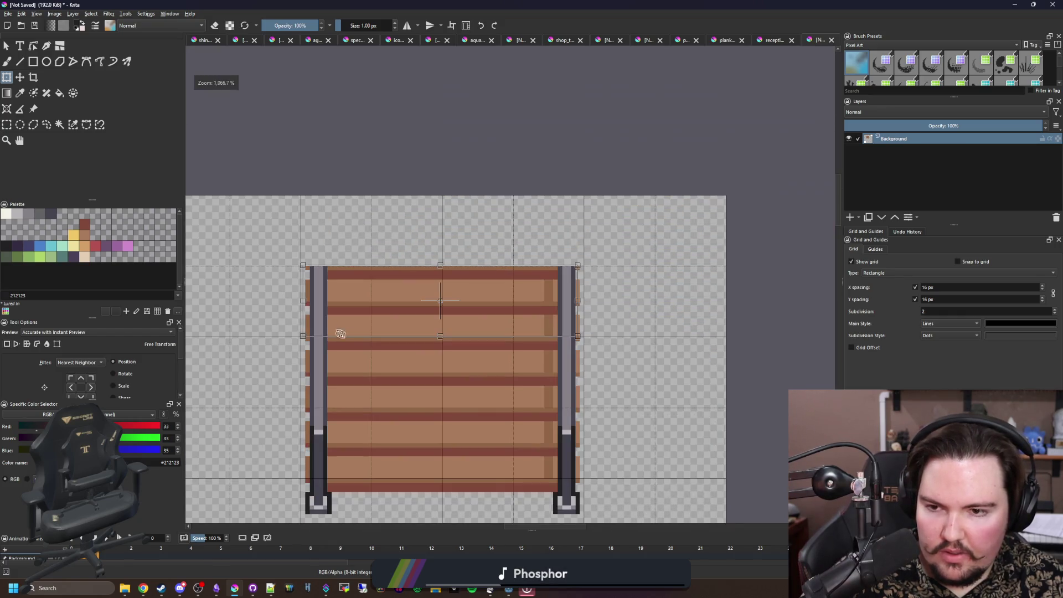
mouse_move(359, 382)
mouse_down()
mouse_move(360, 324)
mouse_move(543, 148)
mouse_move(541, 178)
mouse_move(496, 205)
mouse_up()
Step: Shift the whole bench layer down on the canvas and commit the transform
scroll(361, 324, up, 4)
scroll(371, 260, down, 5)
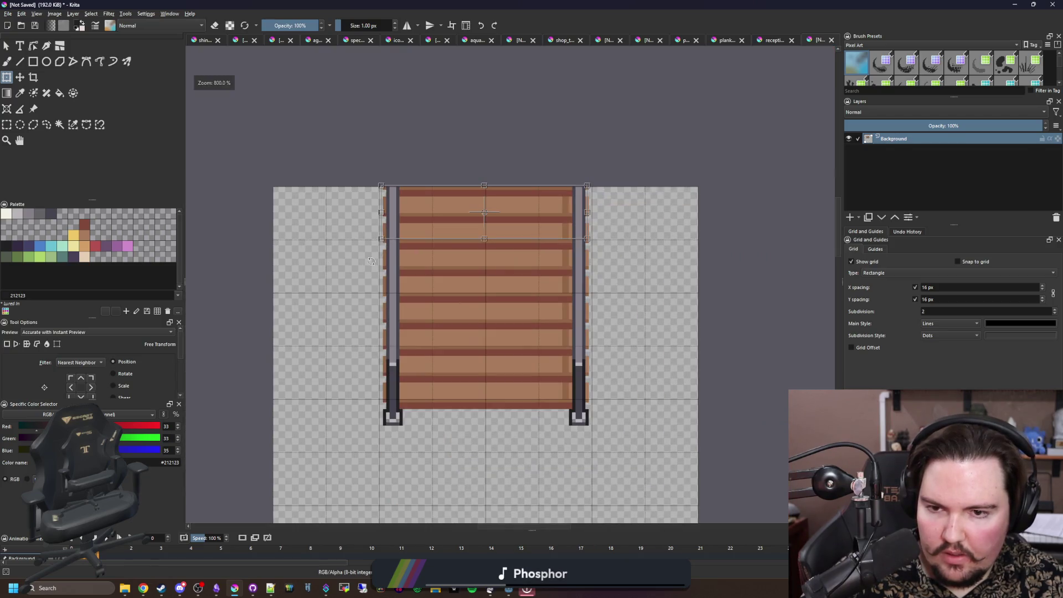
scroll(348, 162, down, 1)
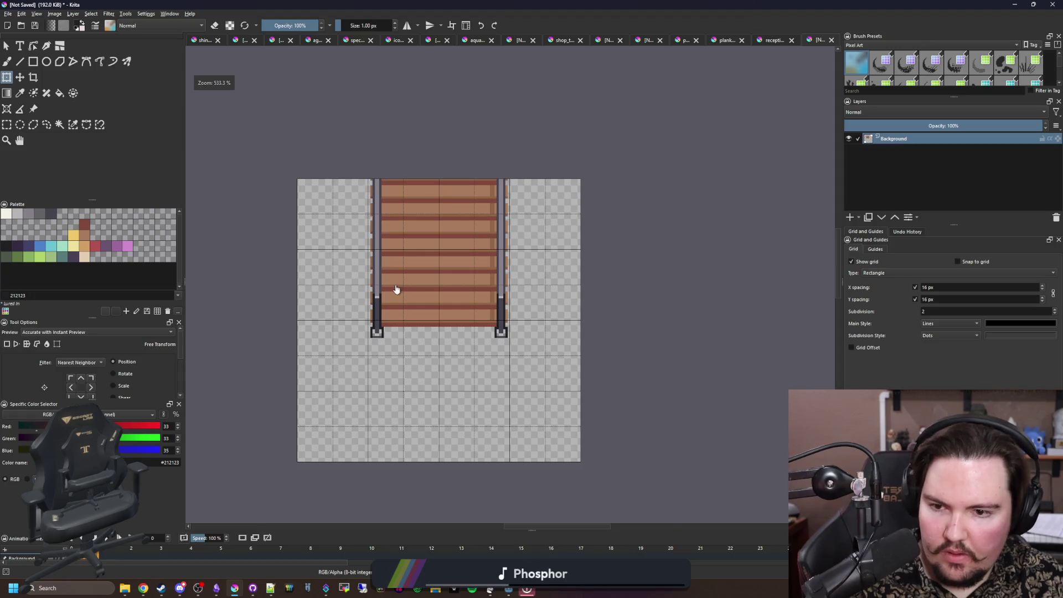
scroll(394, 285, up, 1)
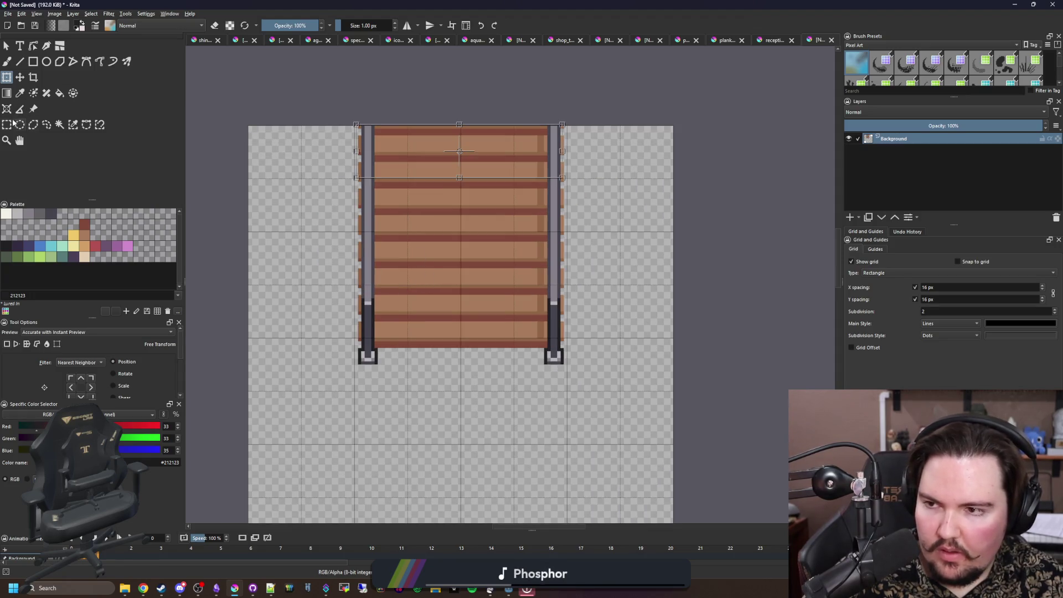
click(17, 123)
click(326, 84)
key(ctrl+t)
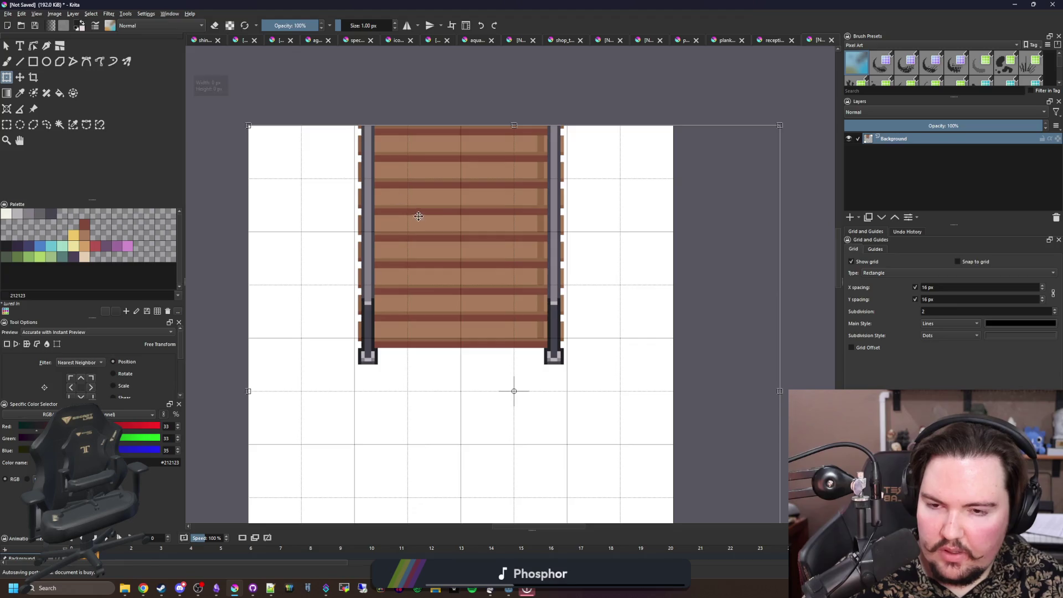
scroll(409, 208, down, 1)
scroll(427, 201, up, 1)
drag(437, 145, 436, 192)
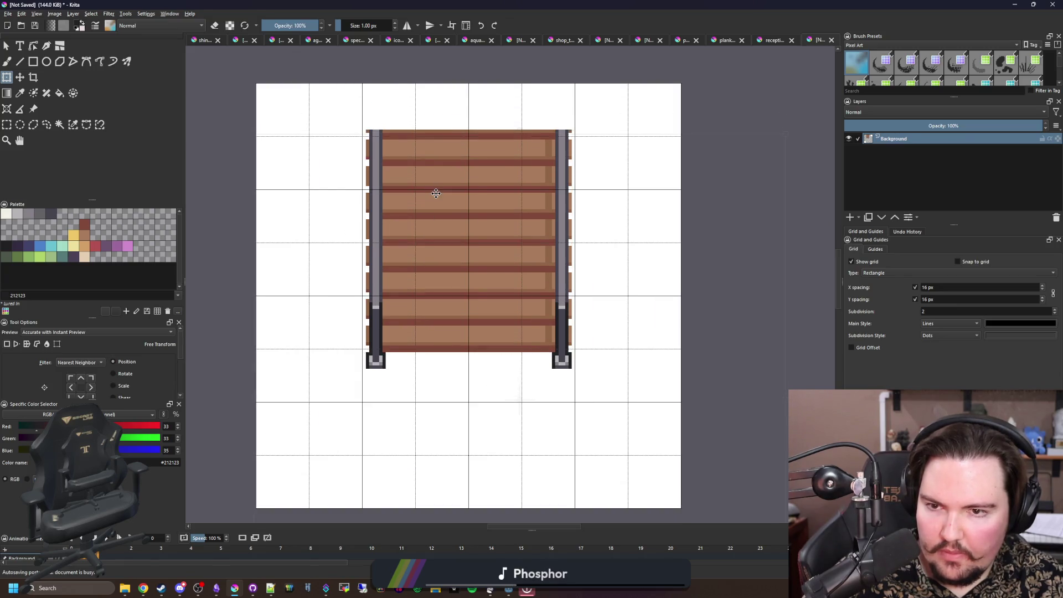
scroll(427, 157, up, 2)
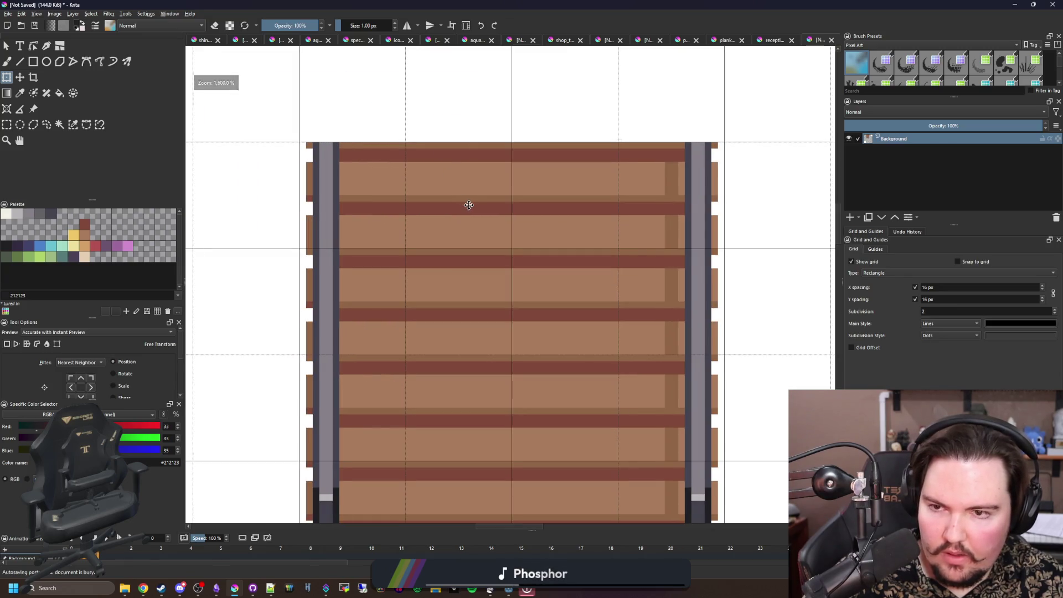
scroll(468, 205, down, 2)
click(60, 125)
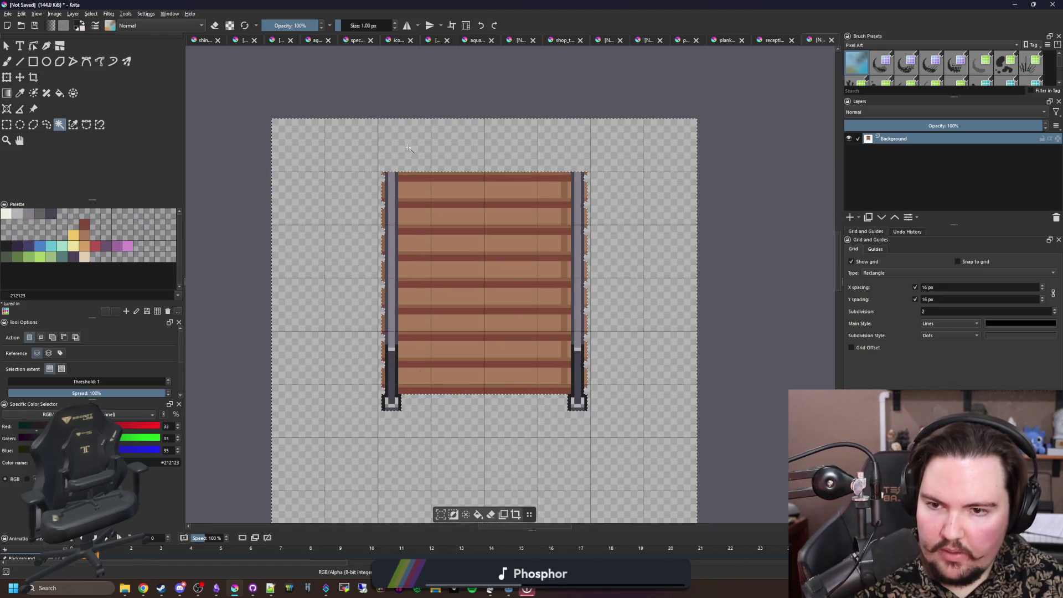
scroll(249, 163, down, 1)
scroll(256, 168, up, 1)
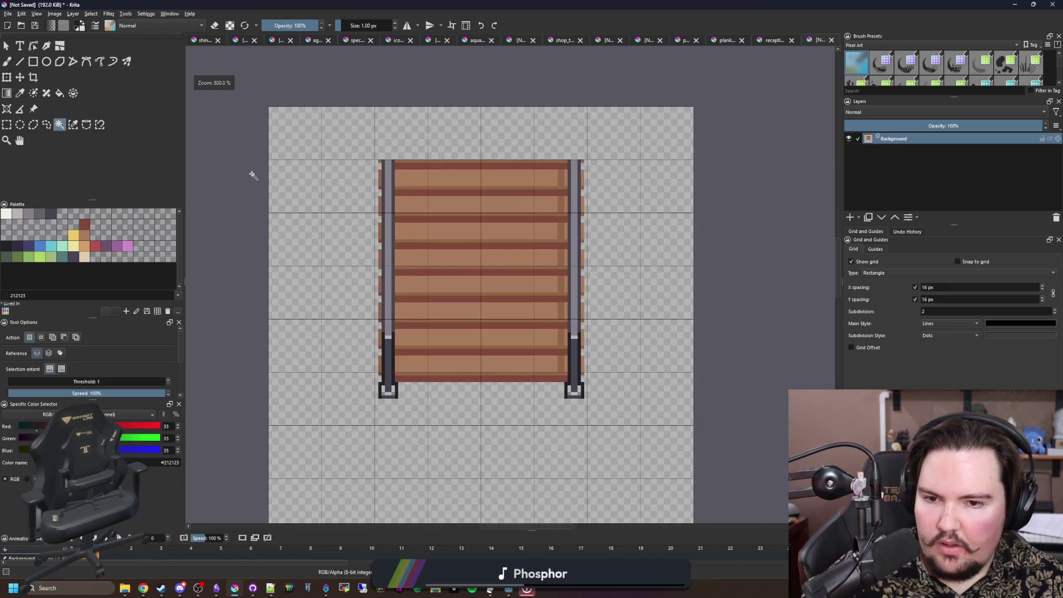
key(ctrl+r)
Step: Crop the tile to 96×96 px and save it as staircase.png
mouse_move(320, 106)
mouse_down()
mouse_move(355, 213)
mouse_move(515, 410)
mouse_move(641, 425)
mouse_up()
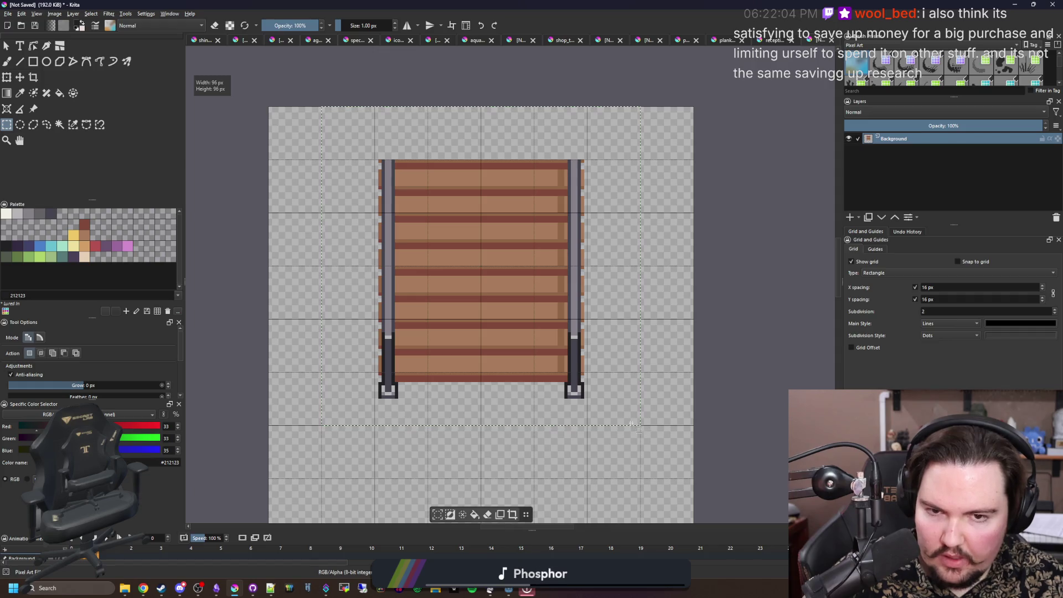
click(32, 78)
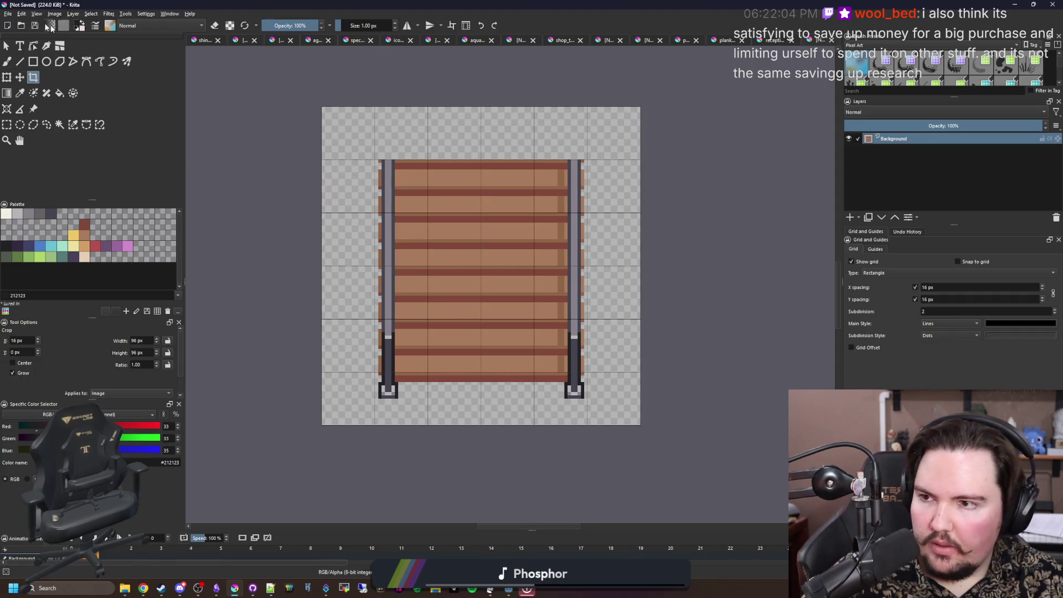
click(8, 13)
click(31, 64)
text(stairc)
click(272, 430)
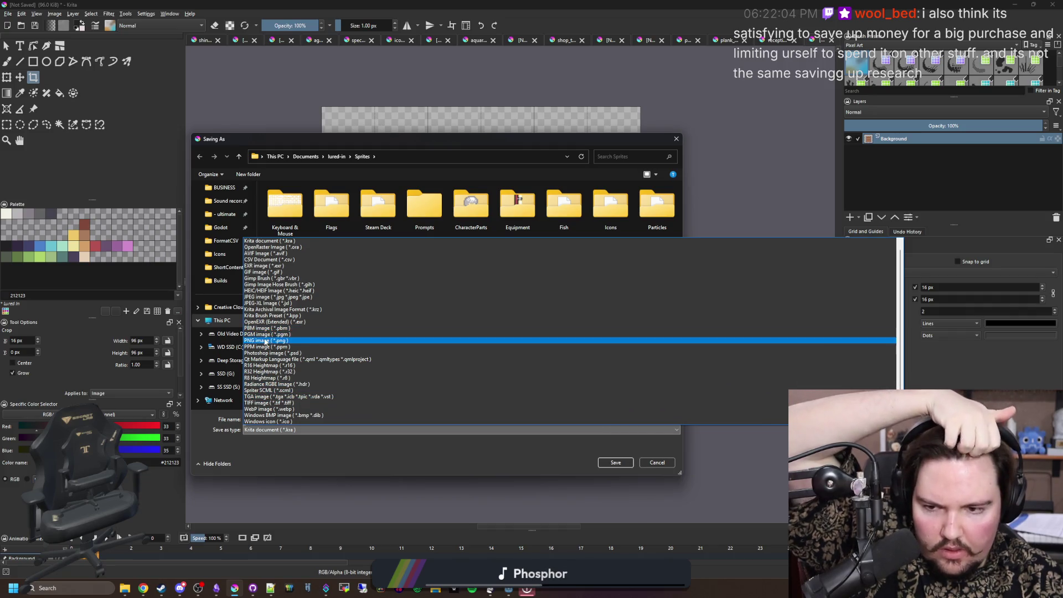
click(266, 340)
click(624, 465)
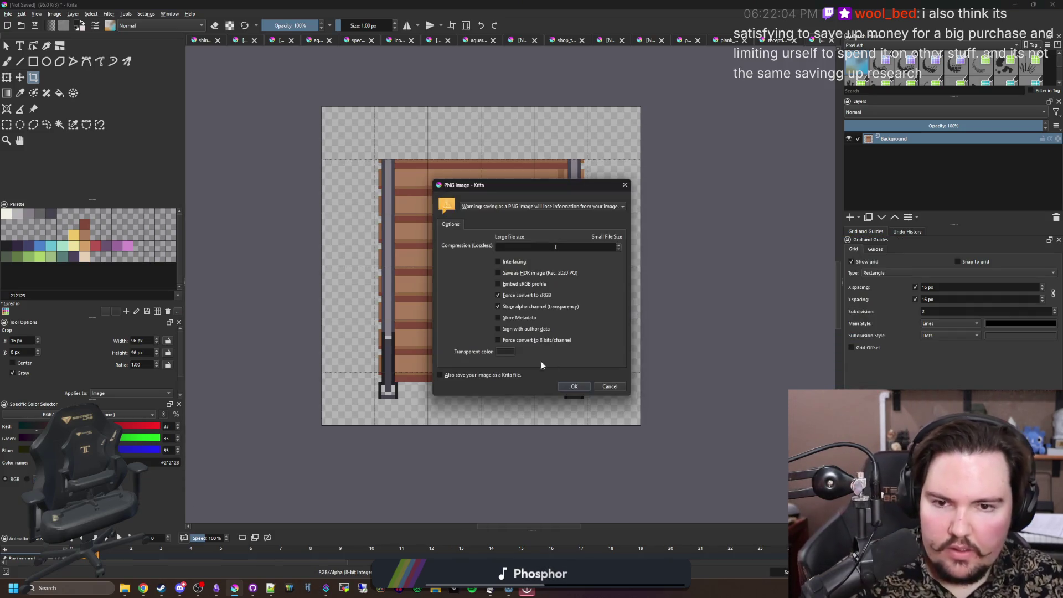
click(576, 387)
key(alt+Tab)
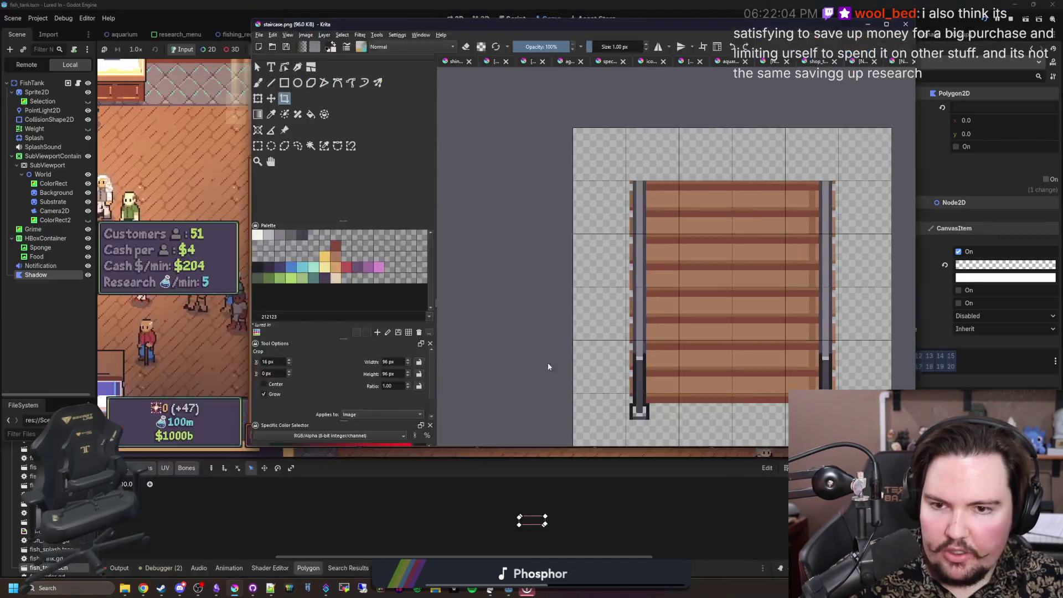
Step: In Godot, stop the running game and widen the scene tree panel around the staircase
scroll(393, 233, up, 1)
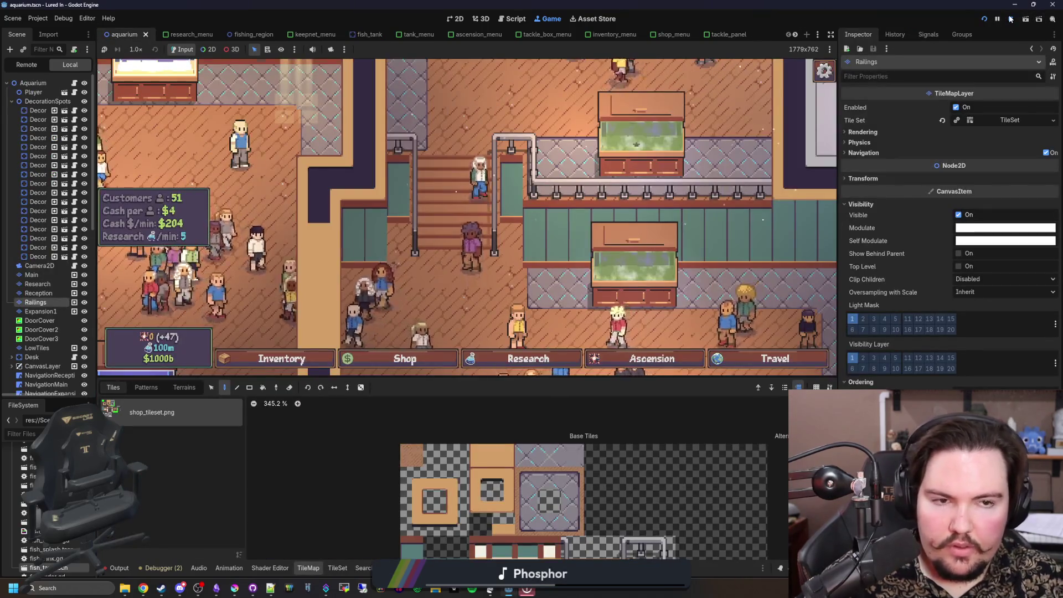
click(1011, 19)
scroll(226, 268, up, 2)
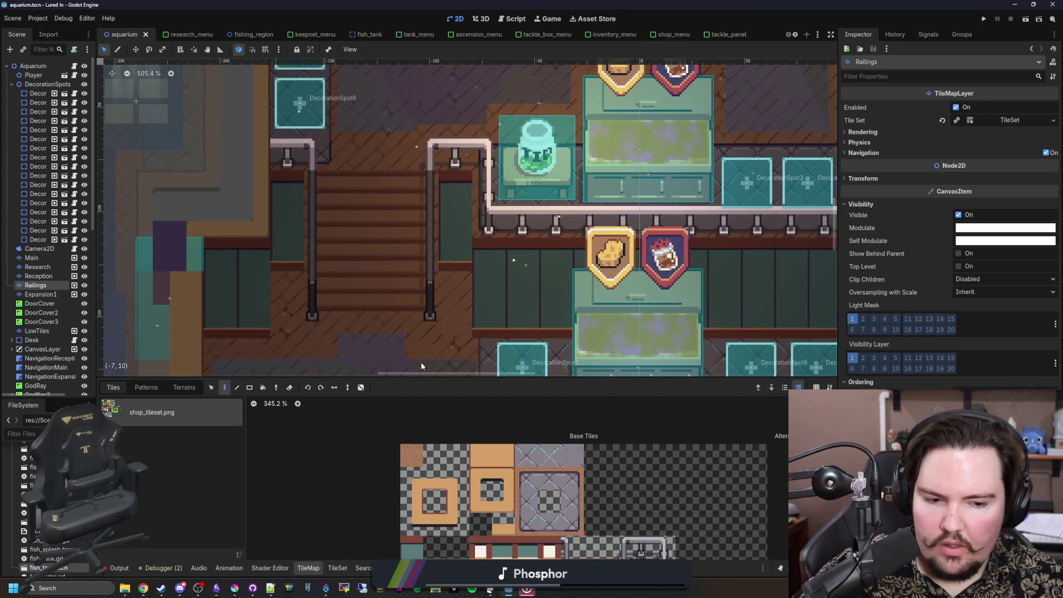
scroll(565, 282, down, 1)
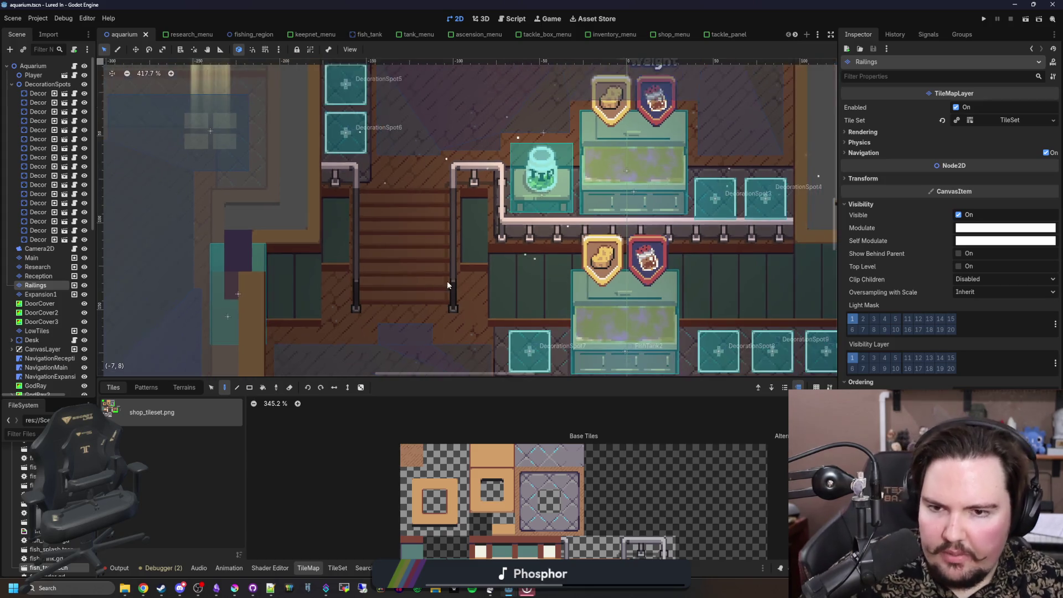
scroll(429, 271, up, 1)
drag(95, 275, 113, 275)
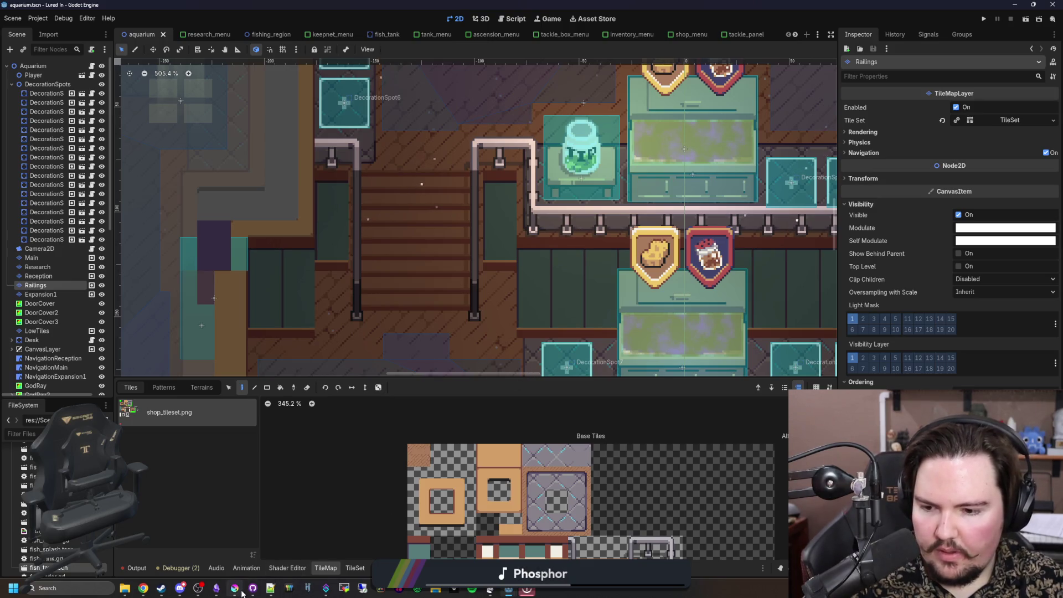
mouse_move(242, 592)
click(387, 479)
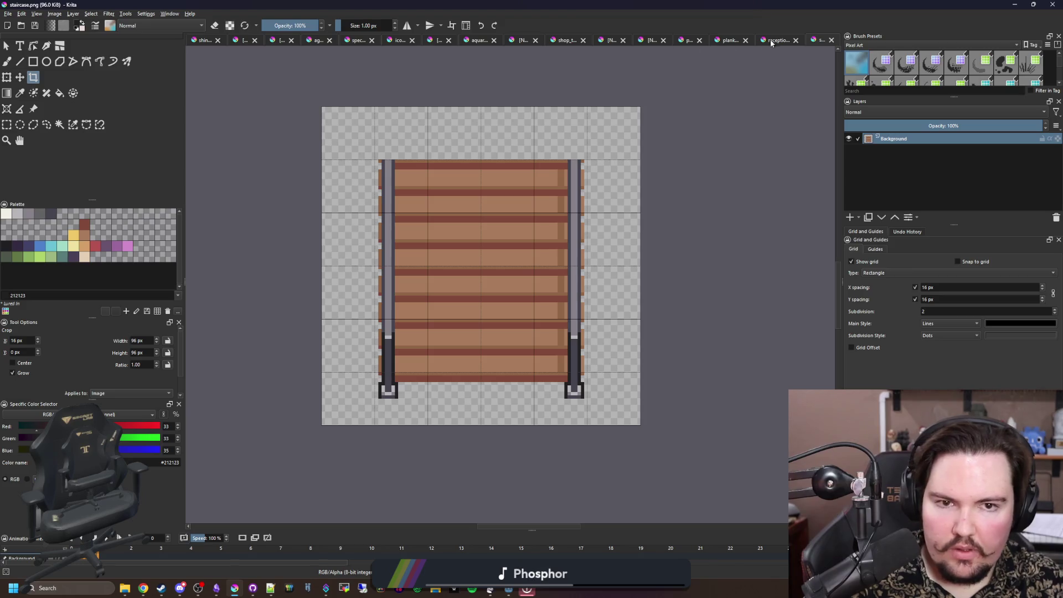
Step: Flip from the reception desk image back to staircase.png and pan its view
click(777, 40)
click(812, 43)
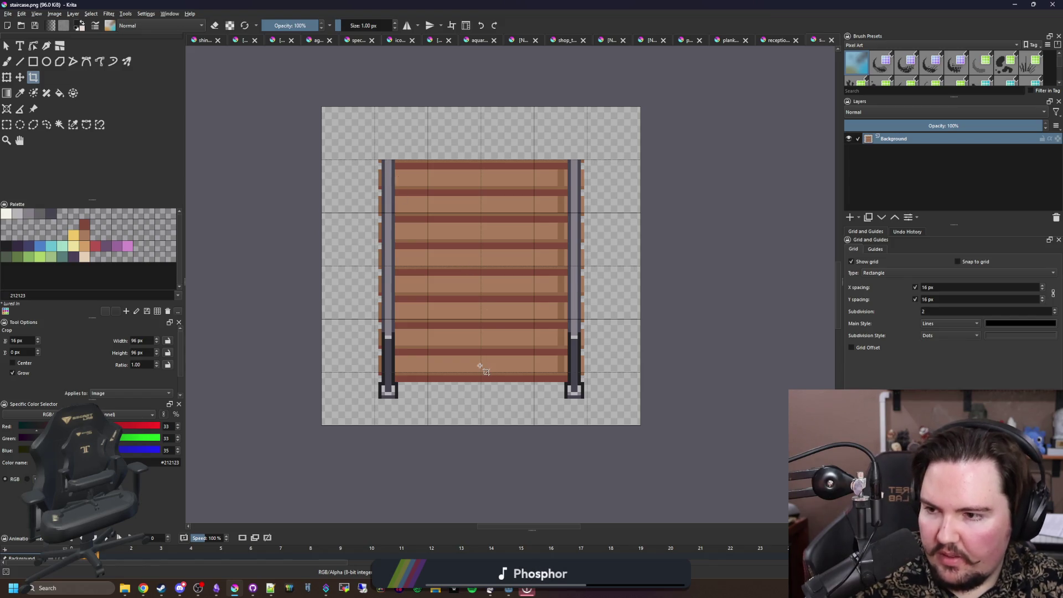
drag(433, 276, 469, 310)
Step: Deselect, browse the Open dialog without opening anything, and switch to reception_desk.png
click(6, 125)
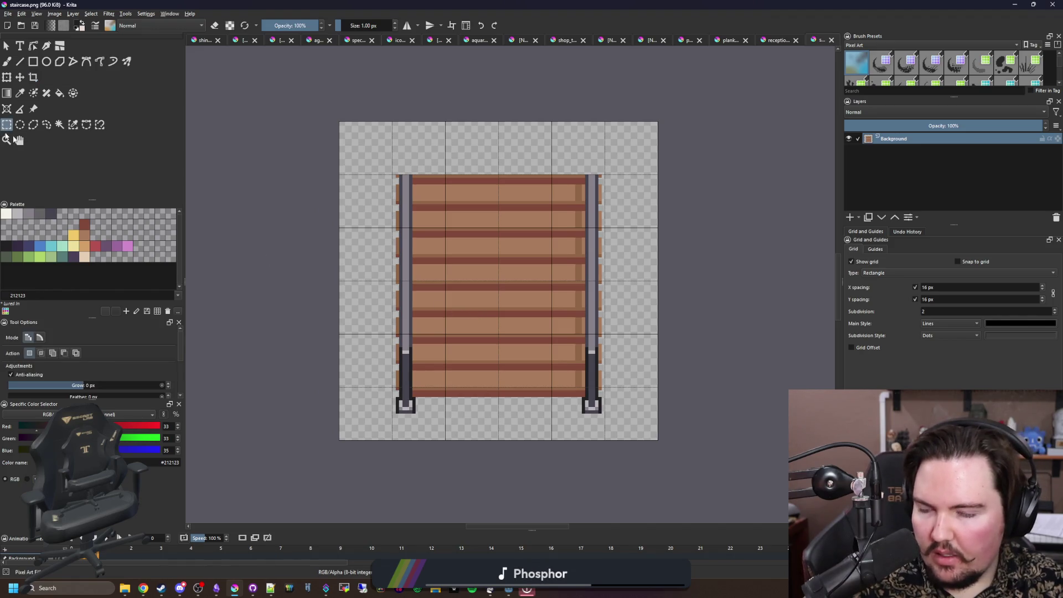
click(403, 173)
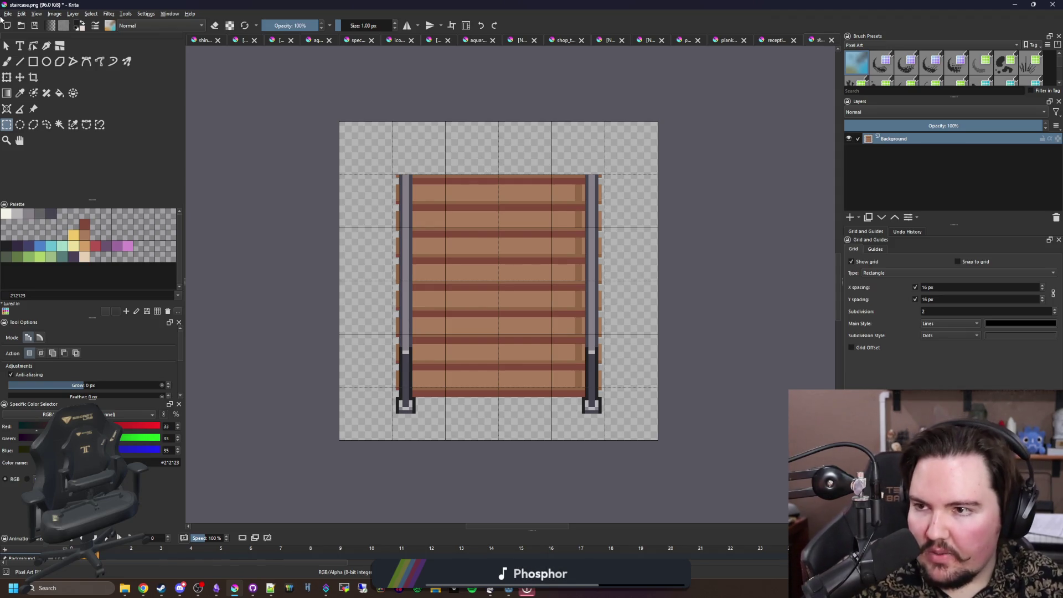
click(7, 13)
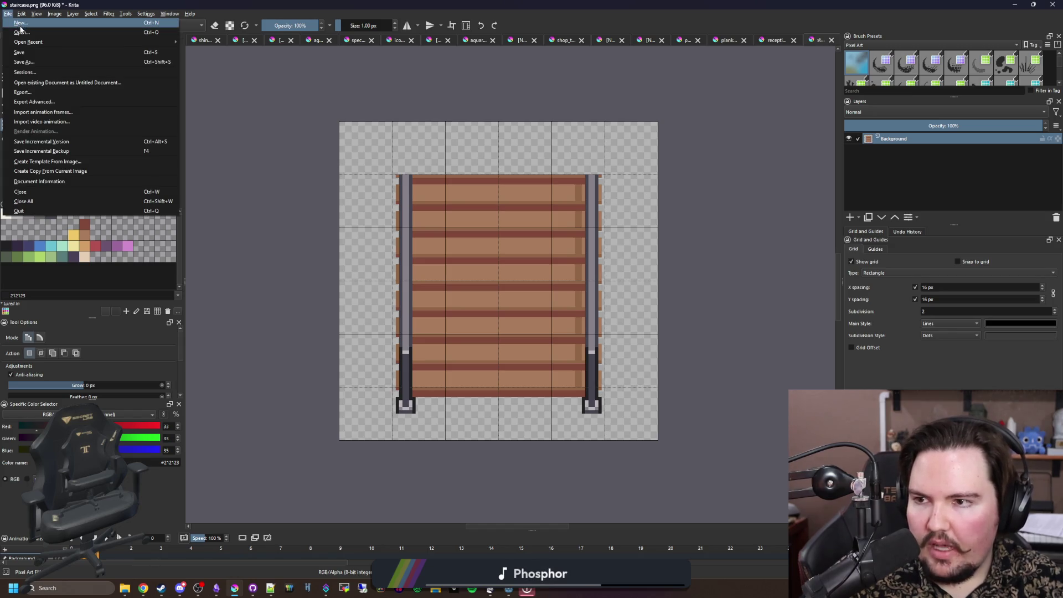
key(Escape)
key(ctrl+o)
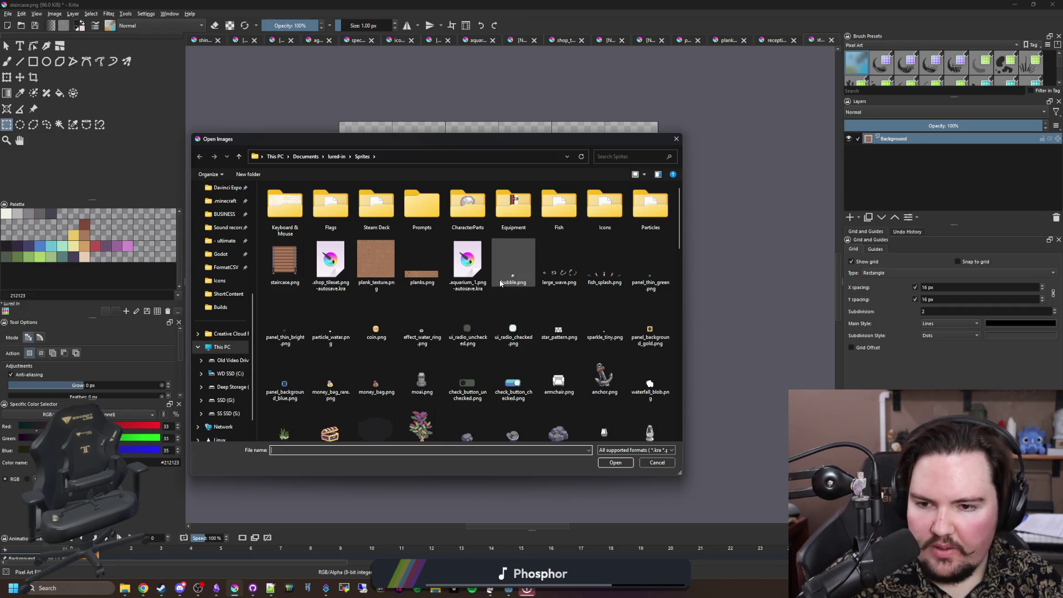
scroll(468, 311, down, 3)
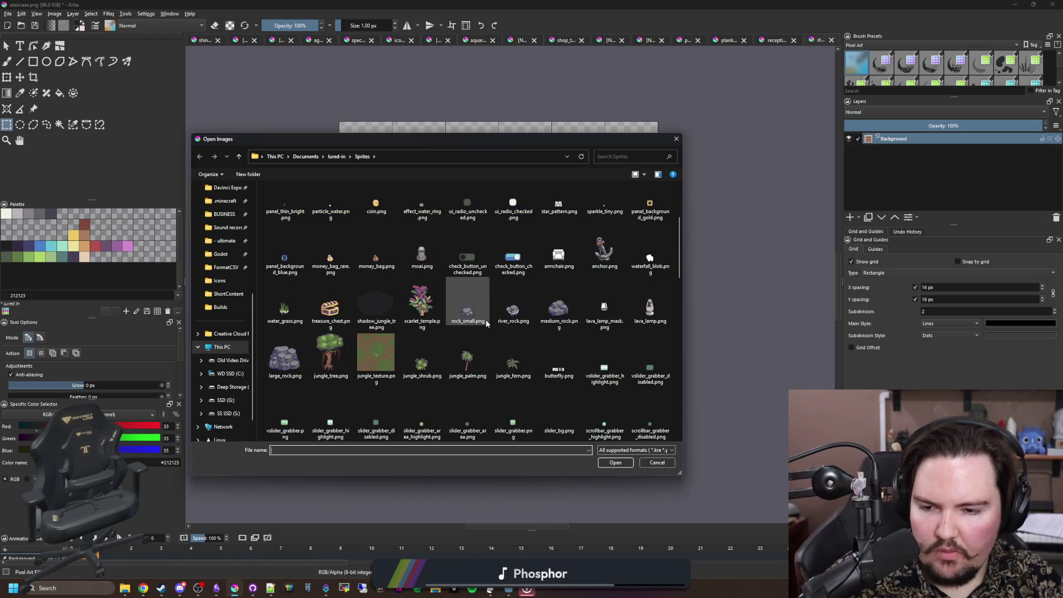
click(659, 461)
click(772, 40)
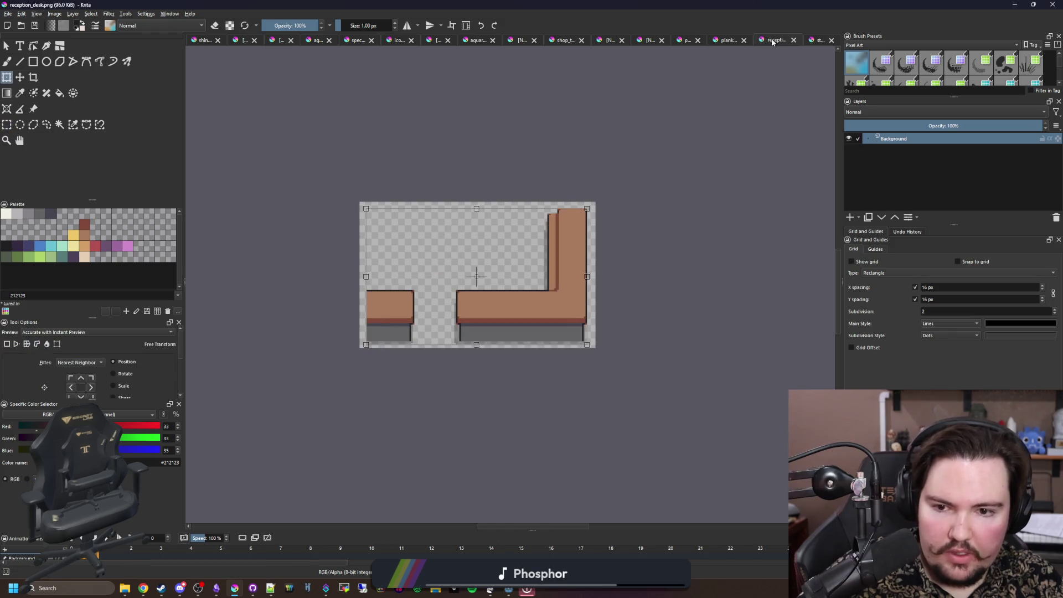
Step: Close the two unsaved scratch documents without saving them
click(686, 40)
click(662, 40)
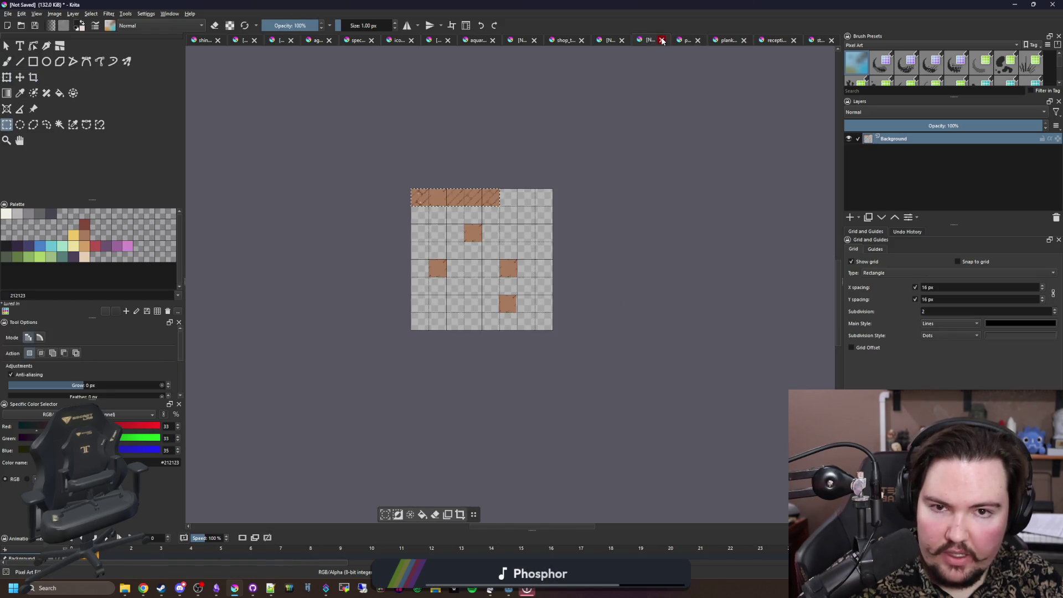
click(538, 305)
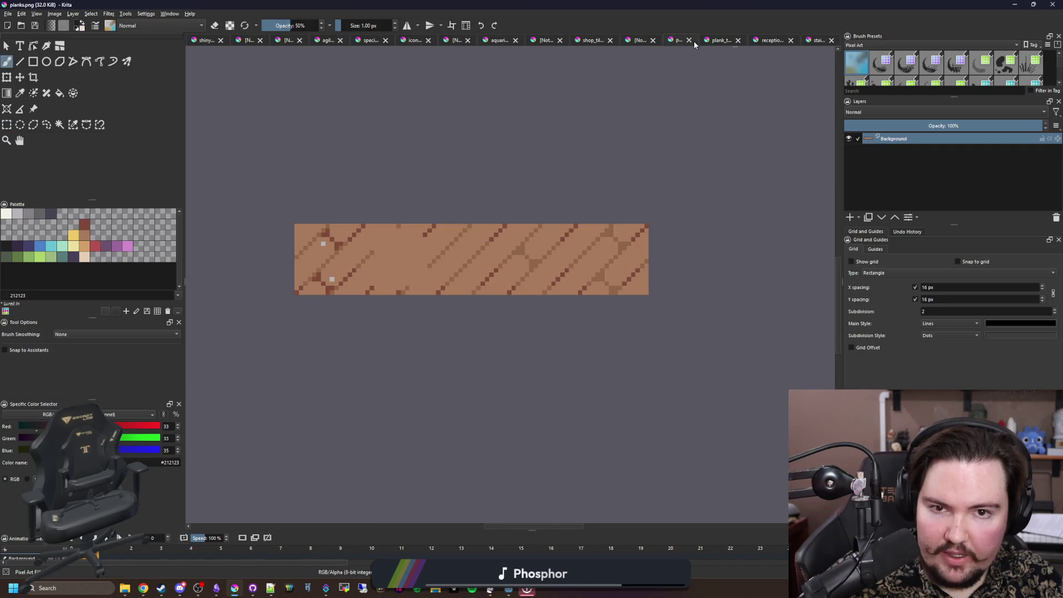
click(688, 40)
click(687, 40)
click(680, 40)
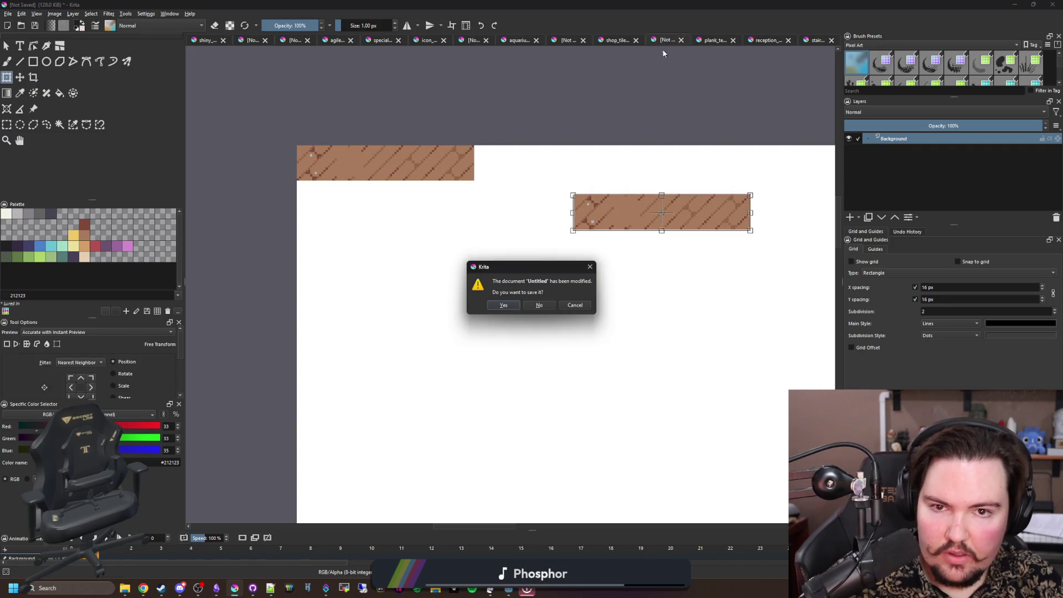
click(538, 305)
Step: In shop_tileset.png, select and erase the old 48×48 staircase tile
click(676, 41)
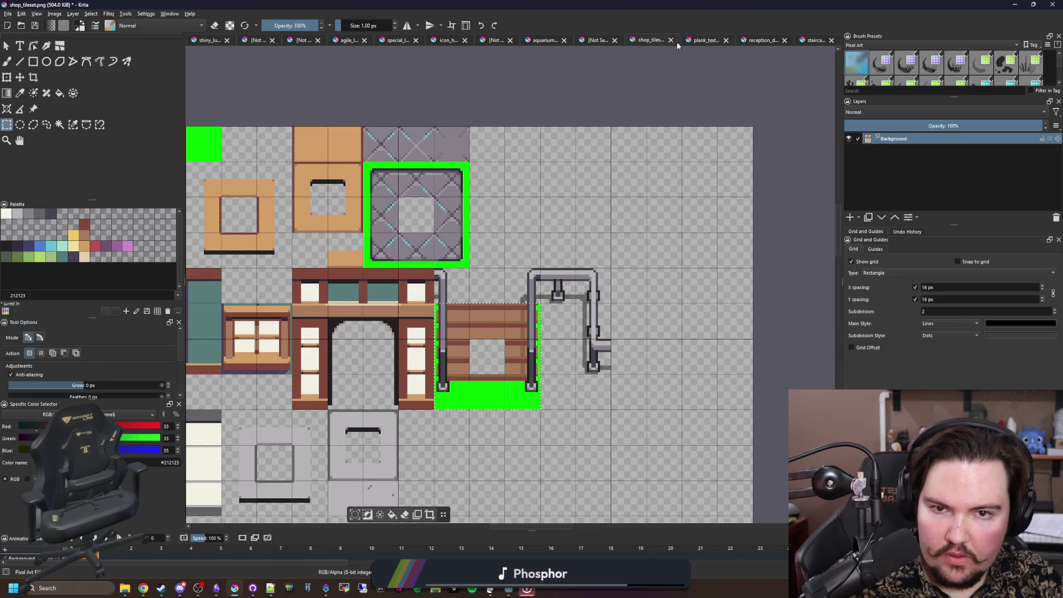
scroll(577, 428, up, 1)
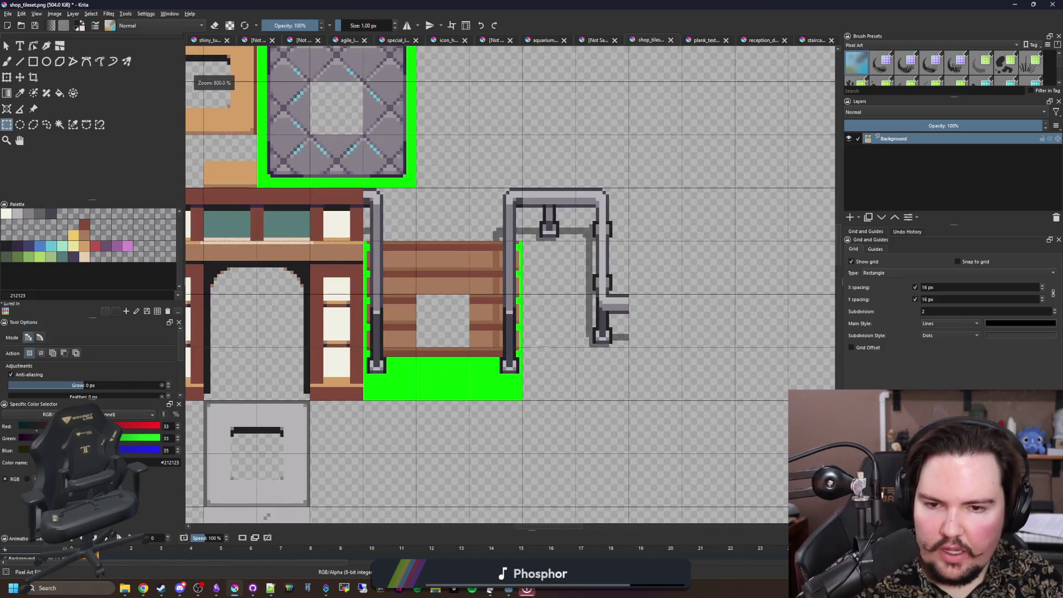
scroll(459, 279, up, 1)
mouse_move(545, 442)
mouse_down()
mouse_move(405, 327)
mouse_move(366, 275)
mouse_up()
scroll(390, 351, up, 1)
click(622, 483)
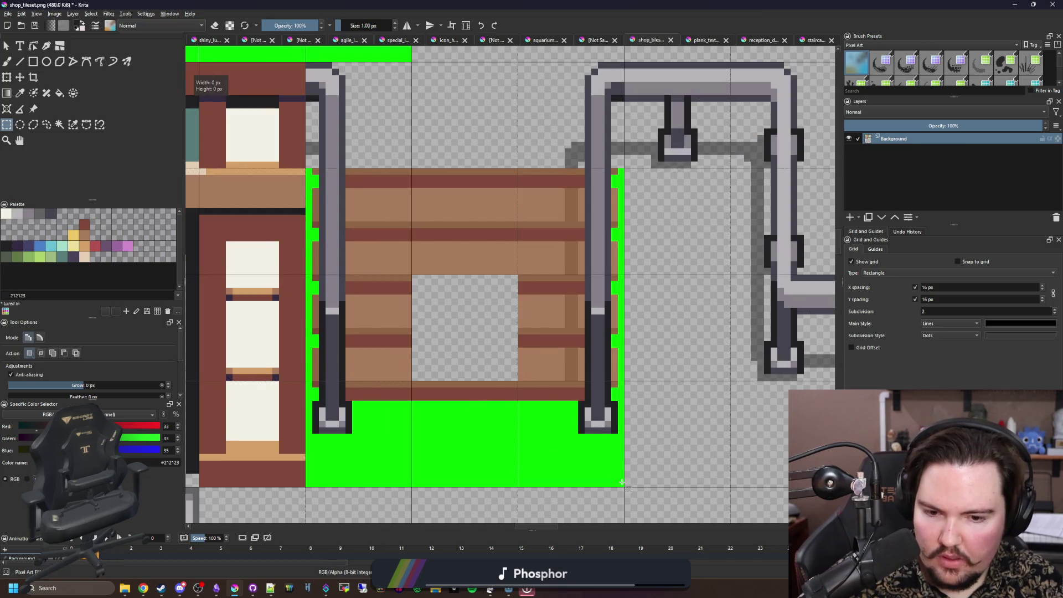
mouse_move(622, 490)
mouse_down()
mouse_move(321, 409)
mouse_move(306, 168)
mouse_up()
scroll(469, 306, down, 3)
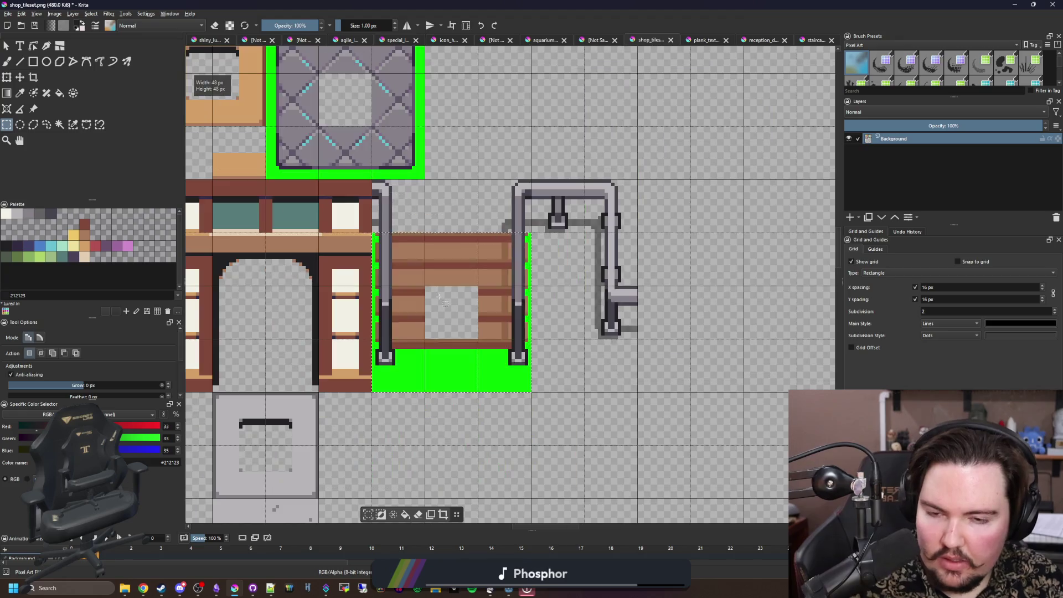
key(Delete)
scroll(469, 307, down, 1)
click(244, 327)
Step: Move the 16×48 teal wall strip right beside the column
scroll(244, 327, up, 4)
mouse_move(306, 447)
mouse_down()
mouse_move(311, 183)
mouse_move(413, 128)
mouse_up()
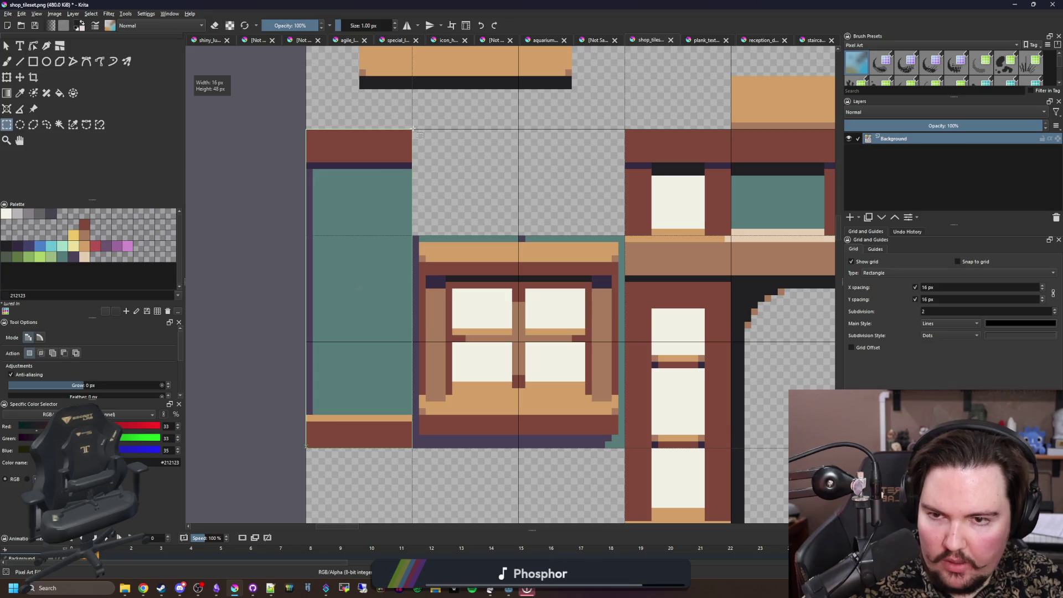
scroll(413, 128, down, 4)
key(ctrl+t)
mouse_move(311, 215)
mouse_down()
mouse_move(512, 254)
mouse_move(503, 245)
mouse_up()
scroll(501, 245, up, 5)
scroll(503, 245, down, 5)
key(Return)
Step: Save shop_tileset.png with the default PNG export settings
key(ctrl+s)
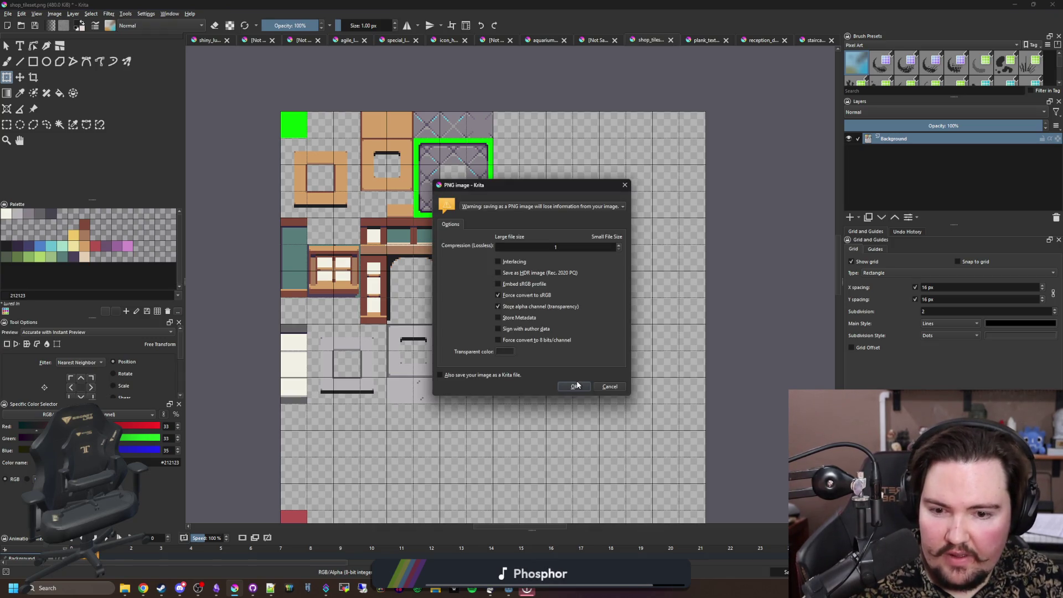
click(574, 387)
key(alt+Tab)
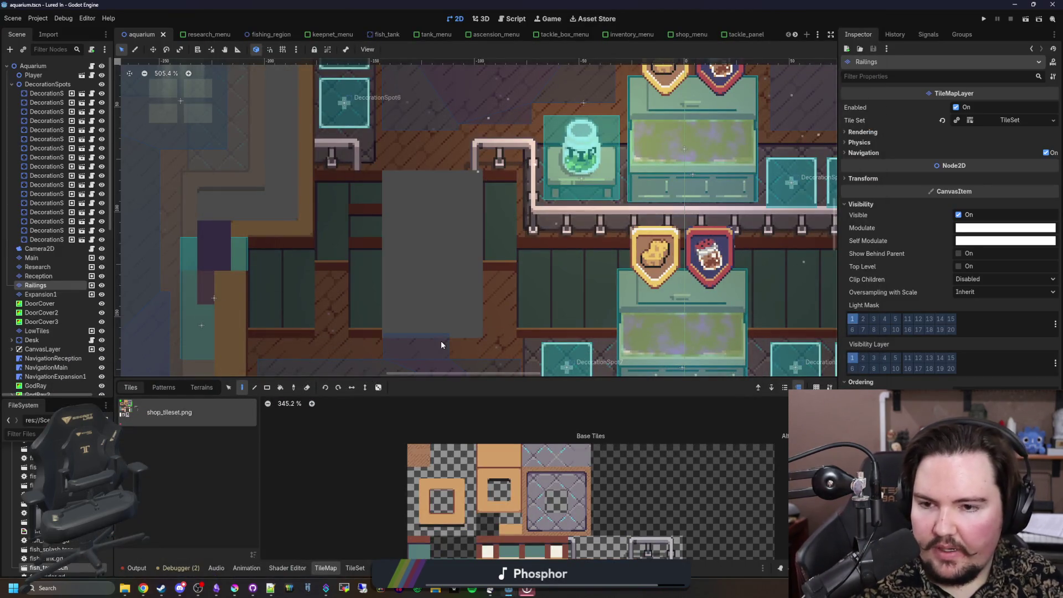
Step: On the Main tilemap layer, paint teal wall tiles with a ledge across the gap
scroll(367, 234, down, 2)
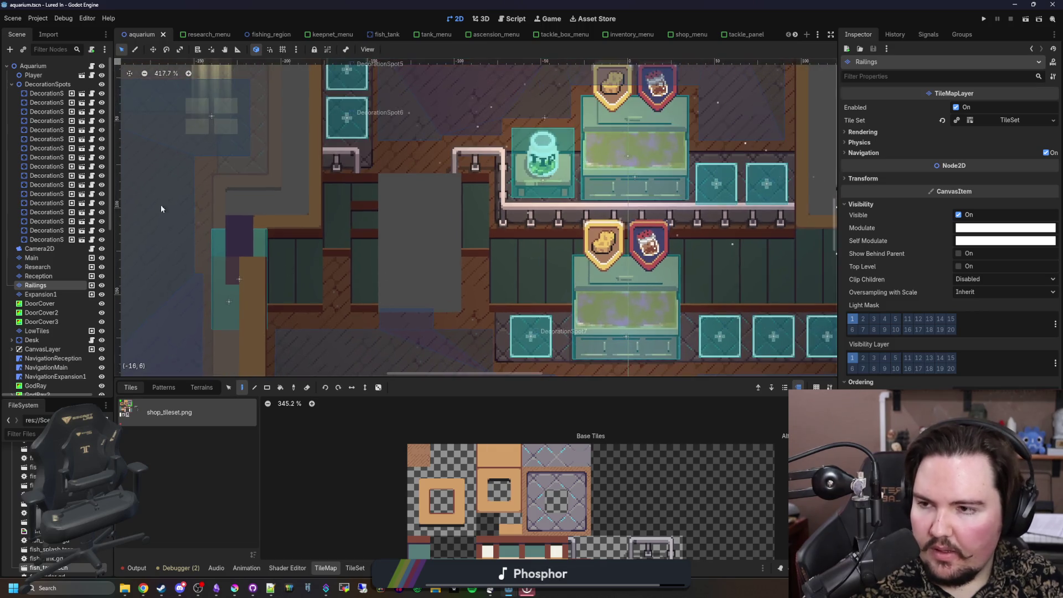
click(31, 258)
scroll(377, 264, up, 3)
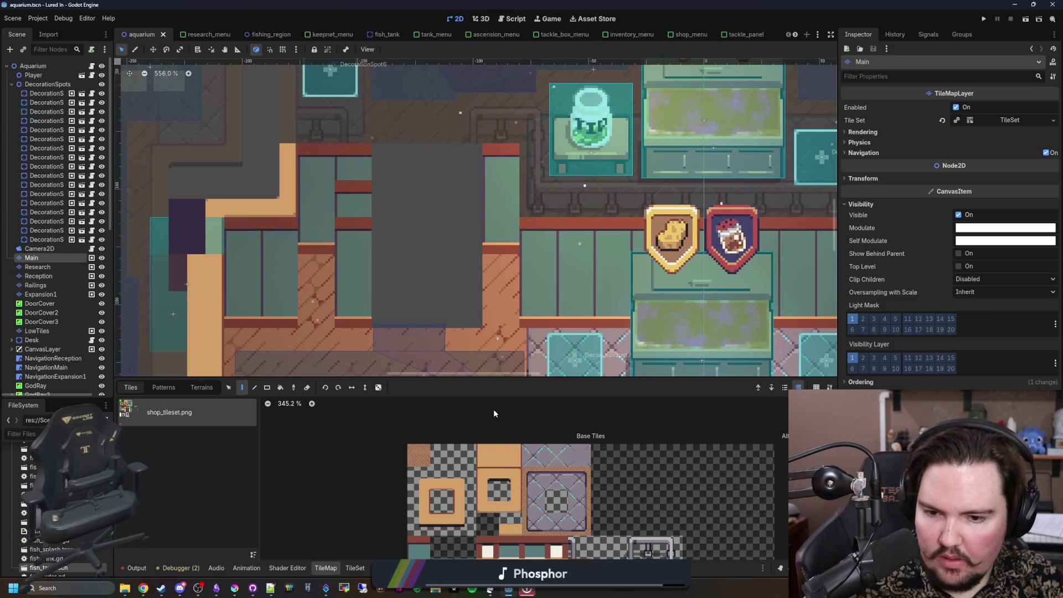
drag(507, 377, 507, 305)
scroll(544, 500, up, 2)
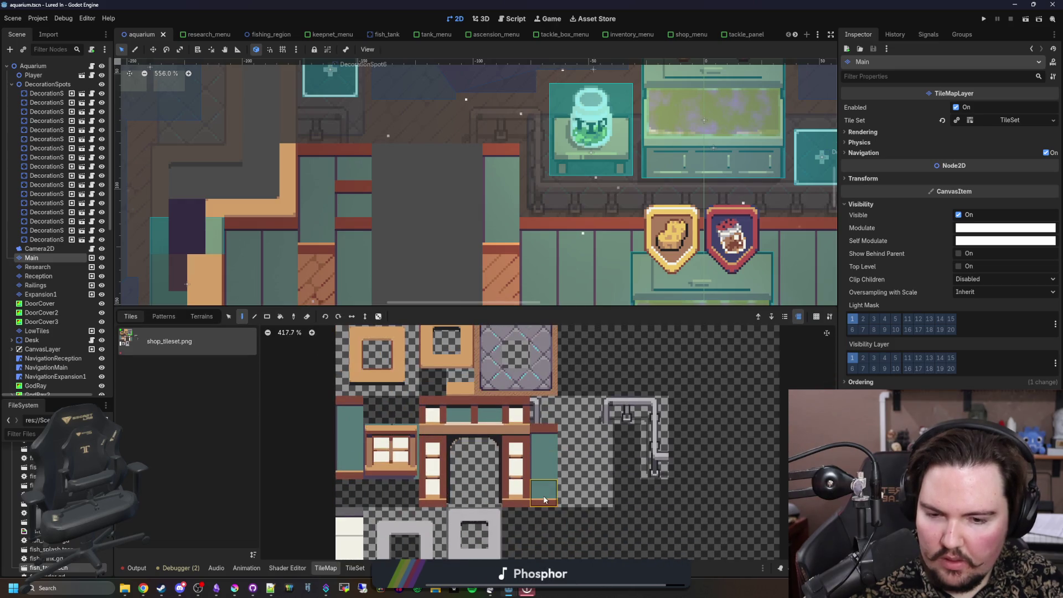
drag(370, 236, 463, 232)
click(544, 465)
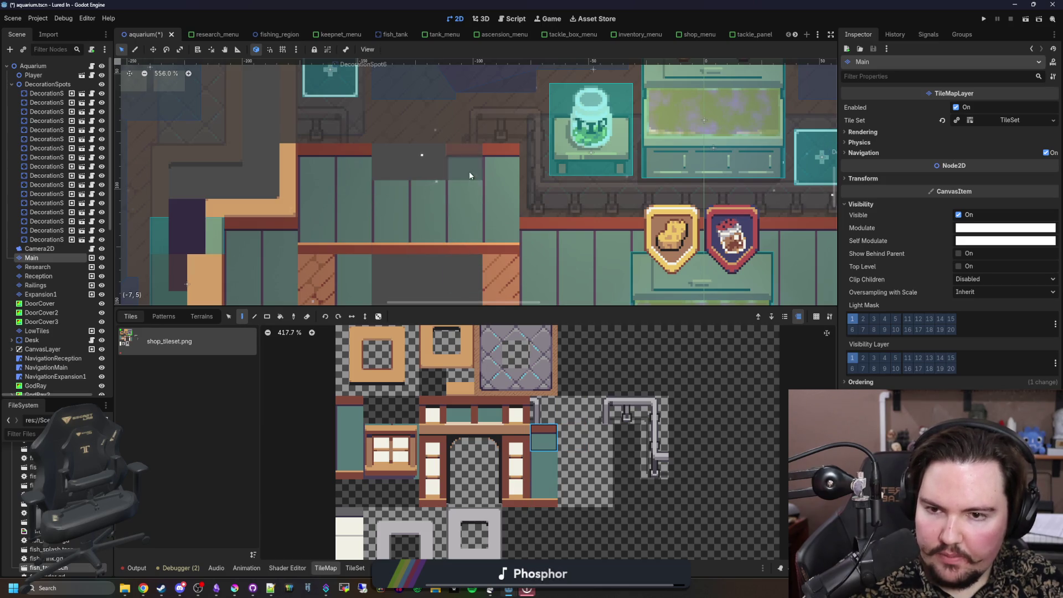
Step: Paint plain orange floor tiles into the remaining gray gap beside the counters
scroll(449, 299, down, 5)
scroll(405, 355, up, 2)
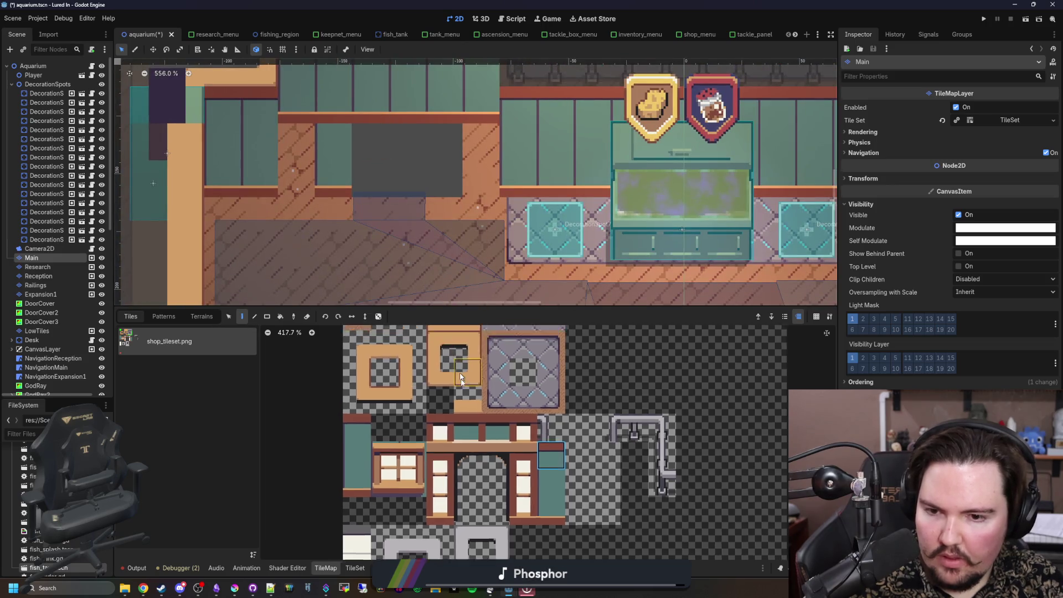
click(366, 398)
mouse_move(443, 178)
mouse_down()
mouse_move(399, 180)
mouse_move(433, 214)
mouse_move(338, 149)
mouse_up()
scroll(344, 166, up, 3)
ctrl+scroll(361, 285, down, 2)
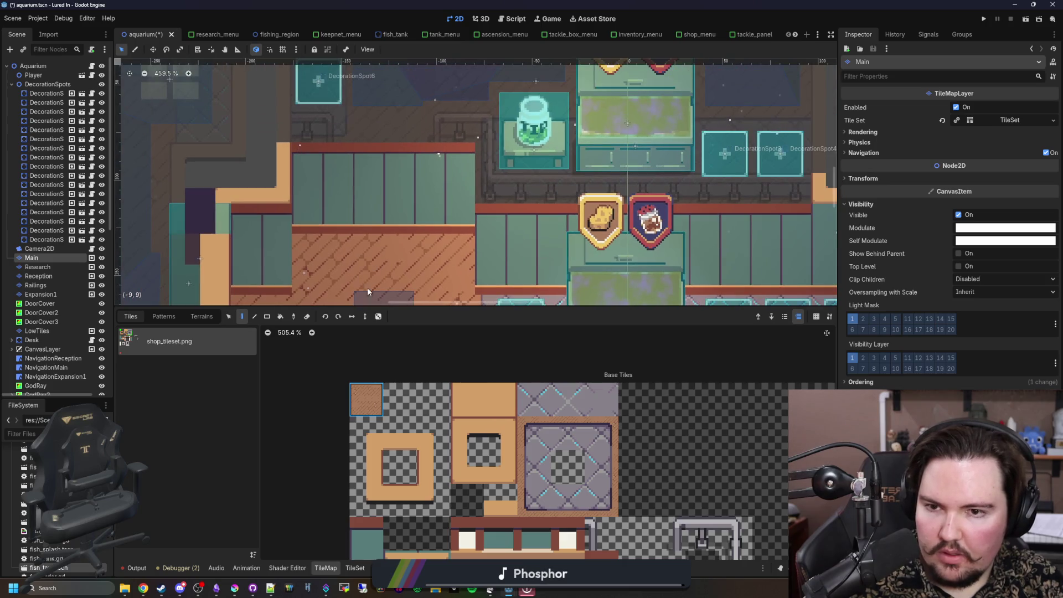
scroll(652, 489, down, 3)
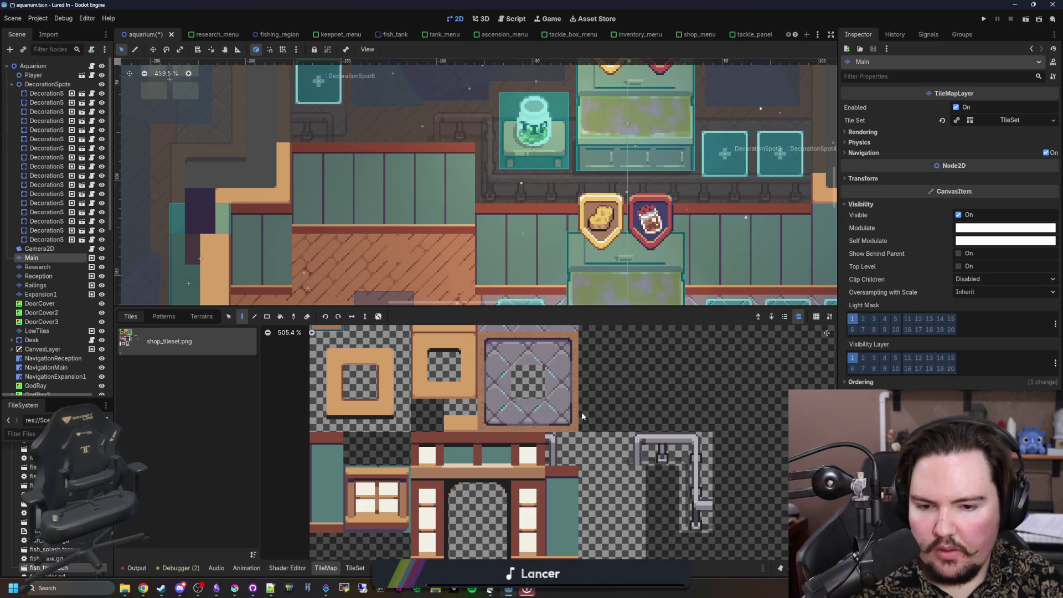
scroll(592, 443, down, 2)
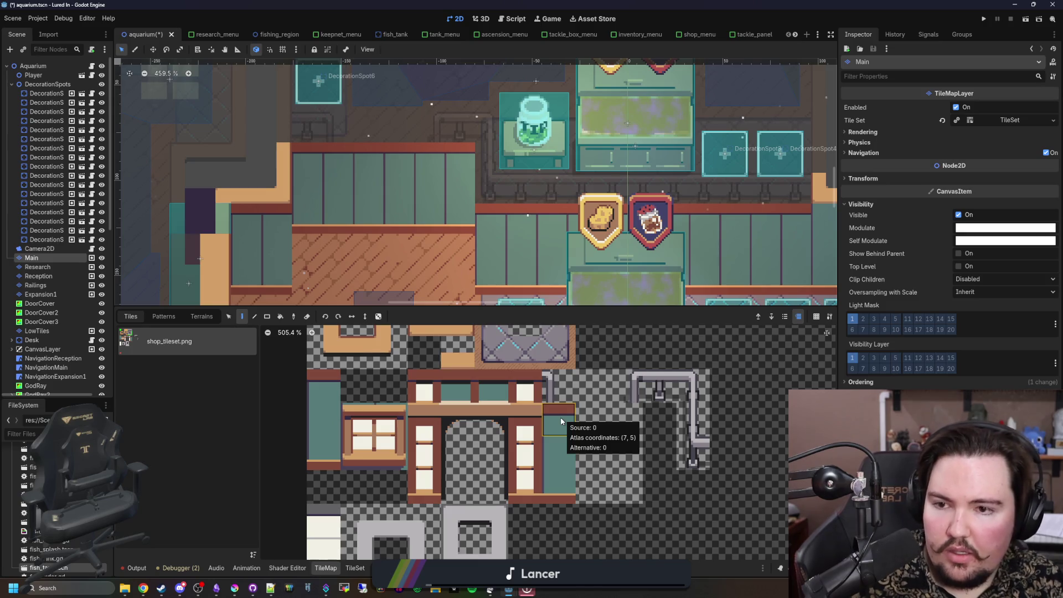
scroll(368, 176, up, 4)
scroll(368, 176, down, 4)
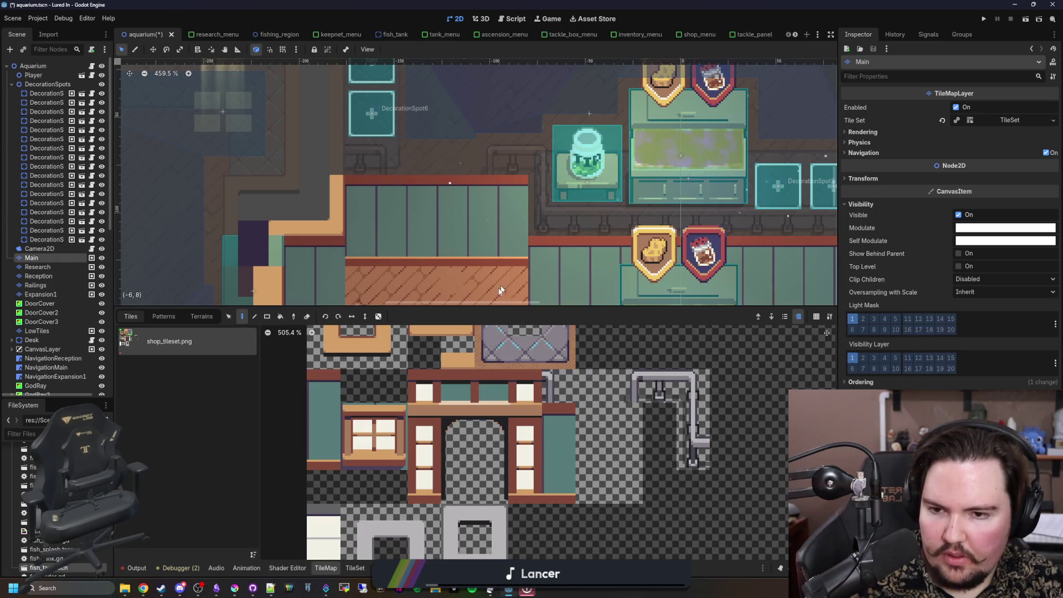
scroll(476, 182, down, 1)
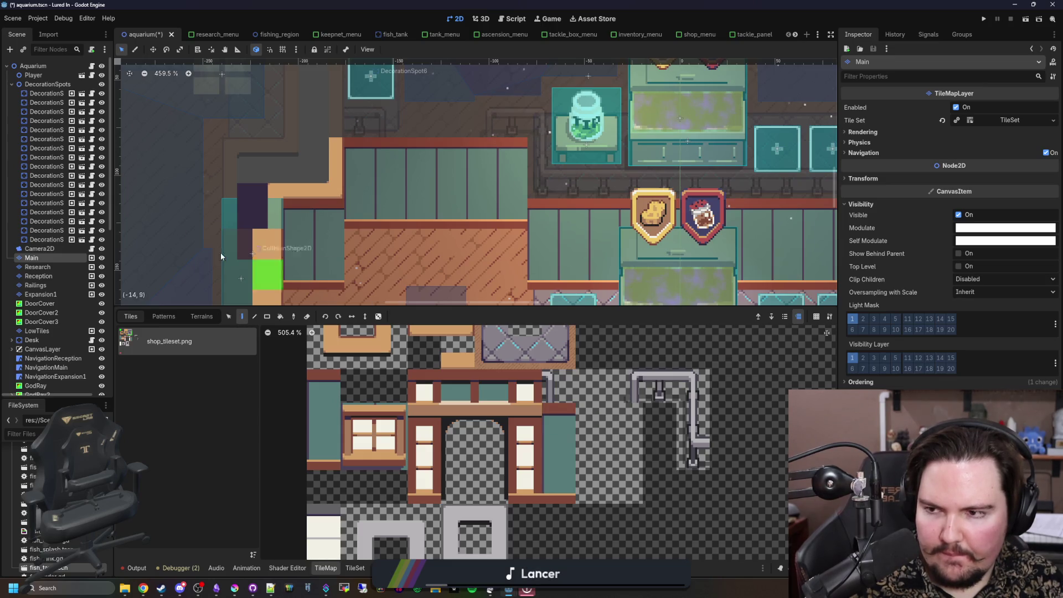
Step: Add a Sprite2D child to the Aquarium root with staircase.png quick-loaded as its texture
right_click(44, 66)
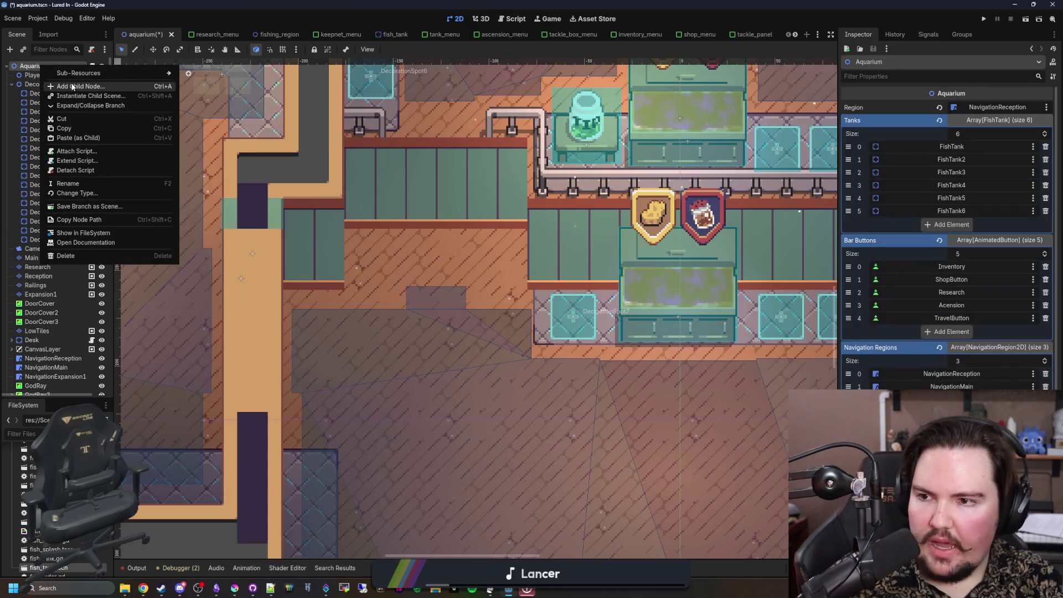
click(72, 86)
text(sprite)
key(Return)
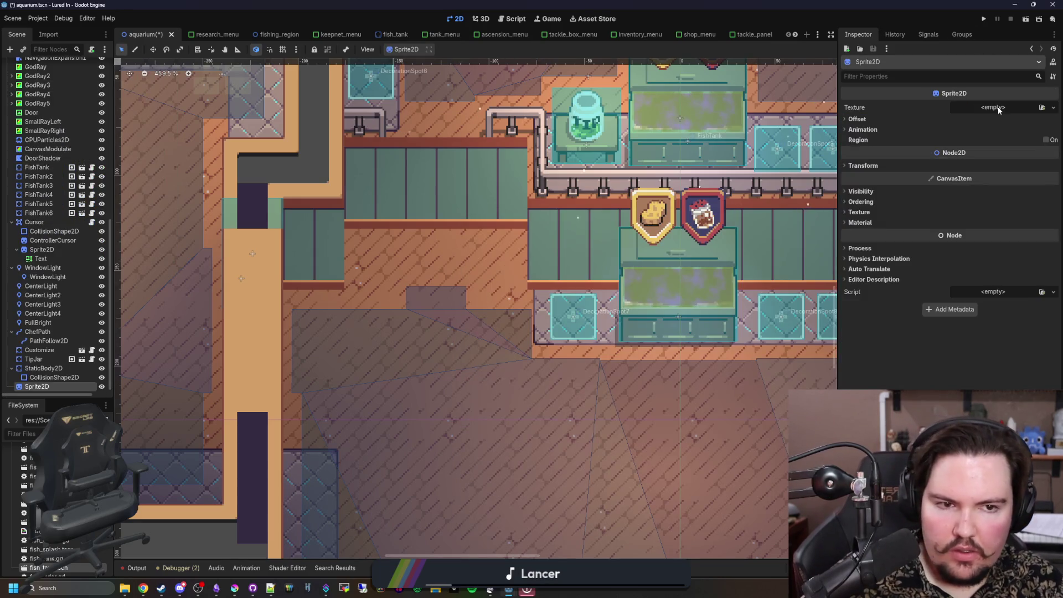
click(993, 106)
click(985, 327)
text(sta)
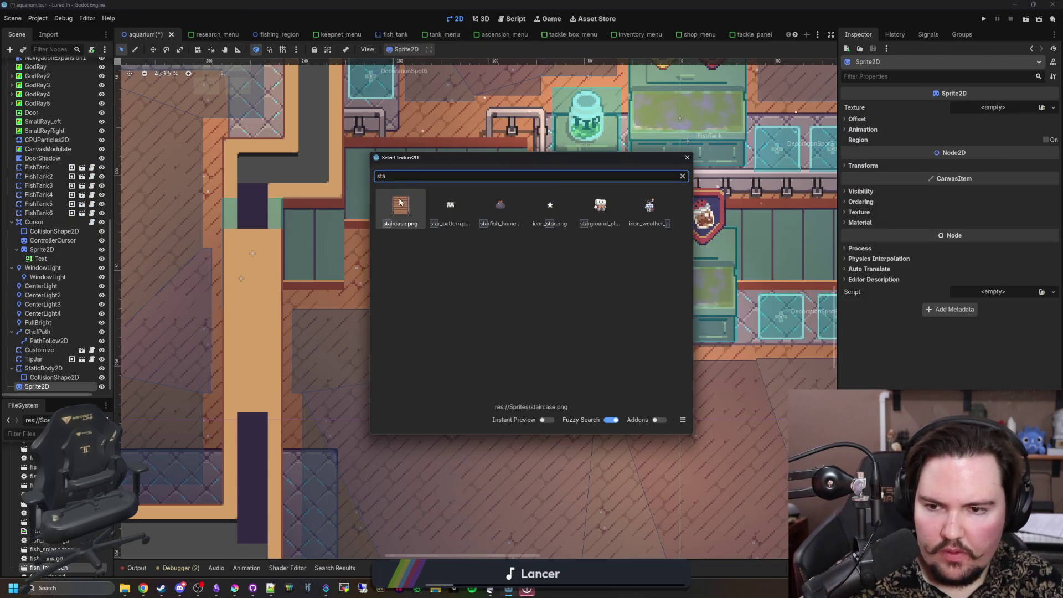
double_click(399, 202)
Step: Move the staircase sprite up into the wall opening beside the counters
scroll(397, 197, down, 3)
click(153, 49)
drag(487, 166, 427, 266)
scroll(387, 232, up, 5)
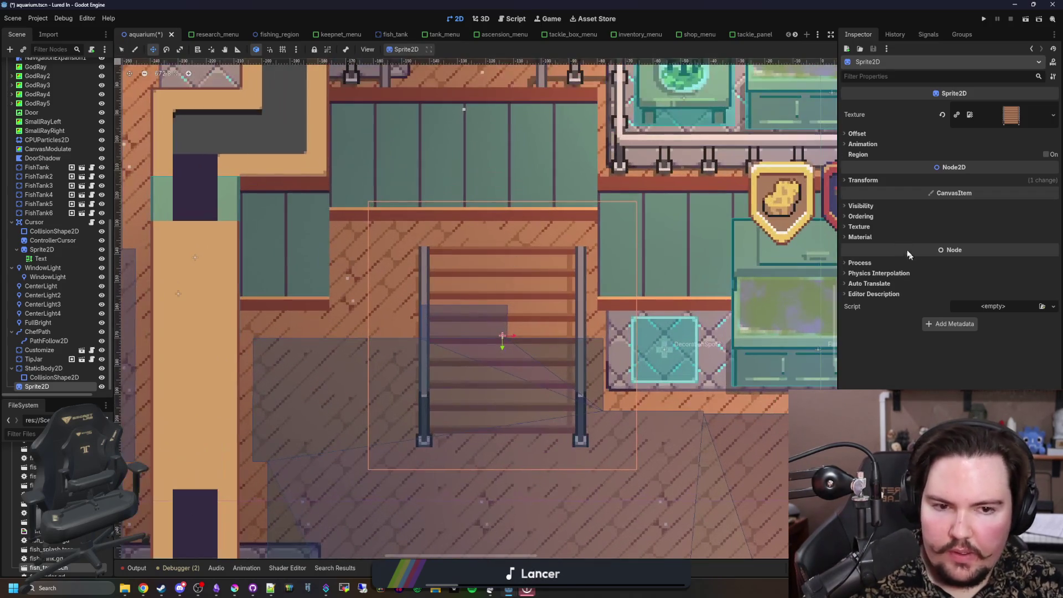
click(861, 216)
click(983, 227)
text(-25)
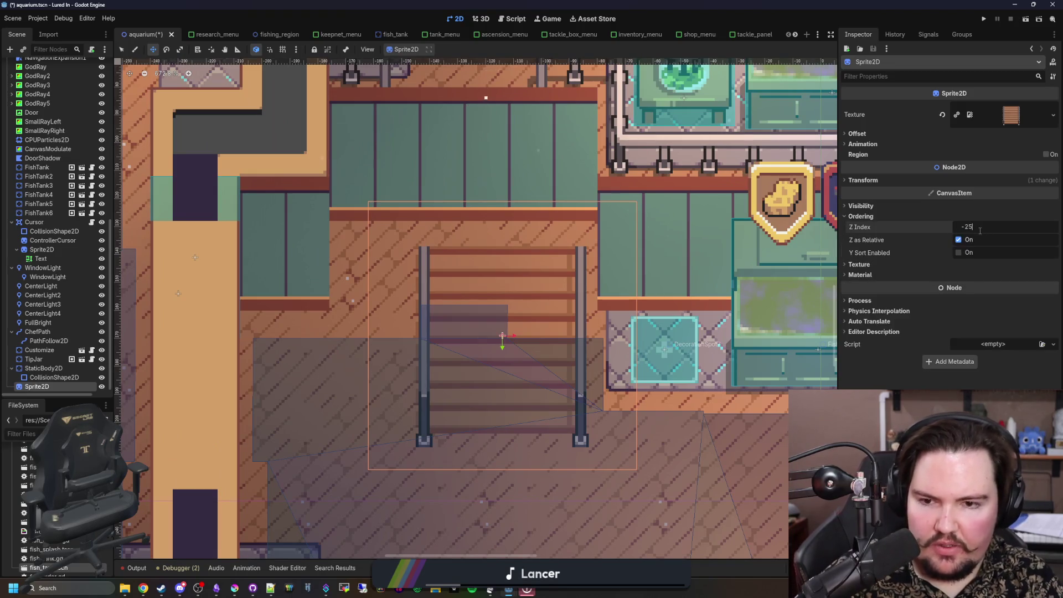
drag(504, 303, 503, 199)
scroll(530, 100, up, 5)
Step: Reparent the staircase under Main, reset its Z Index to 0, and nudge it into place
mouse_move(47, 378)
mouse_down()
mouse_move(78, 234)
mouse_move(61, 220)
mouse_move(33, 222)
mouse_up()
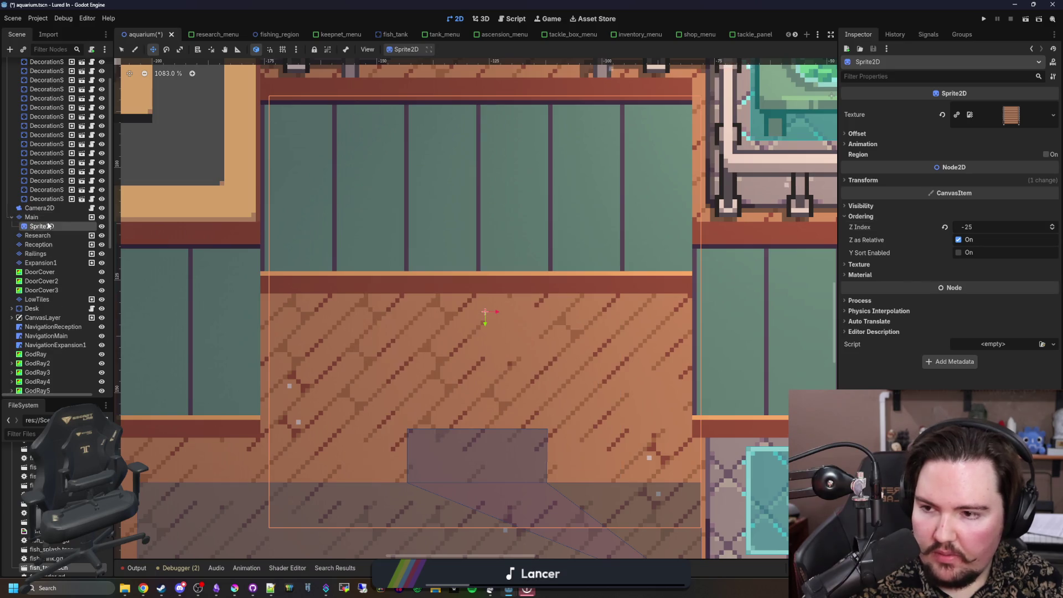
click(945, 228)
scroll(308, 287, up, 4)
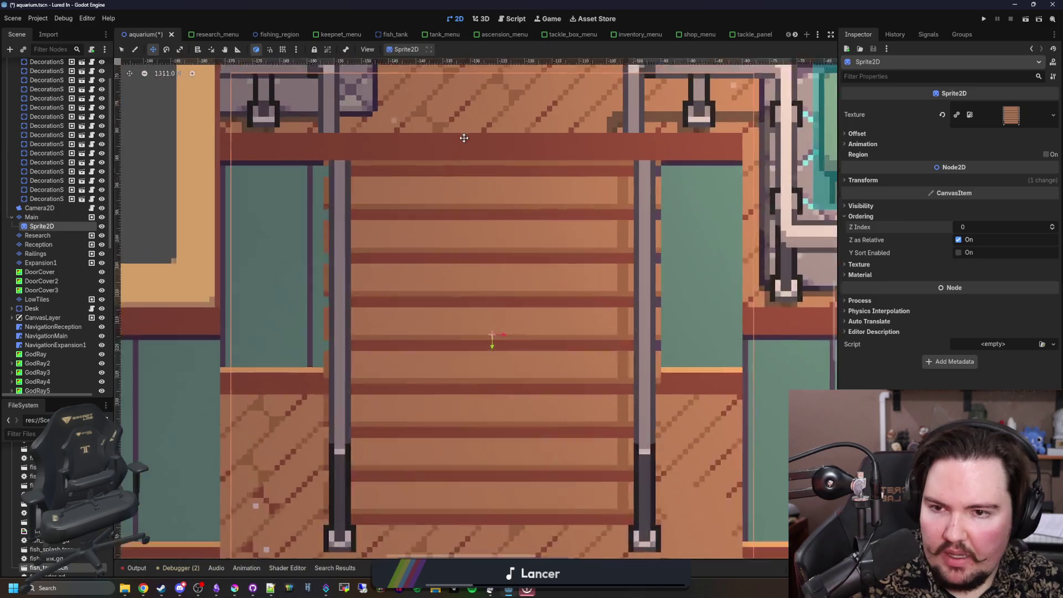
drag(451, 318, 434, 280)
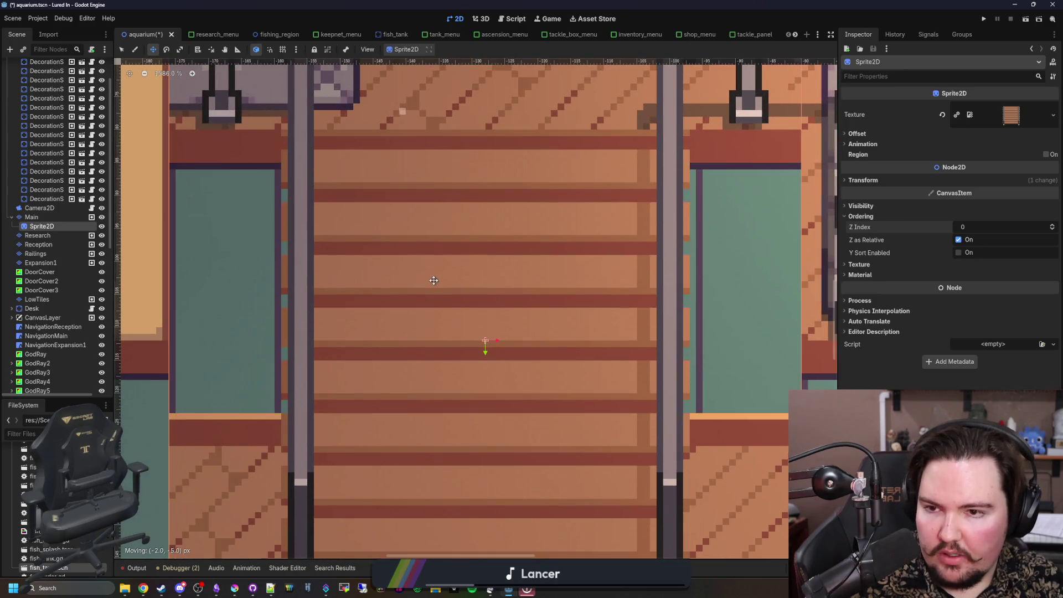
scroll(437, 236, down, 8)
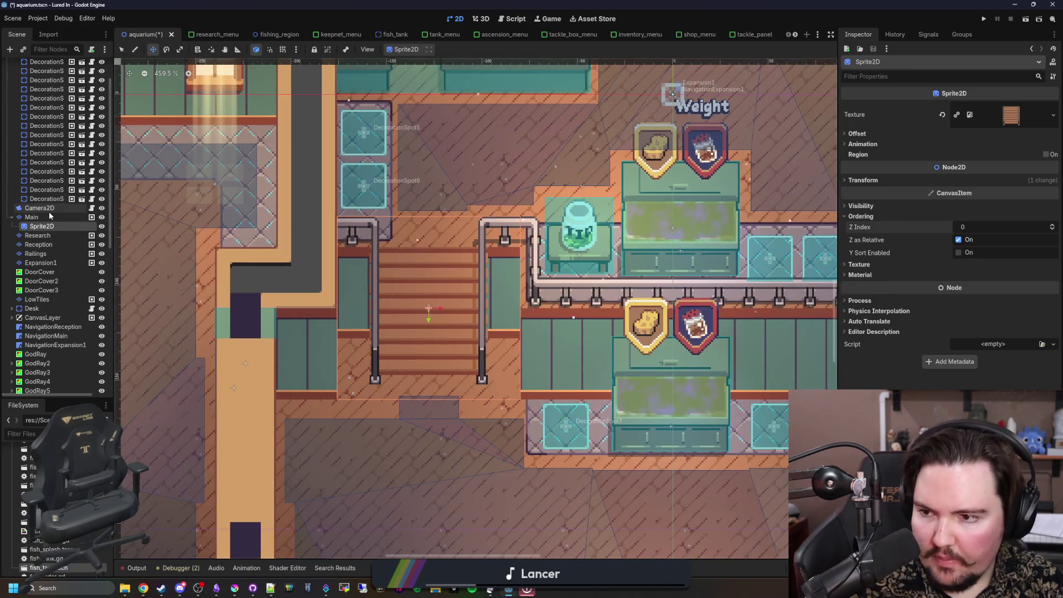
click(48, 215)
Step: Rename the Sprite2D node to Staircase and enlarge the 2D scene view
double_click(43, 227)
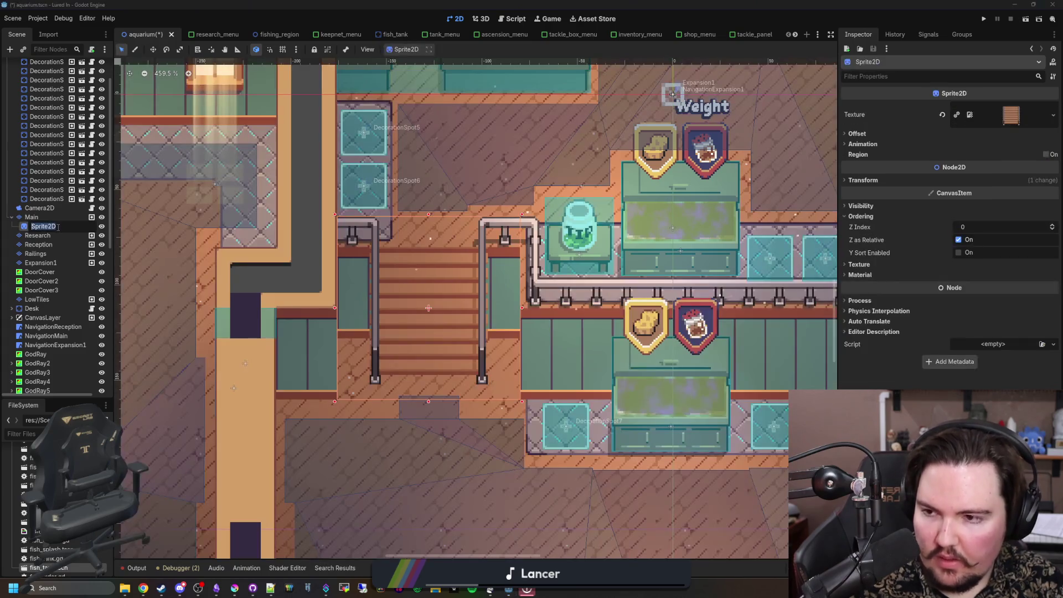
text(Staircase)
key(Return)
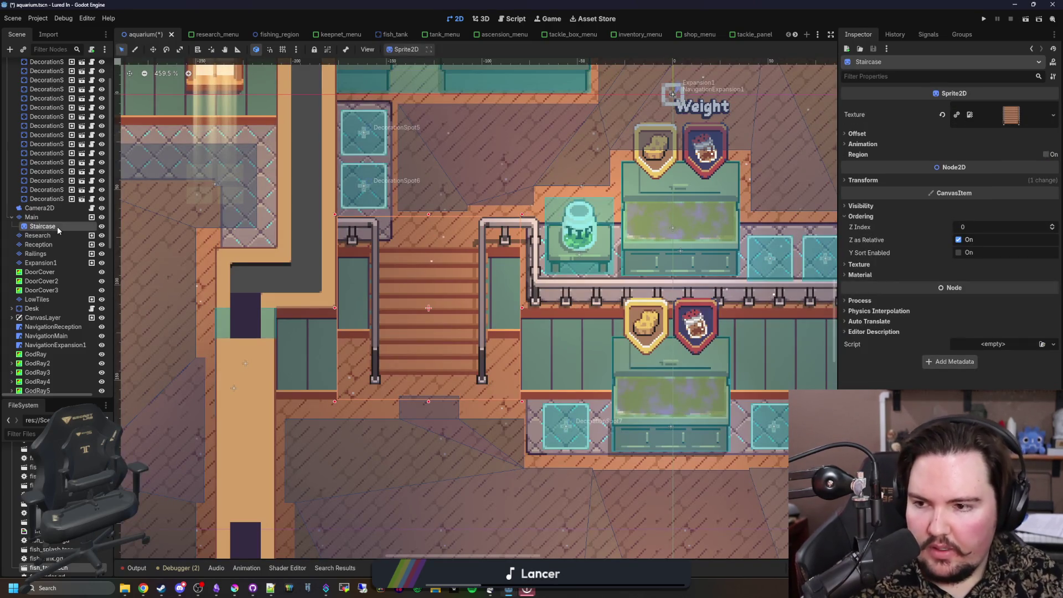
click(41, 218)
scroll(368, 292, up, 2)
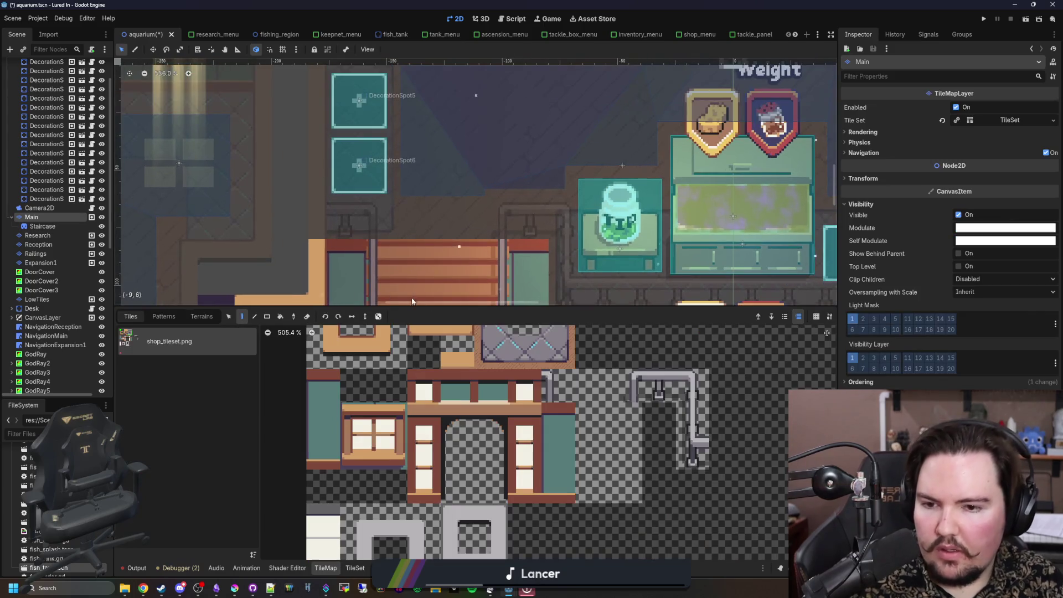
drag(446, 307, 447, 439)
click(37, 209)
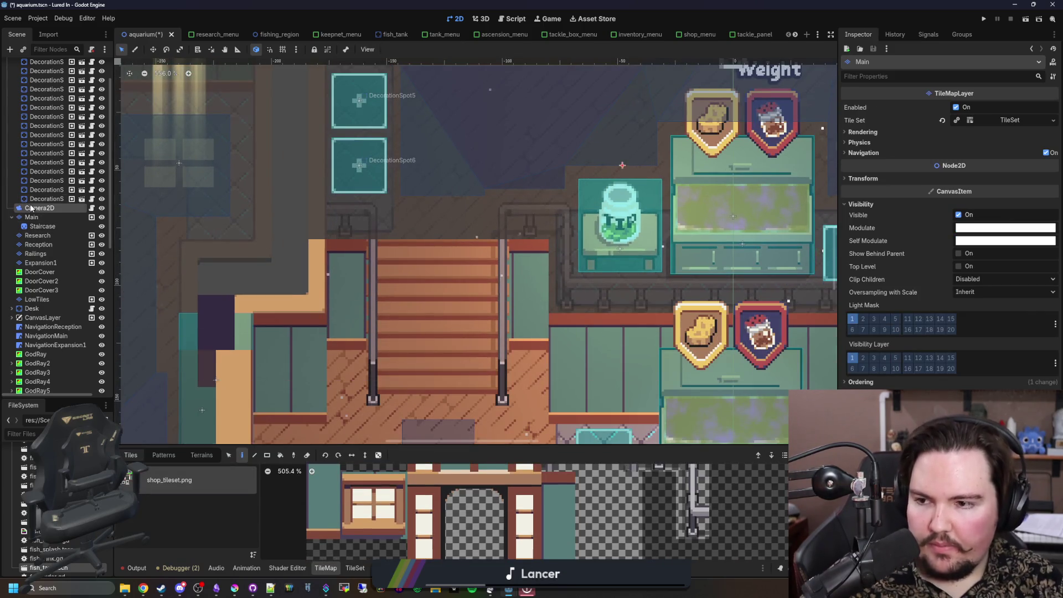
scroll(454, 255, up, 1)
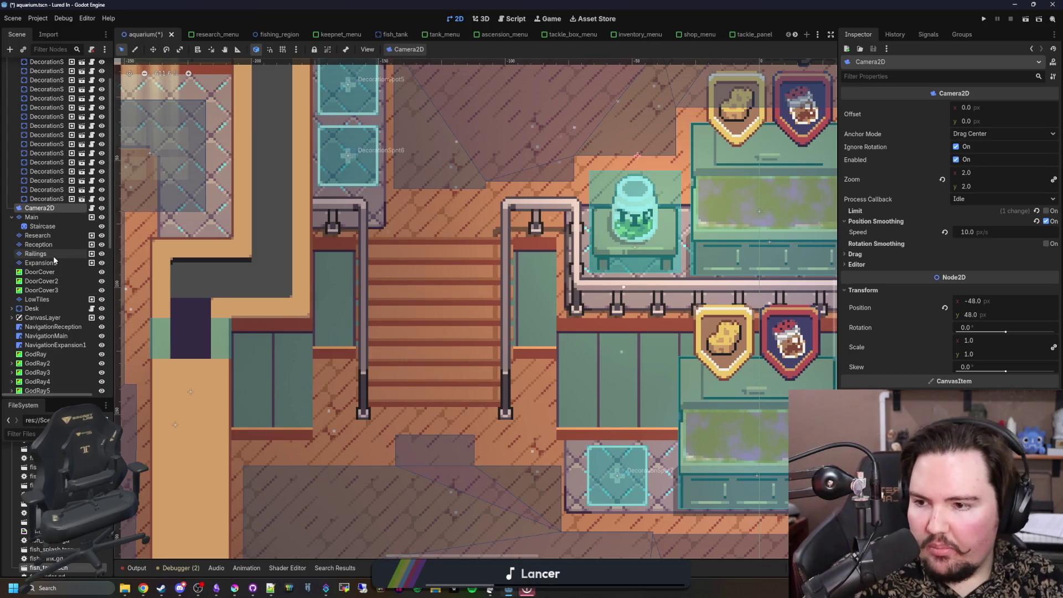
Step: Rebake the NavigationMain region around the new stairs
click(46, 336)
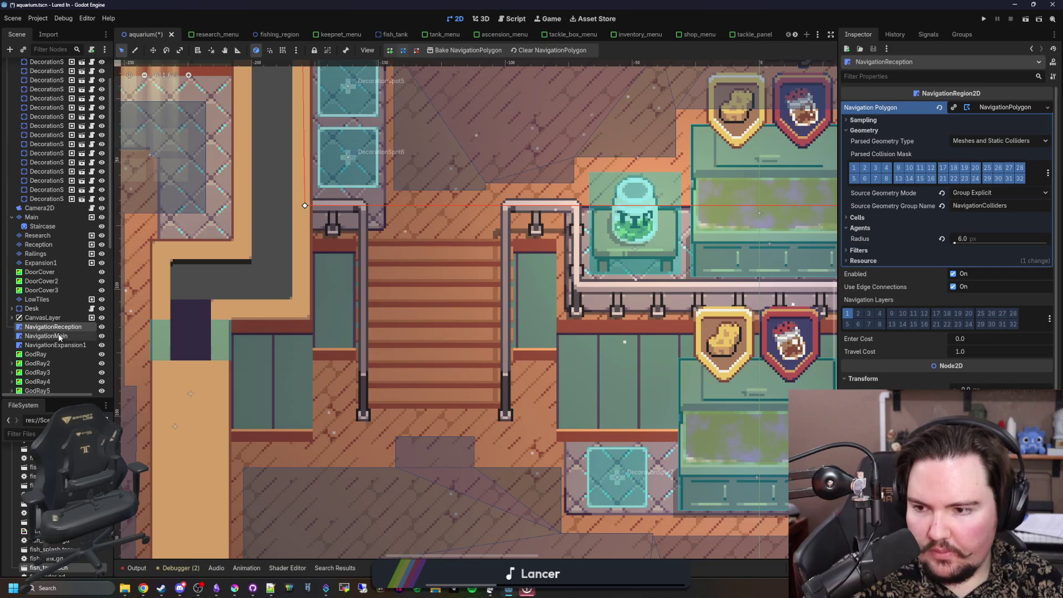
scroll(386, 318, down, 2)
scroll(478, 301, up, 1)
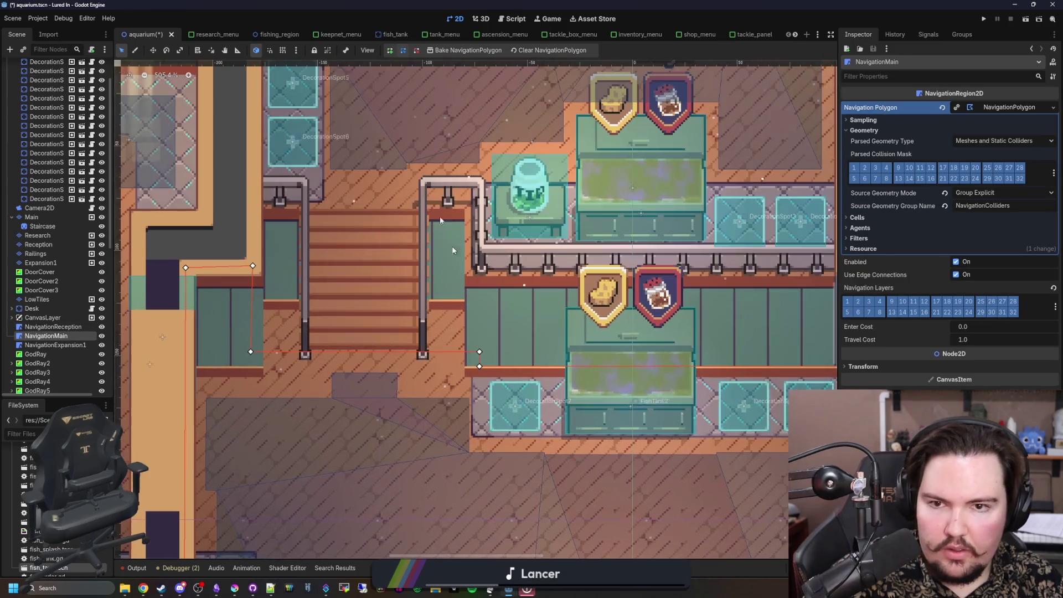
click(446, 53)
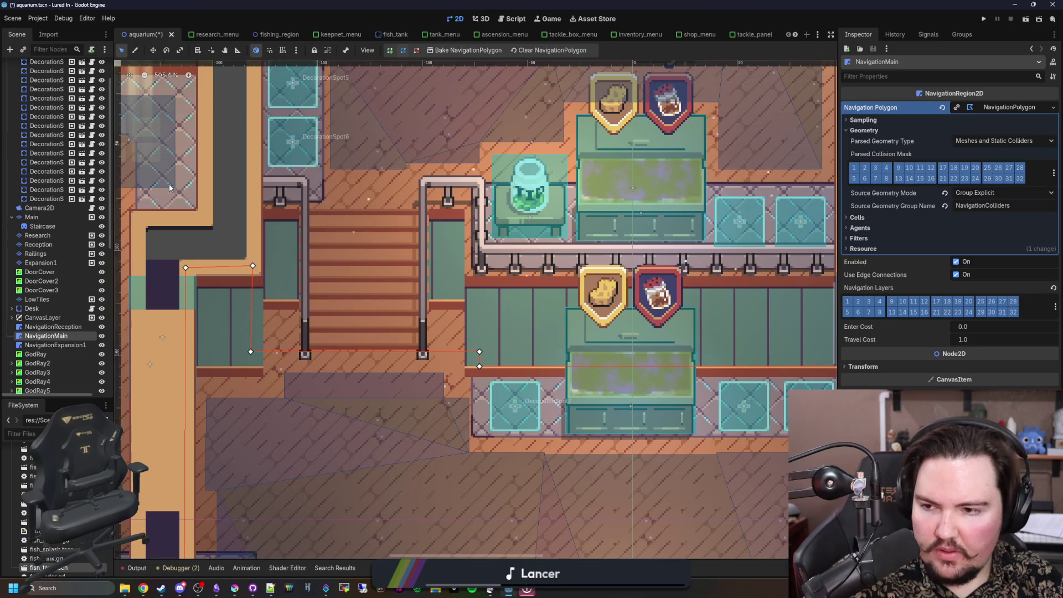
Step: Check NavigationReception, then fold the DecorationSpots and Main branches
click(50, 326)
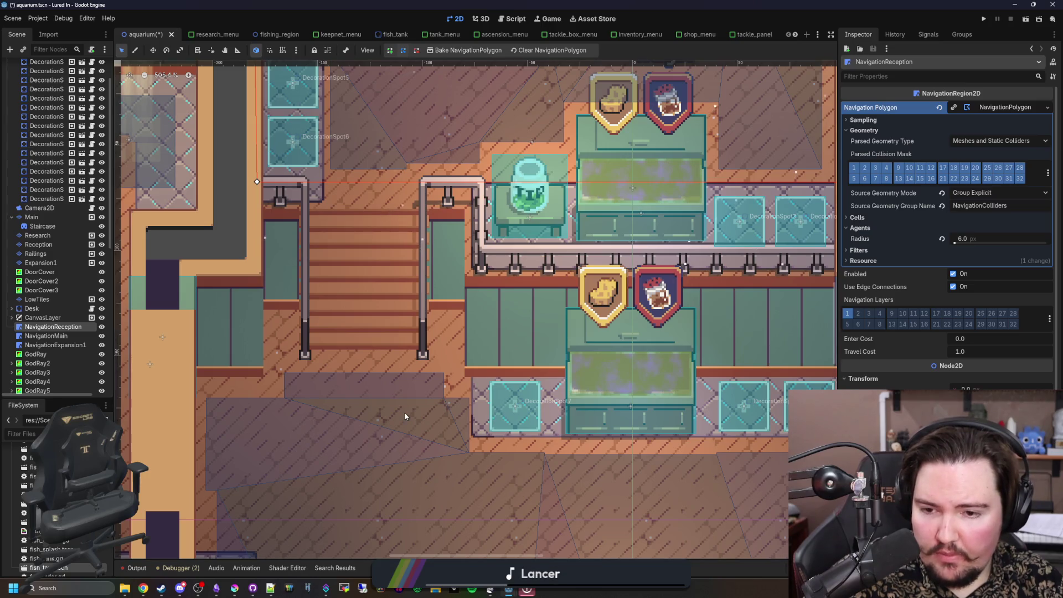
scroll(404, 416, down, 1)
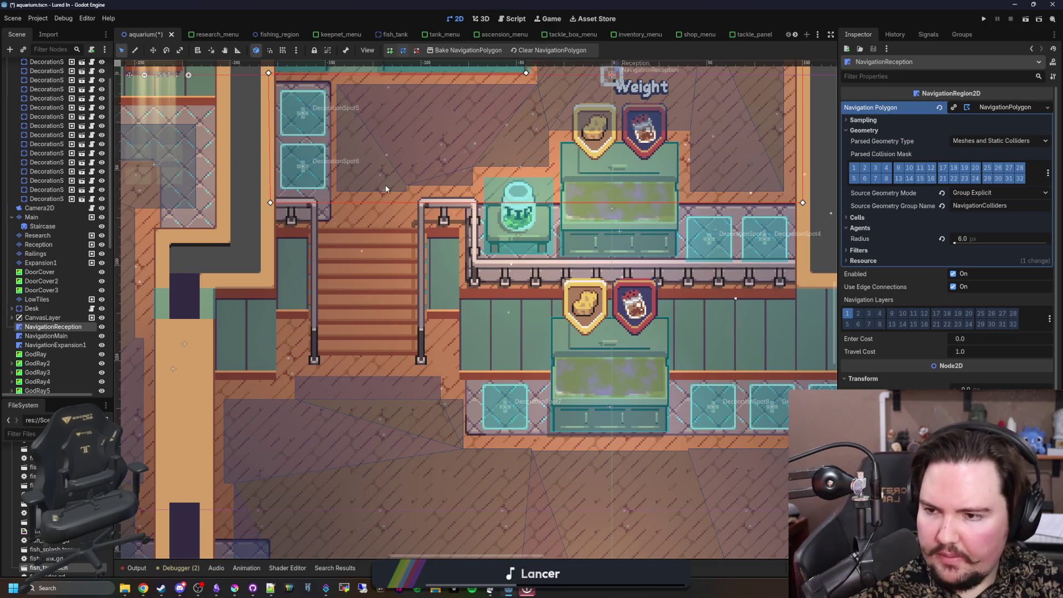
scroll(20, 89, up, 3)
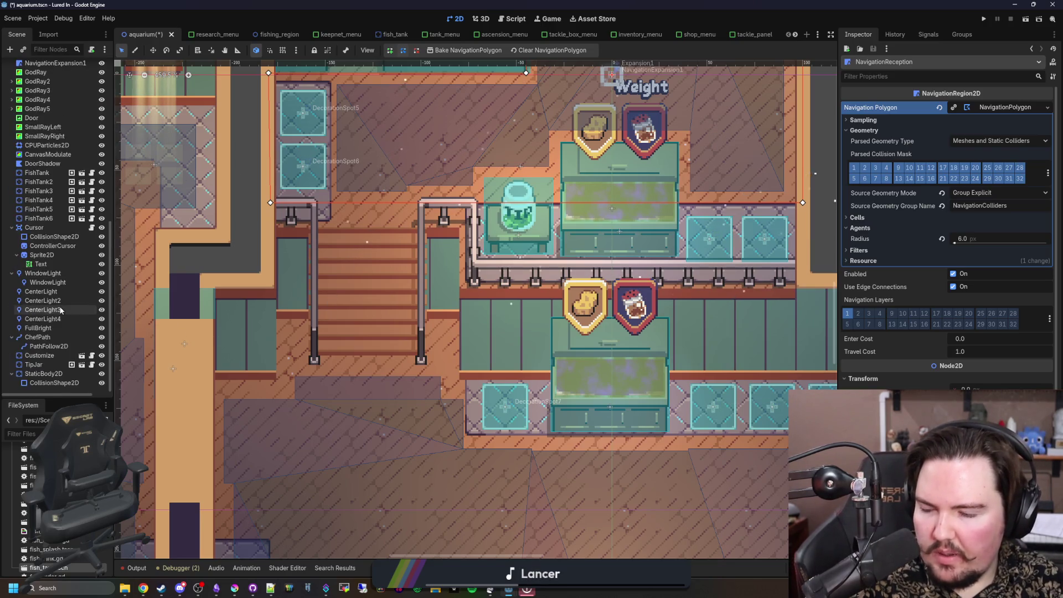
click(11, 84)
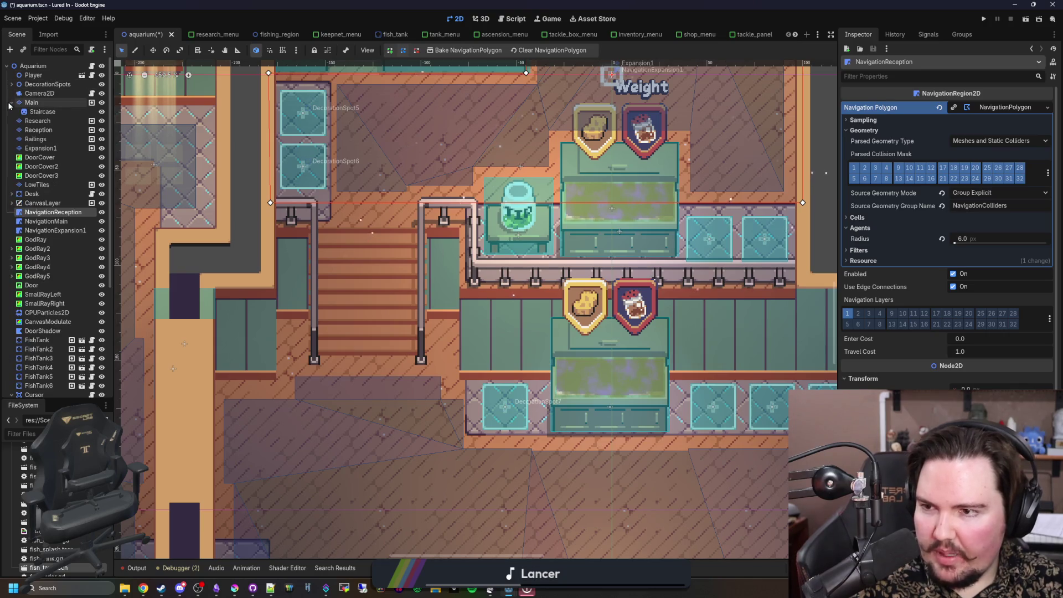
click(11, 103)
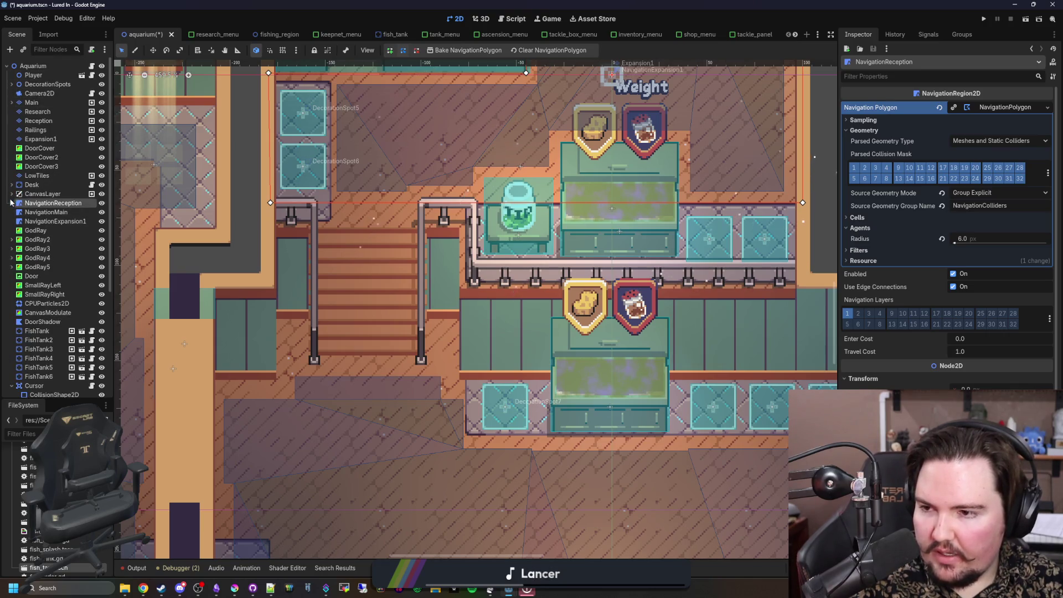
Step: Add a StaticBody2D child under the Staircase node
click(11, 102)
right_click(49, 112)
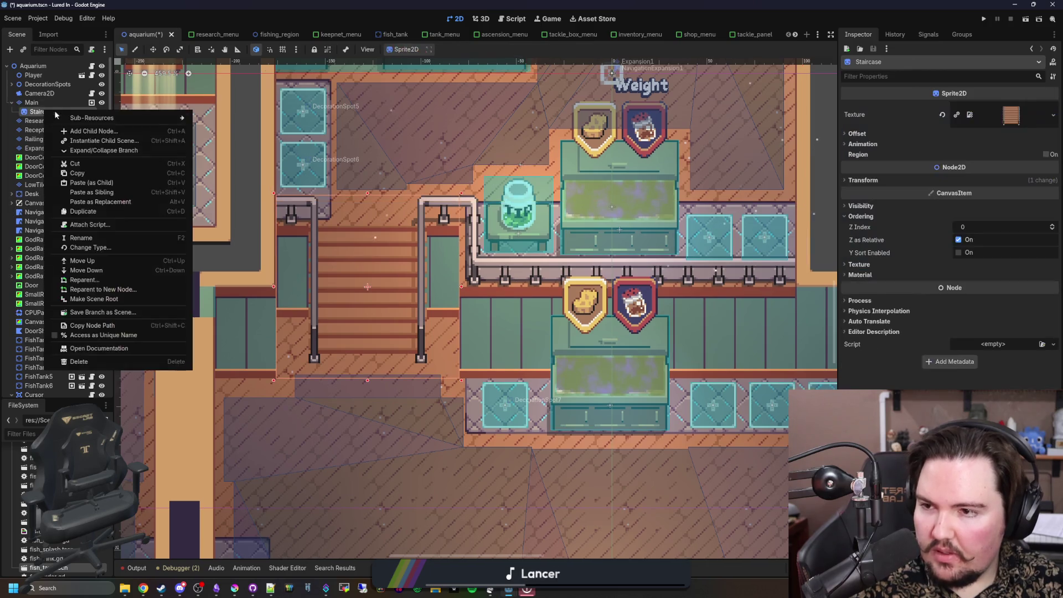
click(89, 131)
text(stat)
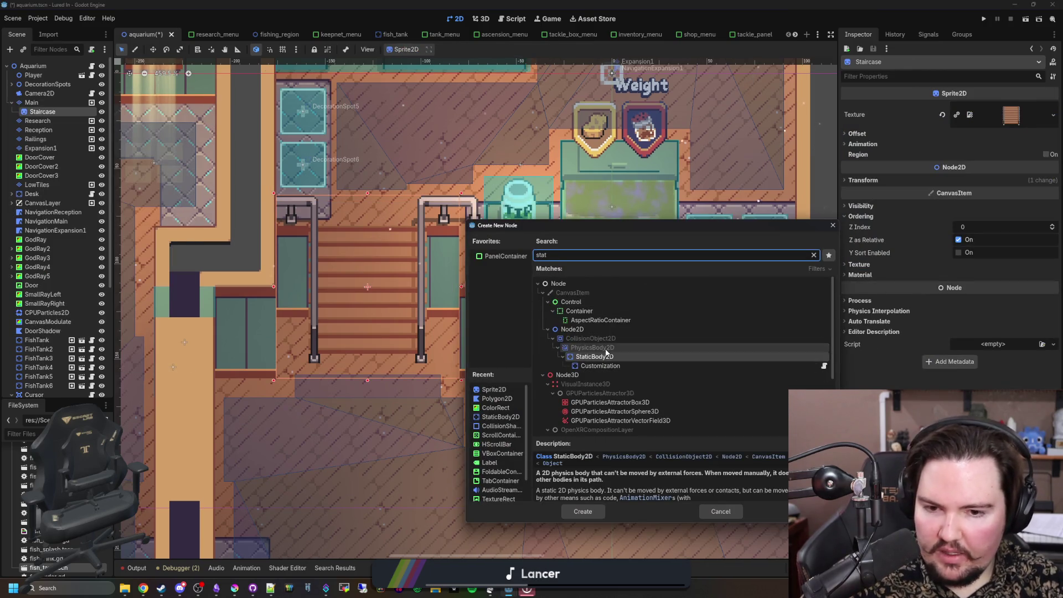
double_click(603, 356)
Step: Add two CollisionShape2D children to the StaticBody2D
right_click(64, 122)
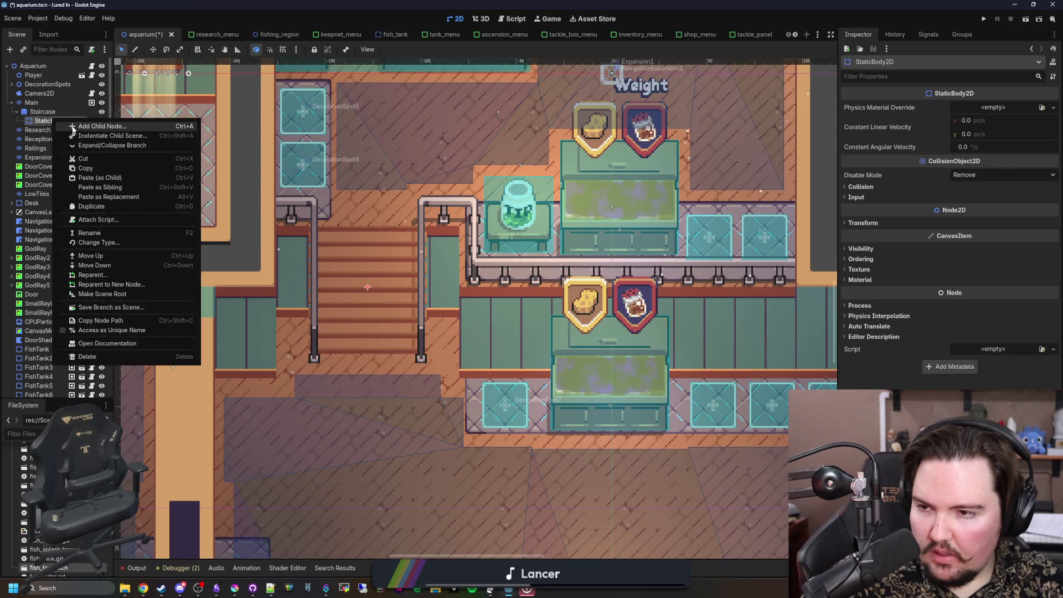
click(72, 126)
text(coll)
key(Return)
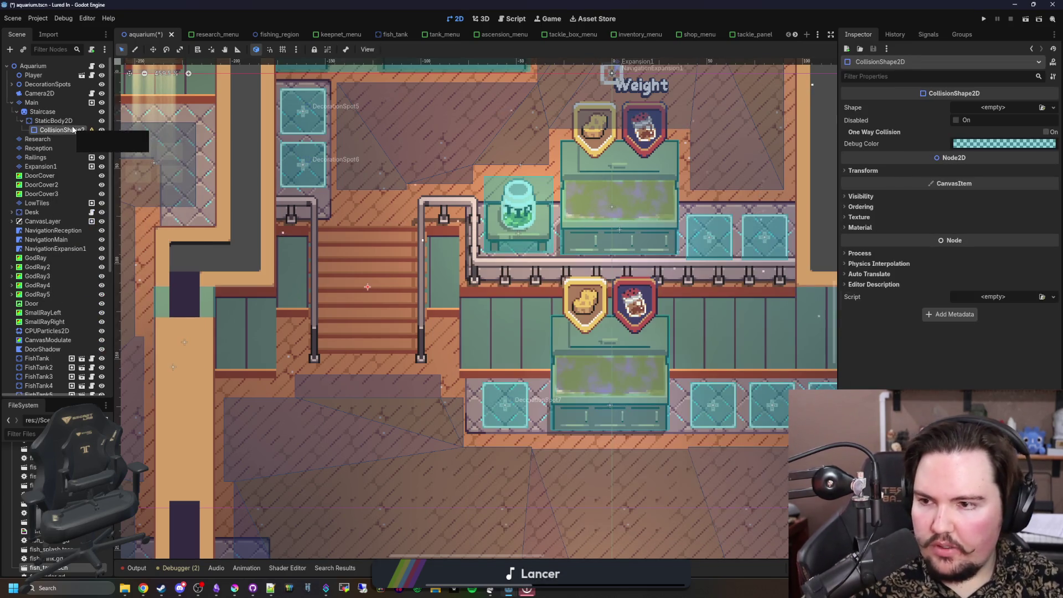
right_click(56, 121)
click(72, 126)
text(coll)
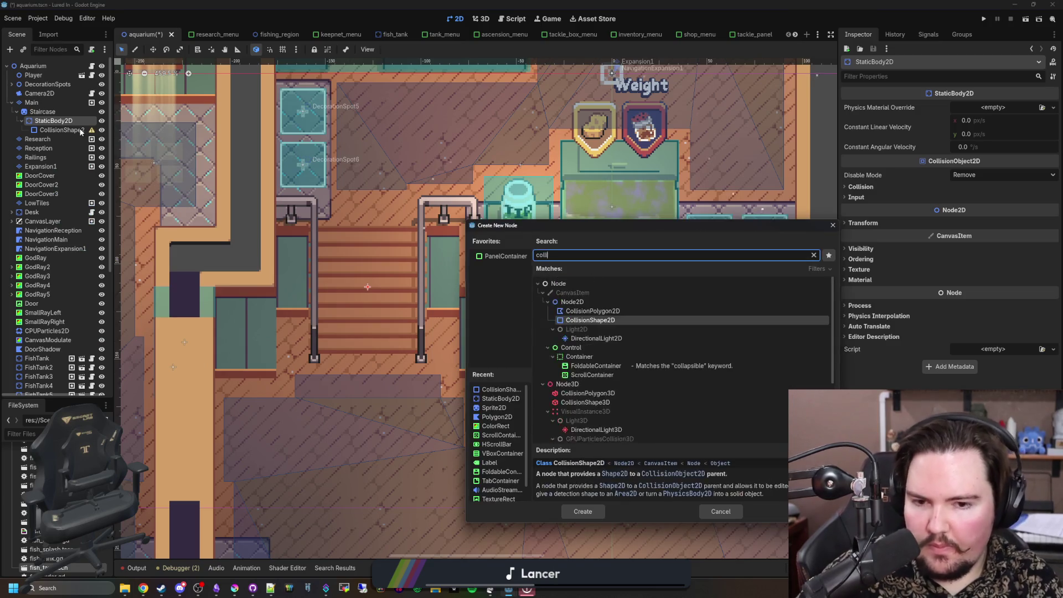
key(Return)
Step: Set the first CollisionShape2D's Shape to RectangleShape2D
click(53, 120)
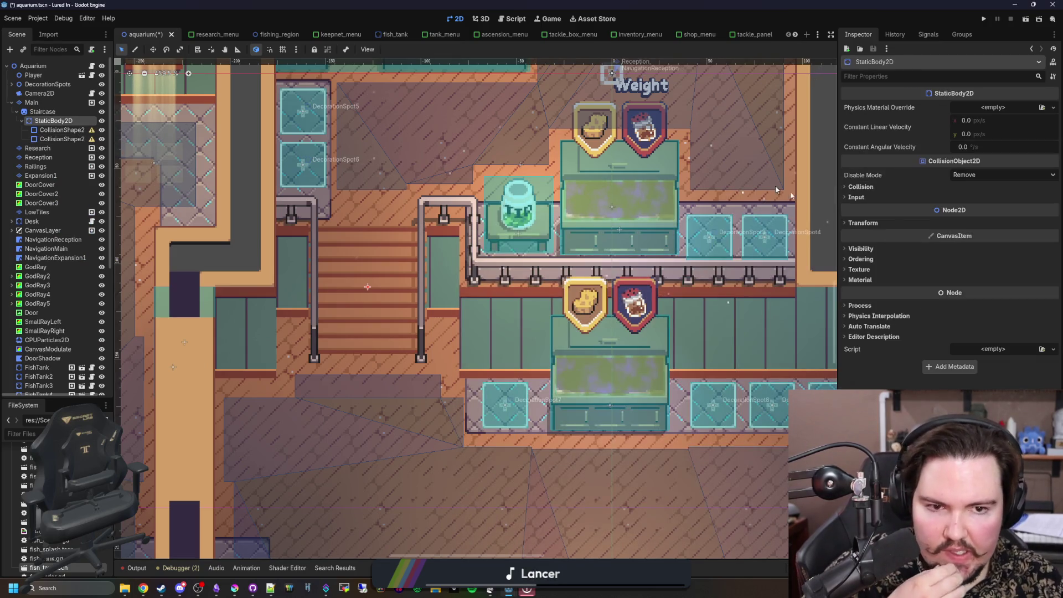
click(860, 187)
click(62, 130)
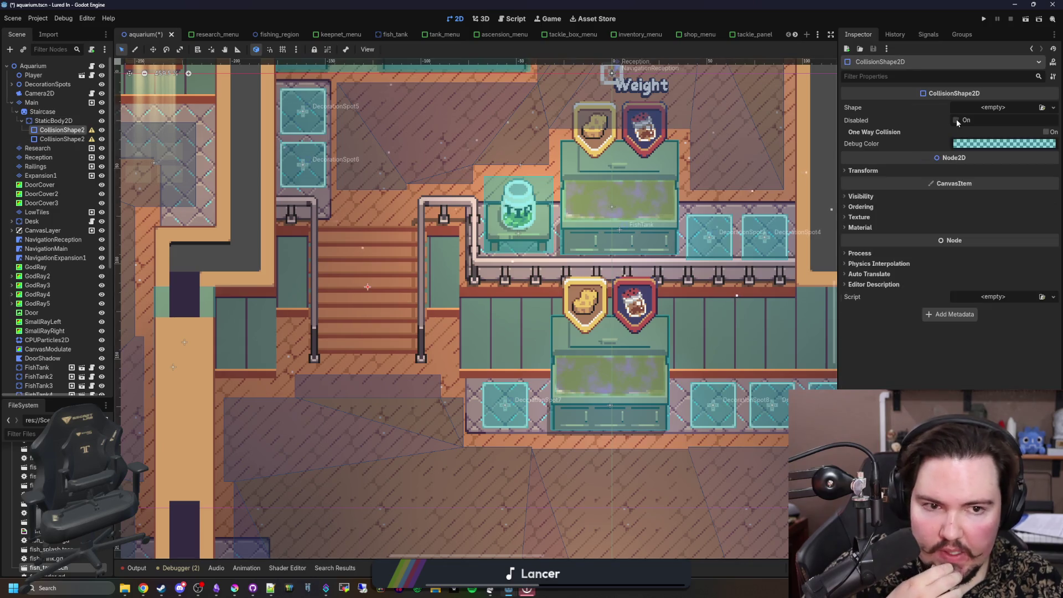
click(962, 111)
click(991, 184)
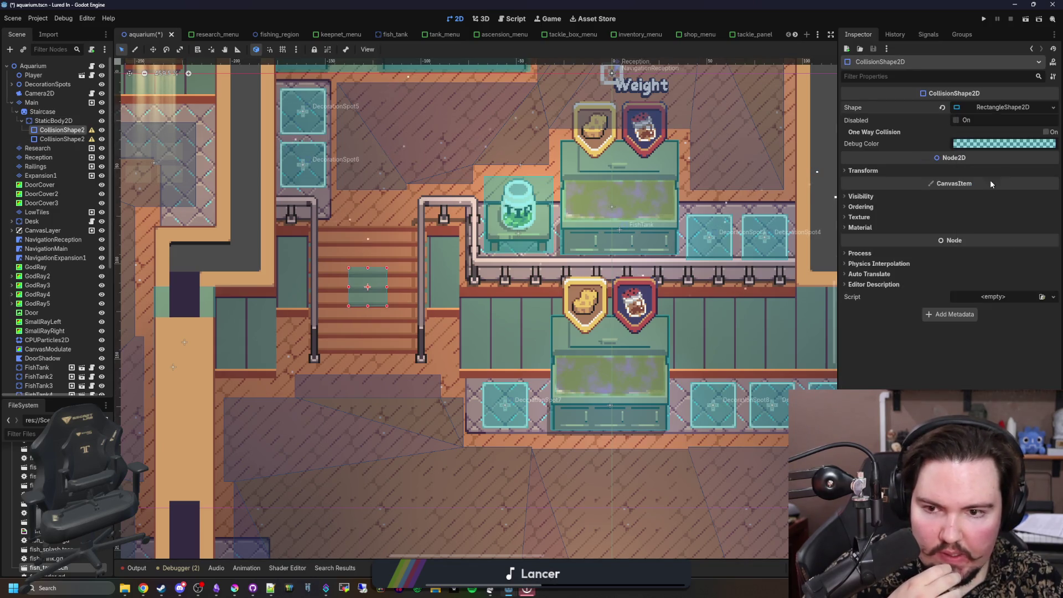
Step: Resize the first collision rectangle into a tall strip covering the left stair rail
scroll(335, 296, up, 8)
drag(351, 296, 247, 296)
drag(449, 296, 272, 296)
drag(259, 246, 258, 141)
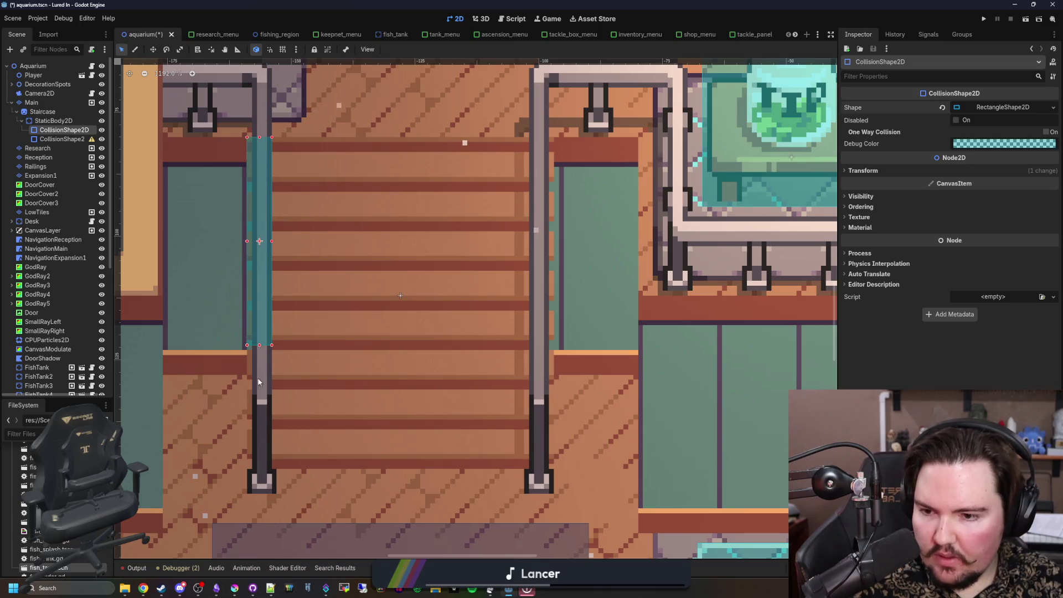
drag(260, 346, 260, 493)
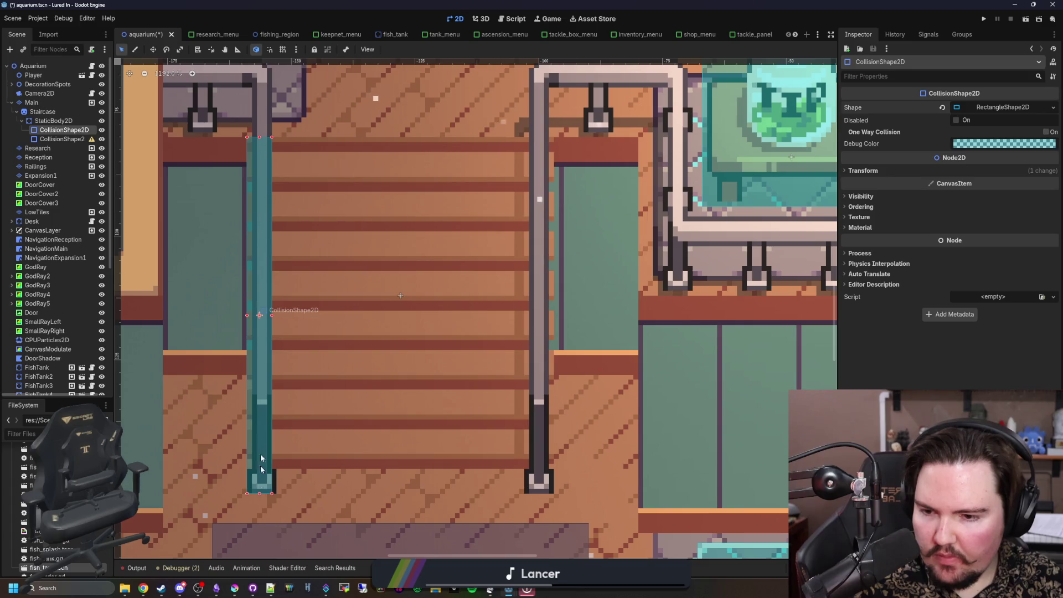
Step: Give the second CollisionShape2D a RectangleShape2D and widen it toward the right rail
click(62, 139)
click(998, 108)
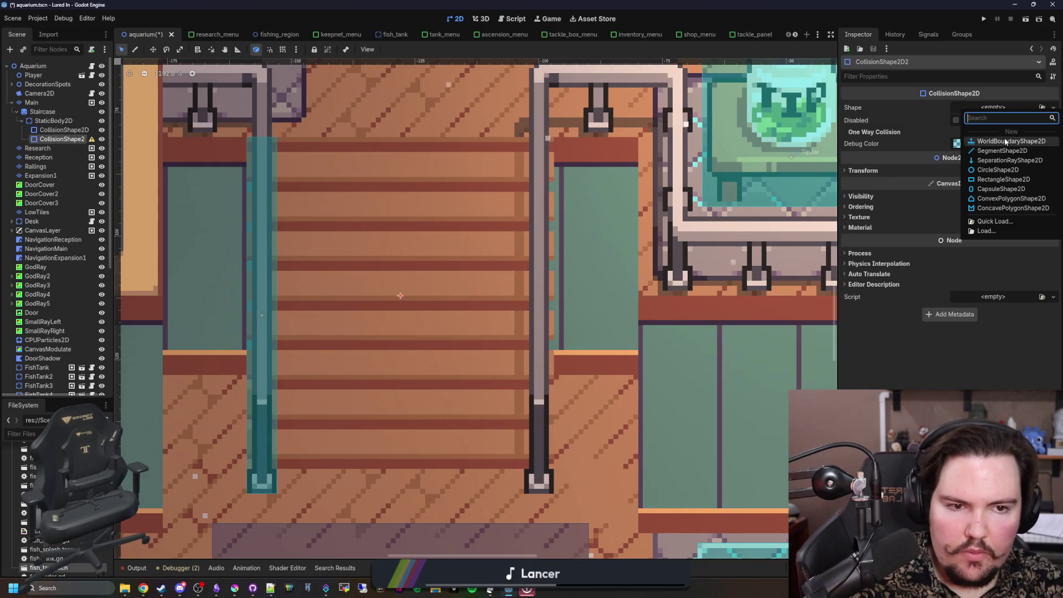
click(999, 179)
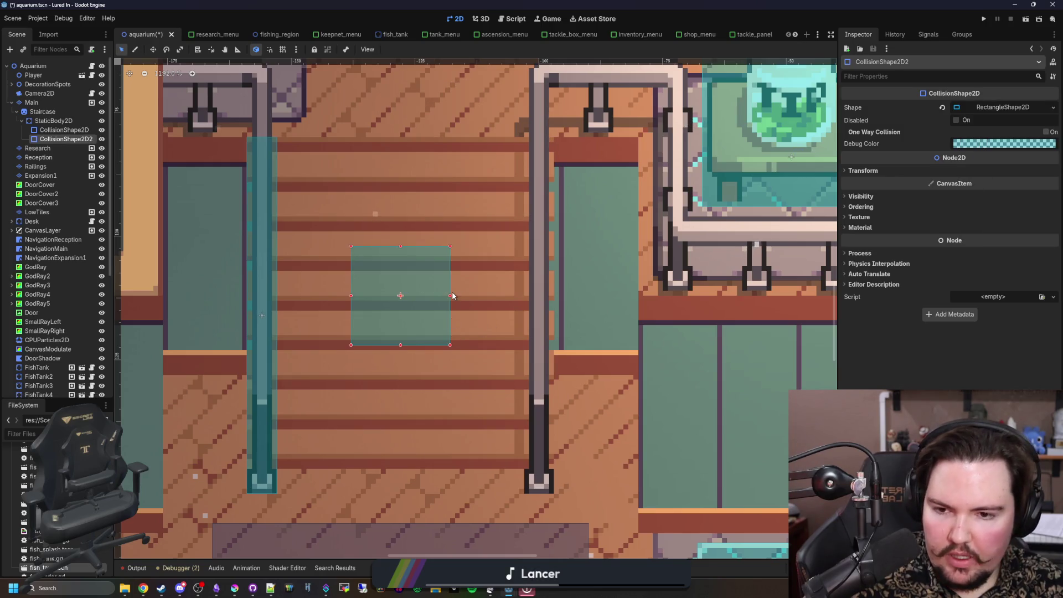
mouse_move(450, 296)
mouse_down()
mouse_move(562, 308)
mouse_move(554, 307)
mouse_up()
Step: Fit the second rectangle as a tall strip over the right rail and save aquarium.tscn
click(192, 259)
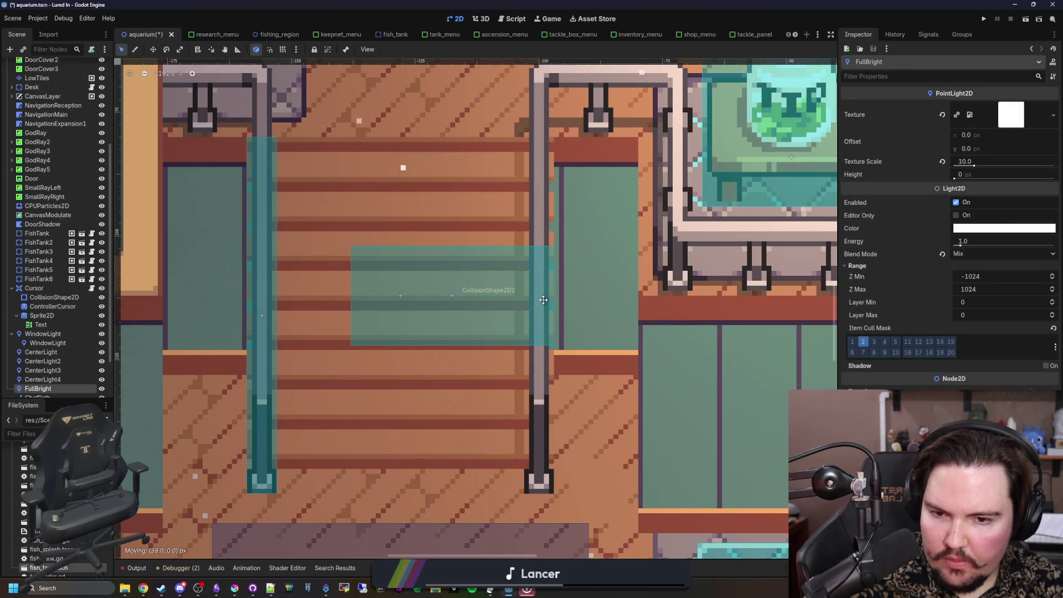
scroll(381, 299, down, 10)
scroll(433, 303, up, 5)
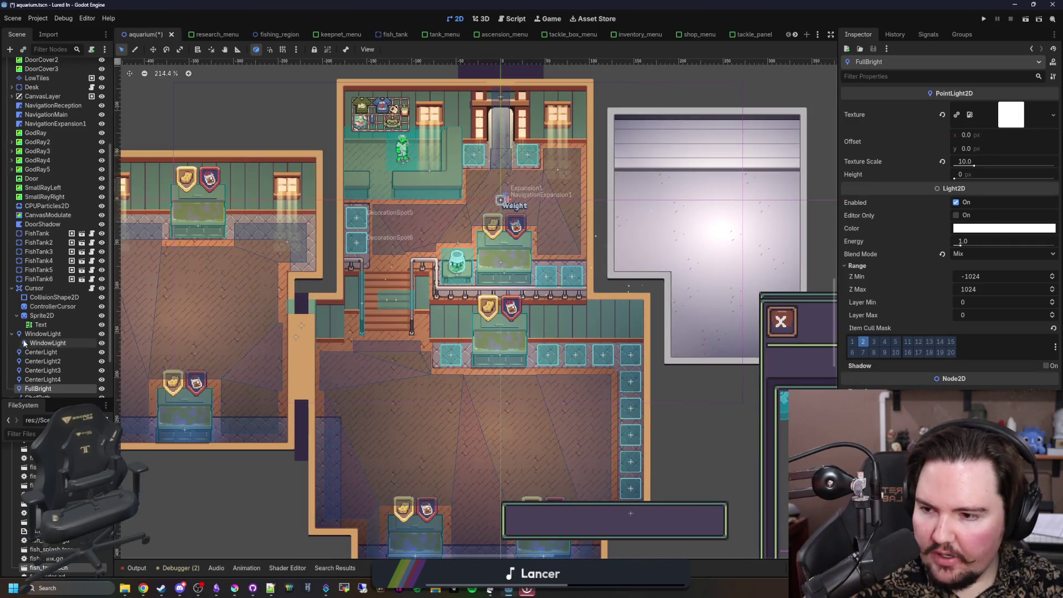
scroll(55, 366, down, 2)
scroll(55, 370, up, 8)
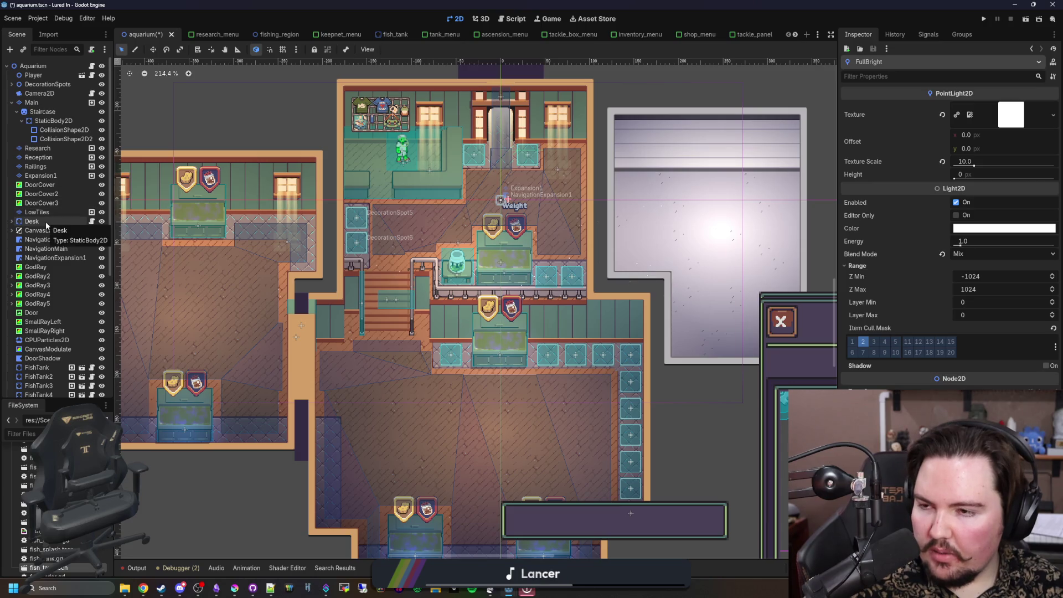
double_click(56, 140)
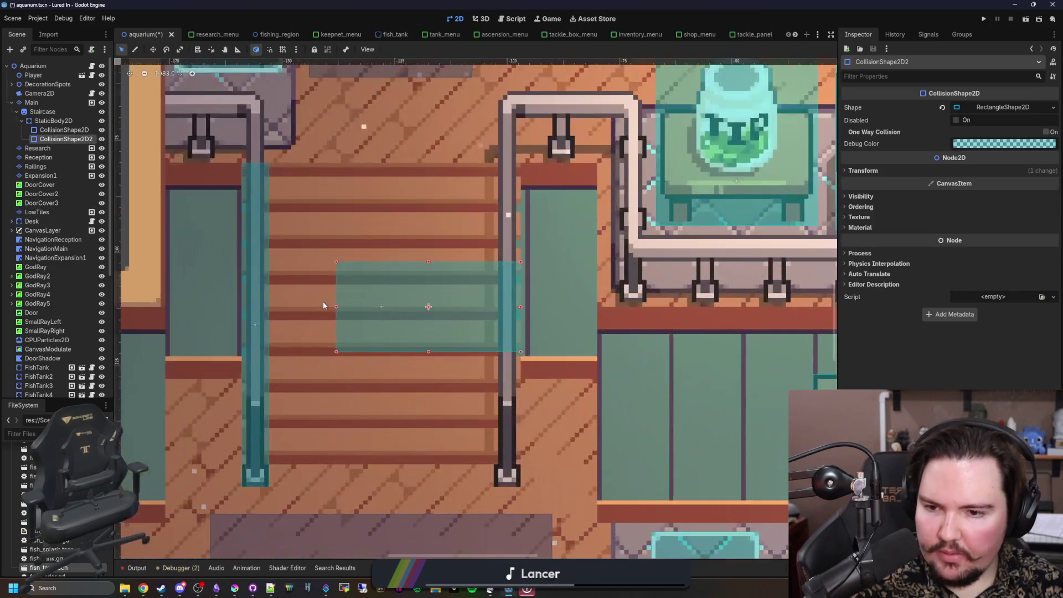
mouse_move(336, 306)
mouse_down()
mouse_move(501, 307)
mouse_move(507, 523)
mouse_up()
scroll(498, 327, up, 2)
scroll(506, 523, down, 2)
scroll(462, 181, up, 1)
scroll(462, 181, up, 1)
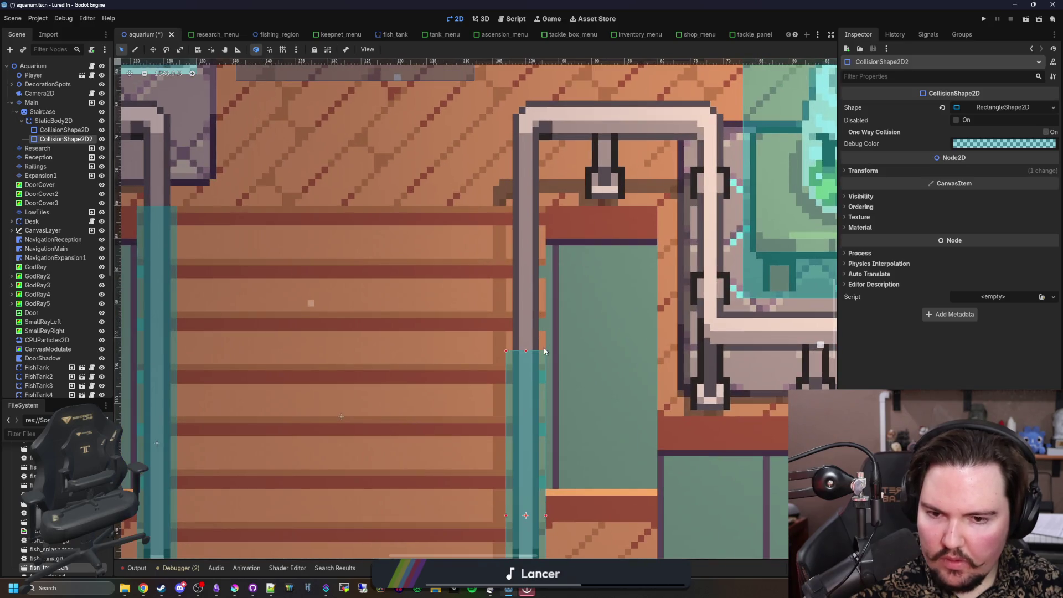
drag(528, 353, 528, 206)
scroll(415, 269, down, 6)
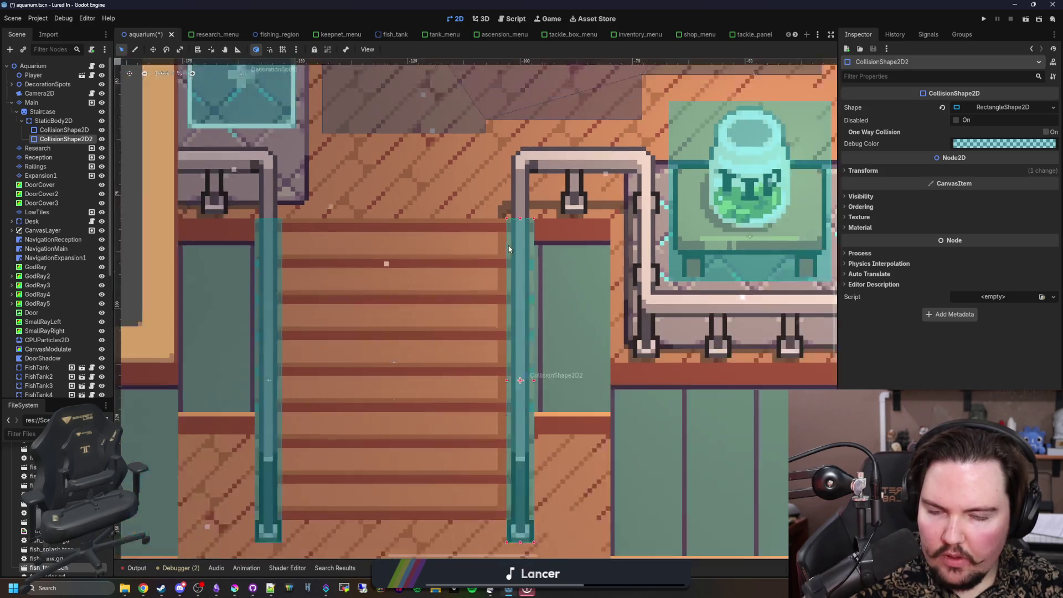
key(ctrl+s)
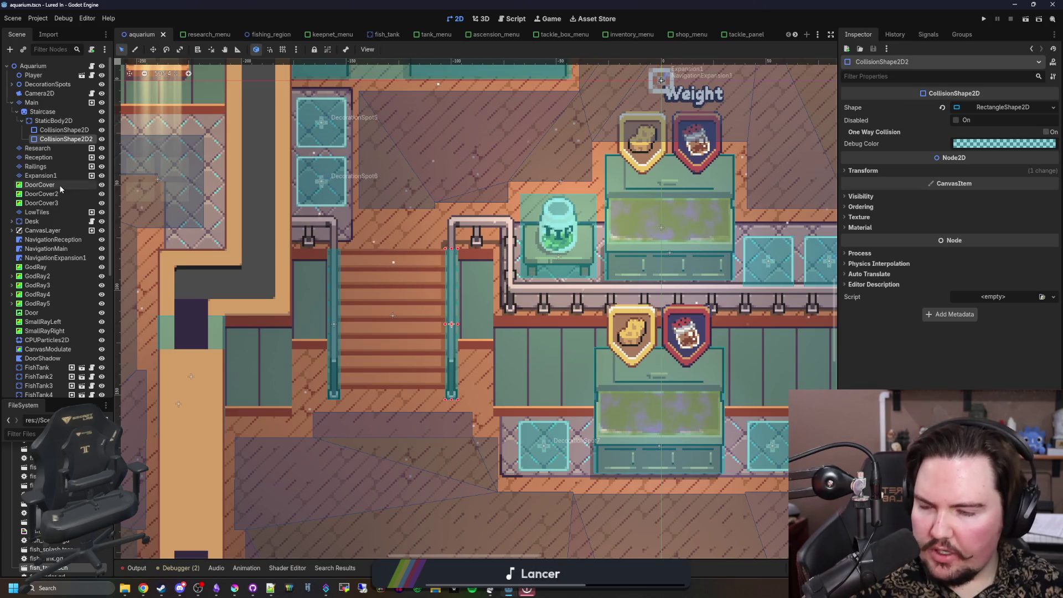
Step: Select the NavigationMain region, zoom in on its outline, and save the scene
click(61, 249)
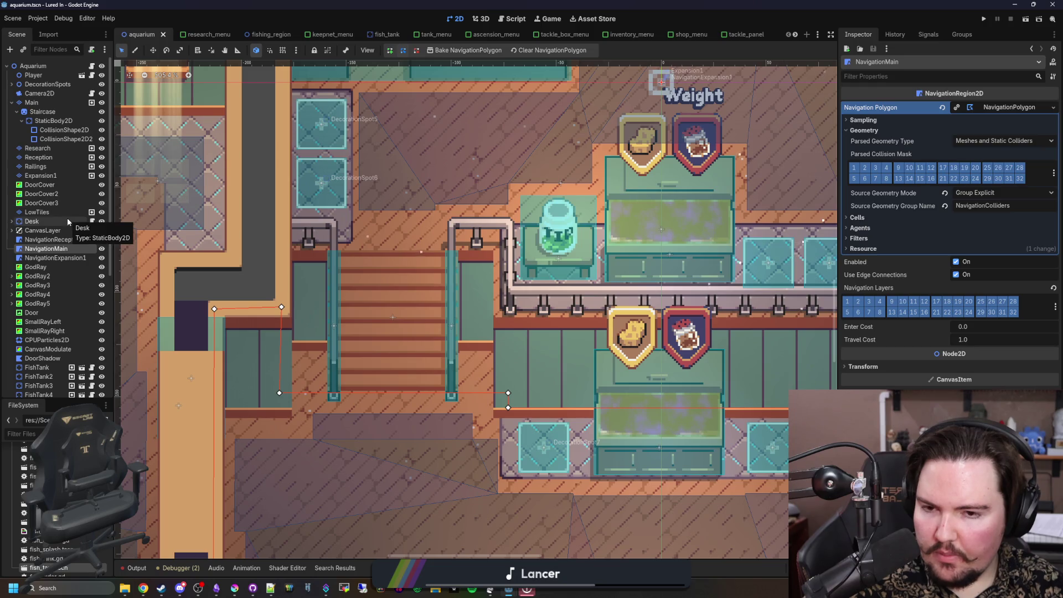
scroll(354, 324, up, 4)
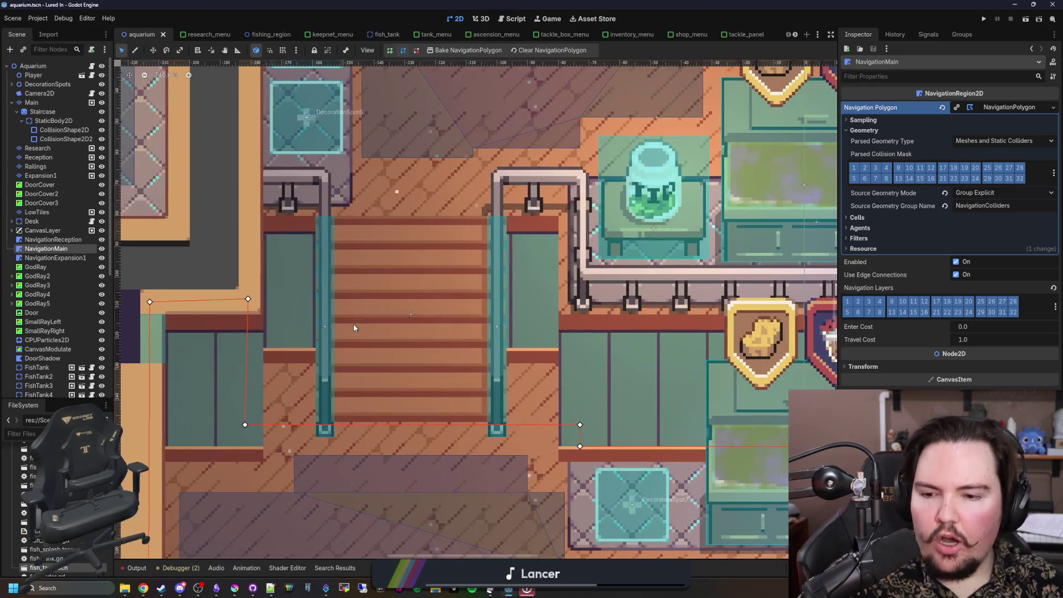
scroll(404, 331, down, 3)
scroll(314, 371, up, 1)
key(ctrl+s)
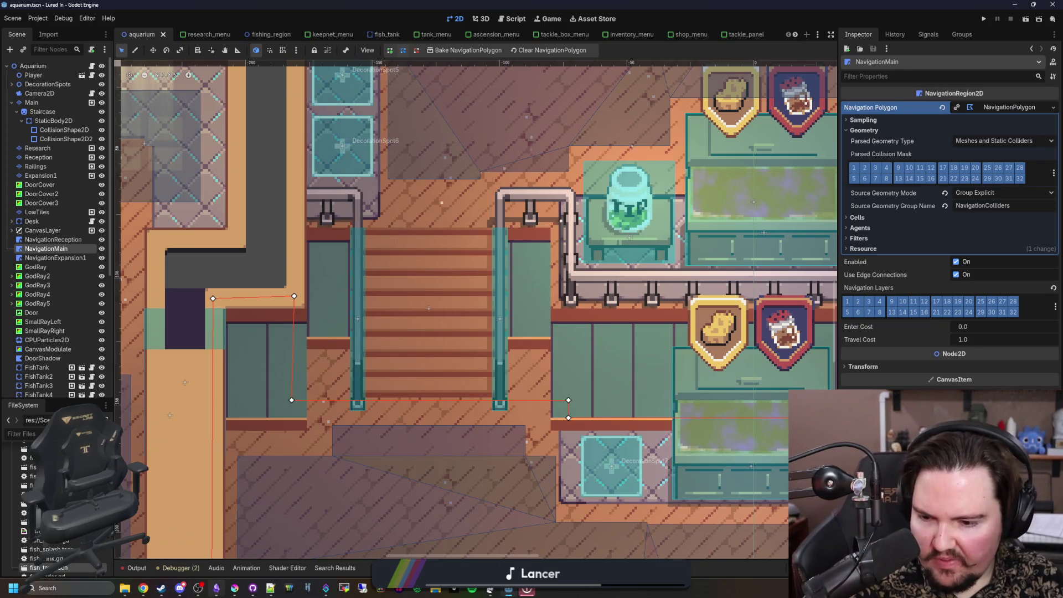
Step: Bring the Krita window with staircase.png back into view
click(234, 589)
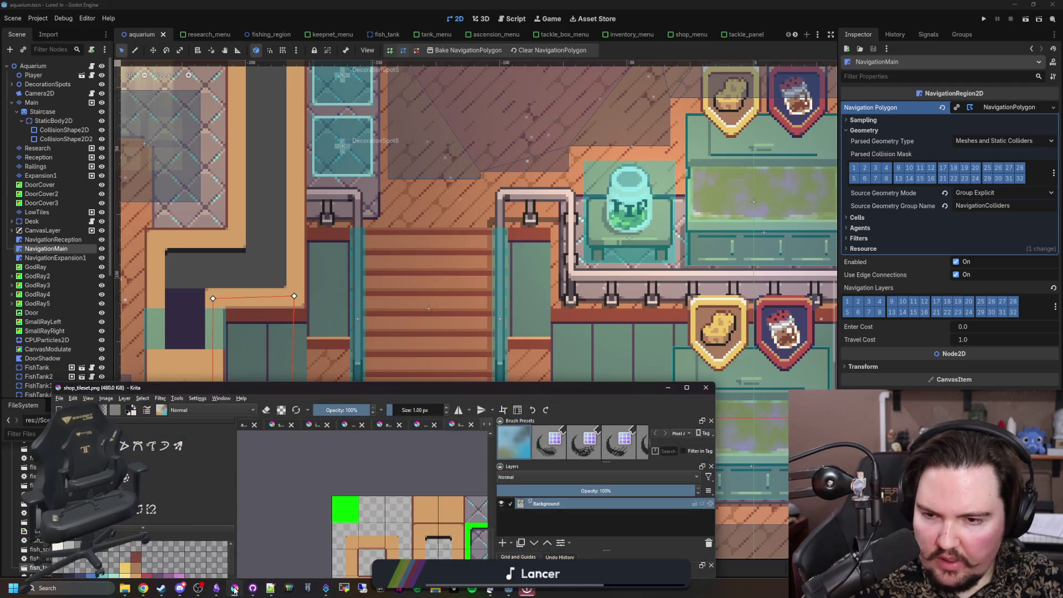
click(668, 387)
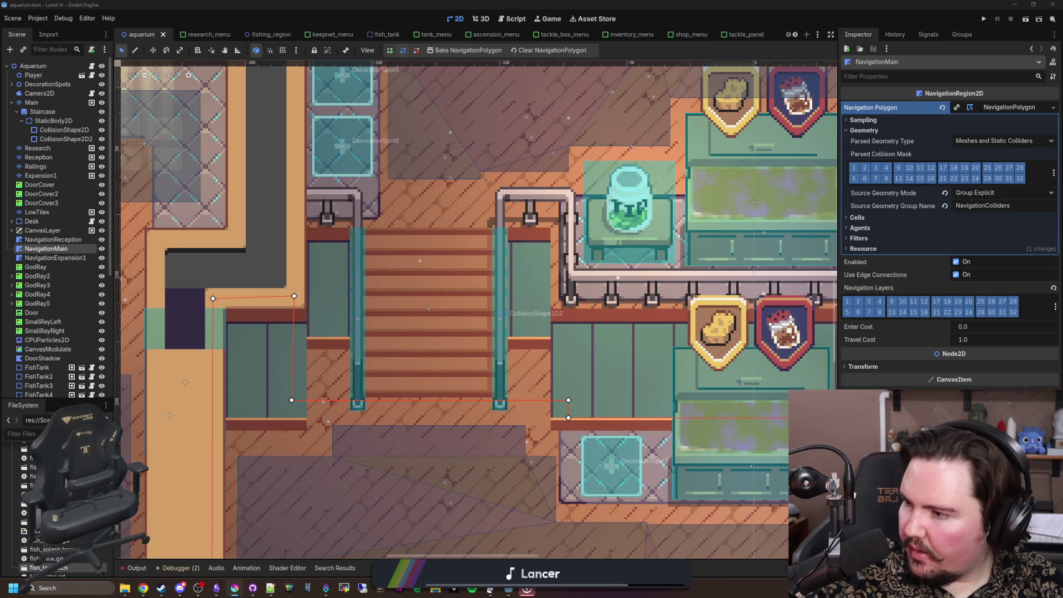
mouse_move(2, 222)
mouse_down()
mouse_move(421, 231)
mouse_move(719, 467)
mouse_move(806, 320)
mouse_move(948, 361)
mouse_move(938, 99)
mouse_up()
Step: Zoom in on the lower-left post and paint the first dark grey outline of the shadow
scroll(741, 332, up, 3)
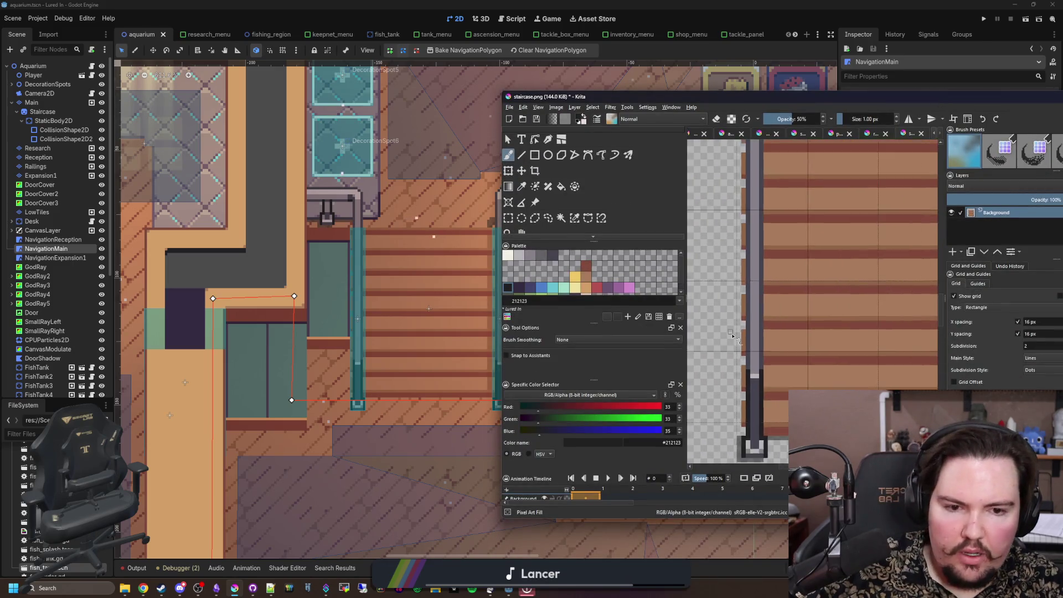
scroll(740, 331, up, 5)
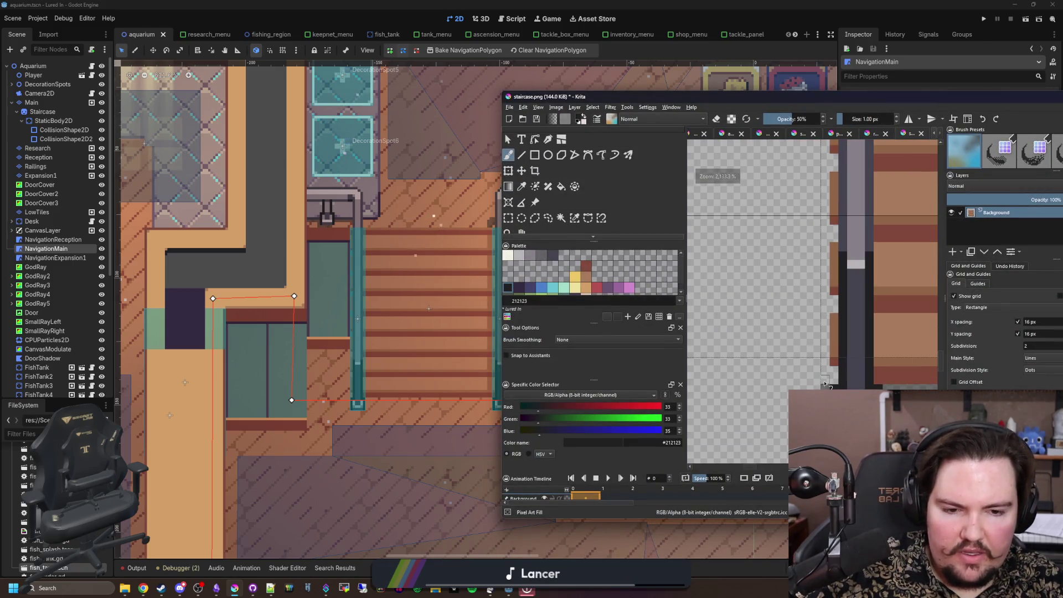
mouse_move(845, 373)
mouse_down()
mouse_move(811, 371)
mouse_move(808, 304)
mouse_move(846, 362)
mouse_up()
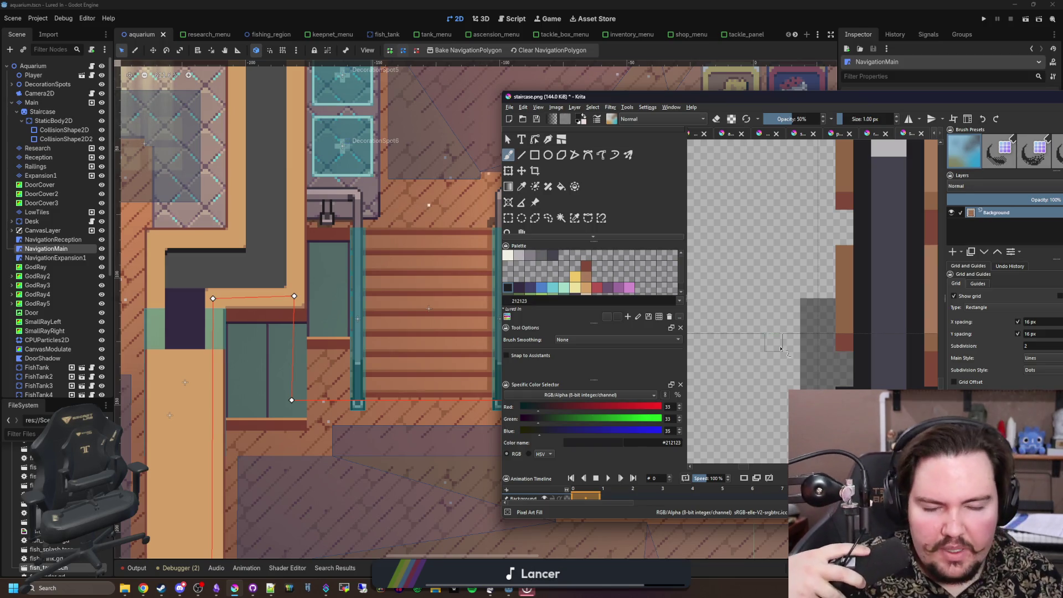
scroll(781, 347, down, 1)
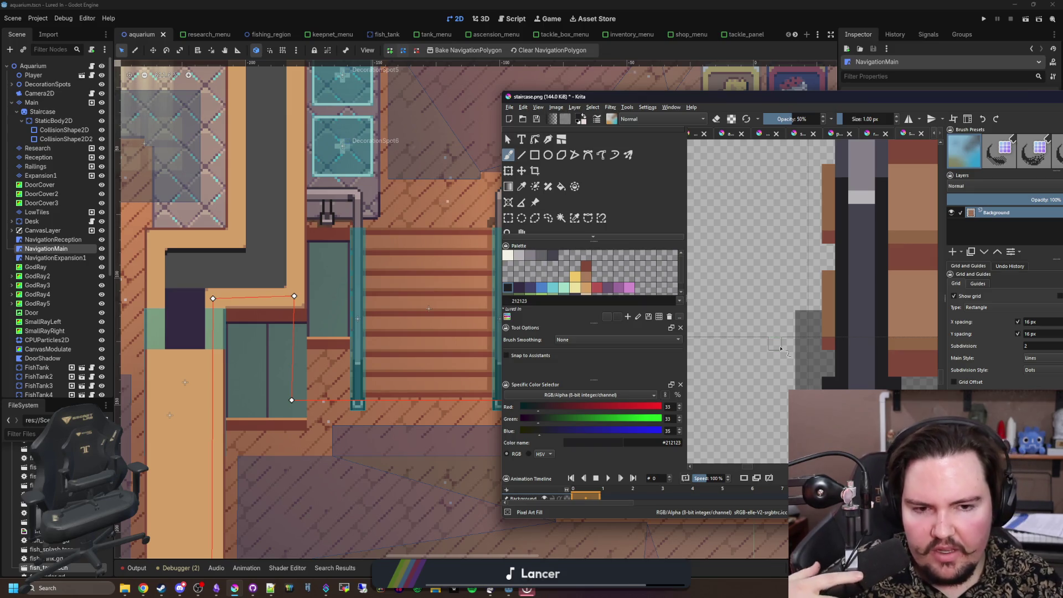
scroll(768, 254, up, 1)
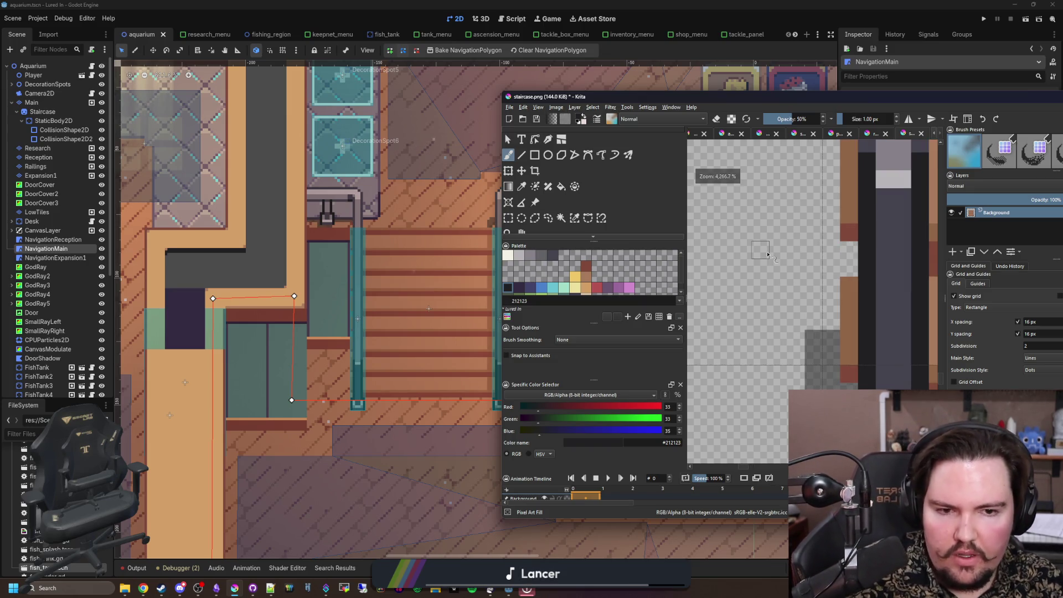
scroll(768, 254, down, 2)
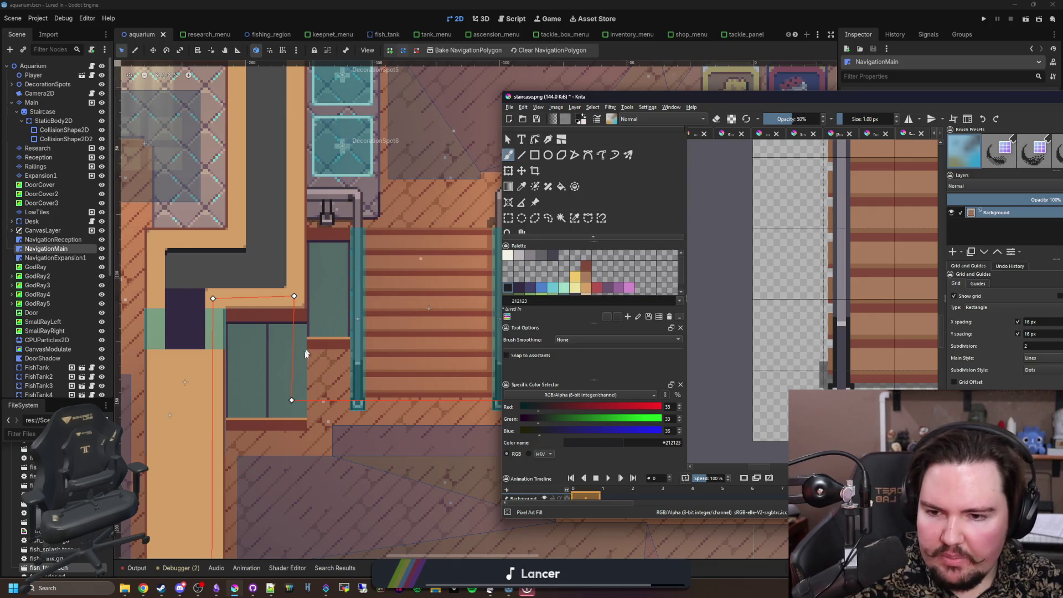
scroll(380, 344, up, 6)
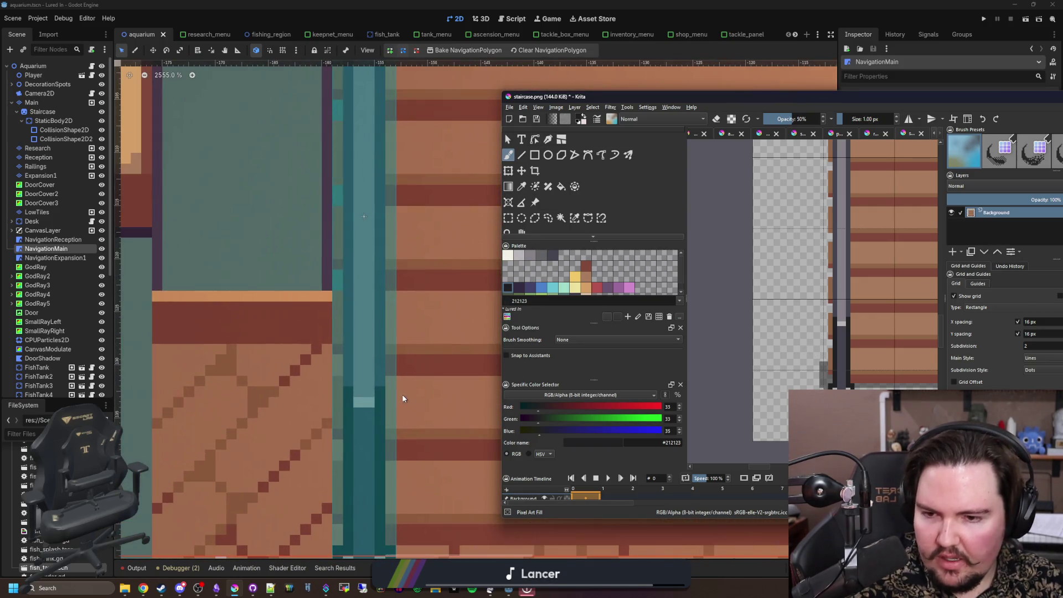
scroll(403, 399, down, 4)
scroll(396, 391, up, 2)
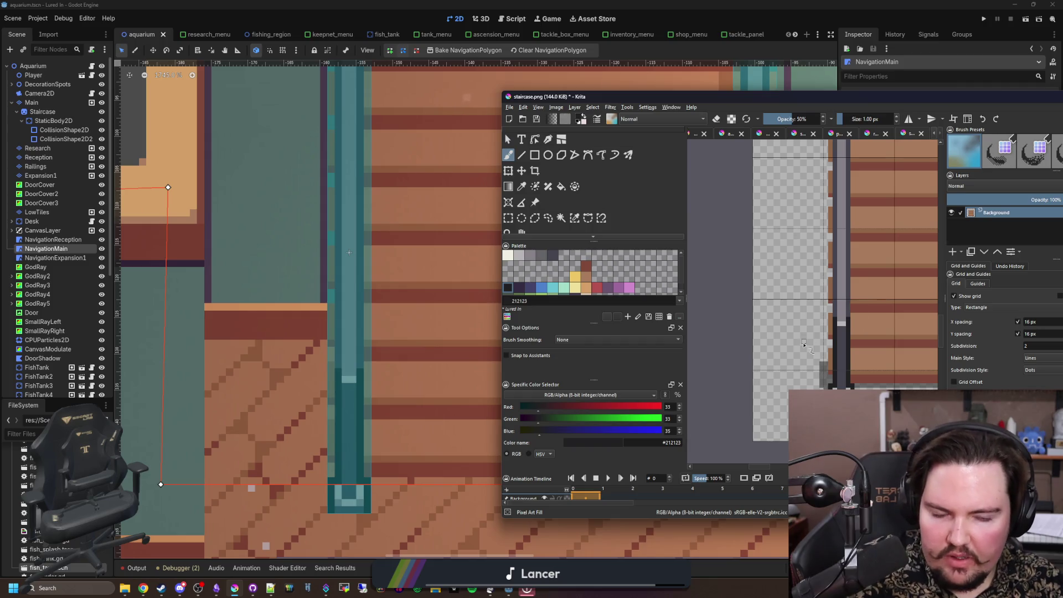
scroll(804, 344, up, 2)
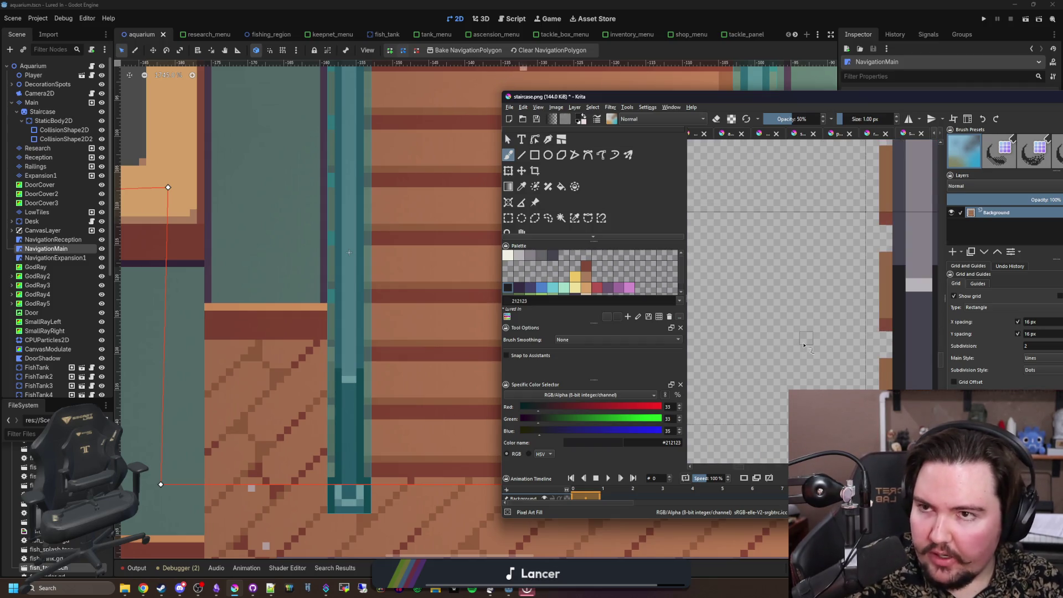
scroll(830, 345, down, 1)
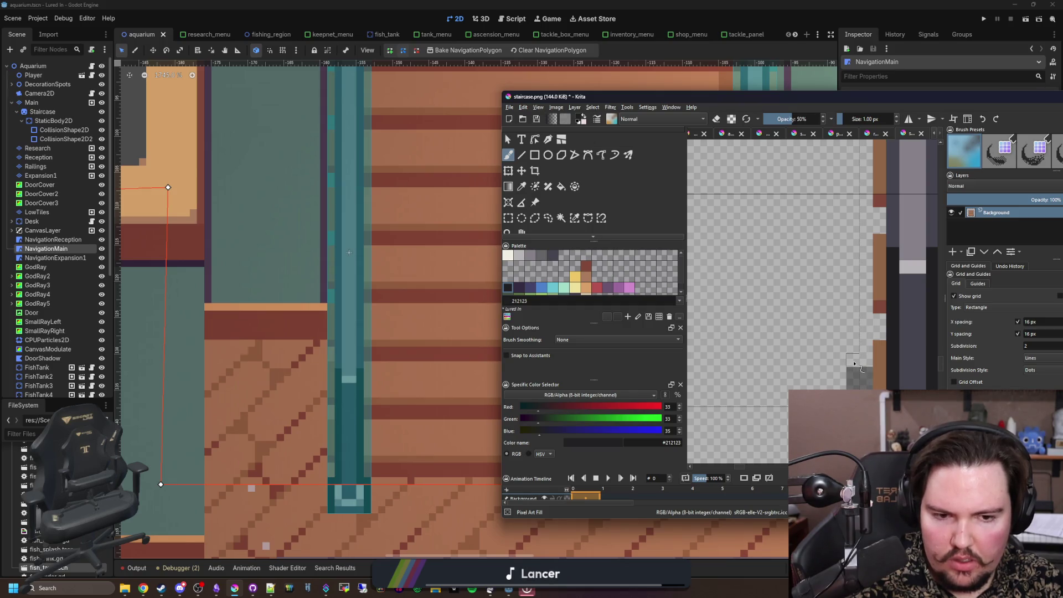
drag(830, 361, 824, 362)
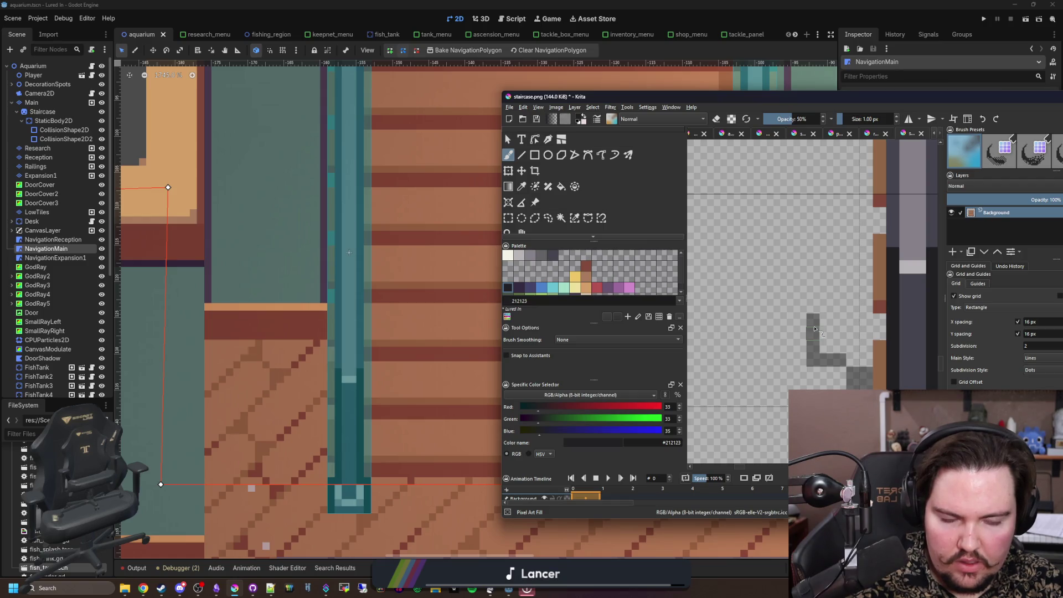
mouse_move(814, 329)
mouse_down()
mouse_move(813, 290)
mouse_move(874, 292)
mouse_up()
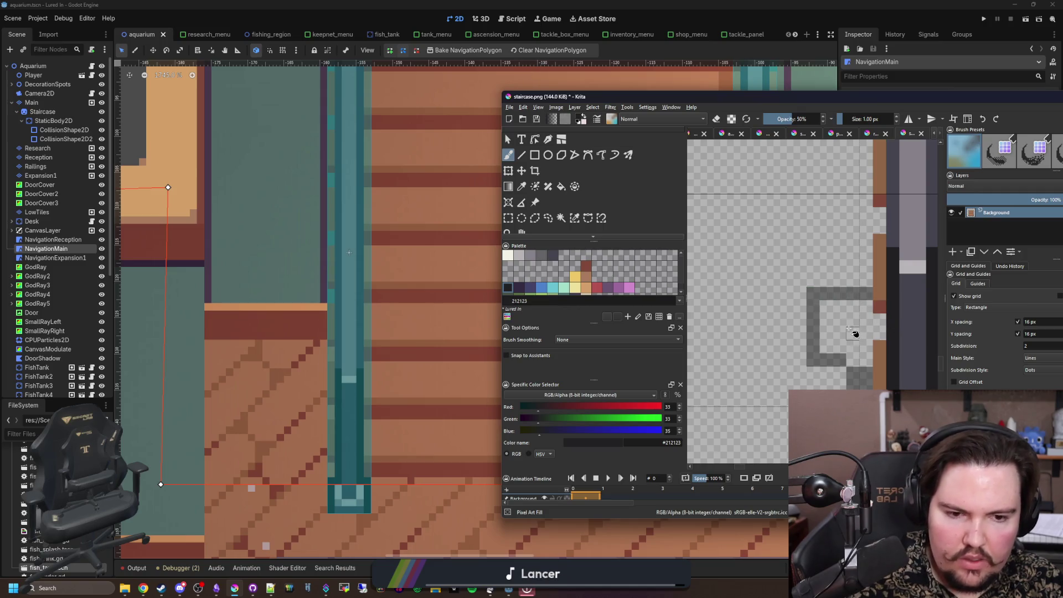
Step: Try a dark fill, undo it, and brush dark grey into the square's interior instead
key(f)
click(857, 332)
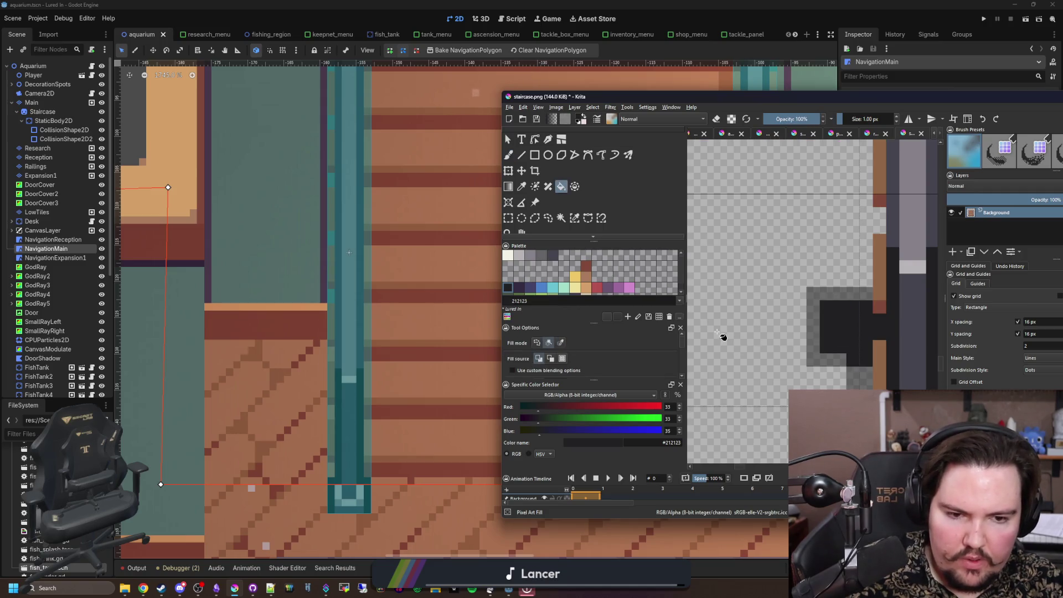
key(ctrl+z)
key(b)
mouse_move(833, 314)
mouse_down()
mouse_move(848, 332)
mouse_move(867, 321)
mouse_move(811, 328)
mouse_move(798, 304)
mouse_move(812, 294)
mouse_move(812, 327)
mouse_up()
scroll(764, 332, down, 5)
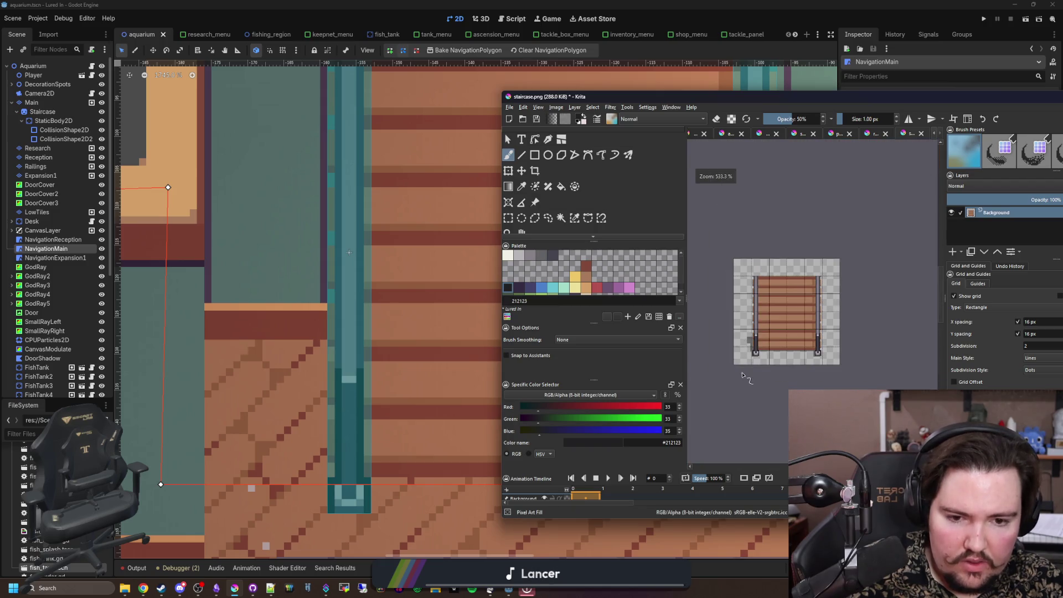
scroll(744, 378, up, 4)
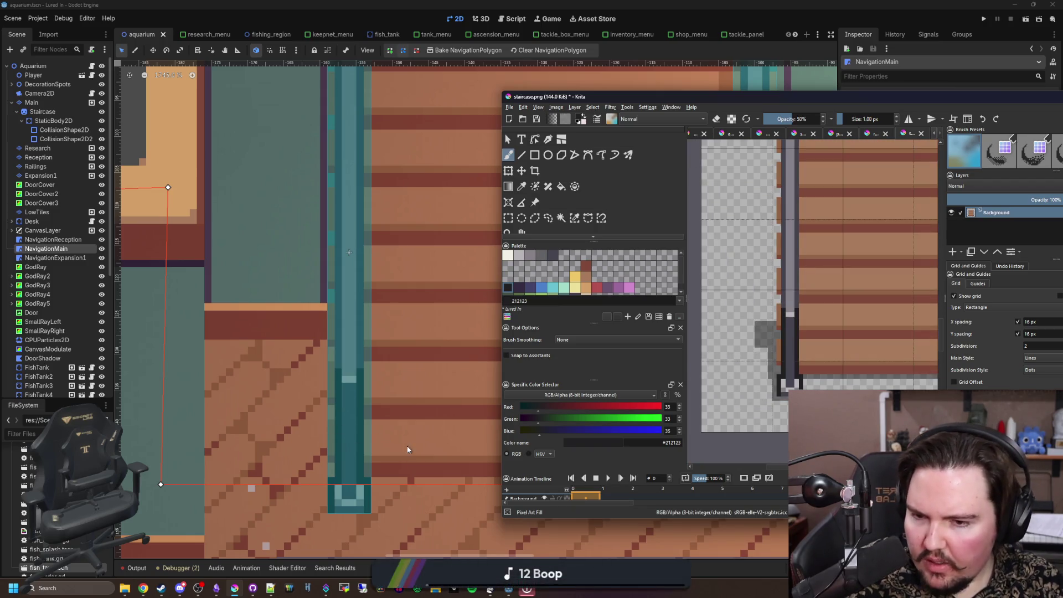
scroll(344, 342, up, 3)
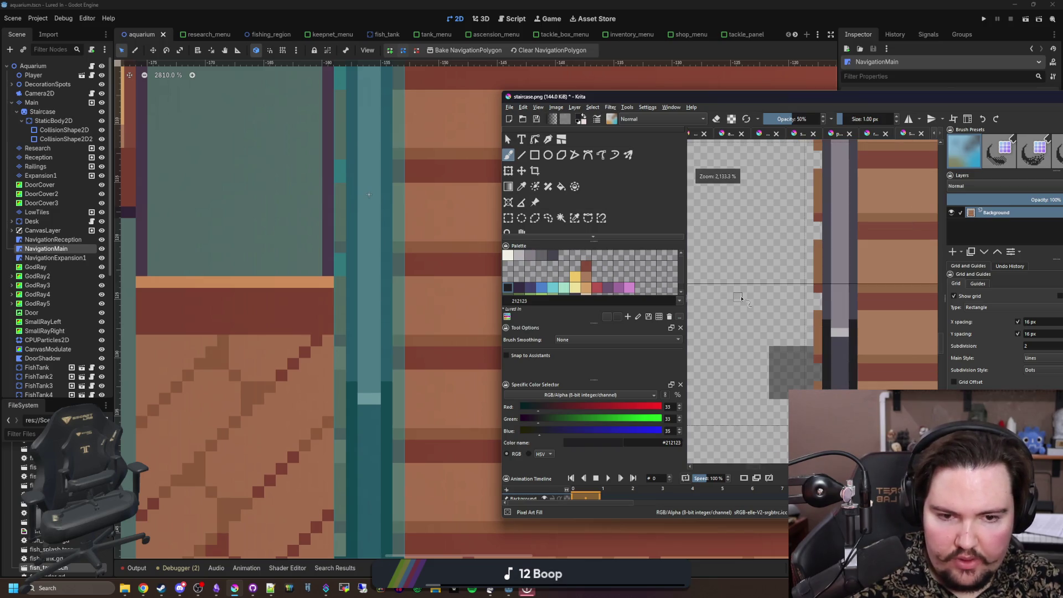
scroll(731, 299, up, 3)
Step: Outline the shadow's top, bottom, left and right sides and fill in its top
drag(856, 296, 760, 292)
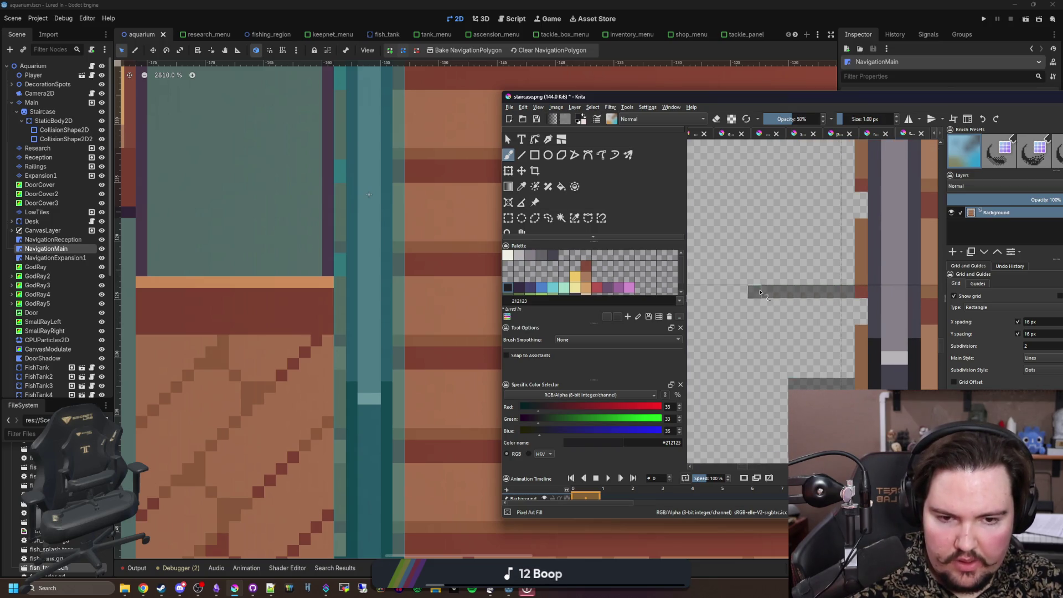
mouse_move(782, 378)
mouse_down()
mouse_move(754, 372)
mouse_move(753, 303)
mouse_up()
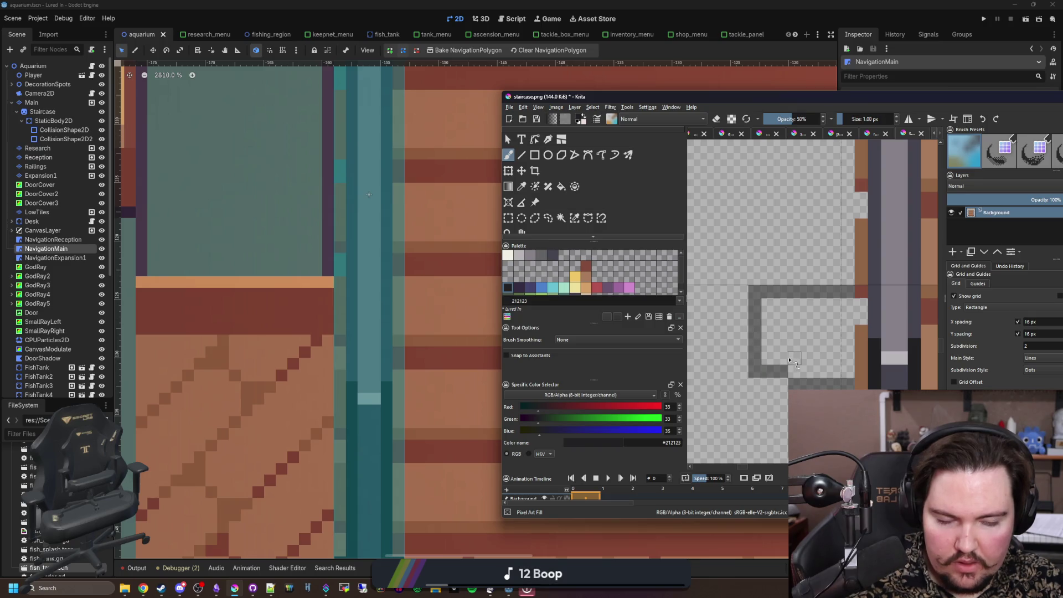
drag(796, 373, 847, 357)
mouse_move(860, 316)
mouse_down()
mouse_move(775, 319)
mouse_move(825, 289)
mouse_move(806, 306)
mouse_move(837, 350)
mouse_move(766, 360)
mouse_move(811, 332)
mouse_move(807, 346)
mouse_up()
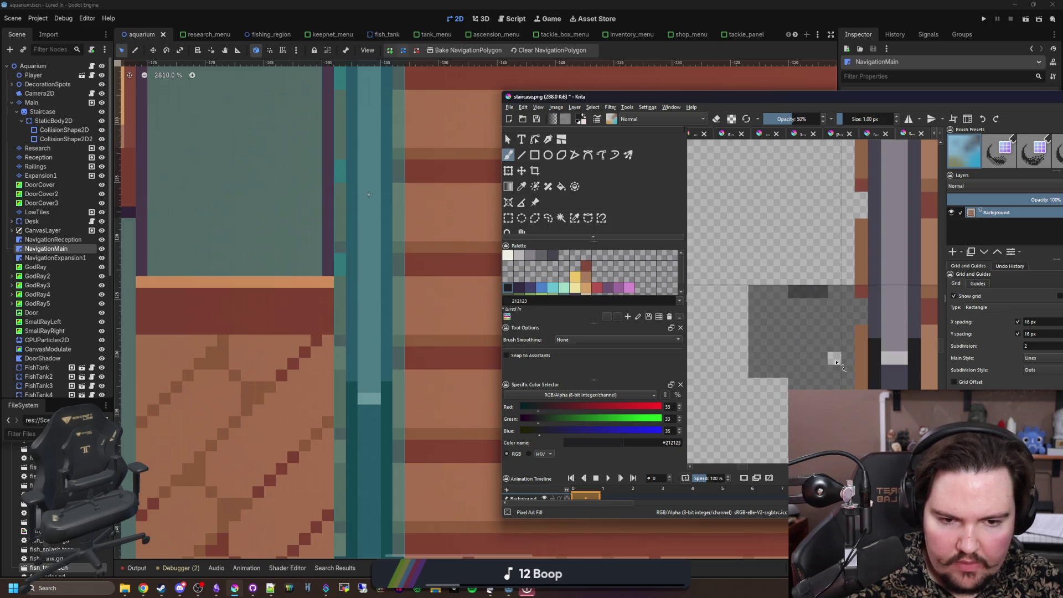
drag(823, 297, 798, 302)
Step: Clear a 3x2 pixel patch with rectangle select and Delete, then repaint those cells dark
key(e)
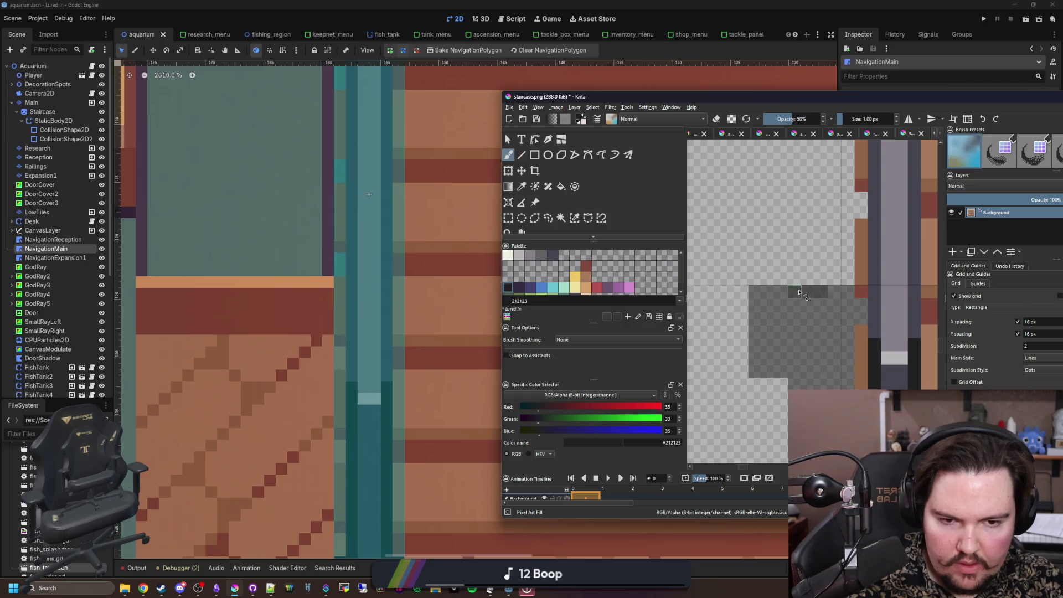
scroll(823, 294, up, 2)
click(508, 217)
drag(769, 280, 839, 296)
key(Delete)
key(b)
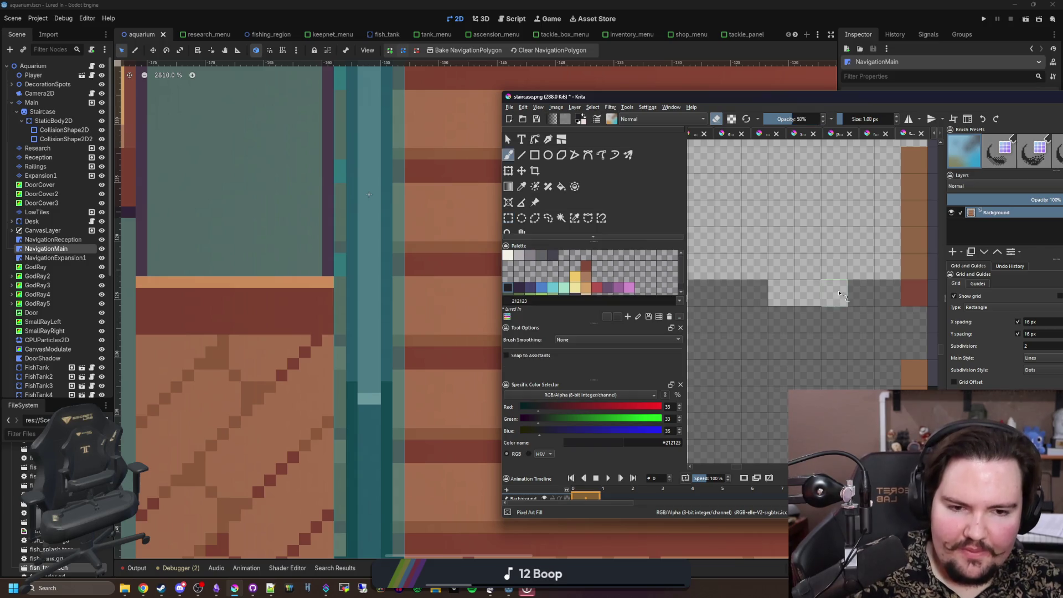
key(ctrl+shift+a)
drag(777, 292, 835, 293)
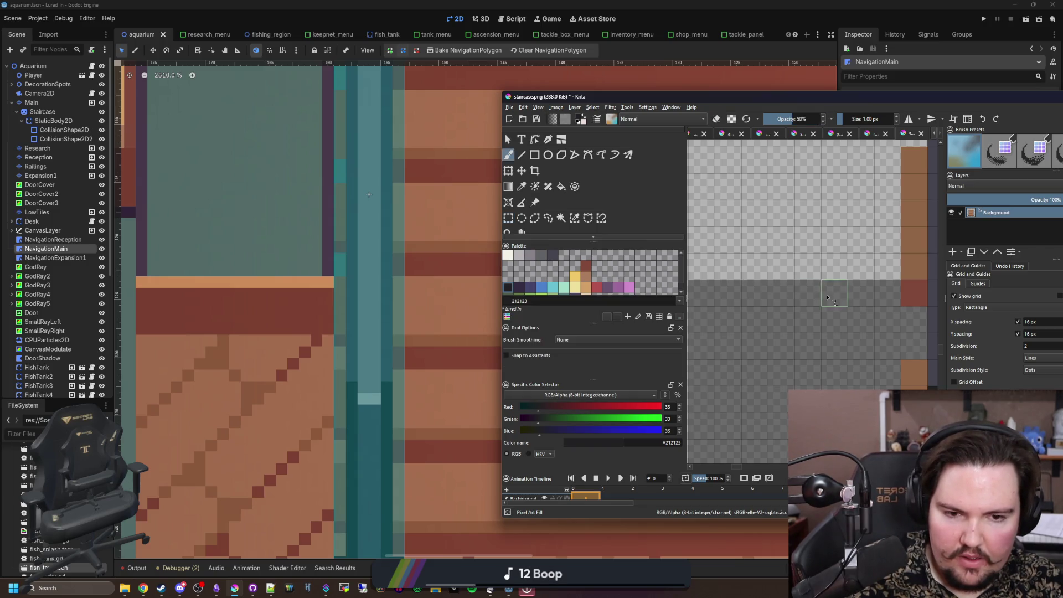
scroll(789, 266, down, 1)
scroll(767, 270, down, 1)
scroll(763, 347, down, 1)
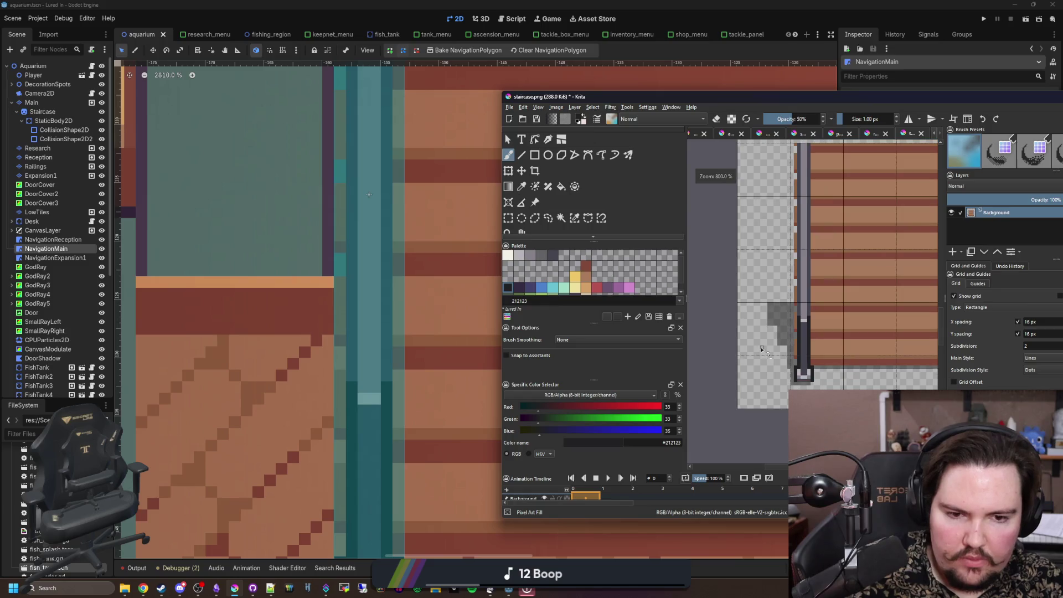
scroll(762, 348, down, 1)
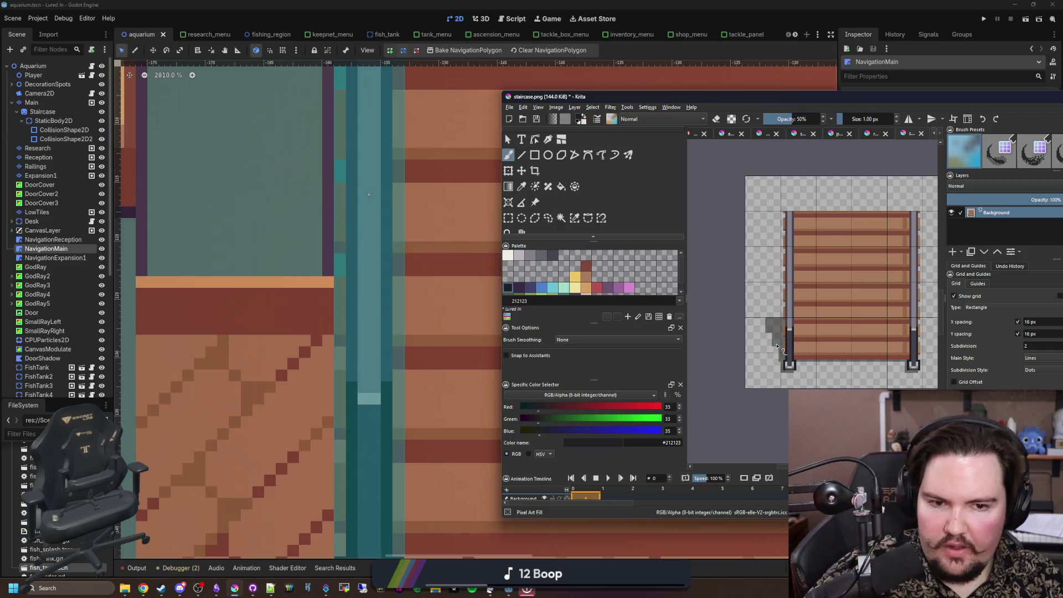
scroll(769, 335, down, 1)
scroll(774, 287, up, 1)
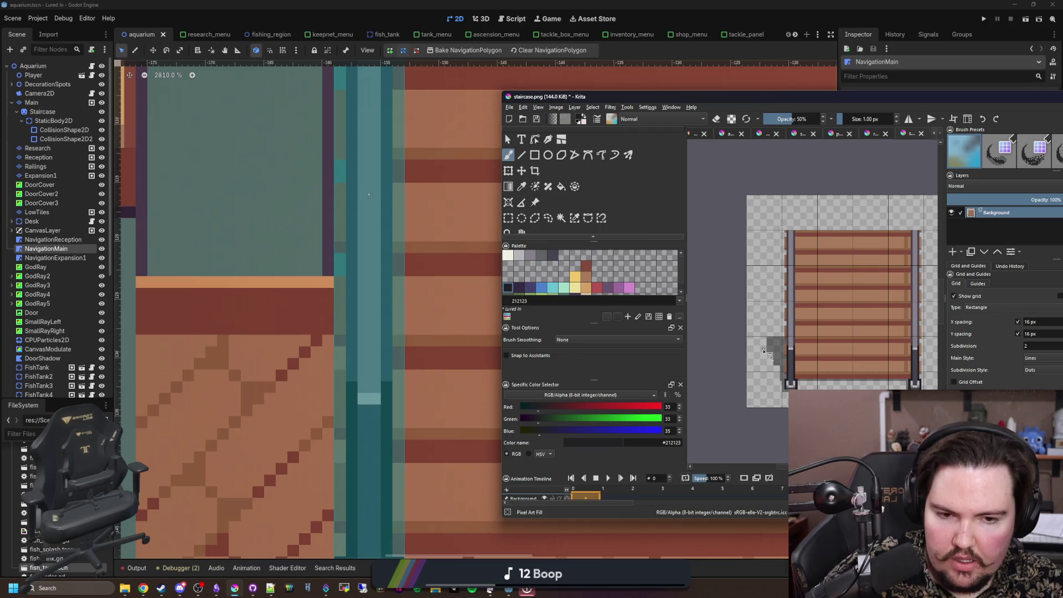
scroll(290, 393, down, 5)
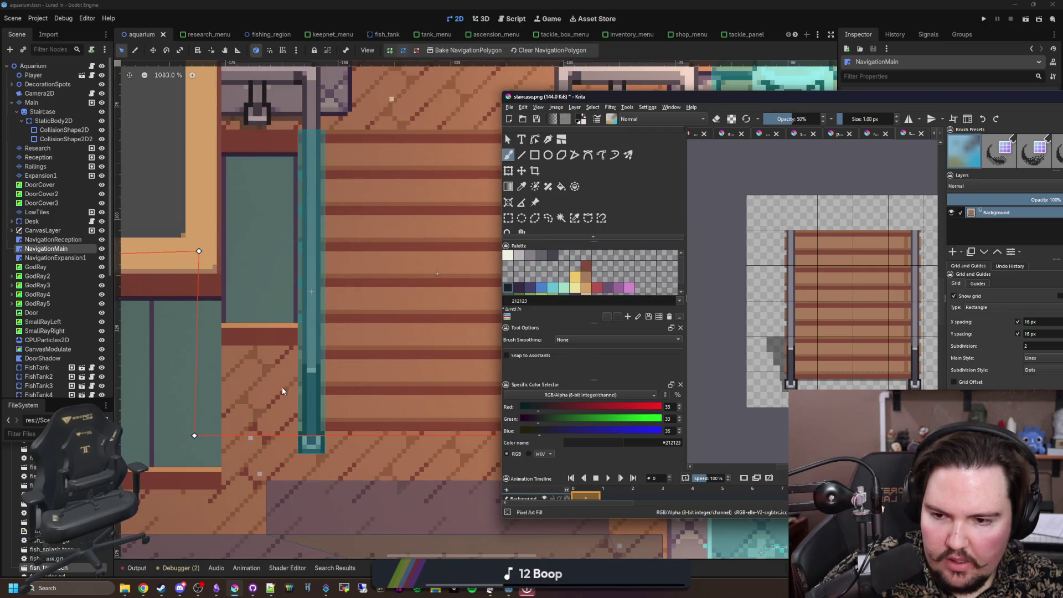
Step: Export the Krita image as staircase.png, accepting the PNG settings, and return to Godot
scroll(283, 391, down, 2)
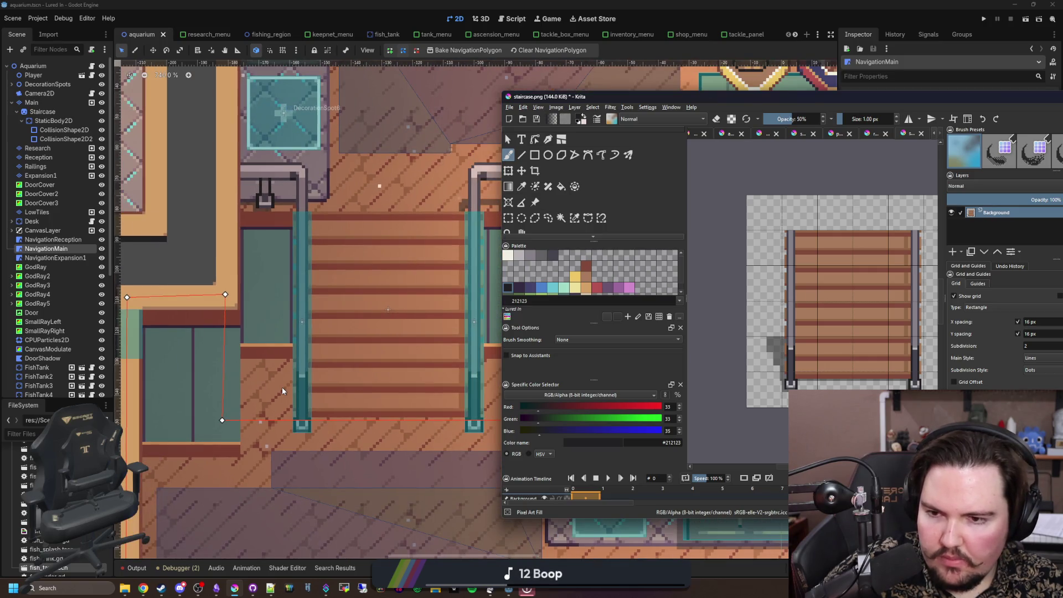
scroll(225, 377, down, 1)
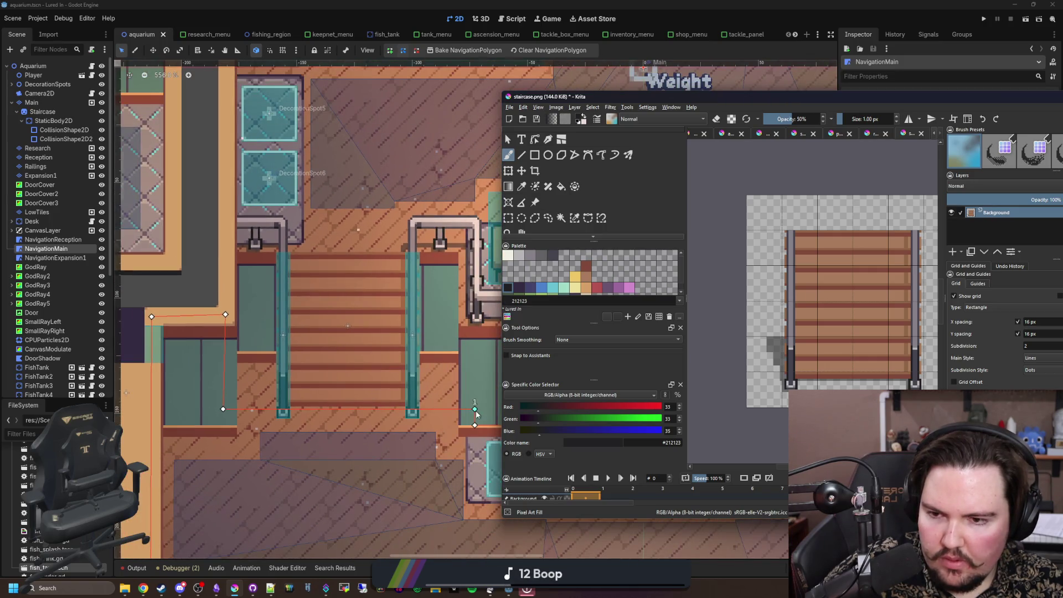
scroll(410, 395, up, 1)
key(ctrl+s)
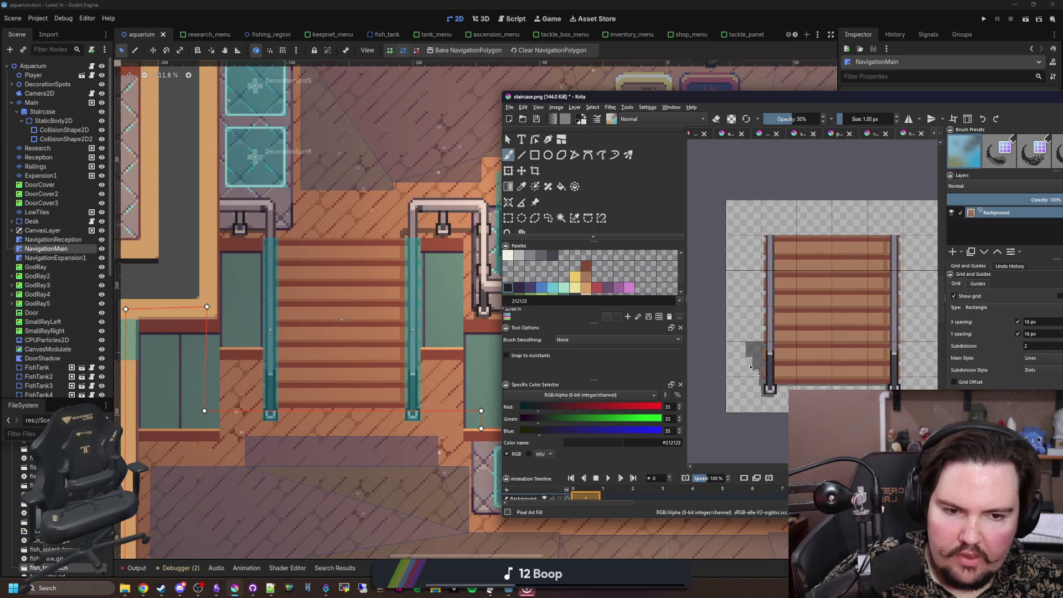
key(Return)
key(alt+Tab)
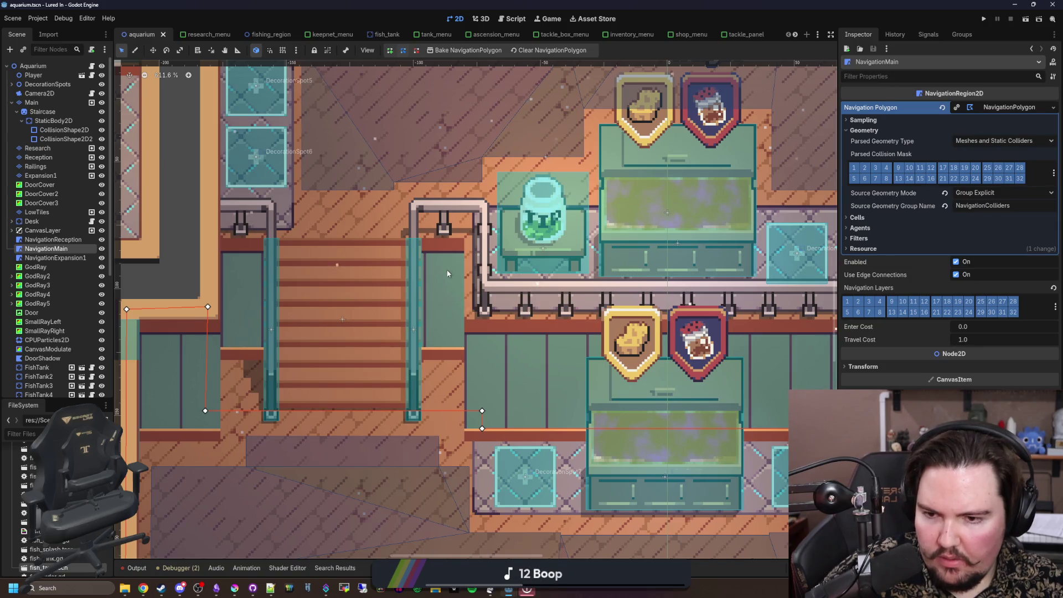
Step: Check the NavigationMain polygon around the stairs and save the aquarium scene
scroll(334, 343, down, 10)
scroll(334, 344, up, 4)
scroll(374, 331, up, 5)
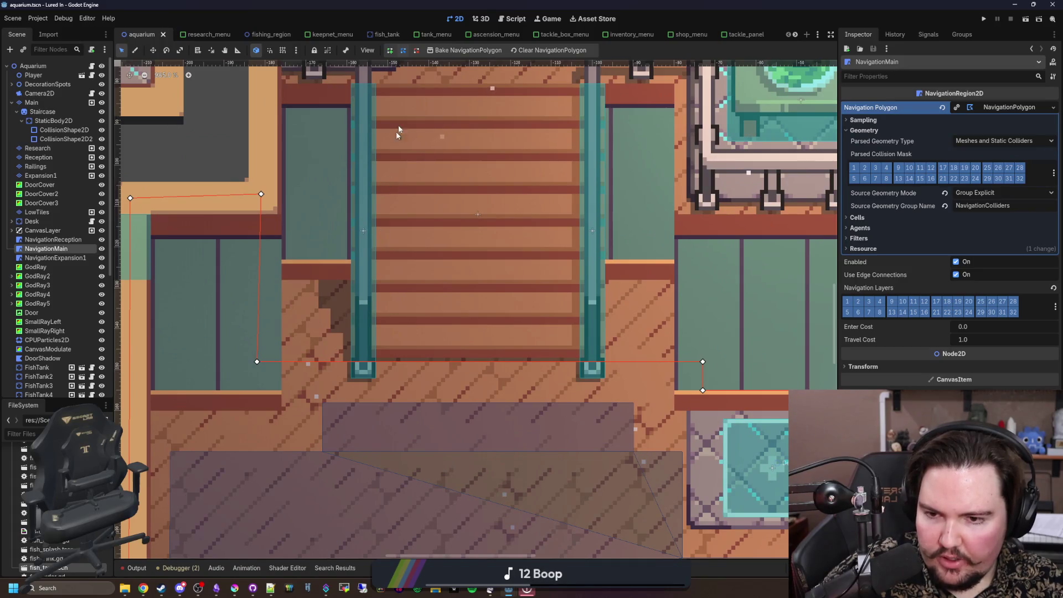
scroll(386, 313, down, 5)
scroll(430, 348, up, 4)
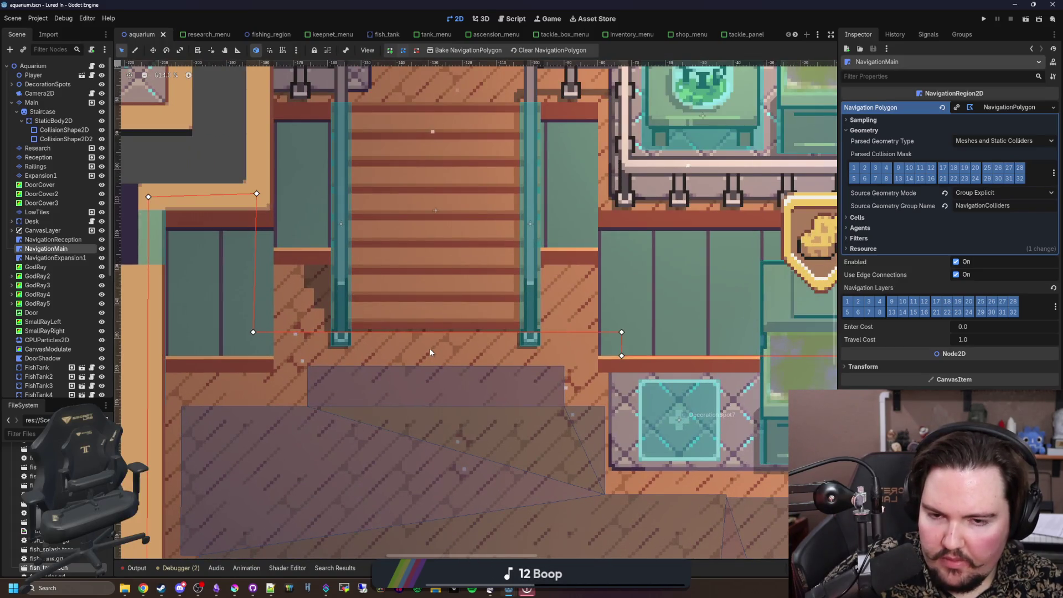
scroll(363, 340, down, 1)
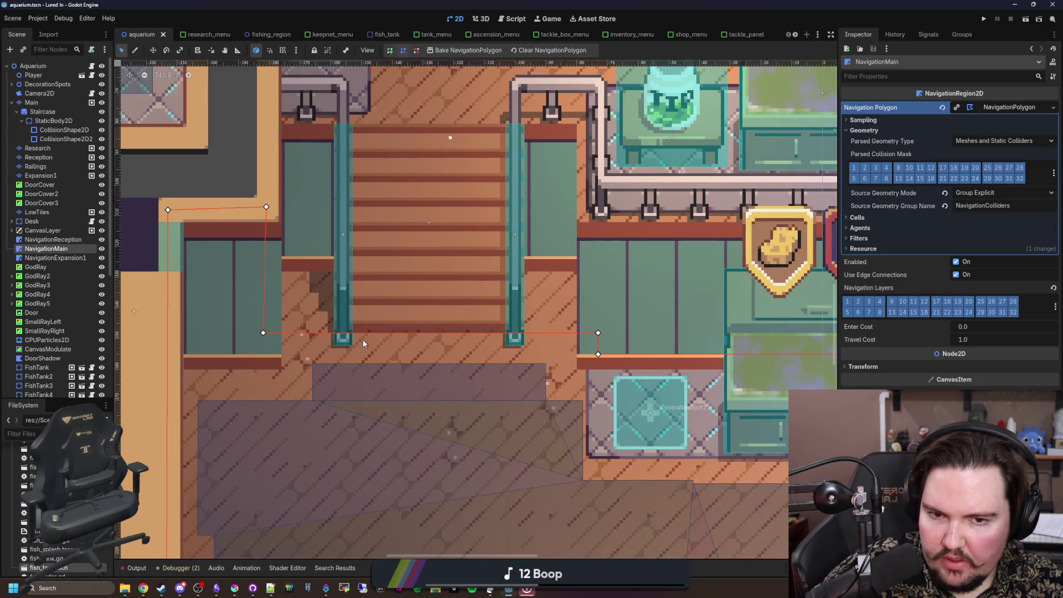
scroll(363, 340, down, 10)
key(ctrl+s)
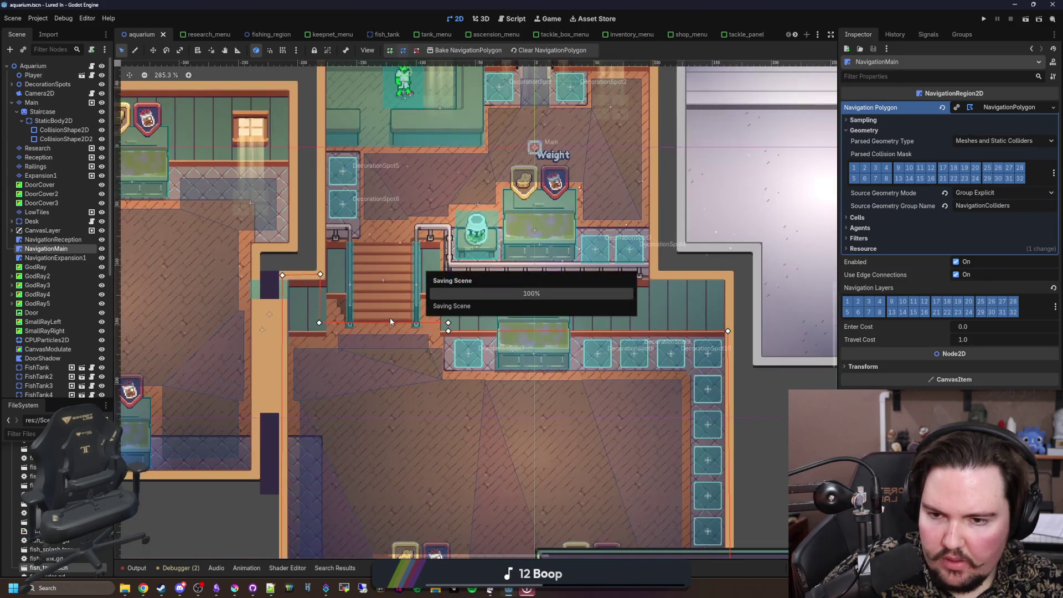
Step: Select the Aquarium root node and save the scene again
scroll(389, 317, up, 2)
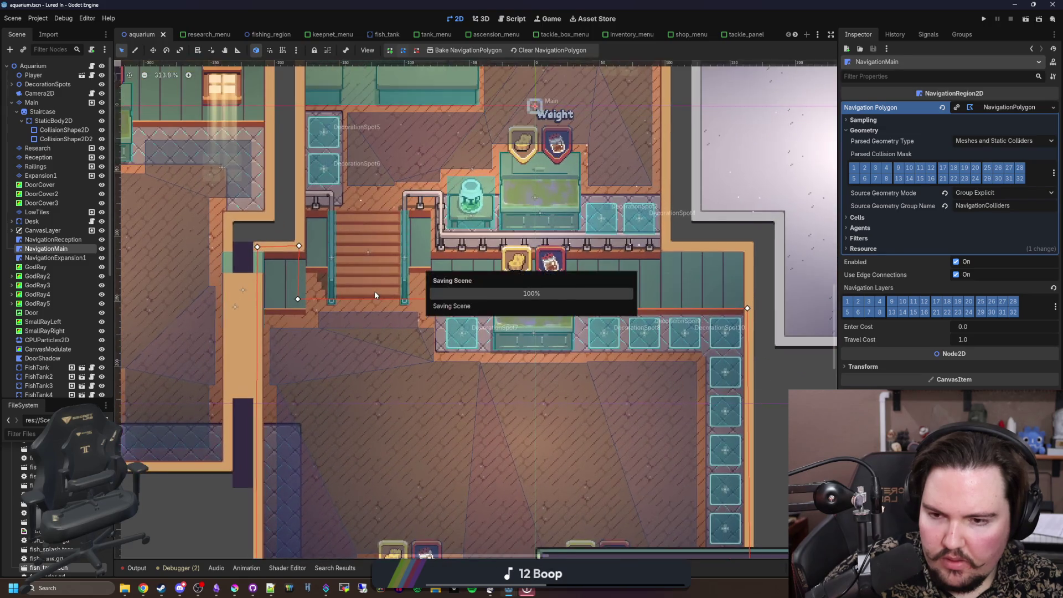
scroll(343, 278, down, 3)
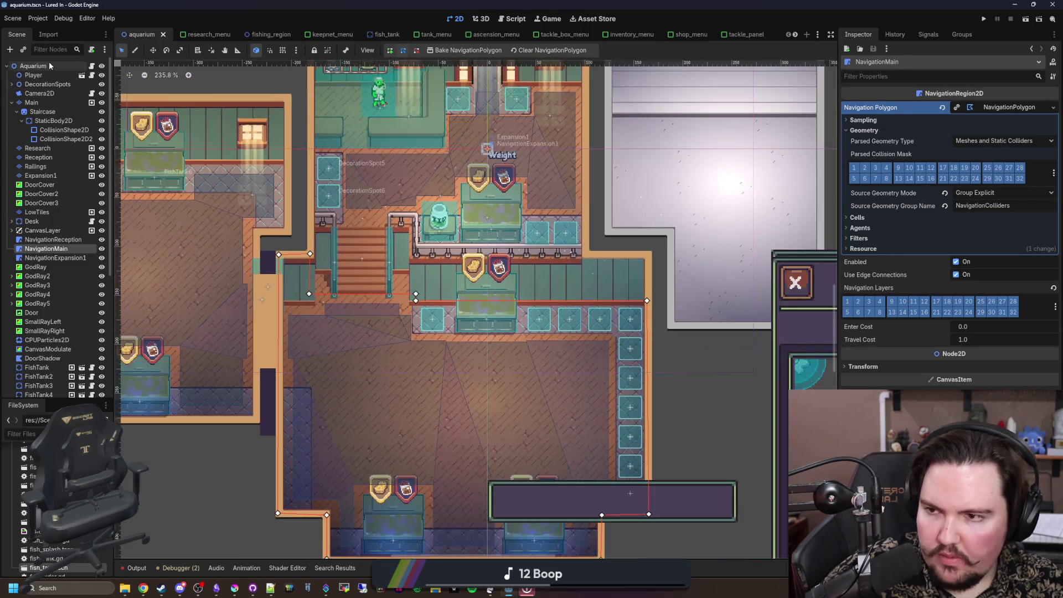
click(33, 66)
scroll(311, 243, down, 2)
key(ctrl+s)
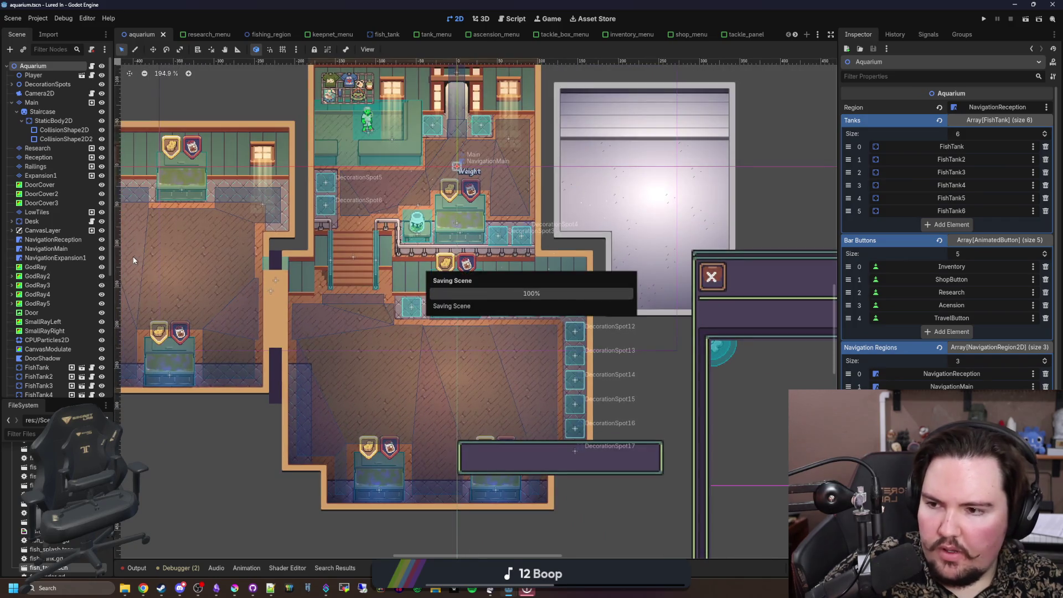
Step: Toggle NavigationMain and Main layer visibility off and on, leaving both visible
click(52, 248)
click(102, 249)
click(102, 249)
click(102, 249)
click(102, 249)
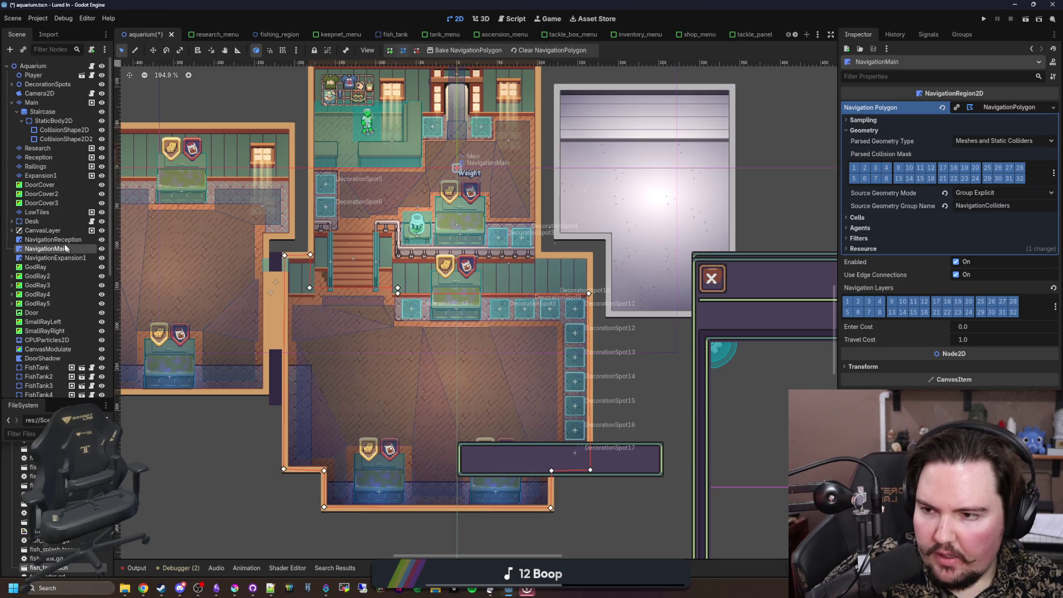
click(11, 102)
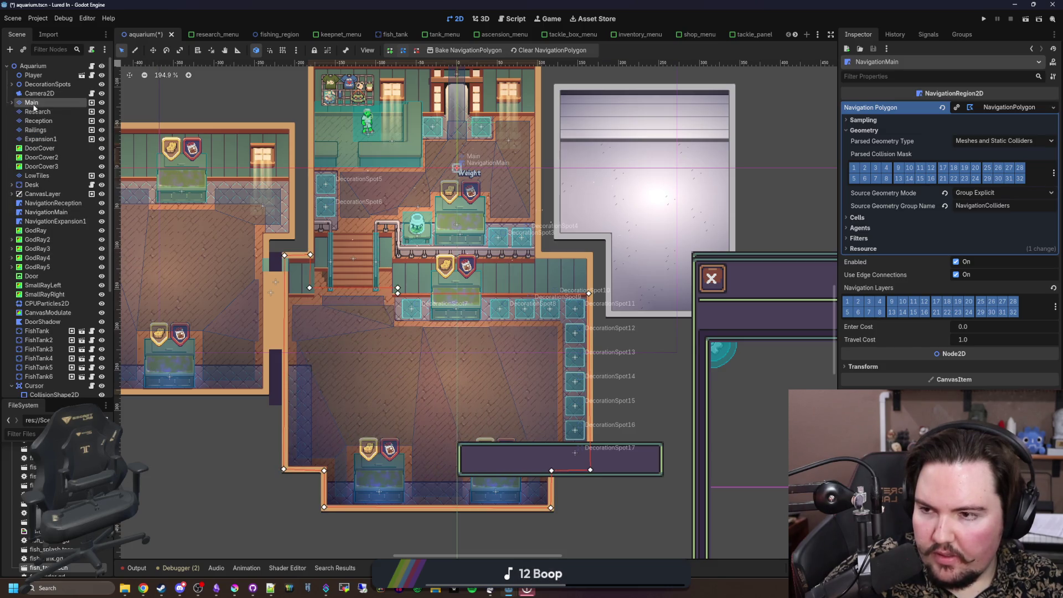
click(33, 104)
click(102, 102)
click(102, 102)
click(101, 102)
click(102, 102)
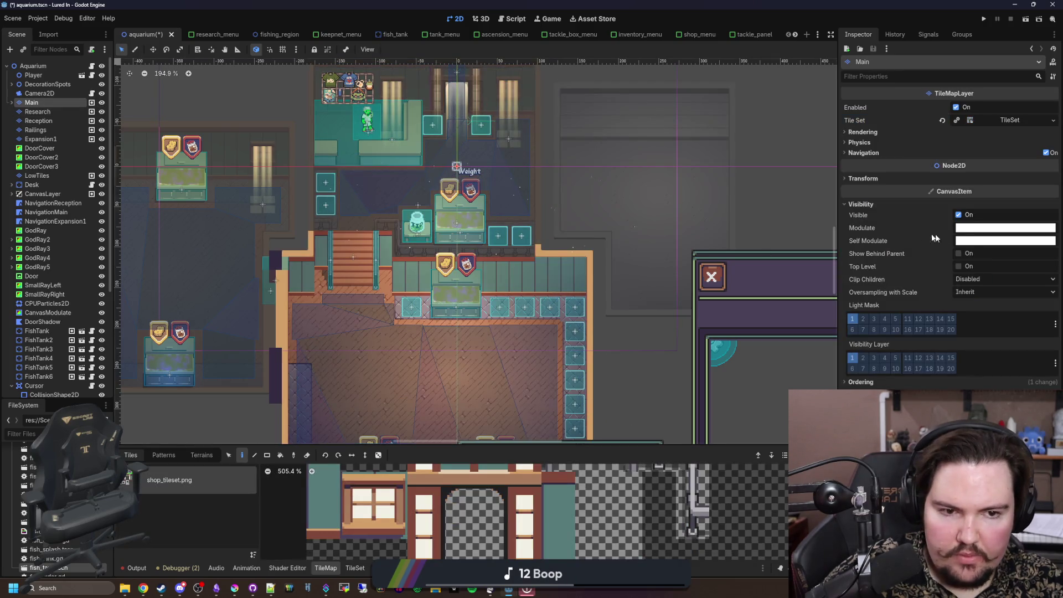
Step: Adjust the Main layer's Modulate colour, restore it, and save the scene
click(966, 229)
mouse_move(1050, 244)
mouse_down()
mouse_move(1050, 321)
mouse_move(1050, 242)
mouse_up()
click(56, 130)
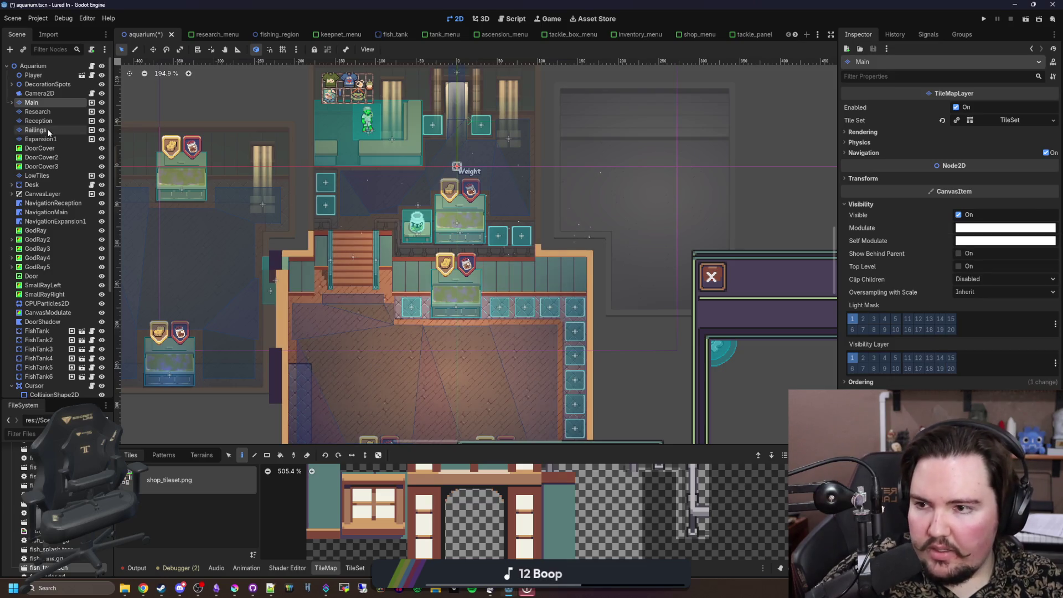
click(32, 102)
key(ctrl+s)
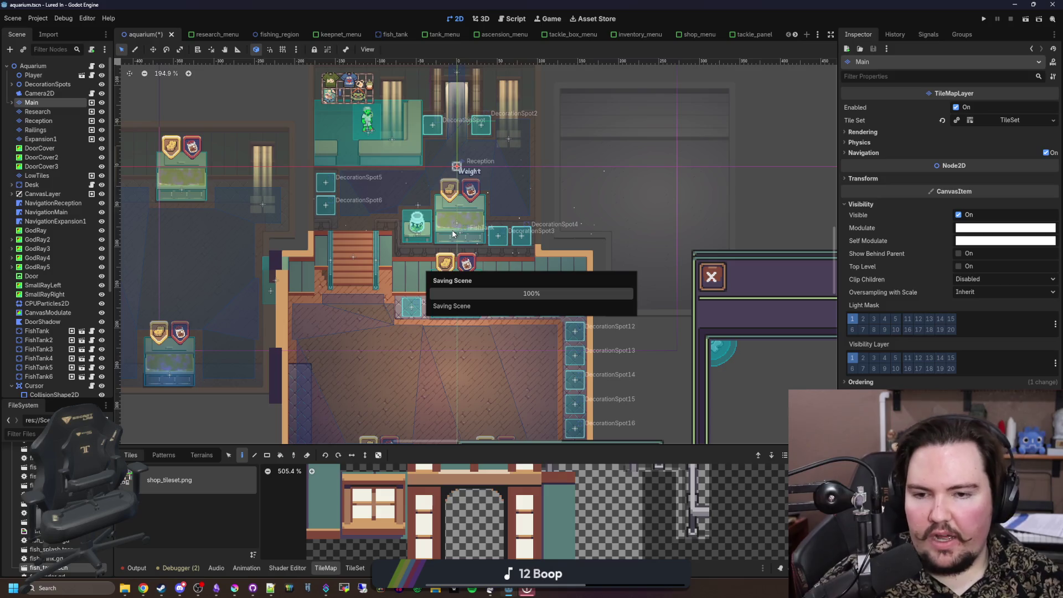
Step: Expand DecorationSpots and look through the Research, Main and Reception tile layers
scroll(492, 209, down, 3)
scroll(469, 361, down, 1)
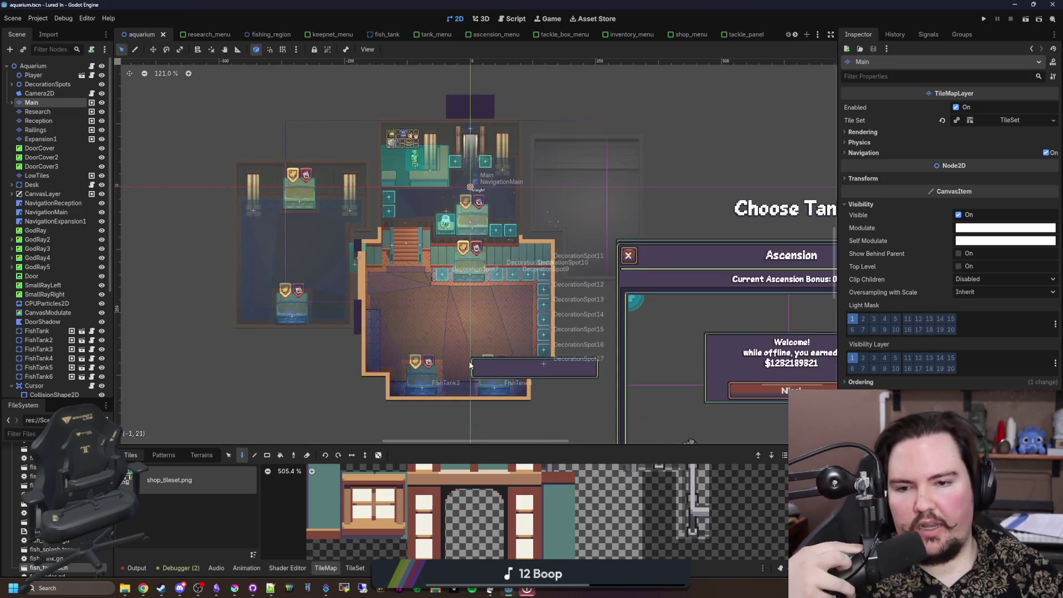
scroll(448, 314, up, 4)
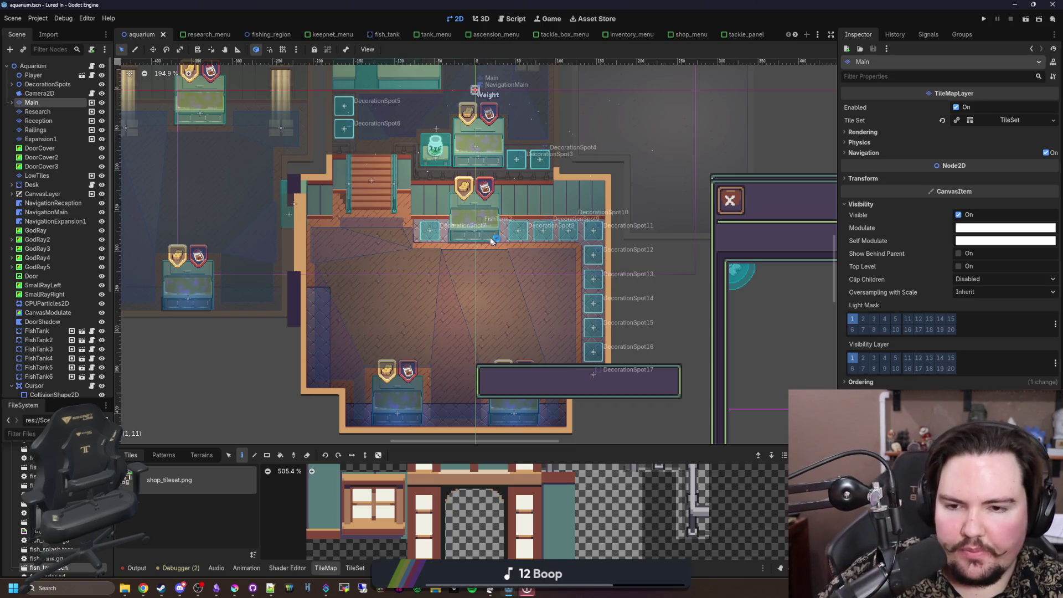
scroll(487, 235, down, 2)
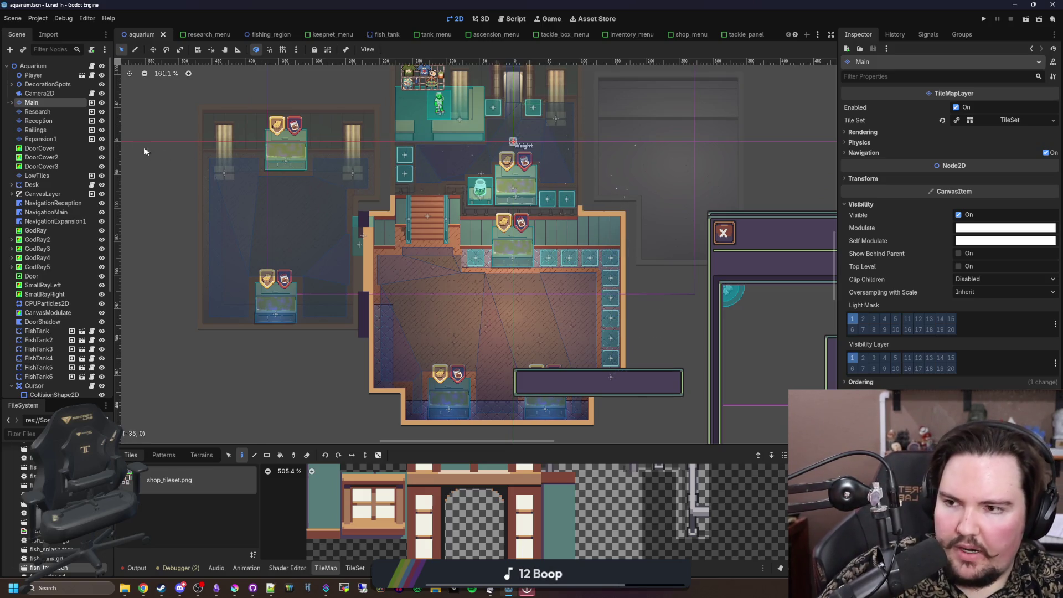
click(12, 85)
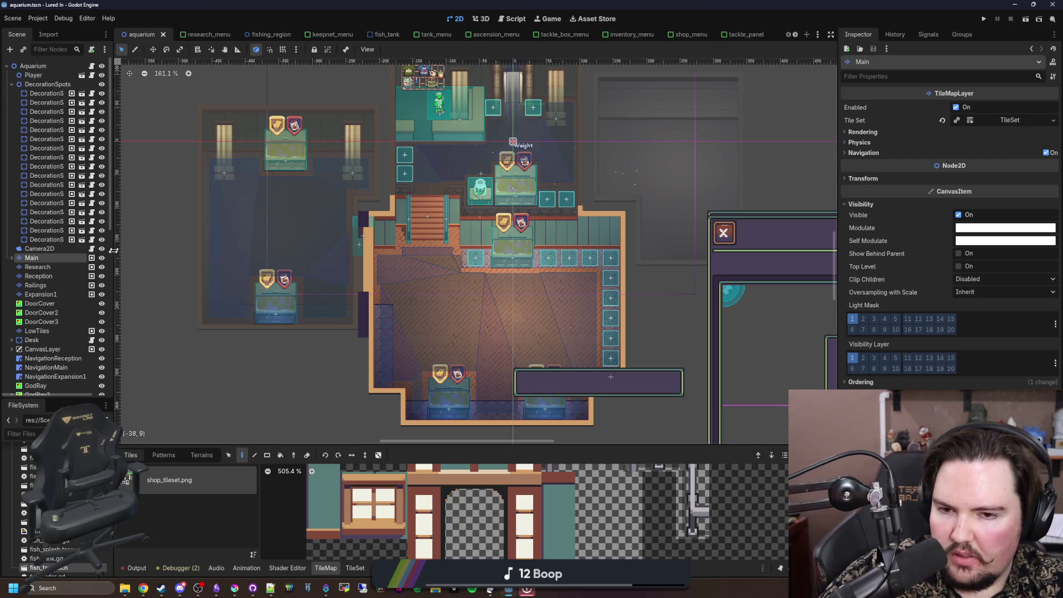
click(52, 269)
click(53, 259)
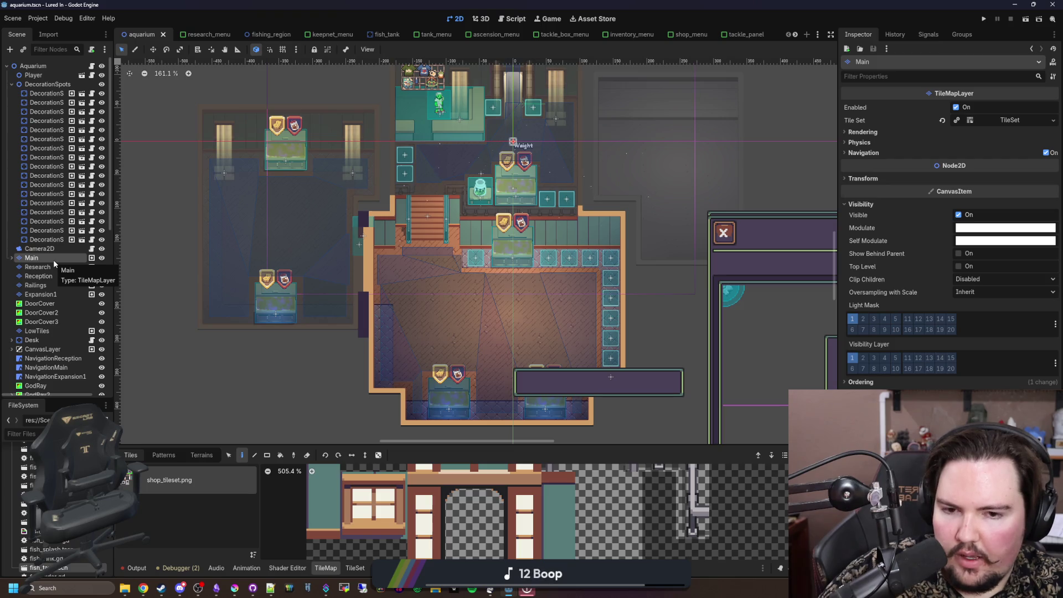
click(39, 276)
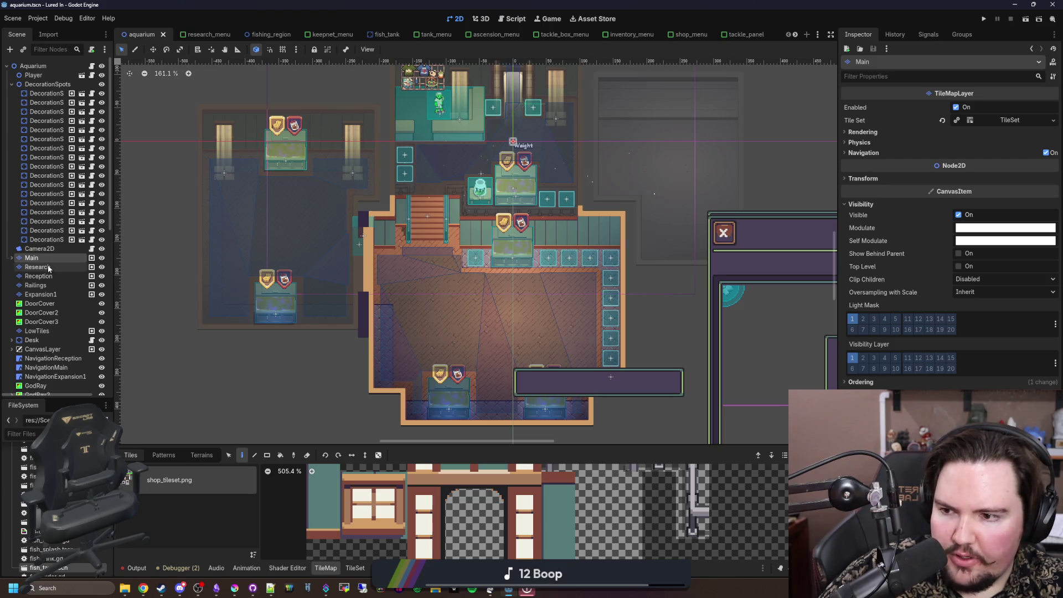
Step: Inspect the Railings, Expansion1 and Main tile layers in the scene view
click(44, 287)
click(39, 296)
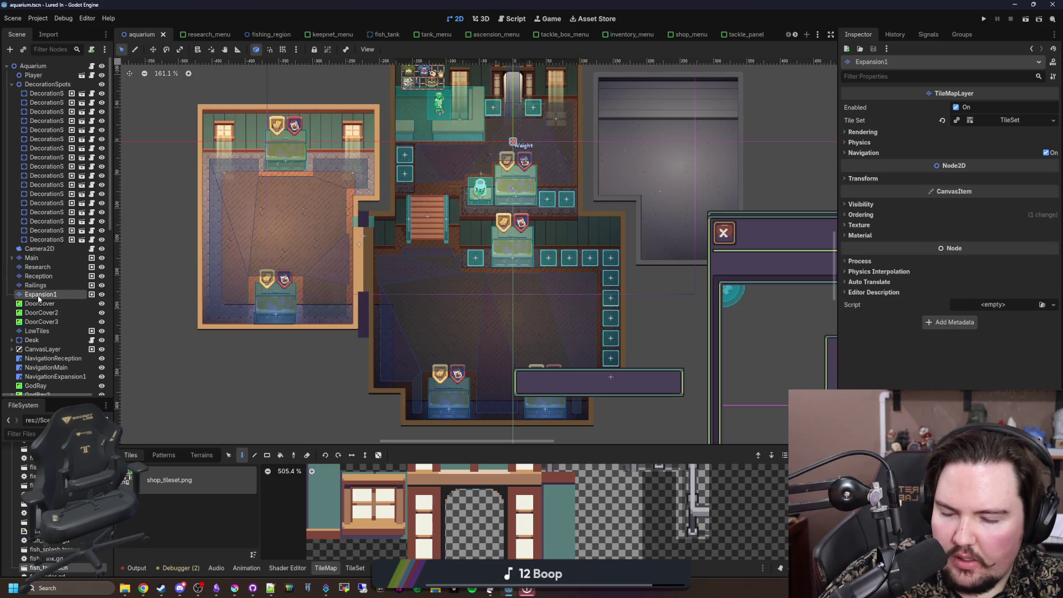
click(33, 258)
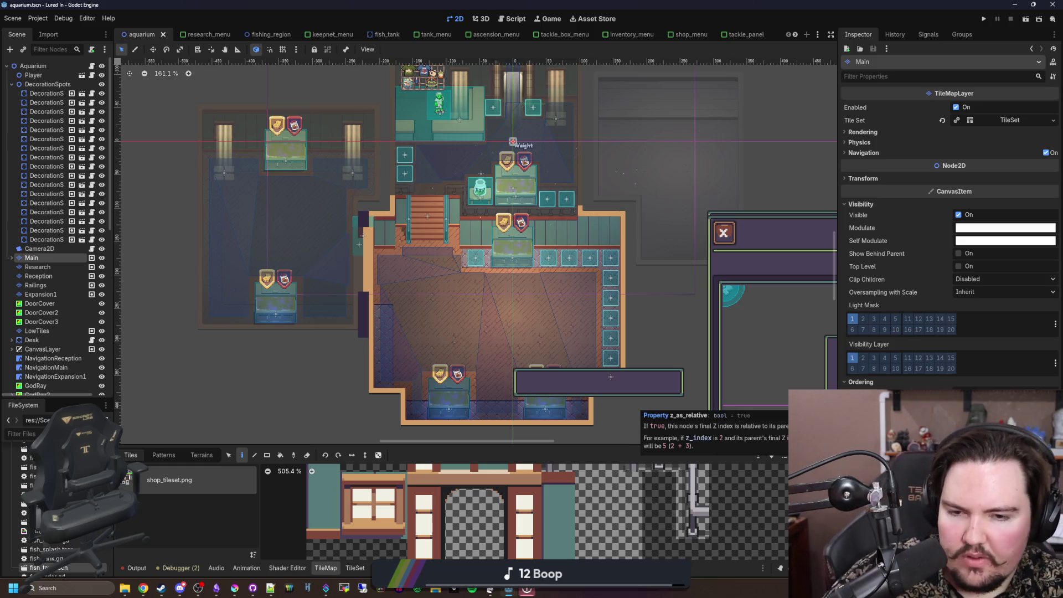
scroll(463, 325, down, 2)
scroll(420, 161, right, 2)
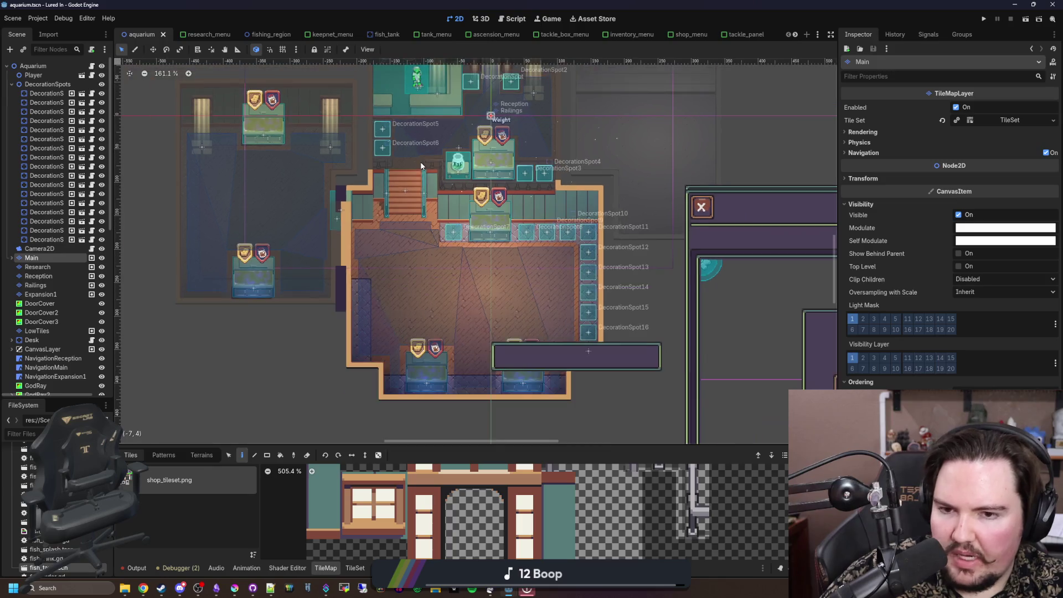
scroll(446, 227, up, 1)
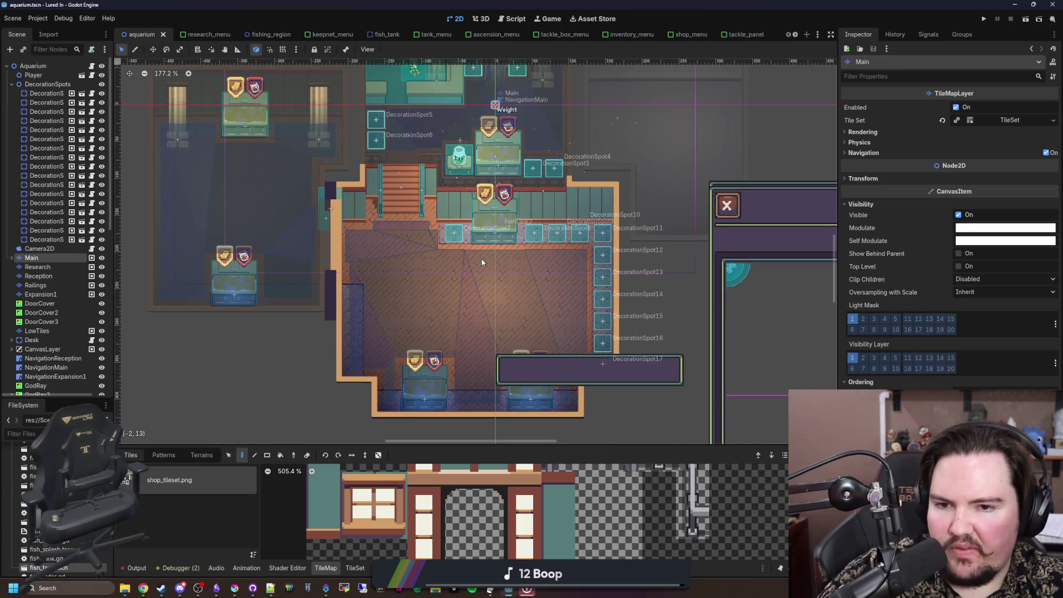
scroll(481, 263, down, 2)
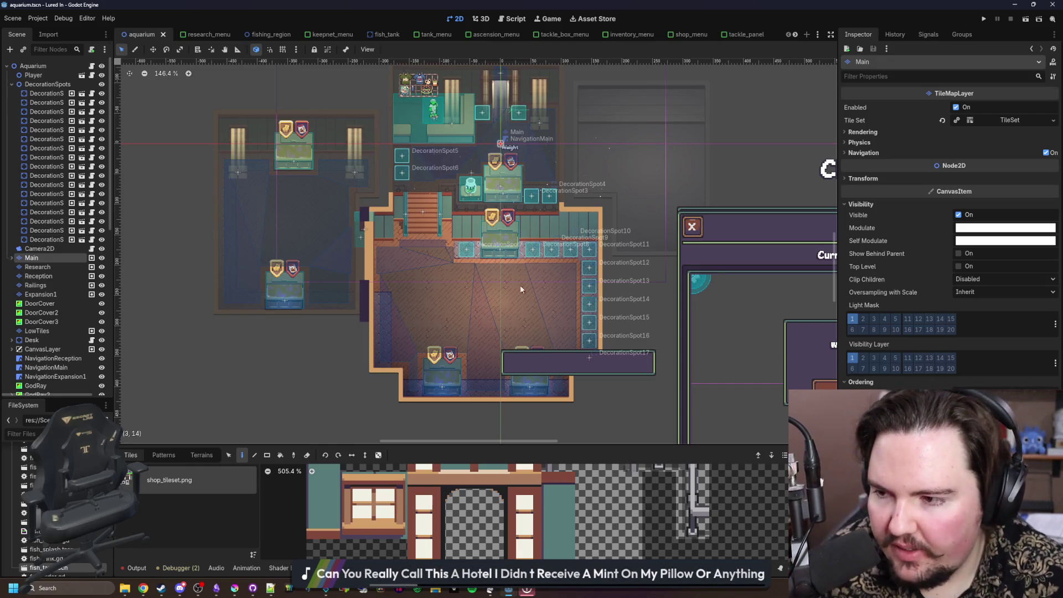
scroll(493, 289, up, 1)
scroll(492, 288, down, 1)
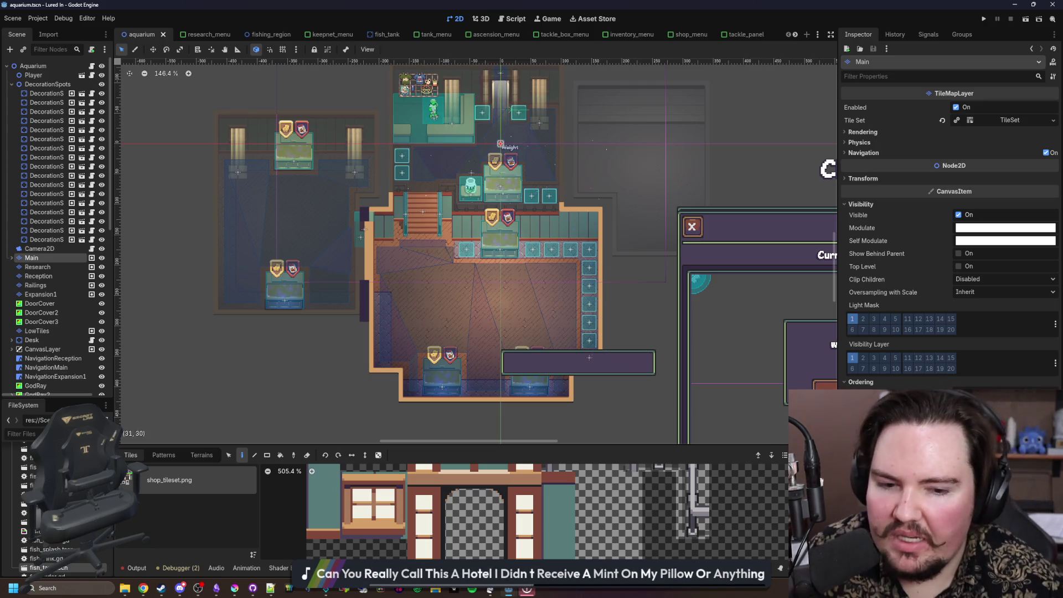
Step: Save aquarium.tscn and run the project from the editor
key(ctrl+s)
scroll(458, 268, up, 2)
key(ctrl+s)
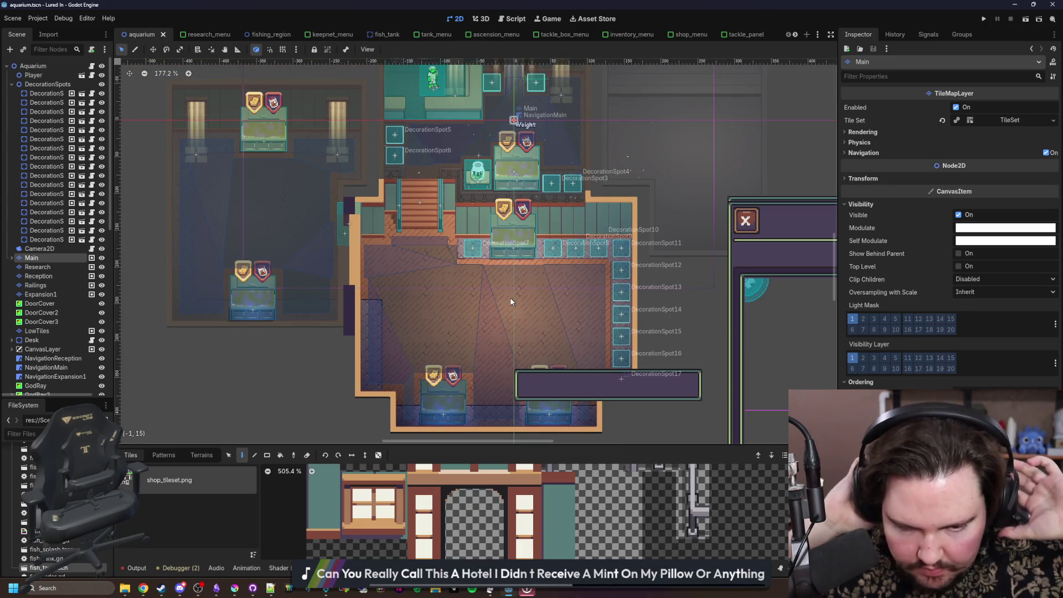
scroll(510, 297, up, 1)
key(ctrl+s)
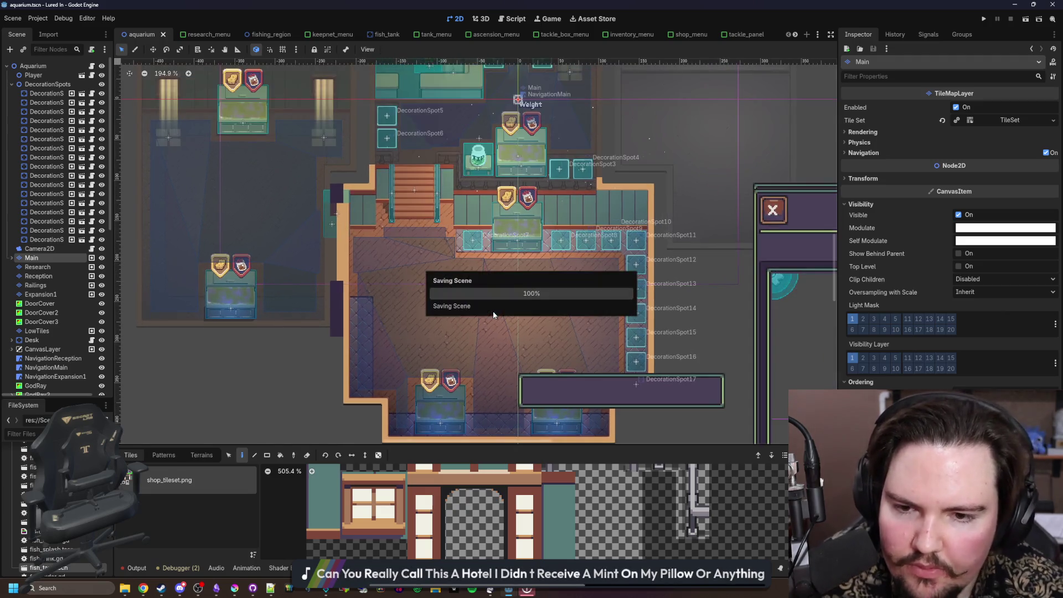
scroll(494, 314, down, 3)
click(985, 19)
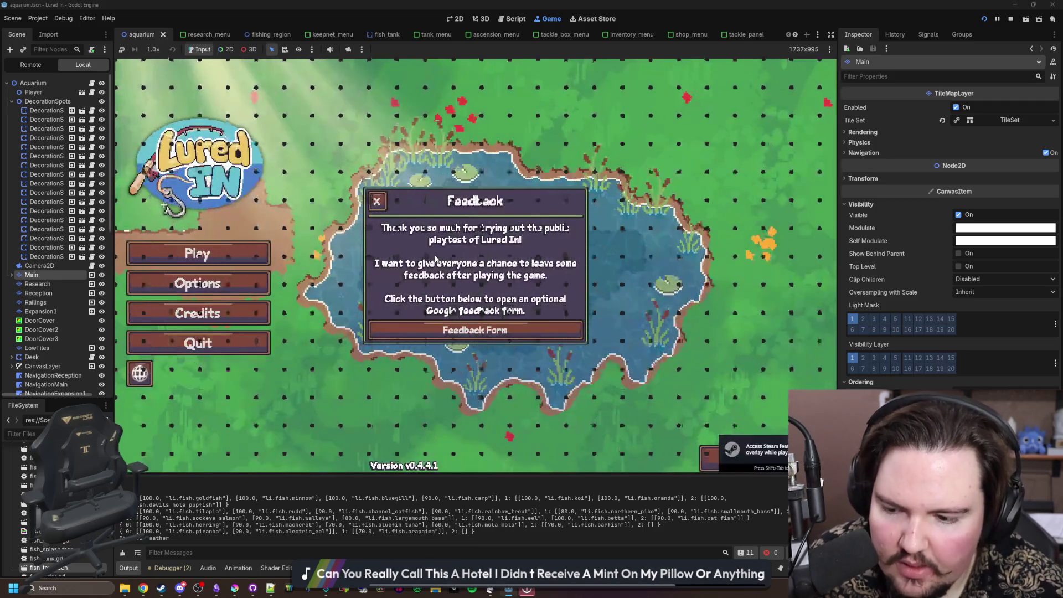
Step: Dismiss the feedback popup, start playing, and close the welcome-back message
click(372, 219)
click(252, 281)
click(241, 264)
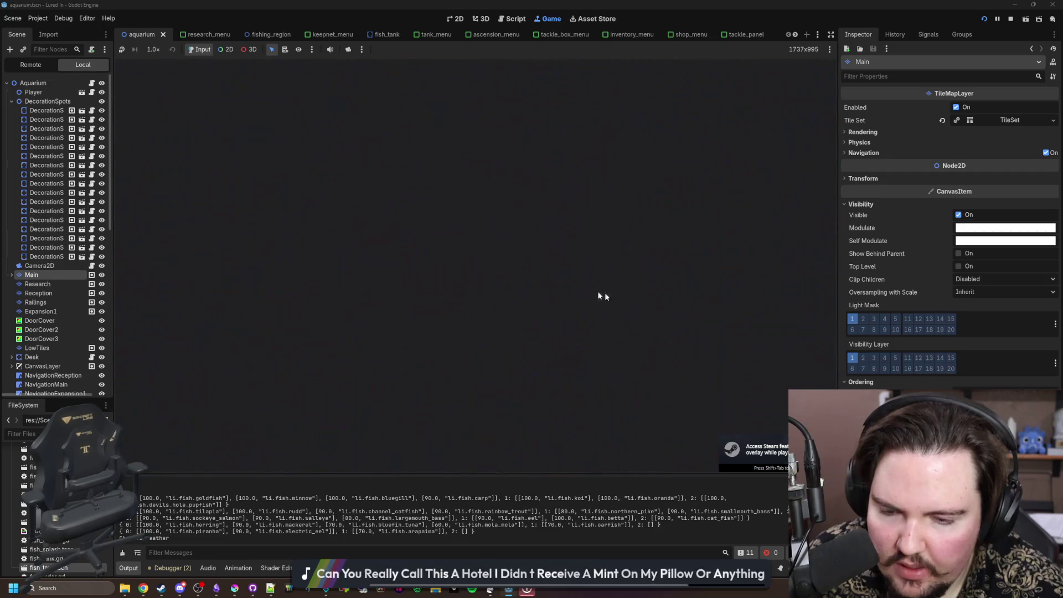
click(474, 305)
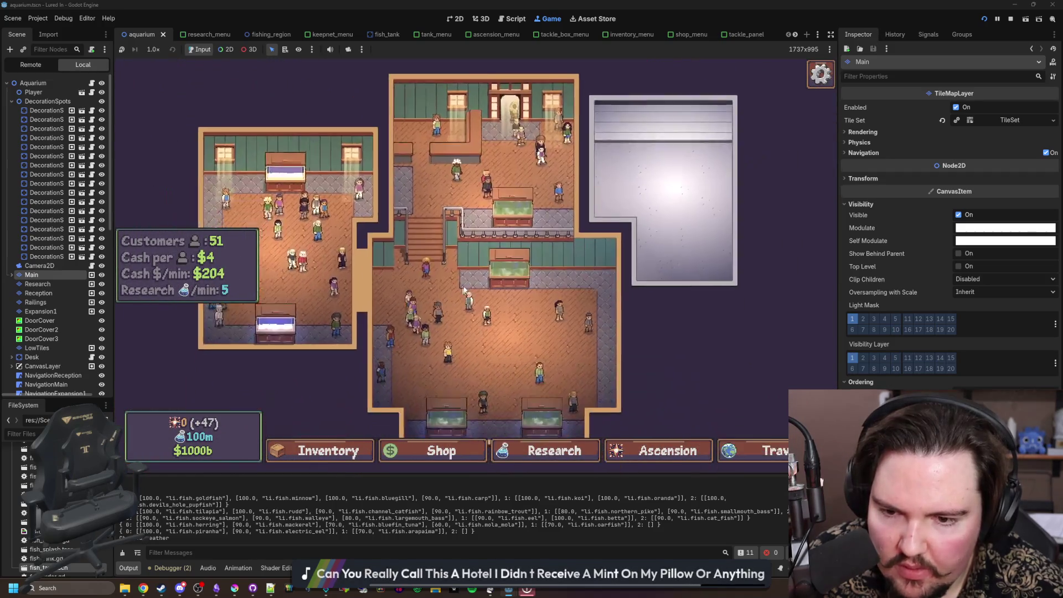
Step: Buy a rock decoration from the shop's Decorations list
click(432, 450)
click(556, 167)
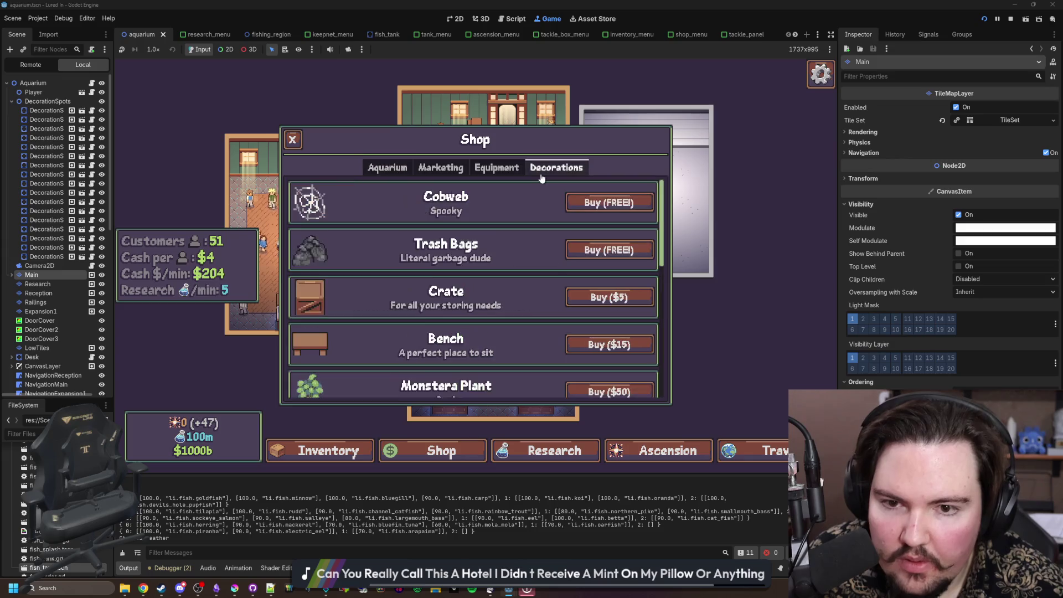
click(613, 250)
Step: Place rock decorations on five open decoration spots around the aquarium
scroll(529, 339, up, 2)
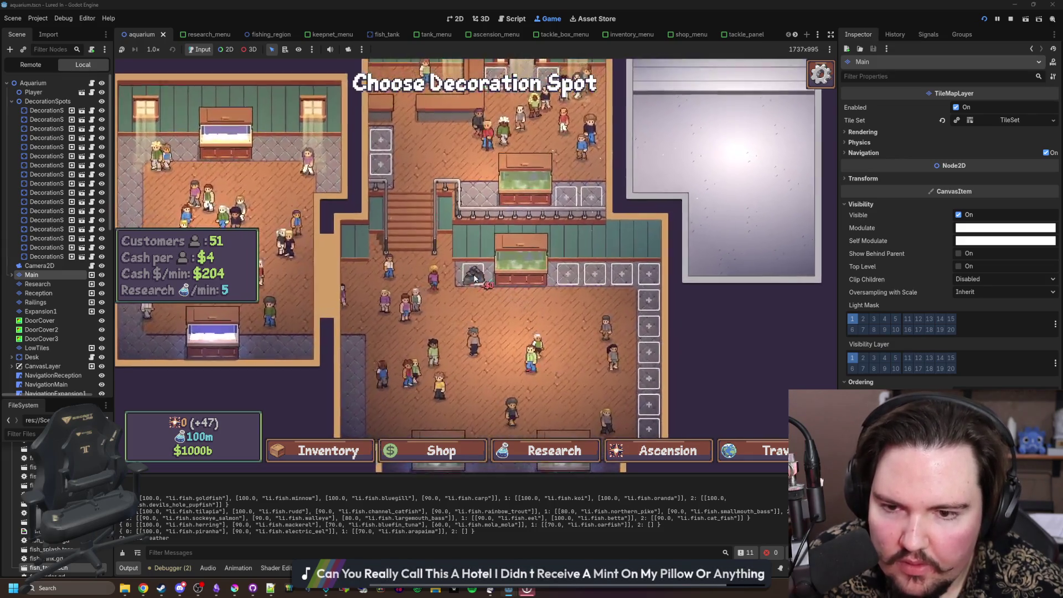
click(569, 271)
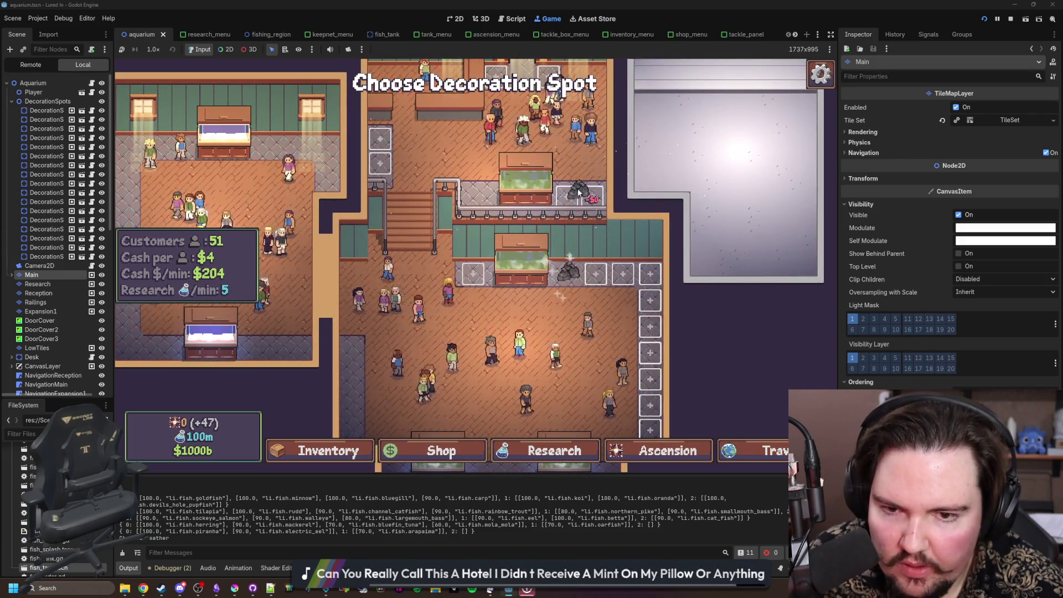
click(578, 192)
click(380, 138)
scroll(380, 138, up, 1)
click(498, 147)
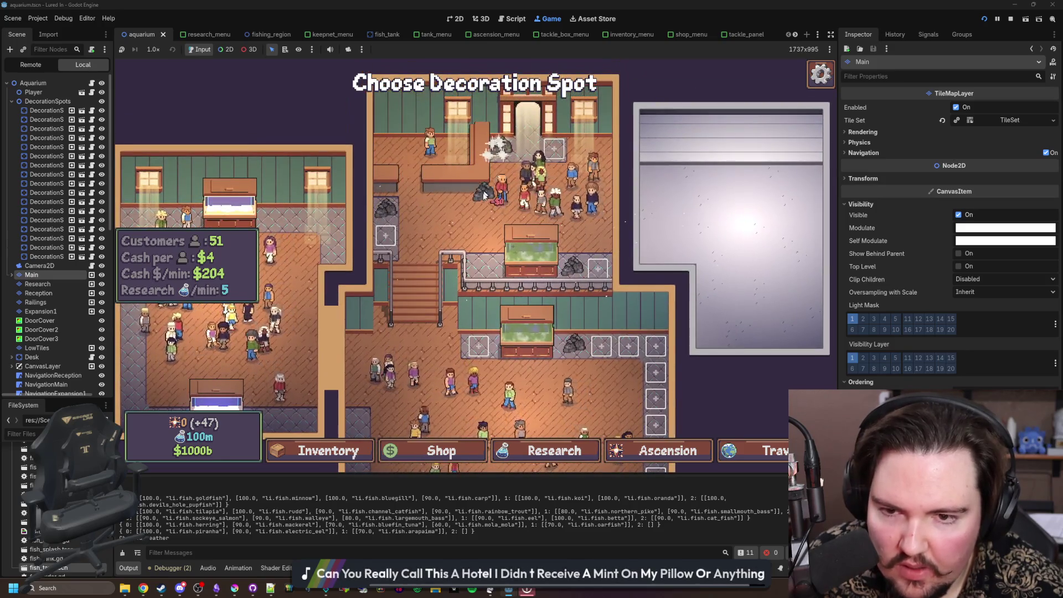
scroll(484, 194, down, 2)
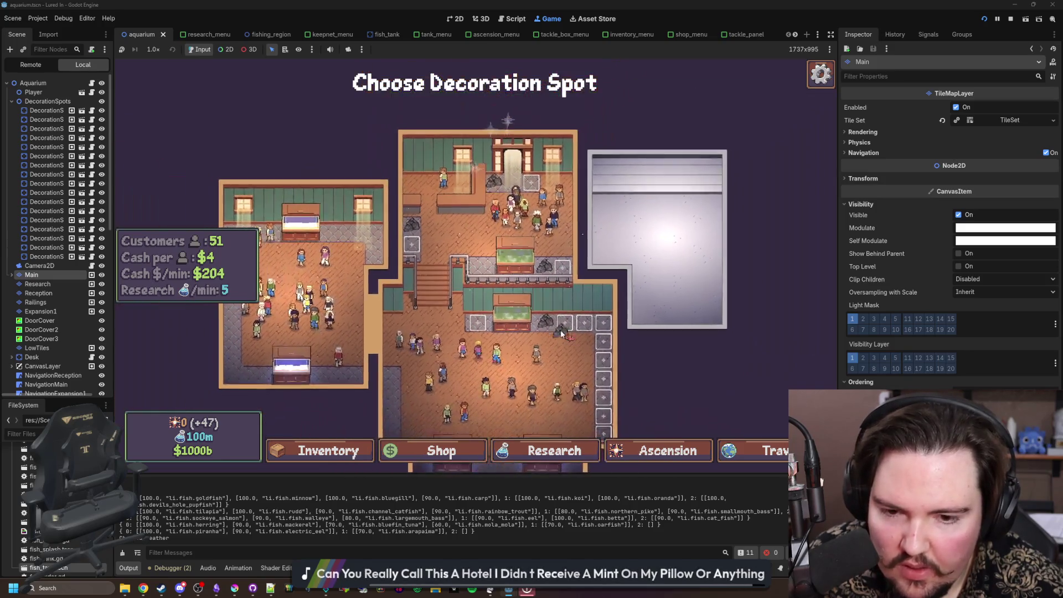
click(587, 346)
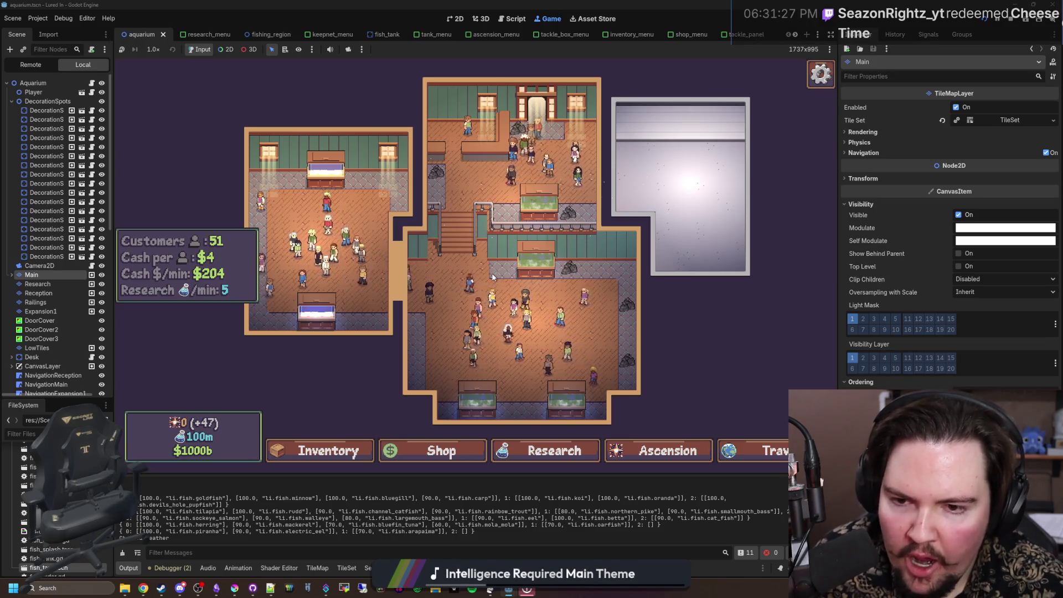
Step: Walk the player character down the stairs and back up
scroll(492, 276, up, 5)
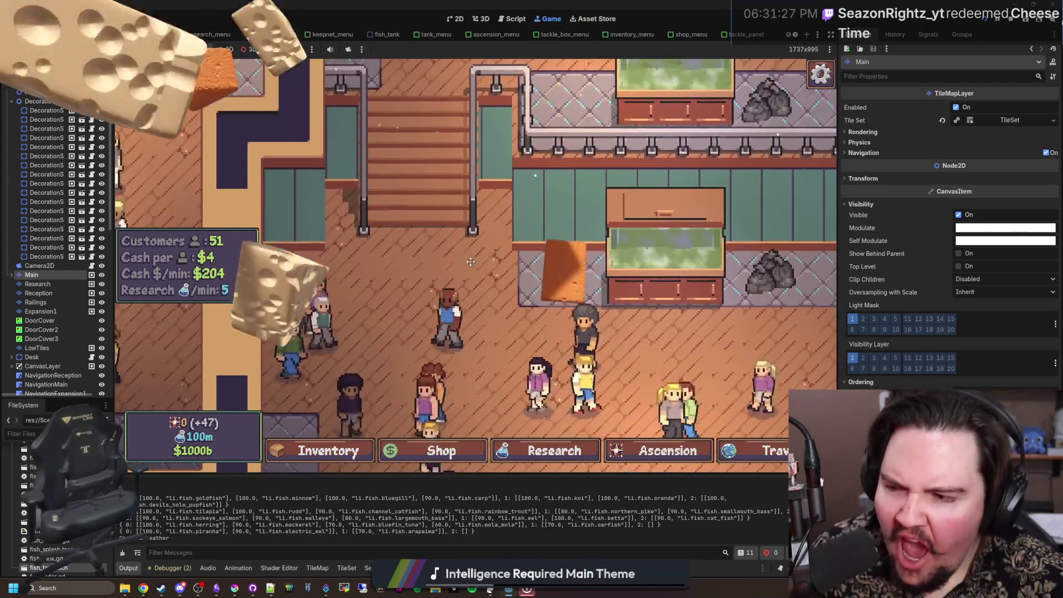
scroll(446, 338, up, 2)
key(s)
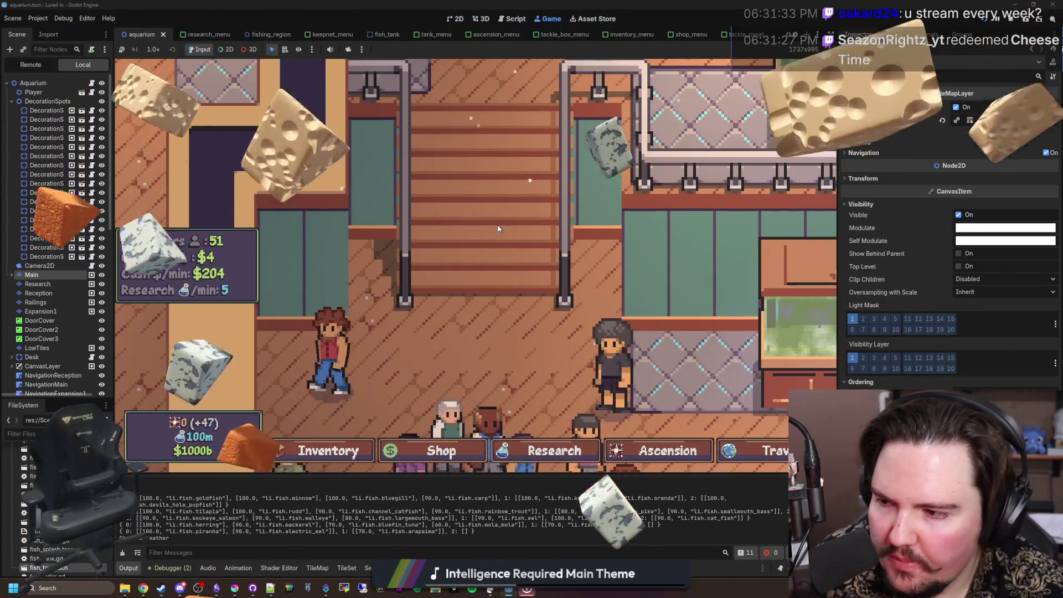
key(w)
scroll(489, 284, down, 5)
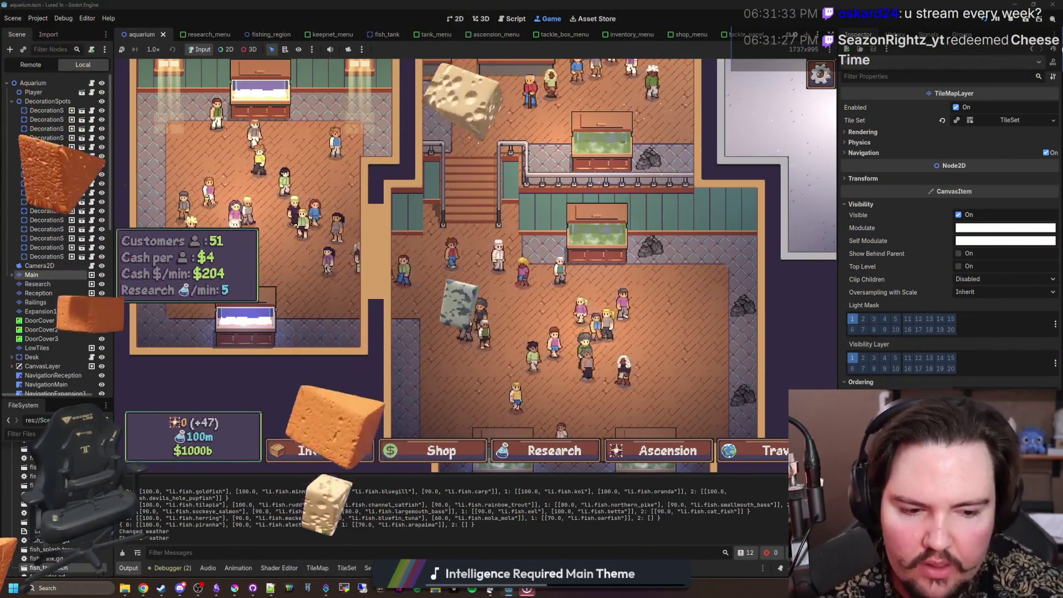
Step: Open and close the Windows notification panel, then pan the game view over the rooms
key(super+n)
click(619, 369)
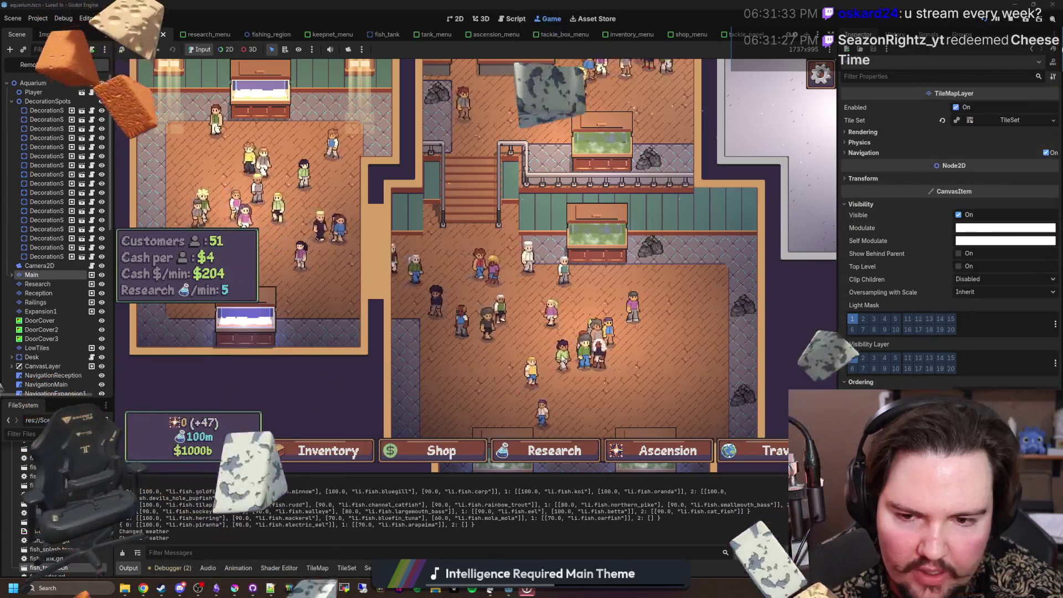
scroll(437, 374, down, 2)
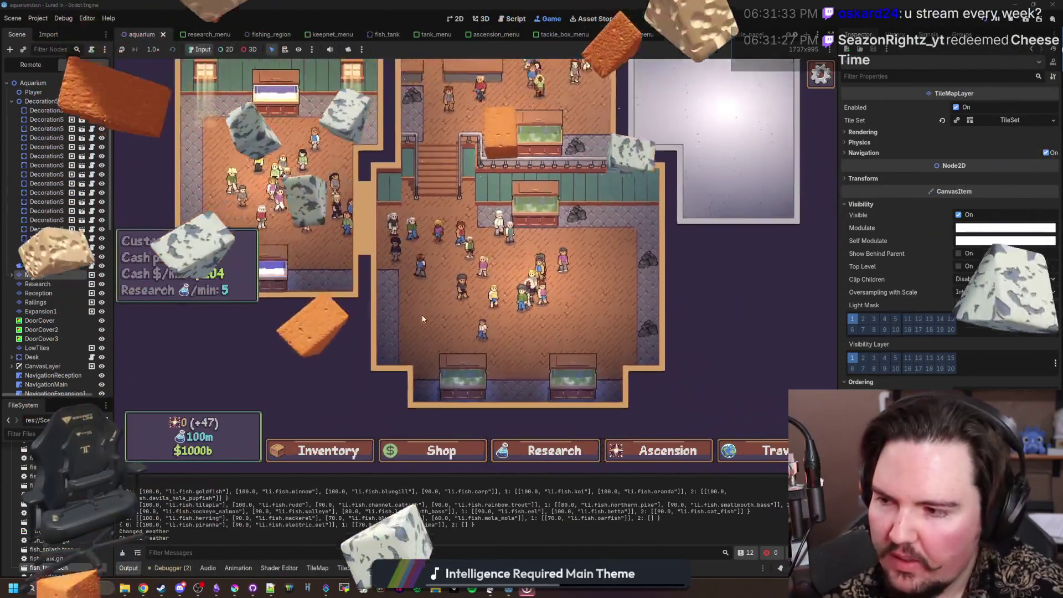
scroll(423, 318, down, 2)
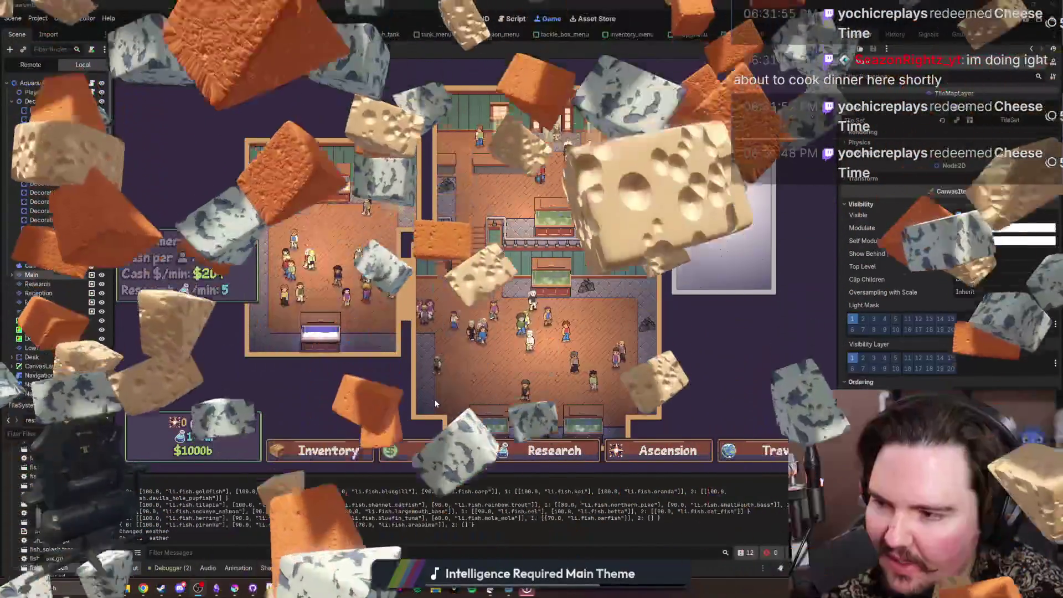
scroll(482, 350, up, 3)
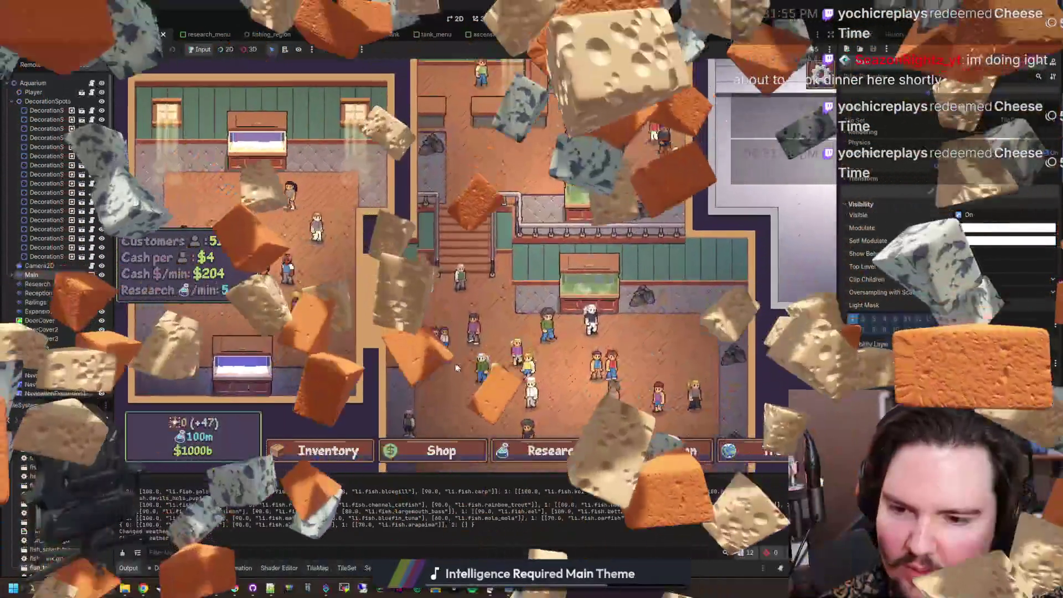
scroll(438, 331, up, 5)
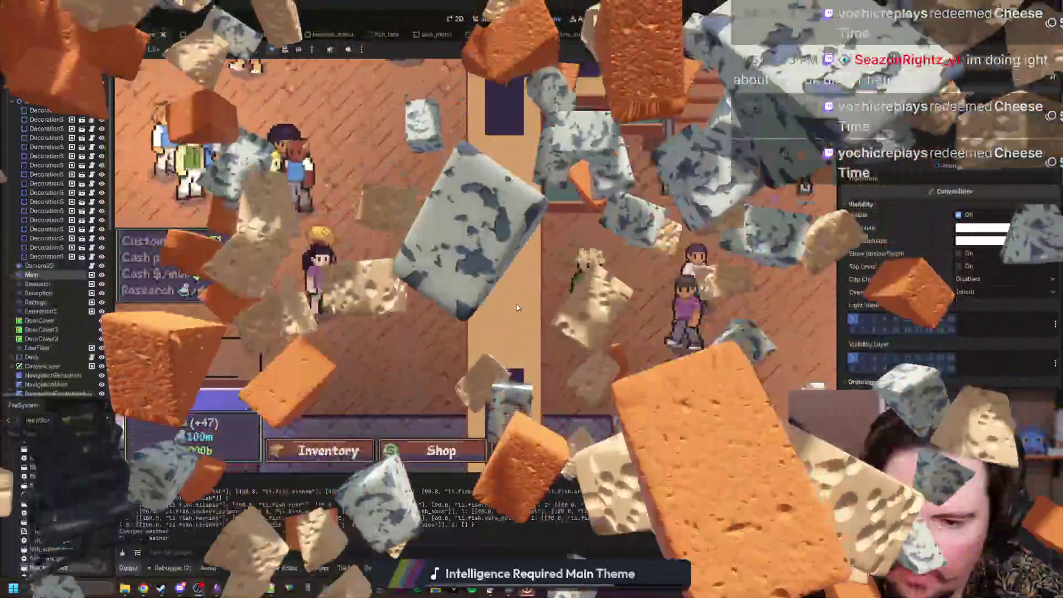
scroll(518, 308, down, 10)
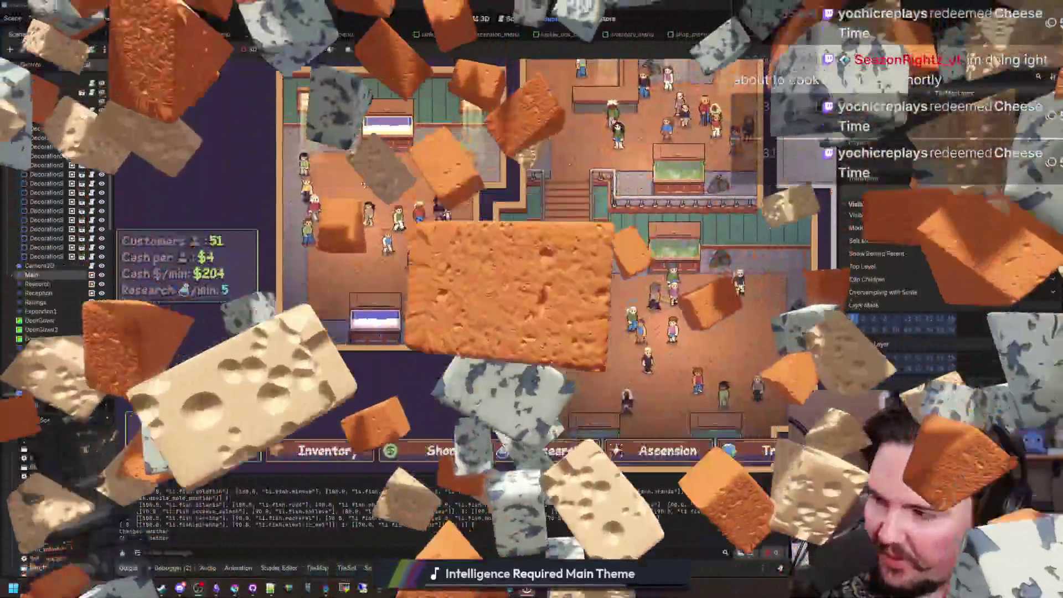
drag(363, 166, 362, 253)
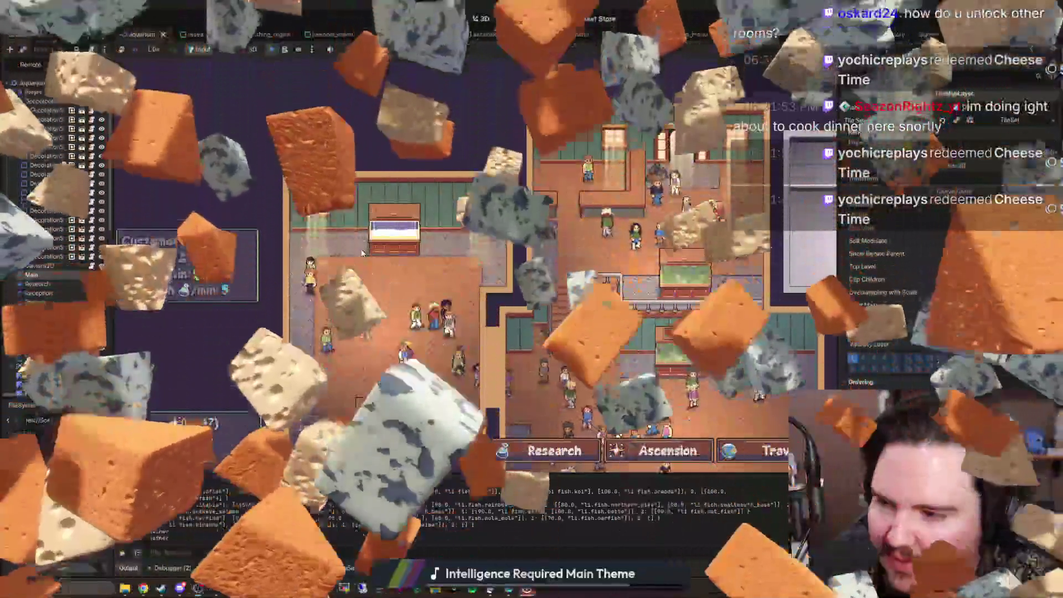
scroll(613, 143, up, 3)
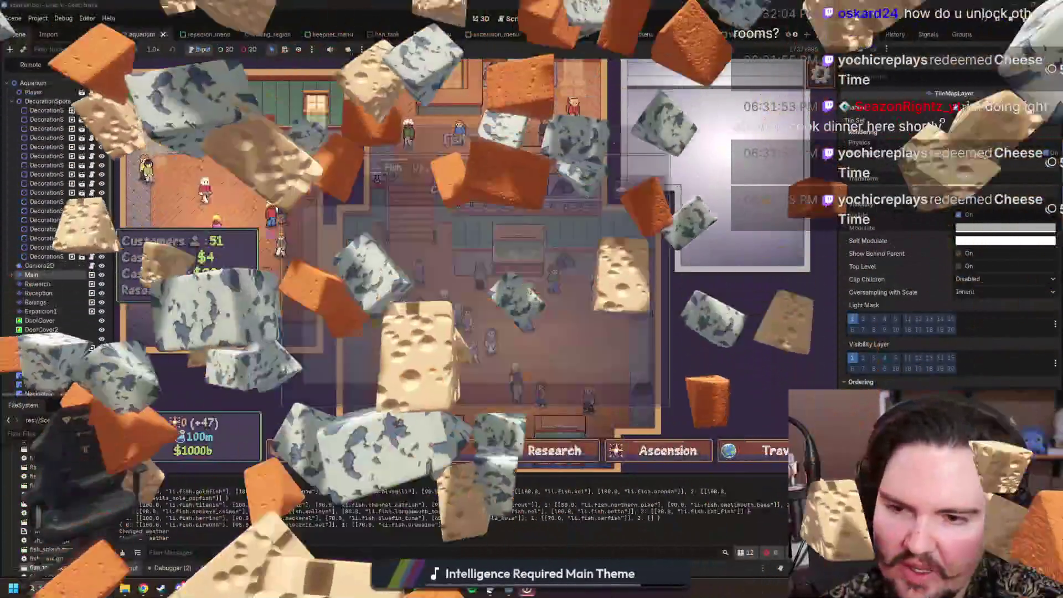
Step: Browse the shop's Decorations and Aquarium tabs, close it, and stop the game with F8
click(522, 172)
click(441, 451)
click(387, 167)
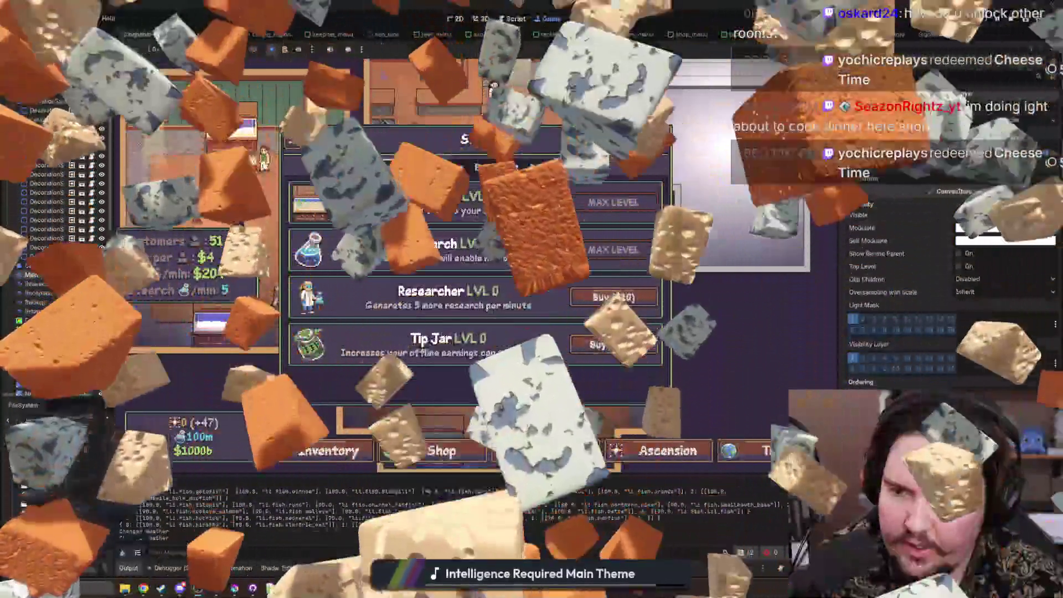
key(Escape)
key(F8)
click(238, 590)
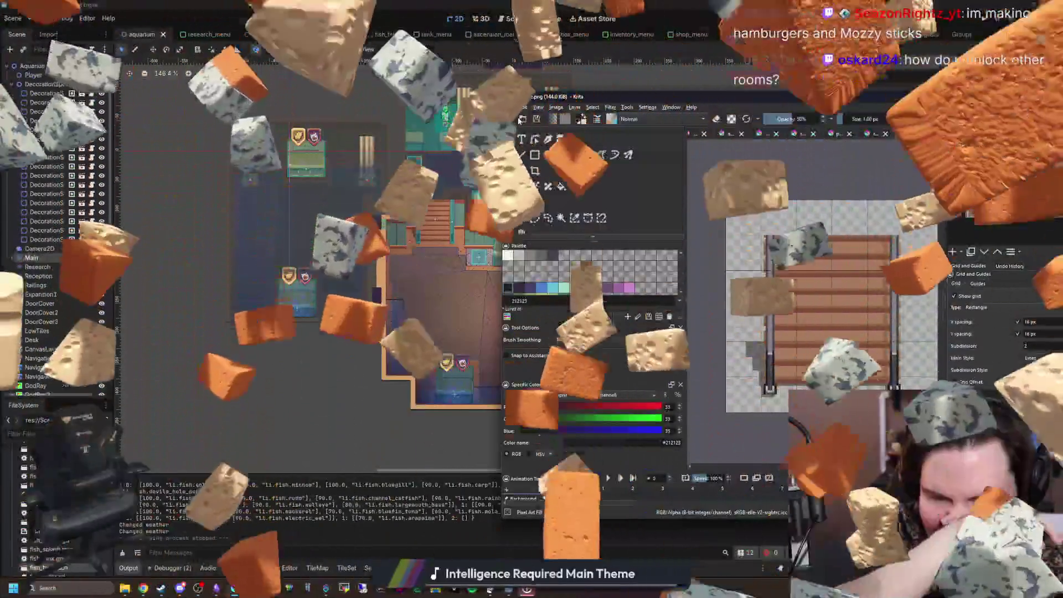
Step: Create a new 32×32 Krita document and select its whole empty canvas
click(520, 120)
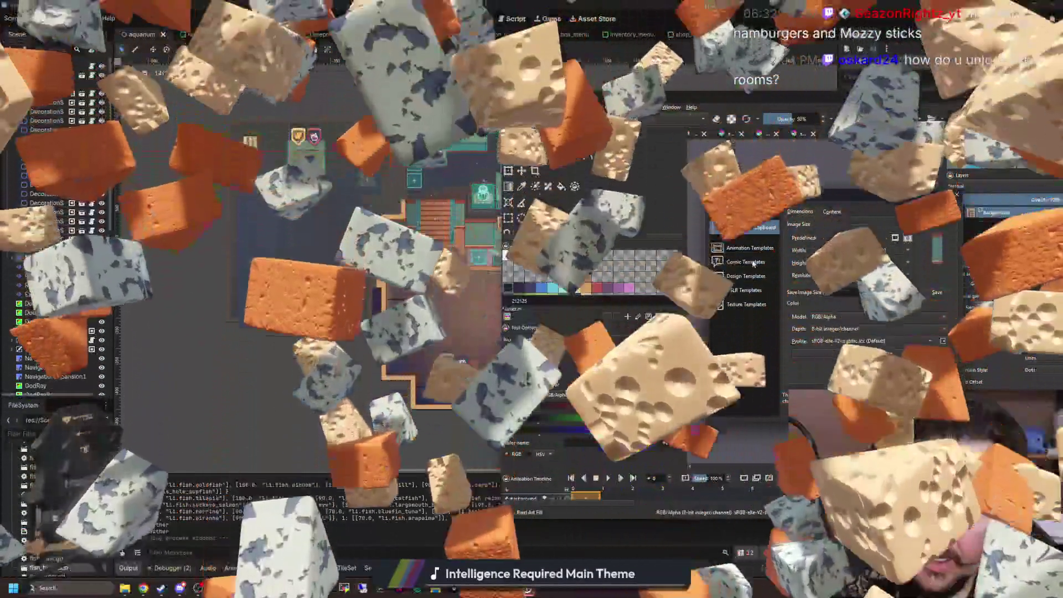
key(Return)
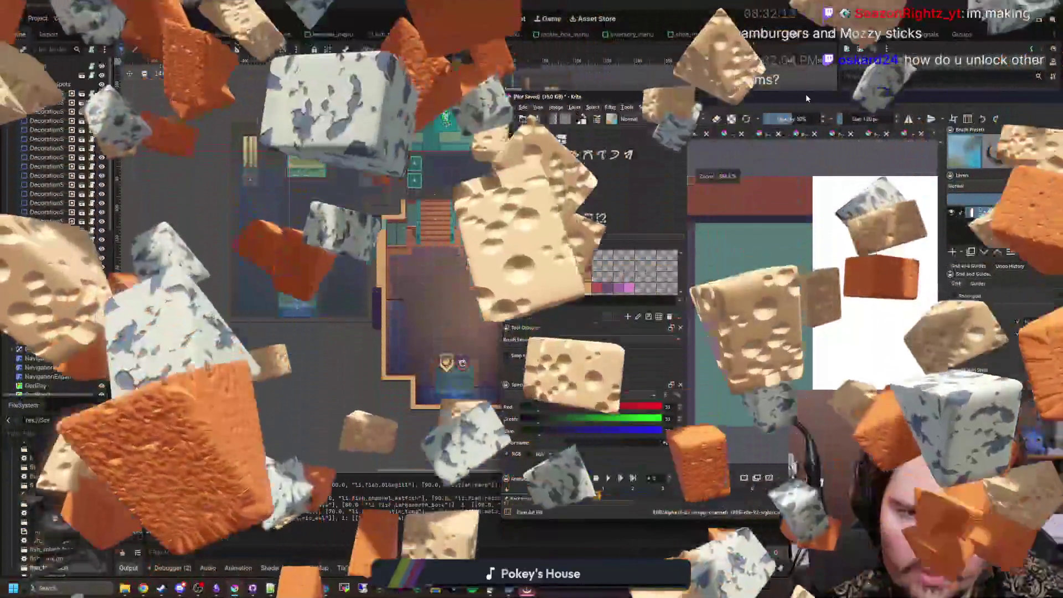
drag(805, 94, 487, 4)
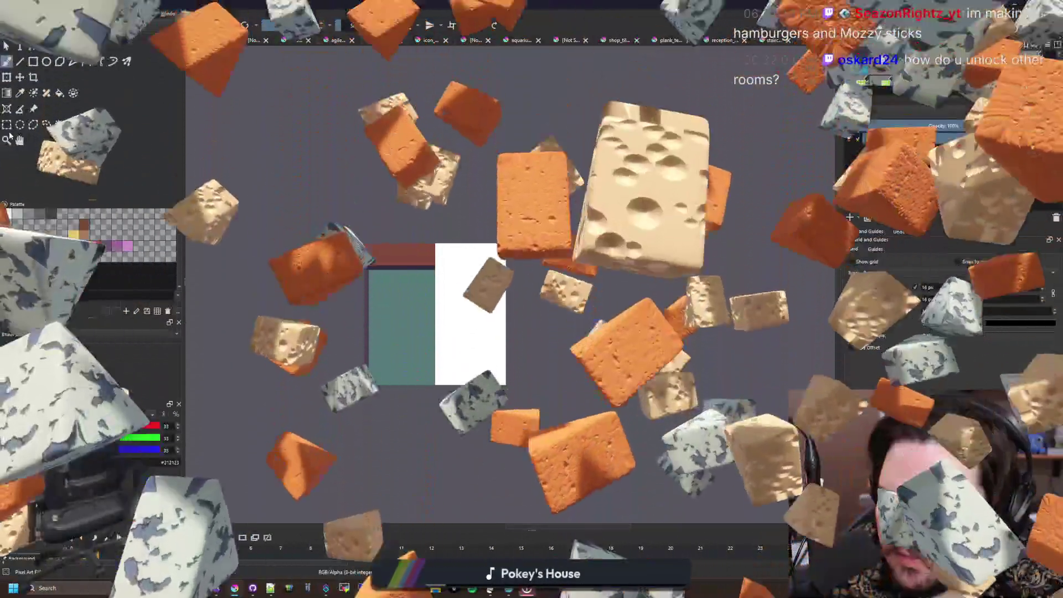
click(7, 125)
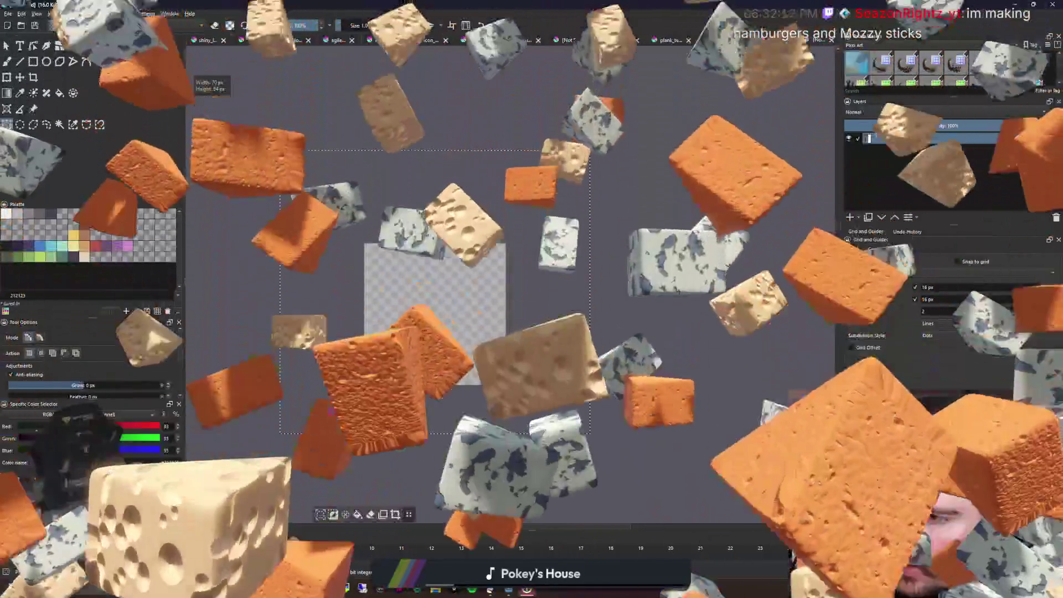
drag(245, 86, 710, 509)
scroll(349, 281, up, 2)
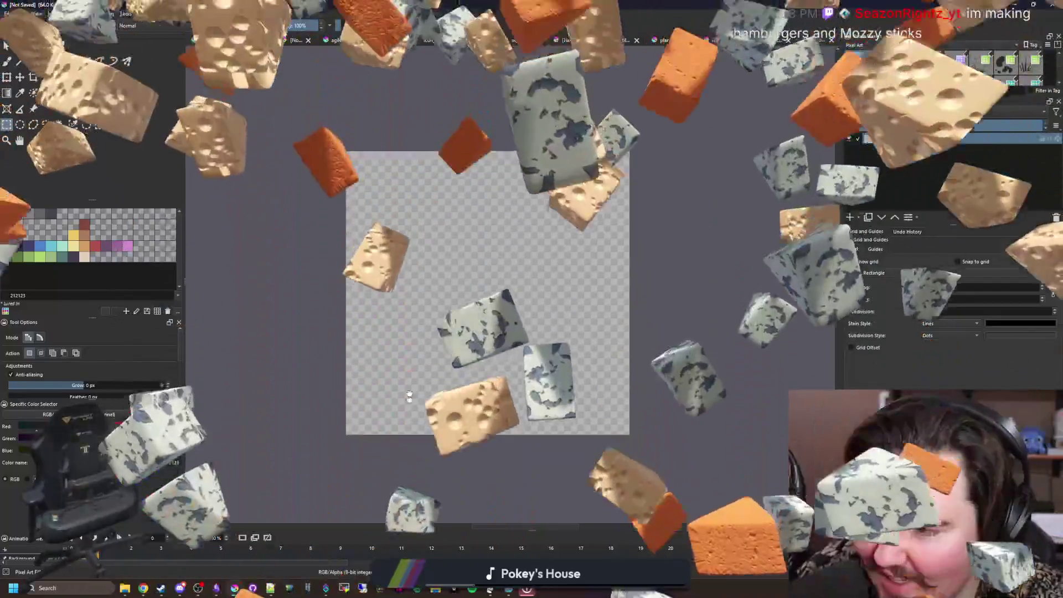
Step: Shrink the Krita window to reveal Godot, then start another new document with Ctrl+N
mouse_move(498, 5)
mouse_down()
mouse_move(497, 414)
mouse_move(556, 480)
mouse_move(542, 352)
mouse_move(544, 1)
mouse_up()
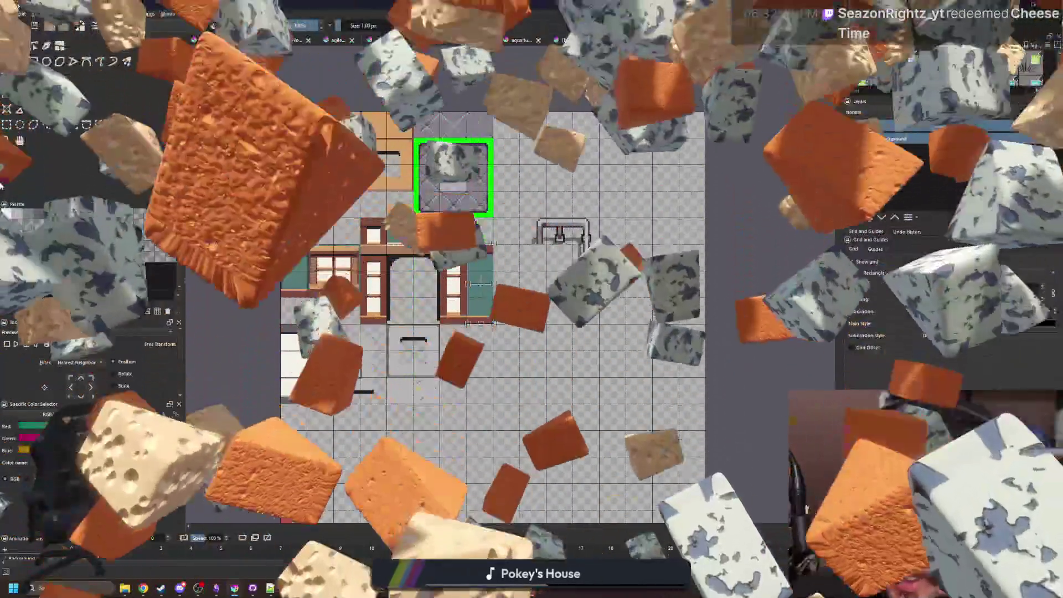
scroll(581, 295, up, 3)
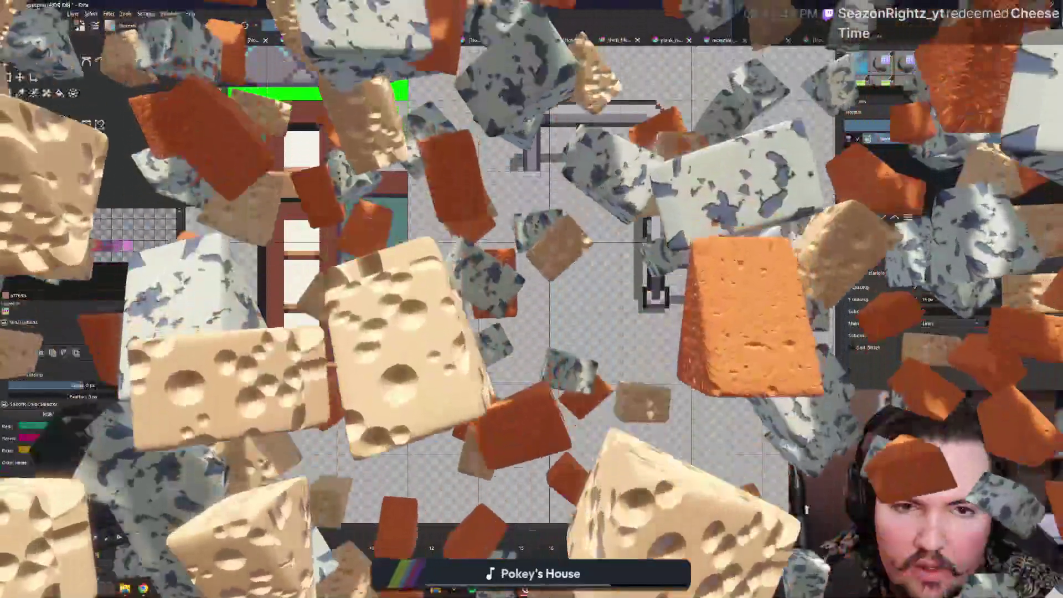
key(ctrl+n)
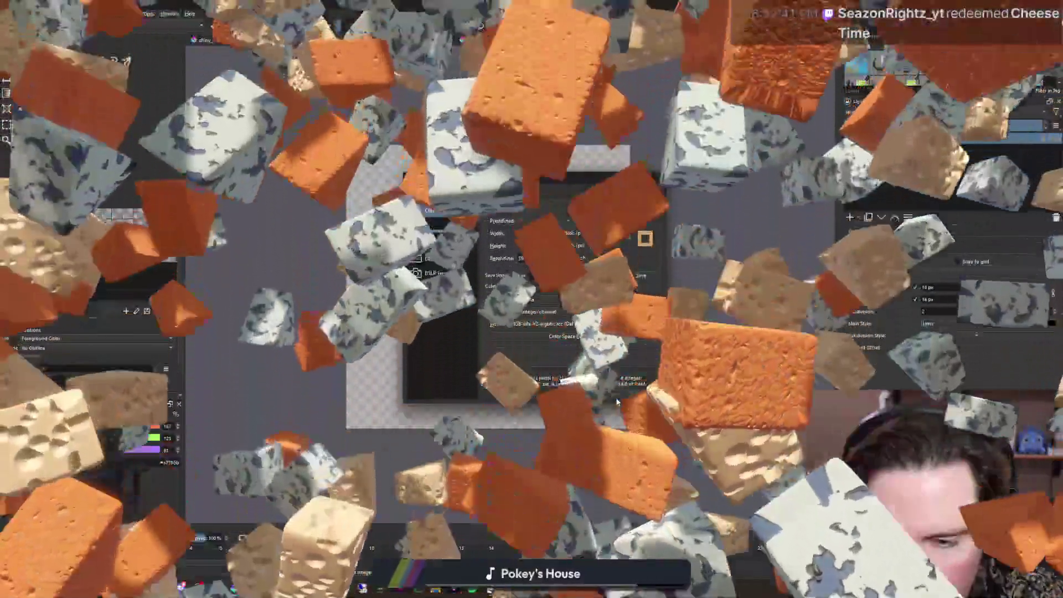
Step: Create the white-canvas document, enlarge the rectangle outline down-right, and nudge the lilac square up-left
click(610, 394)
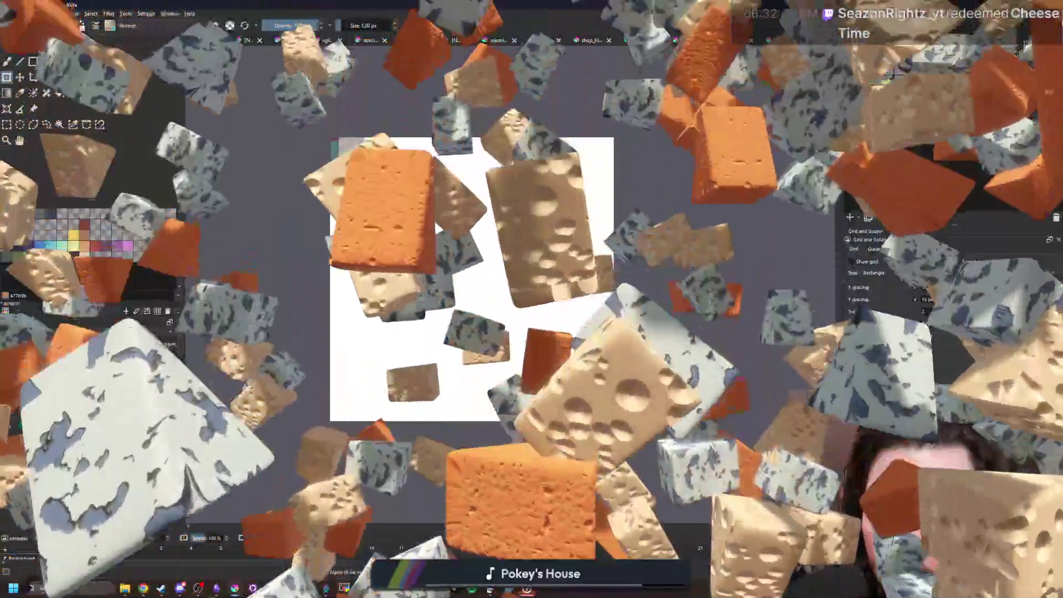
scroll(319, 270, up, 3)
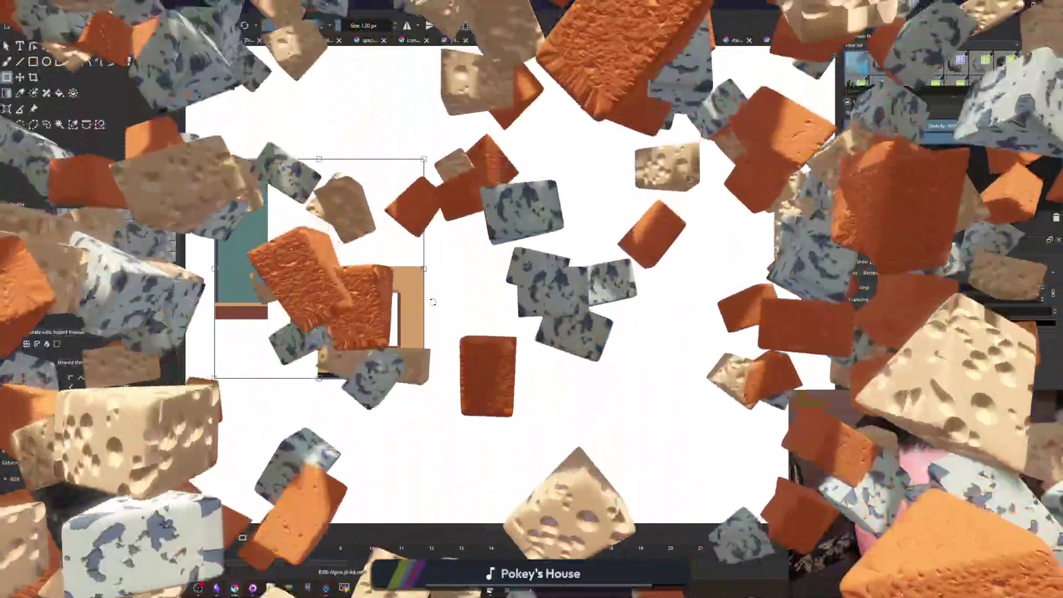
scroll(507, 308, up, 3)
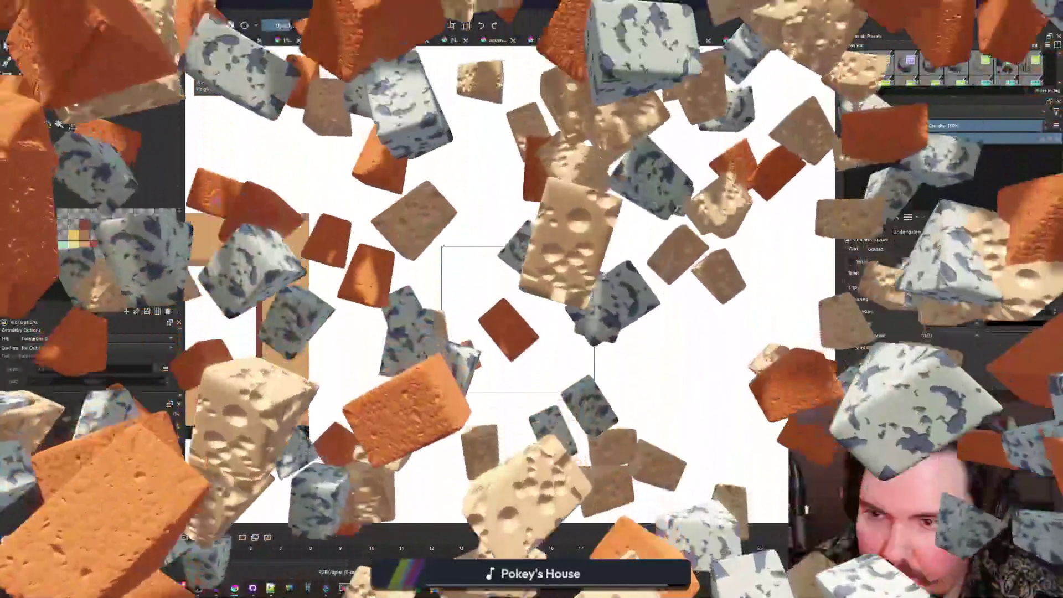
mouse_move(507, 307)
mouse_down()
mouse_move(654, 404)
mouse_move(641, 445)
mouse_up()
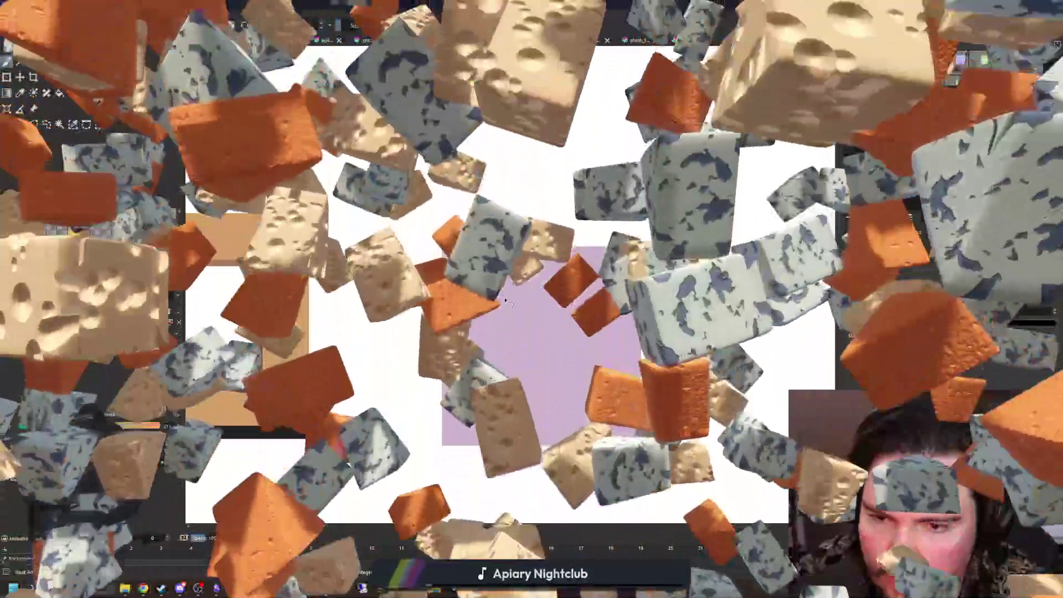
mouse_move(541, 345)
mouse_down()
mouse_move(430, 301)
mouse_move(526, 348)
mouse_up()
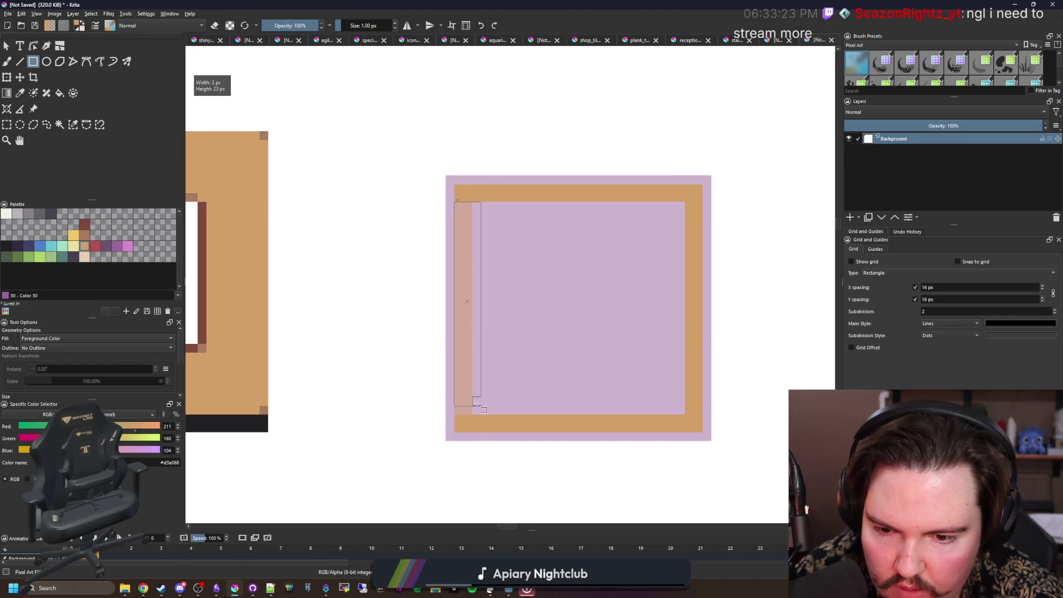
Step: Fill a teal rectangle inside the lilac tile and add a teal pixel beside the band
scroll(578, 356, left, 5)
scroll(487, 355, left, 5)
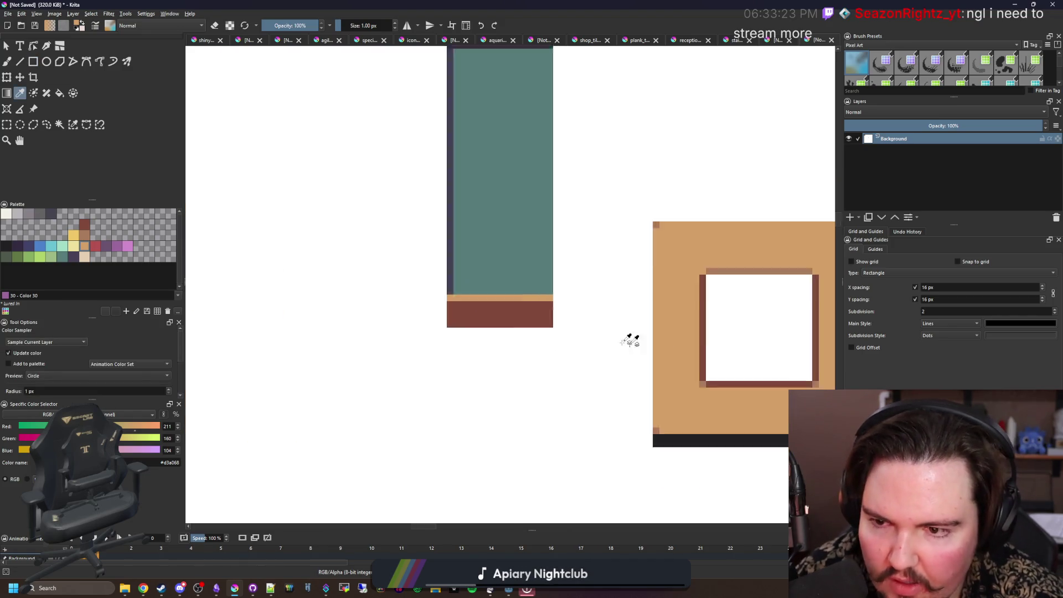
scroll(645, 339, down, 2)
scroll(755, 332, right, 5)
scroll(657, 328, up, 3)
key(p)
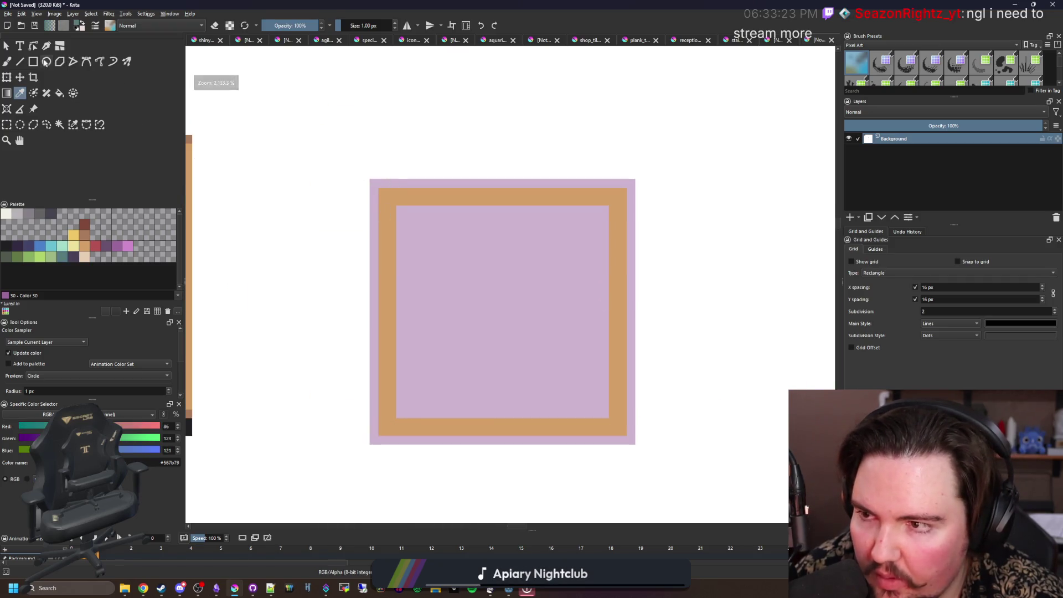
scroll(346, 199, up, 1)
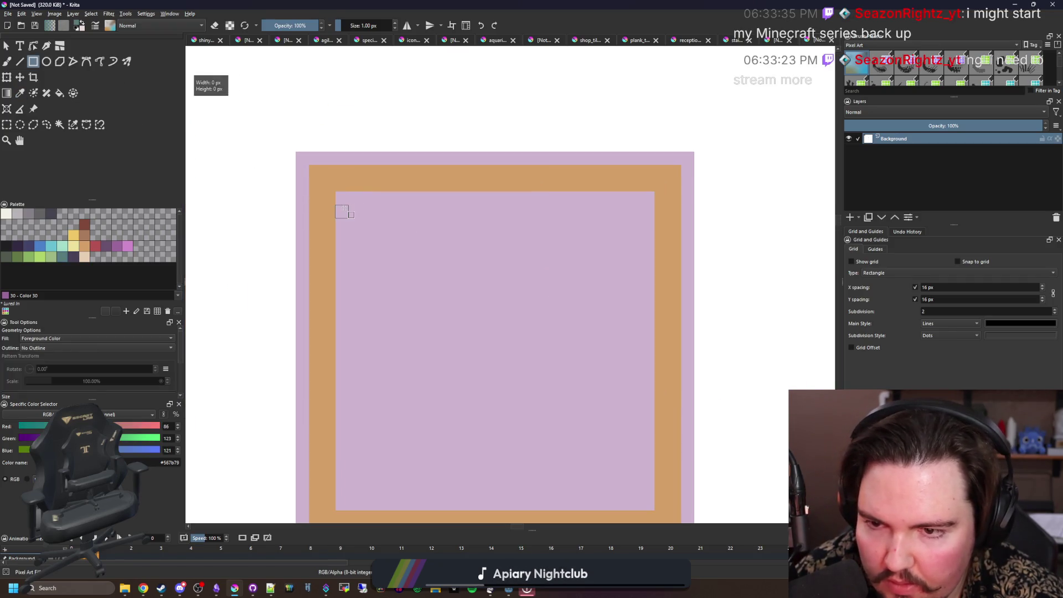
drag(647, 269, 656, 286)
scroll(656, 286, down, 2)
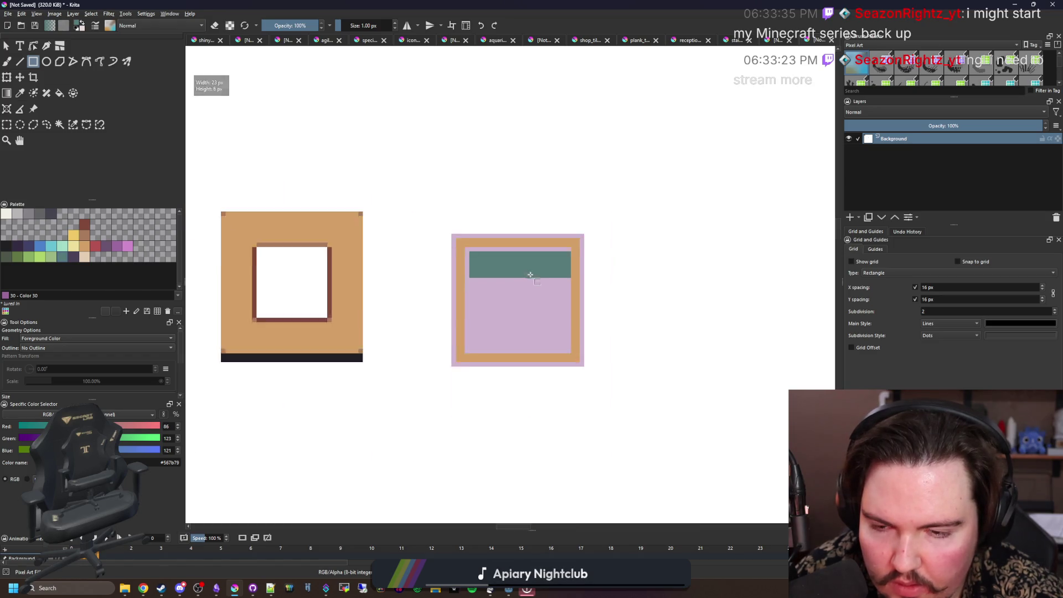
scroll(493, 275, up, 2)
scroll(487, 274, up, 1)
key(b)
click(439, 271)
Step: Sample the orange frame colour and paint an orange strip under the teal band
scroll(272, 238, down, 5)
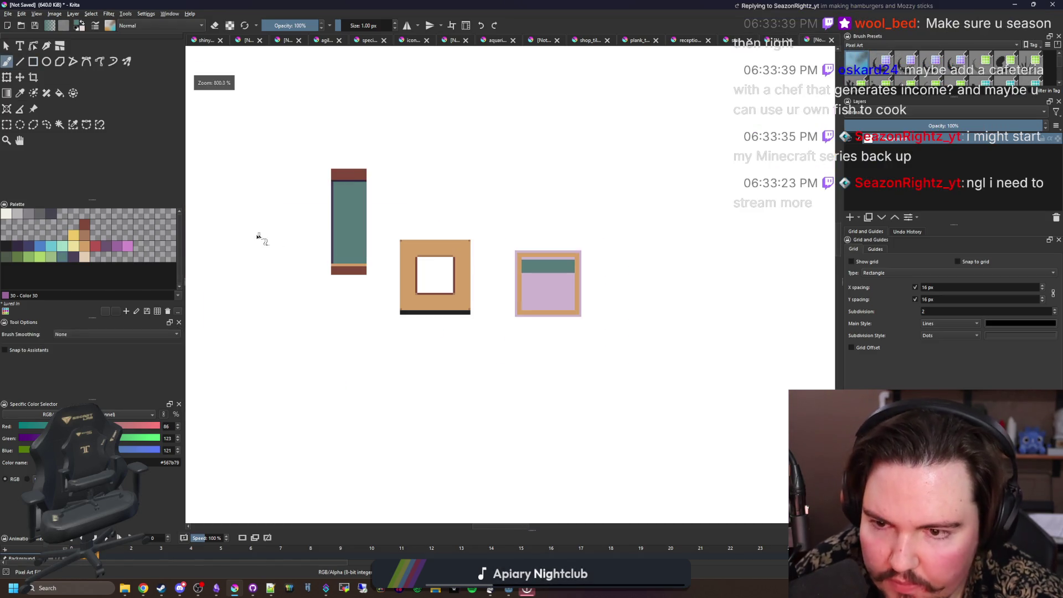
scroll(594, 253, up, 4)
key(b)
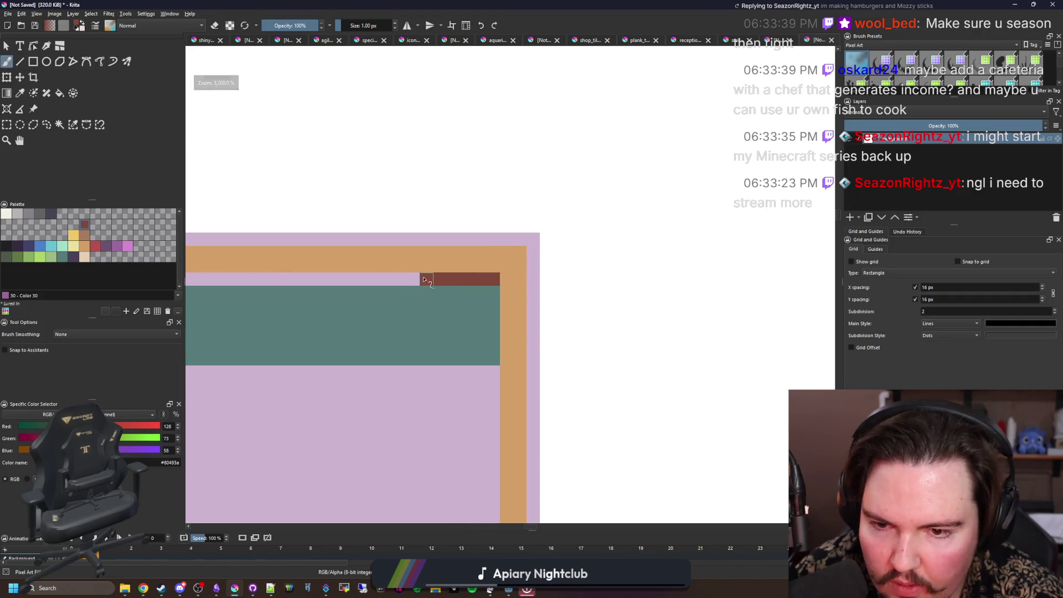
drag(287, 283, 554, 285)
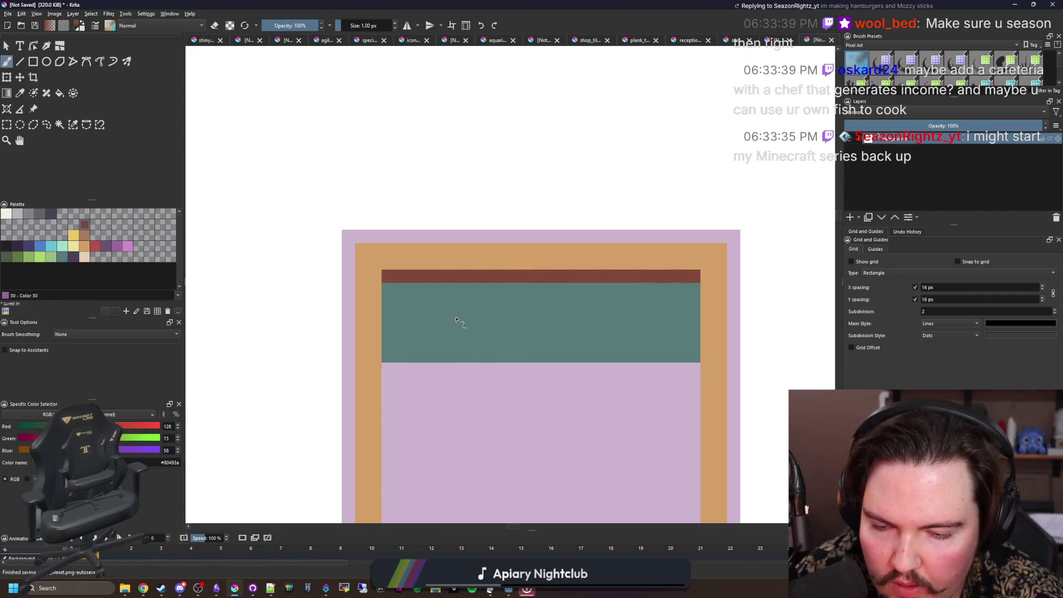
drag(452, 312, 327, 309)
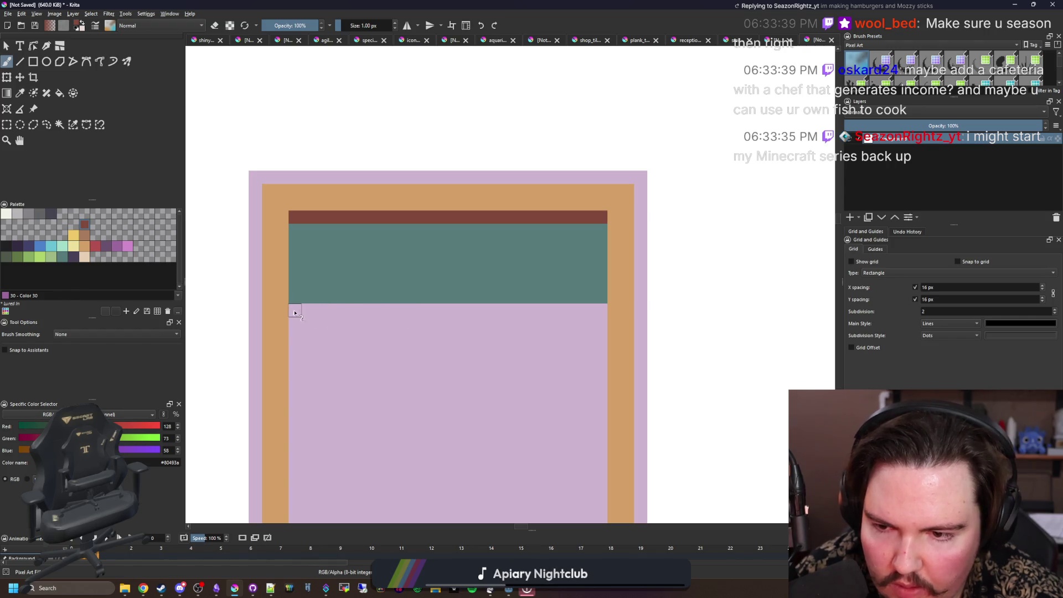
scroll(589, 311, down, 4)
key(p)
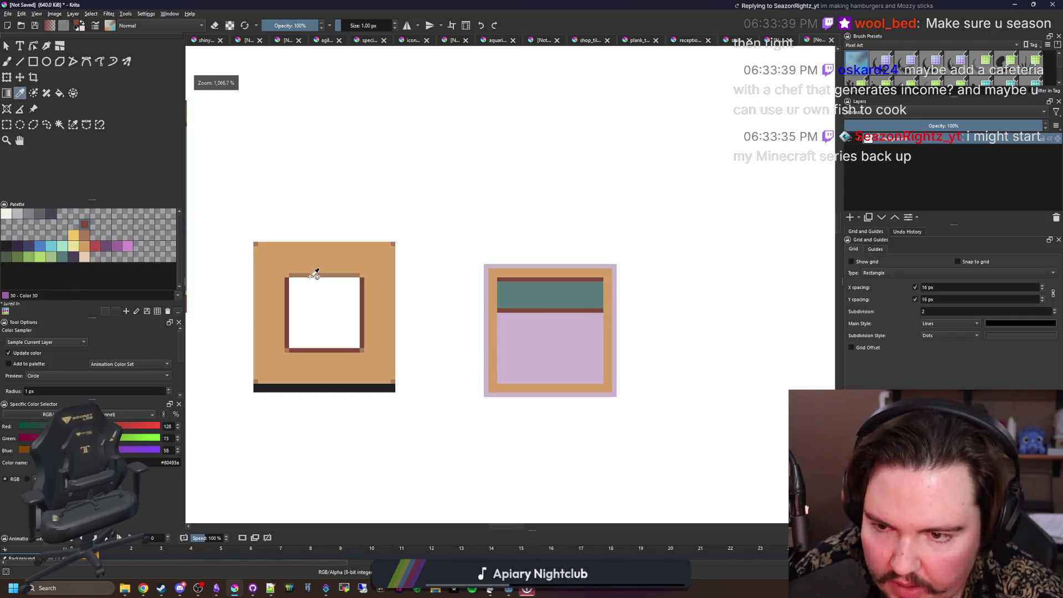
scroll(342, 229, up, 3)
click(327, 238)
scroll(327, 238, down, 1)
scroll(760, 303, up, 4)
key(b)
drag(752, 299, 500, 302)
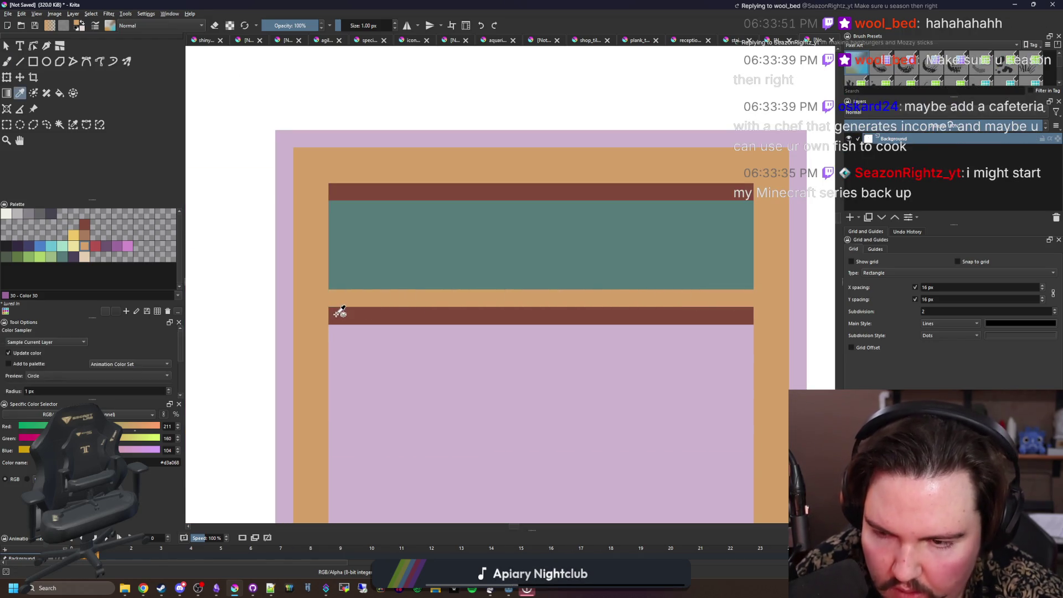
Step: Sample dark brown and paint a brown frame line down the tile's left side
click(340, 312)
drag(339, 311, 325, 206)
key(b)
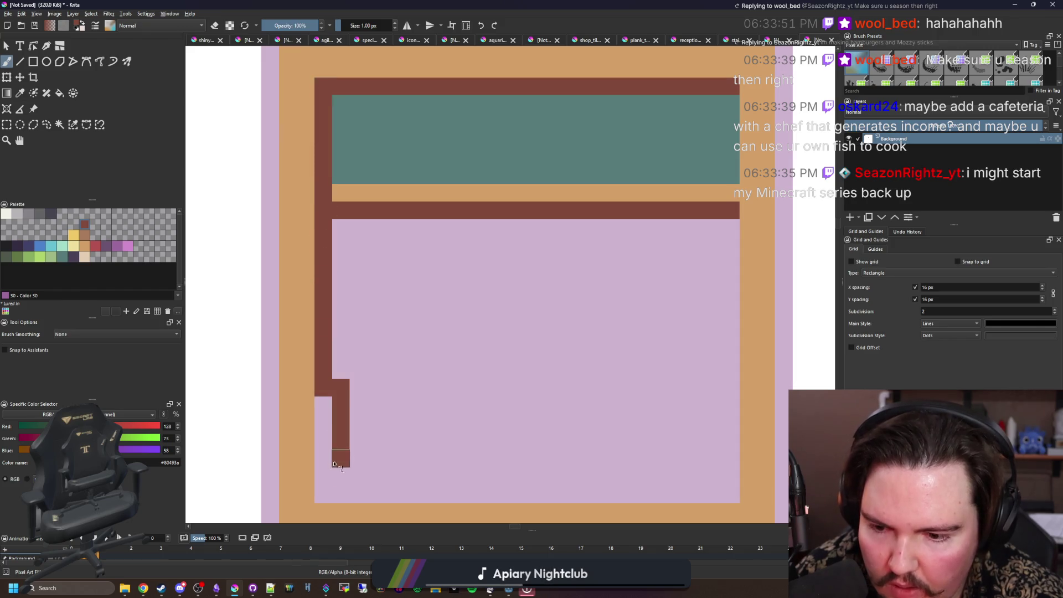
mouse_move(321, 108)
mouse_down()
mouse_move(305, 157)
mouse_move(277, 130)
mouse_up()
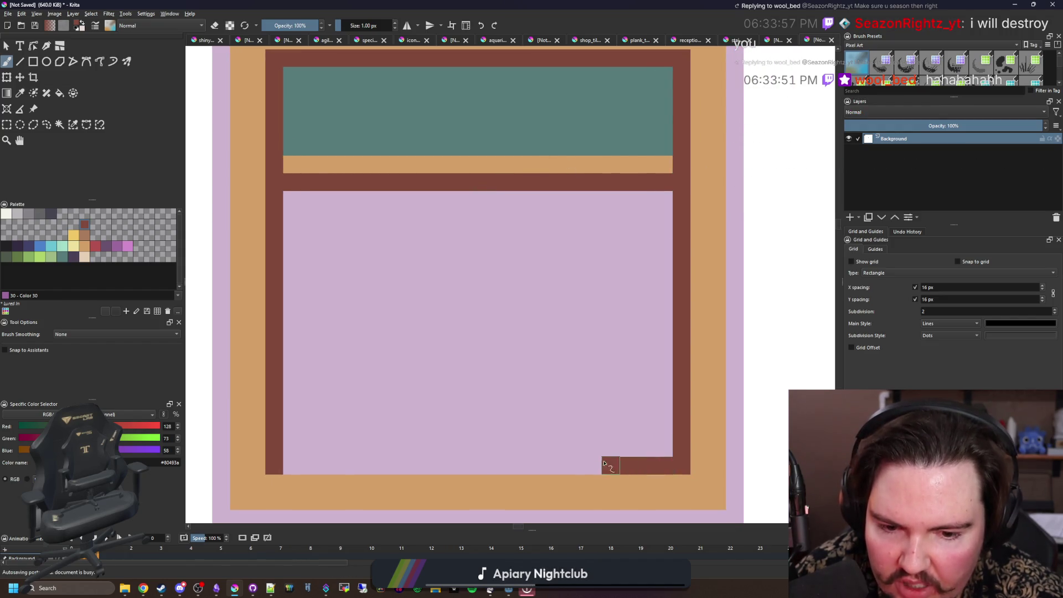
Step: Select the tile's lavender outer border along the bottom edge
drag(282, 467, 409, 379)
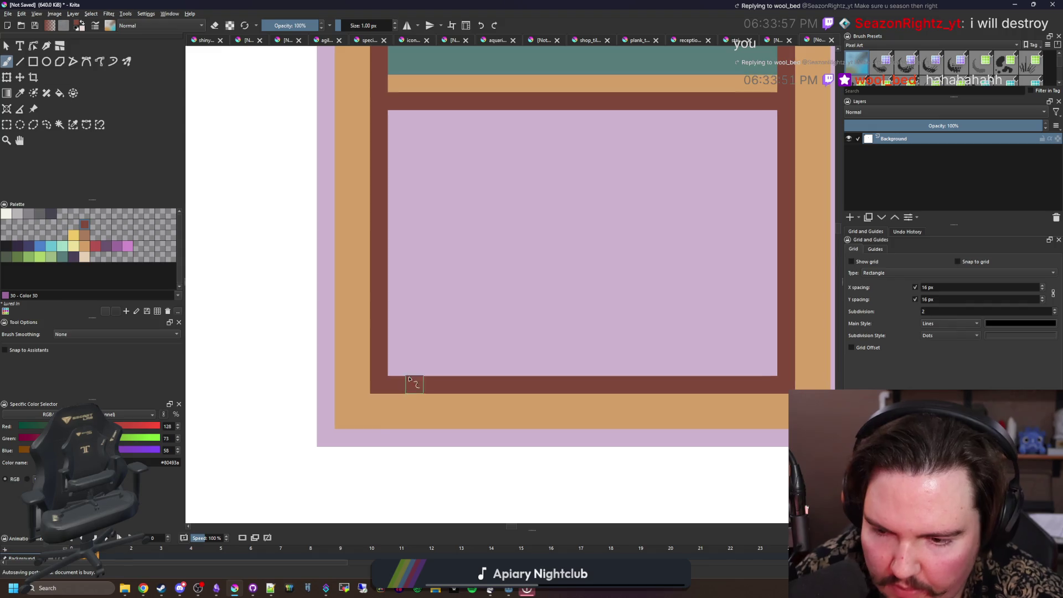
click(381, 436)
scroll(381, 436, down, 2)
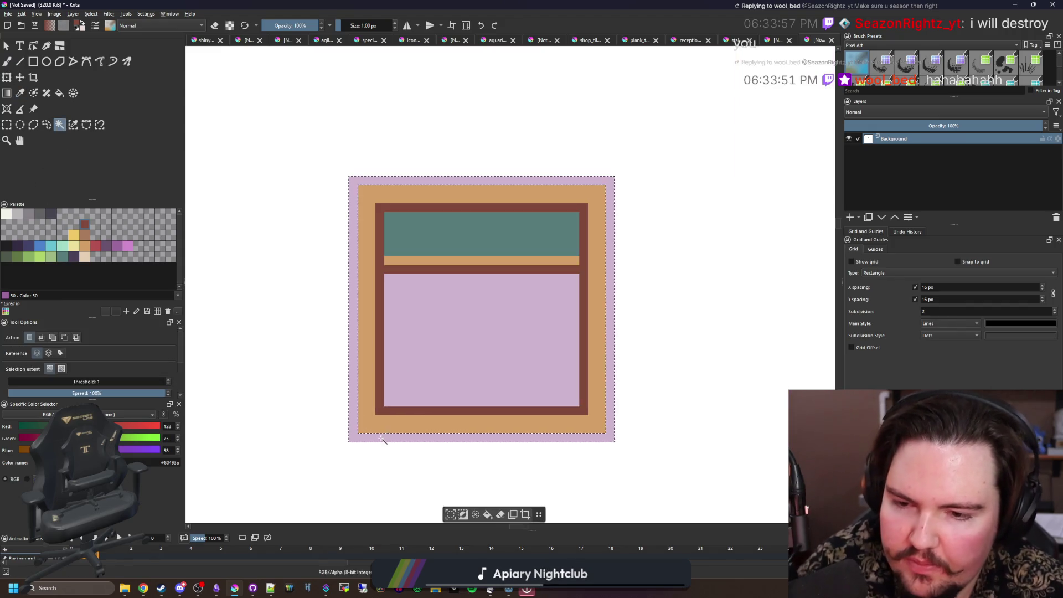
scroll(379, 431, up, 1)
key(p)
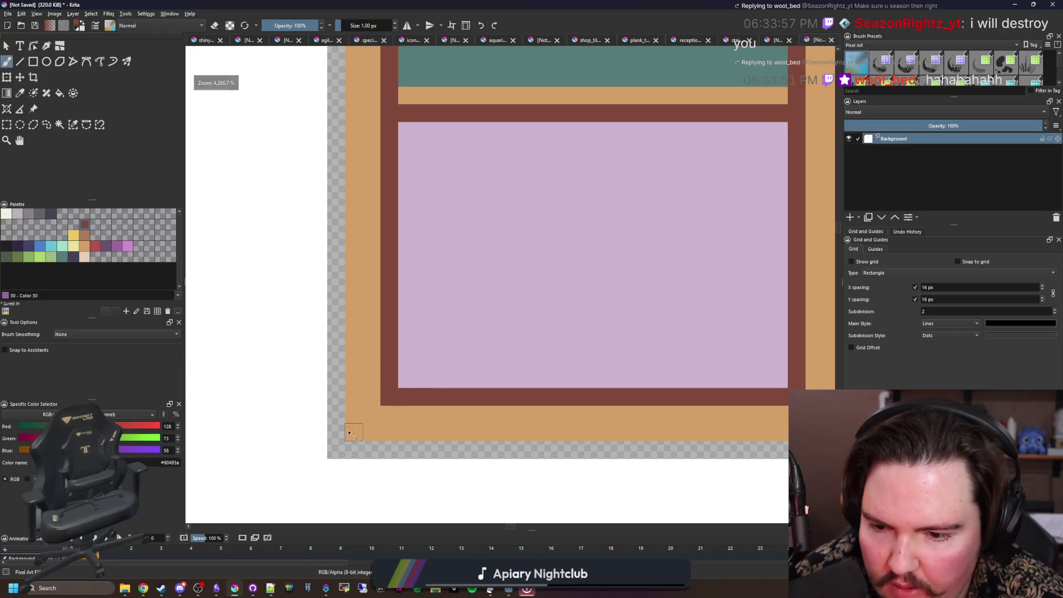
Step: Paint a dark pixel in the bottom-left corner and light brown inner-corner pixels
click(349, 432)
scroll(349, 432, down, 1)
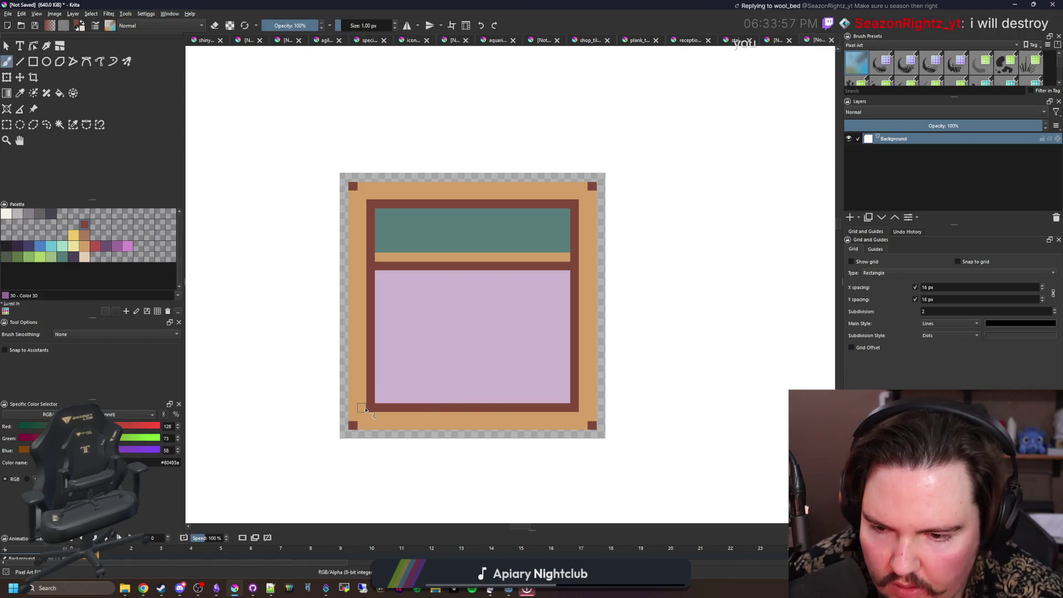
scroll(365, 410, up, 1)
scroll(407, 375, down, 1)
click(87, 238)
scroll(427, 412, up, 1)
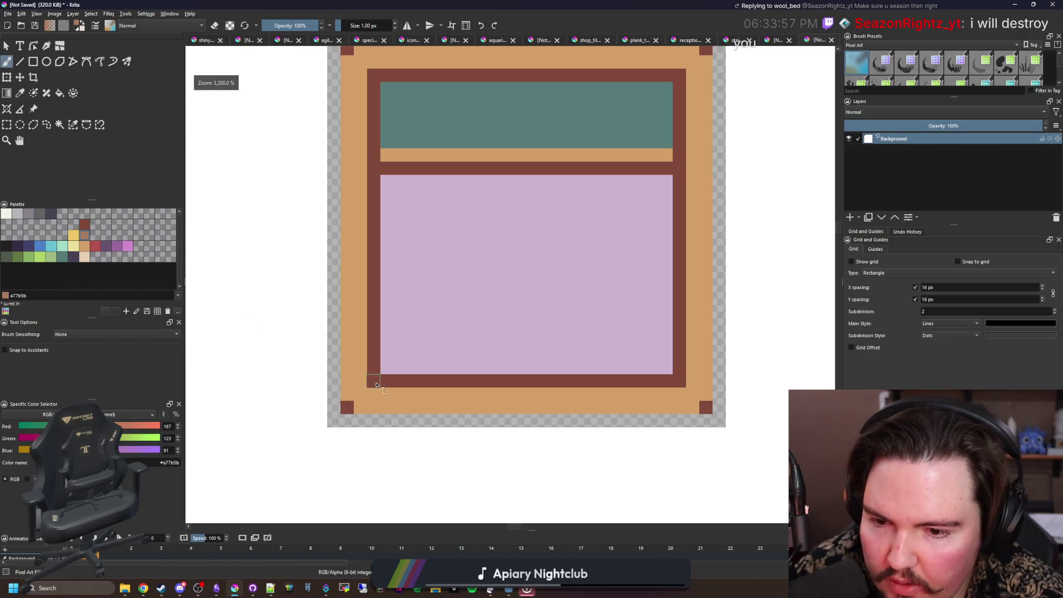
click(680, 381)
scroll(634, 239, up, 1)
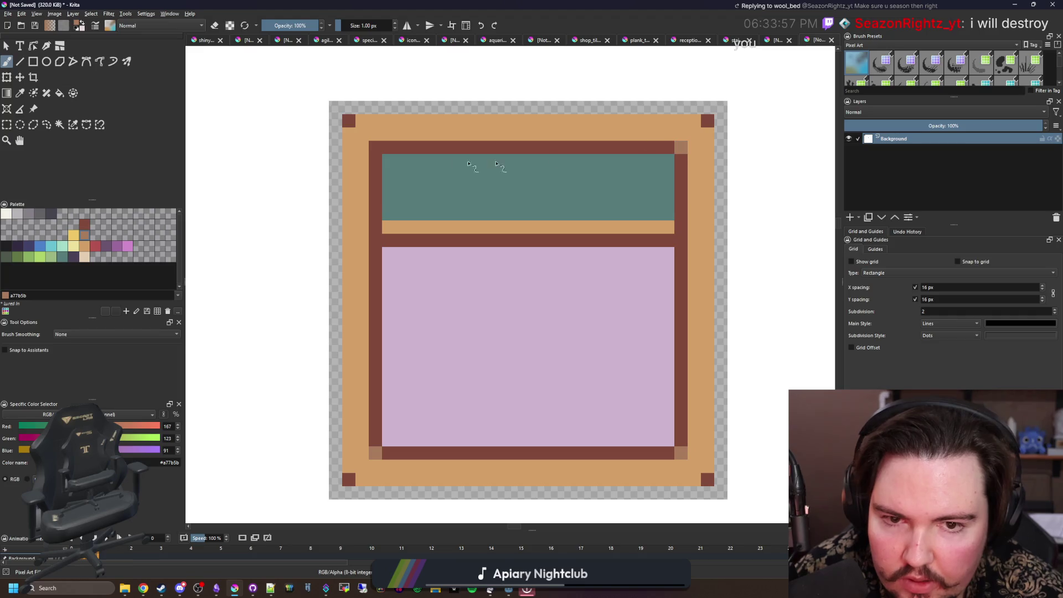
scroll(589, 260, down, 4)
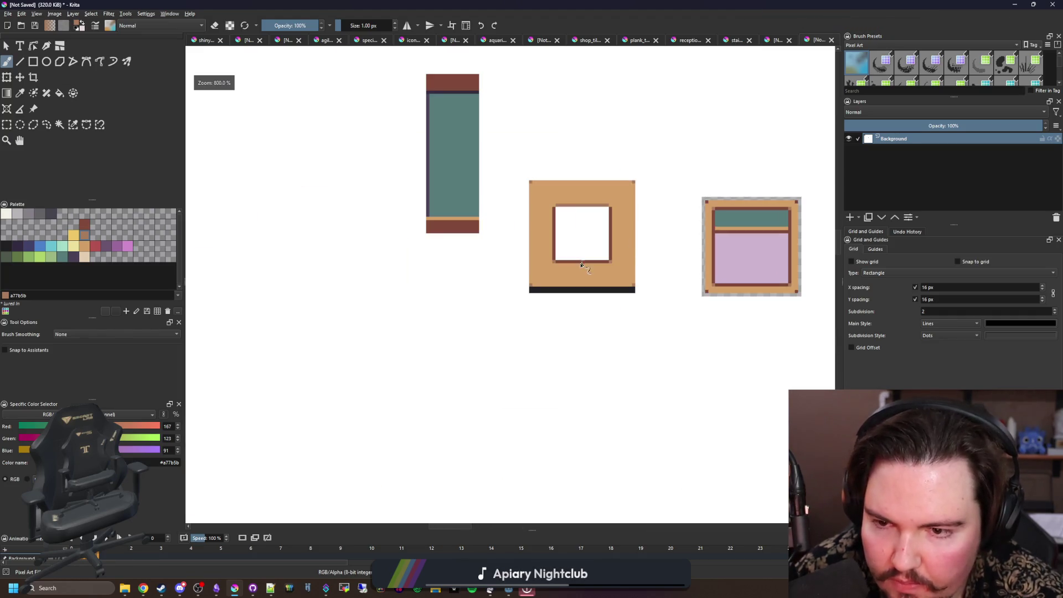
Step: Sample the dark purple from the tile for bars across the teal band
scroll(390, 175, up, 2)
scroll(622, 315, down, 2)
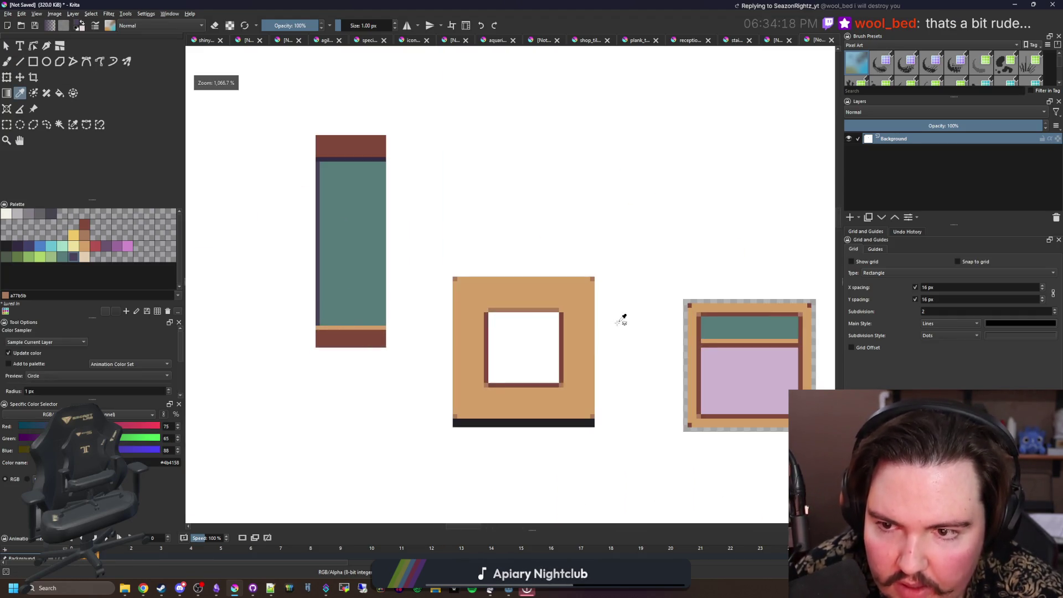
key(p)
click(392, 291)
scroll(360, 292, up, 3)
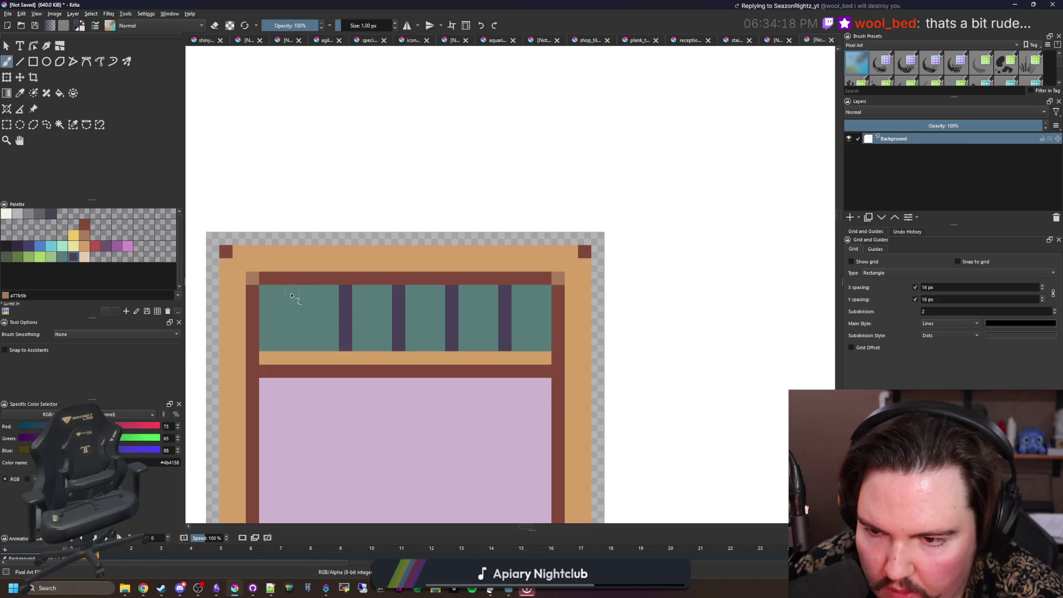
scroll(289, 351, down, 8)
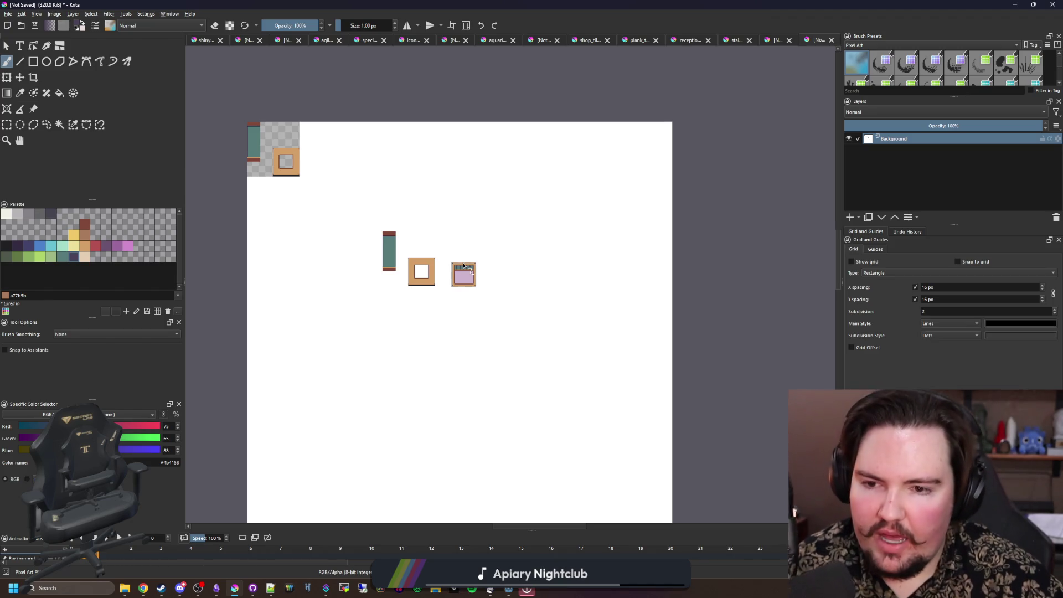
scroll(464, 266, up, 5)
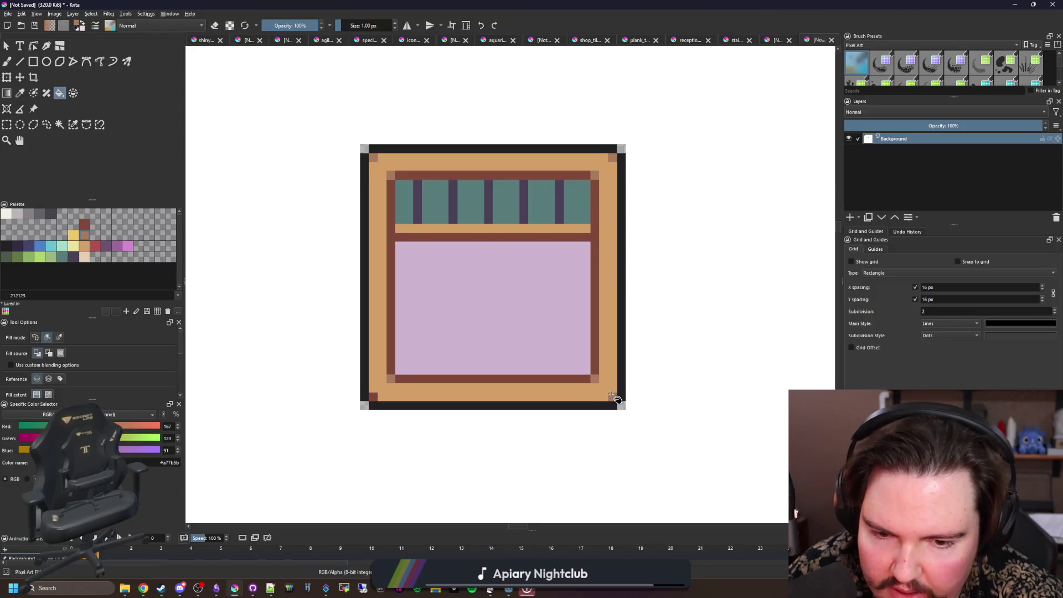
Step: Sample brown and bucket-fill the bottom, left, top and right black border edges
ctrl+click(401, 379)
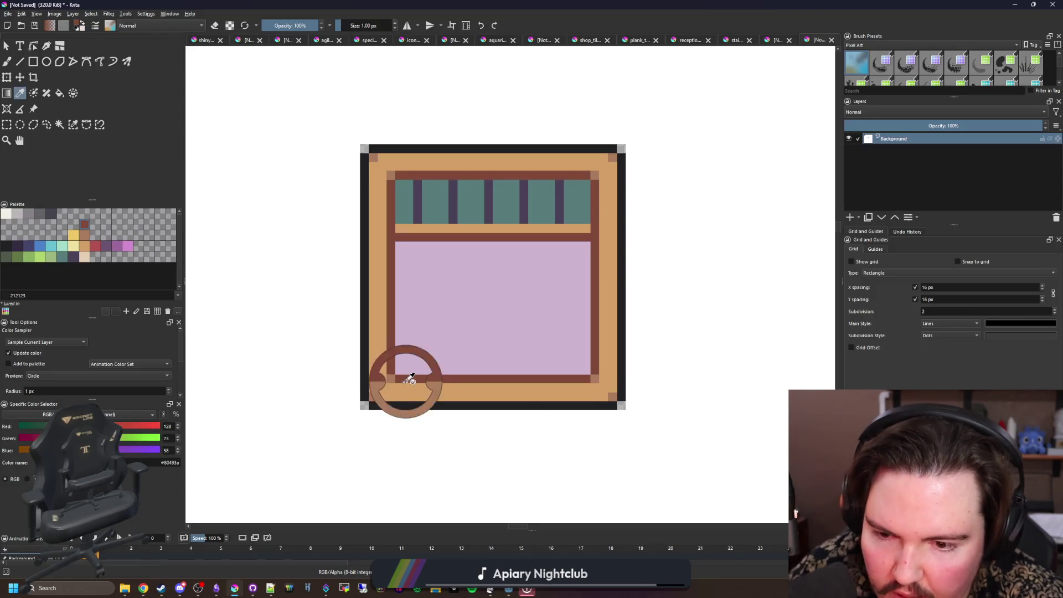
click(388, 406)
click(363, 392)
click(463, 147)
click(622, 195)
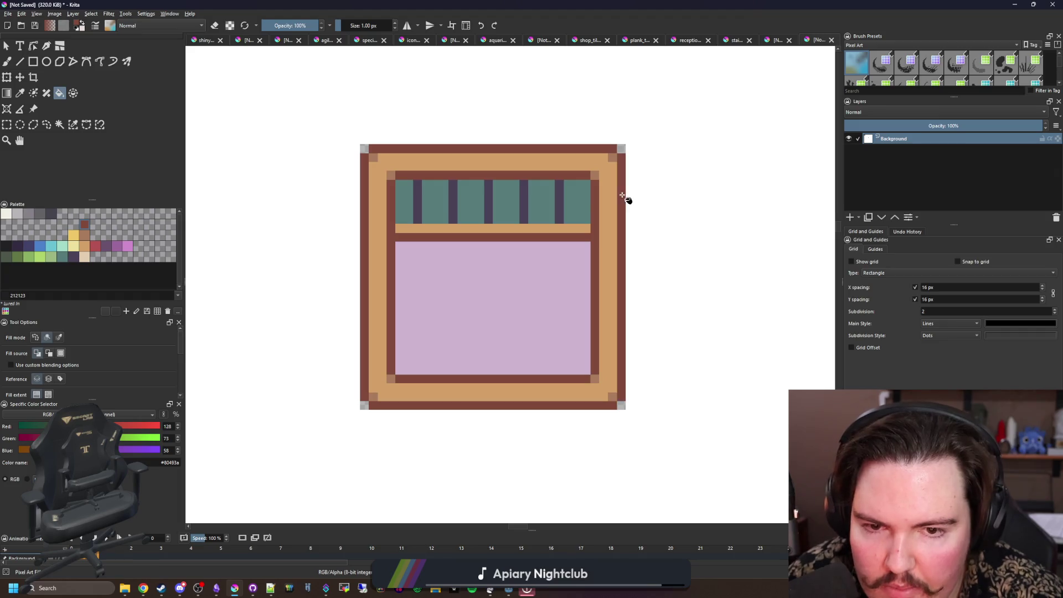
Step: Fill the lilac panel light brown (#a77b5b) and add a new paint layer
click(87, 240)
click(434, 289)
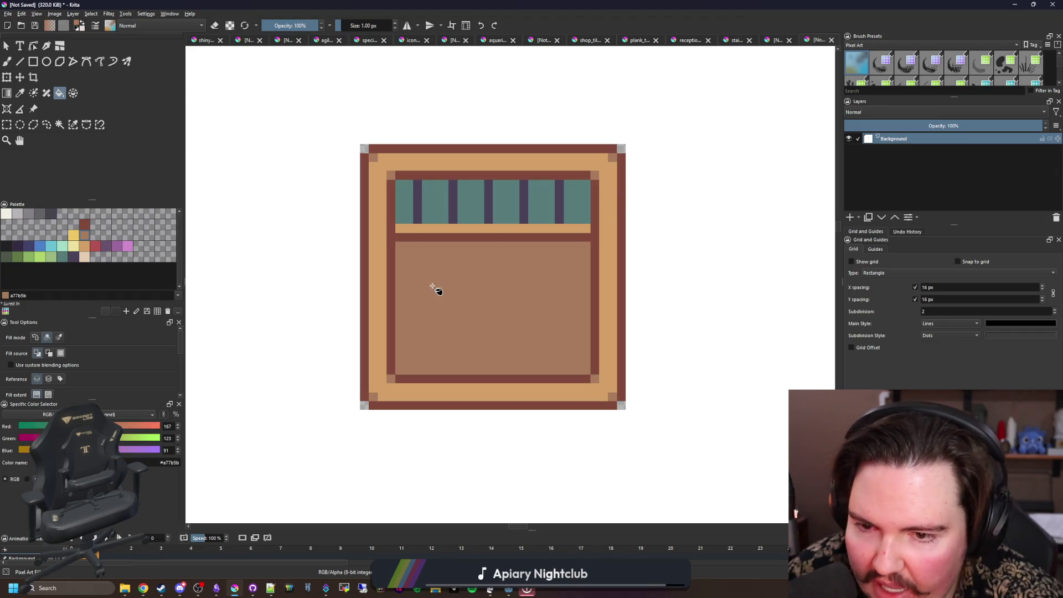
scroll(457, 304, down, 5)
scroll(479, 312, down, 1)
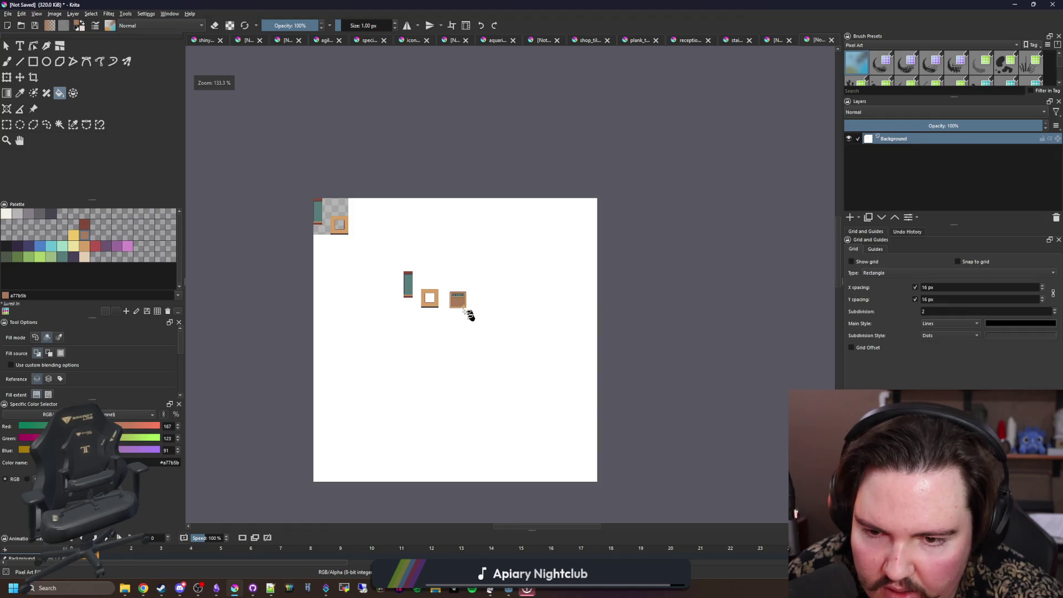
scroll(465, 306, up, 8)
key(b)
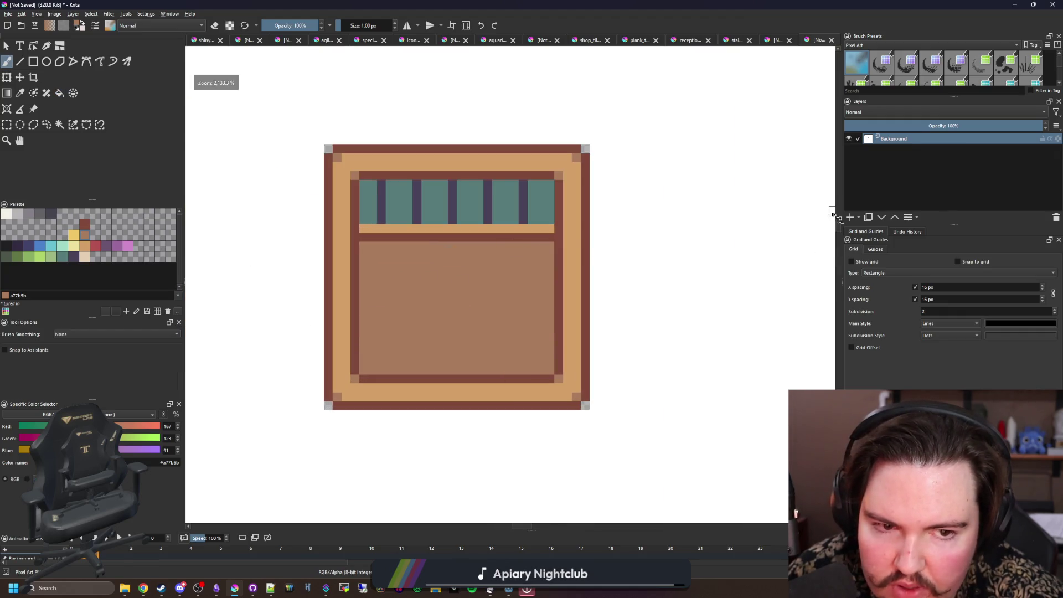
click(849, 217)
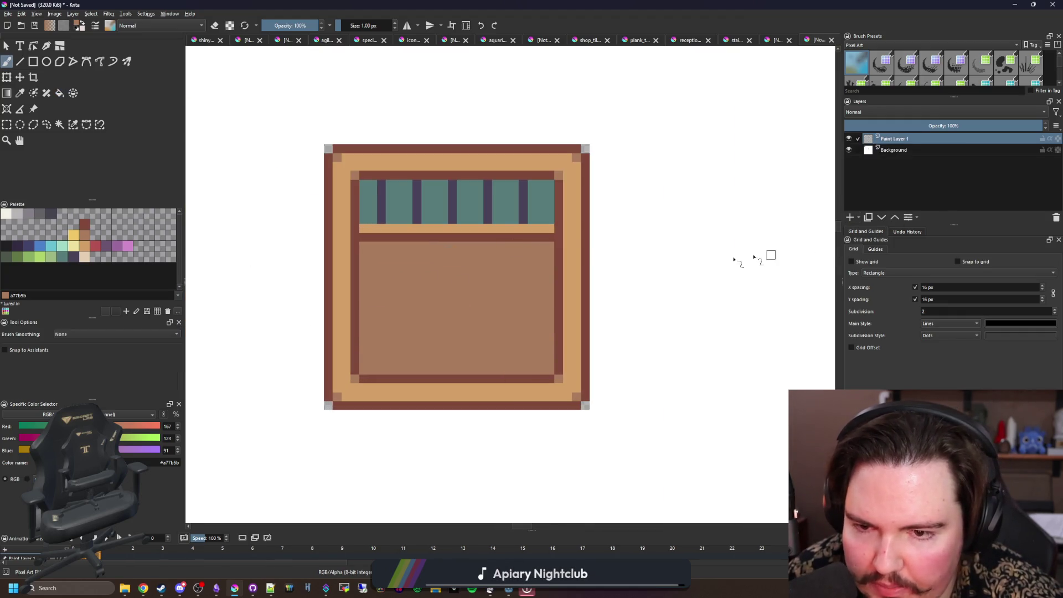
Step: Draw a light green cross from a vertical and a horizontal filled rectangle
scroll(453, 195, up, 1)
scroll(476, 332, down, 1)
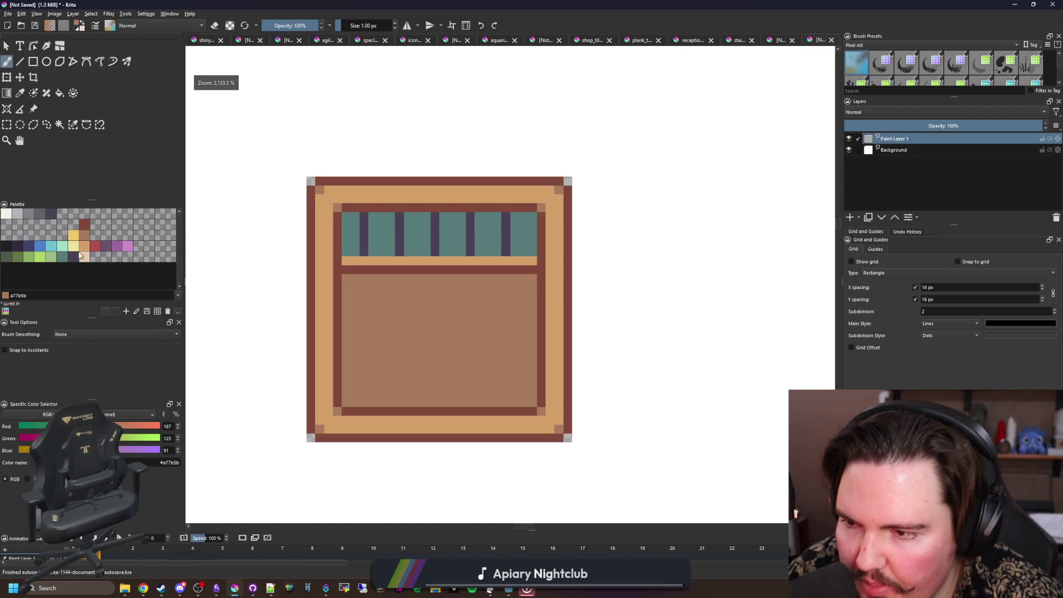
click(32, 260)
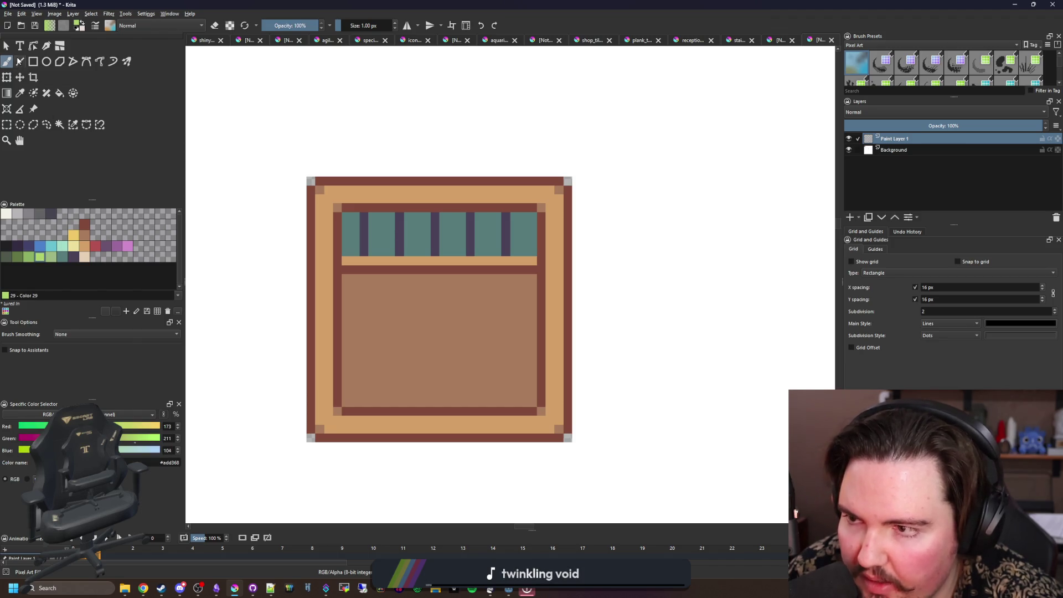
click(33, 62)
scroll(483, 294, up, 2)
mouse_move(420, 173)
mouse_down()
mouse_move(420, 163)
mouse_move(477, 209)
mouse_move(482, 336)
mouse_up()
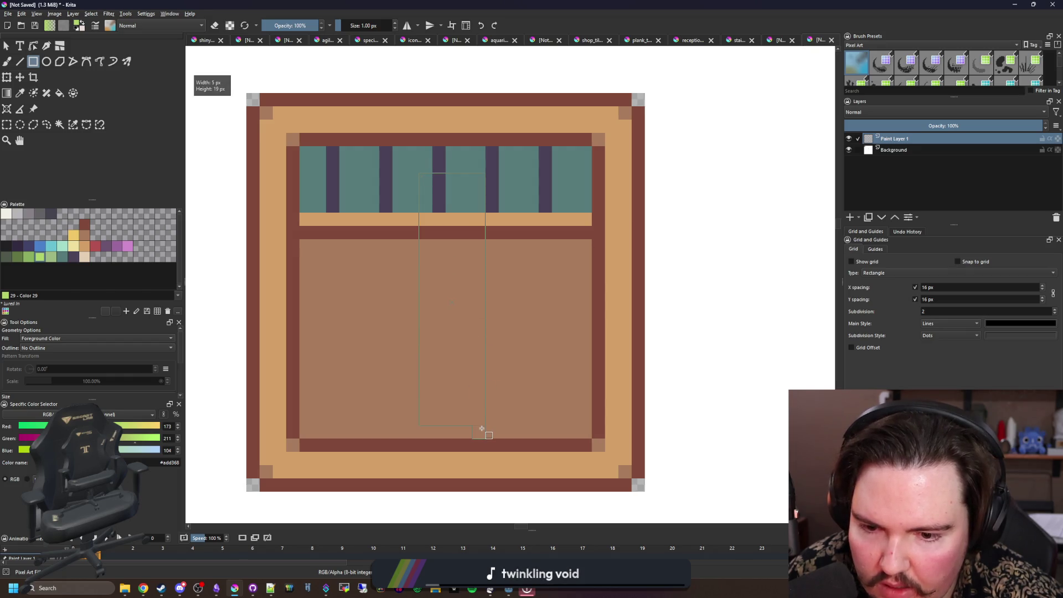
drag(482, 428, 482, 428)
mouse_move(316, 348)
mouse_down()
mouse_move(553, 321)
mouse_move(579, 293)
mouse_up()
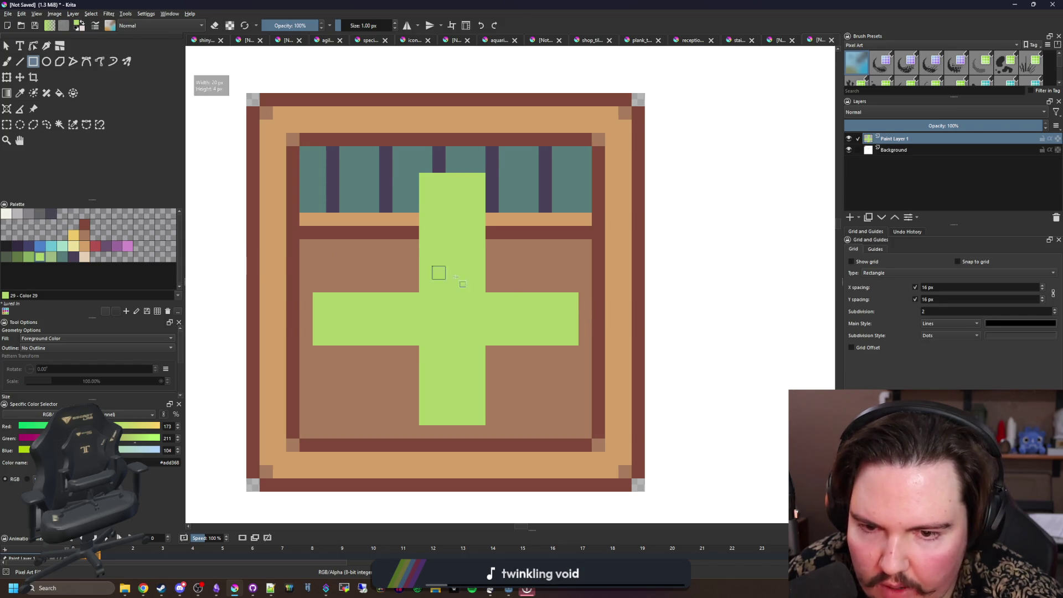
Step: Widen the cross's vertical bar one pixel left and add a green row above its arms
key(b)
drag(568, 282, 326, 286)
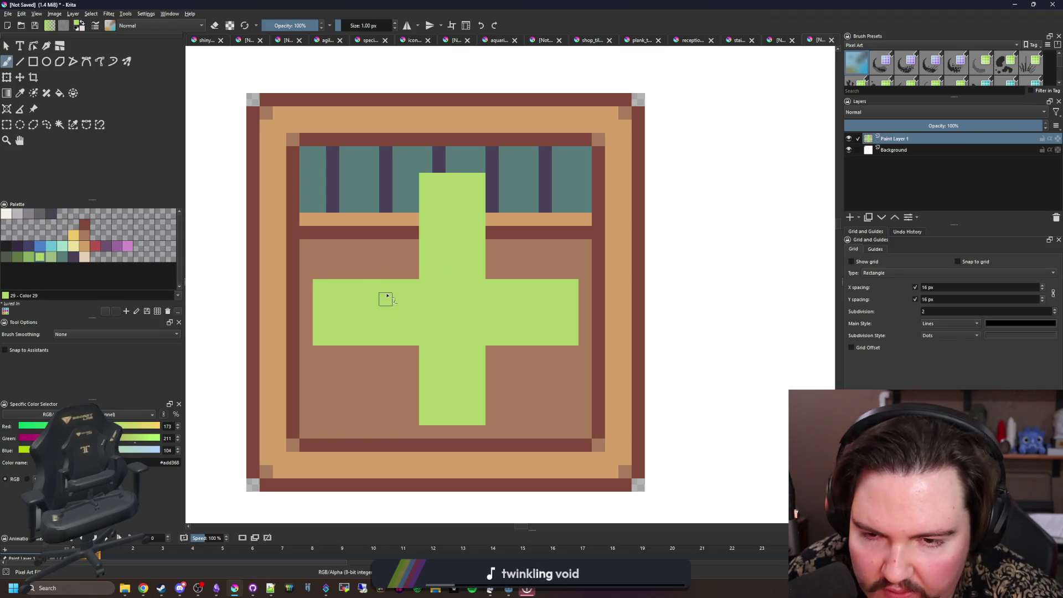
click(8, 125)
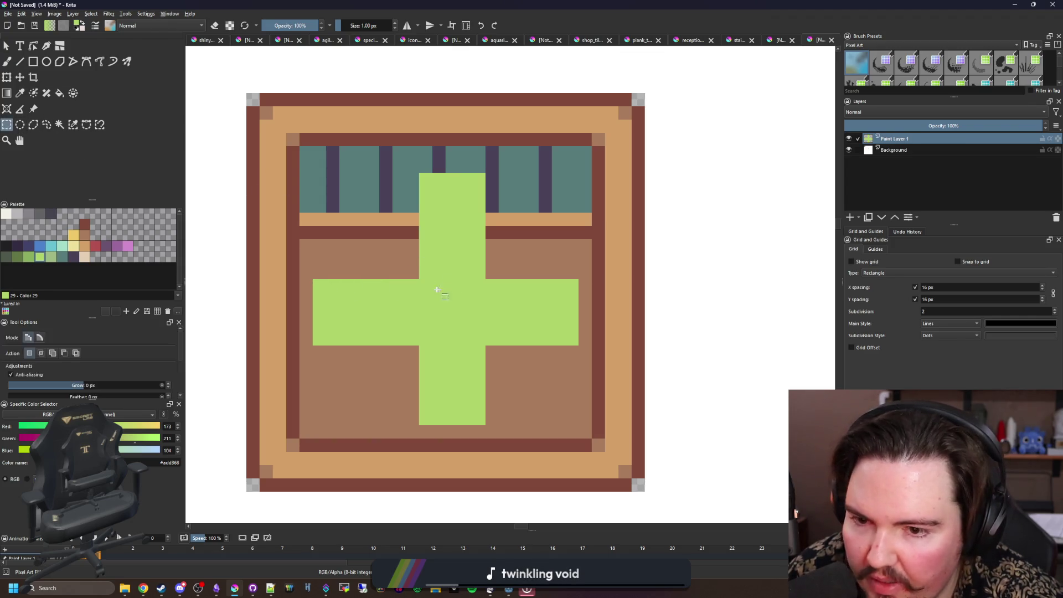
drag(412, 259, 311, 235)
click(491, 249)
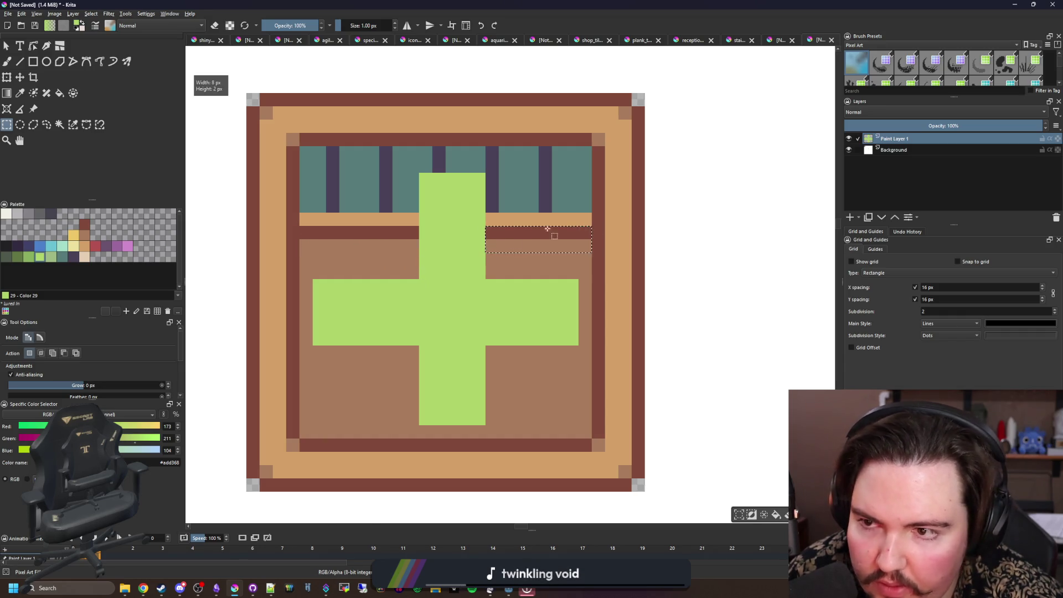
key(b)
drag(412, 278, 412, 177)
drag(412, 349, 411, 424)
mouse_move(320, 272)
mouse_down()
mouse_move(553, 271)
mouse_move(498, 273)
mouse_up()
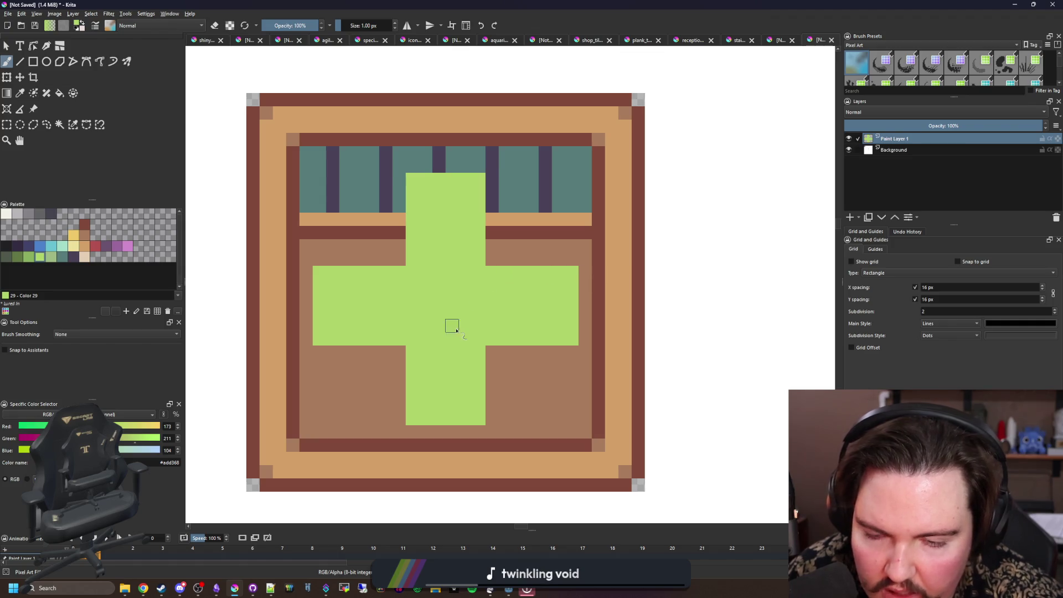
scroll(450, 326, down, 3)
scroll(450, 327, up, 3)
click(7, 126)
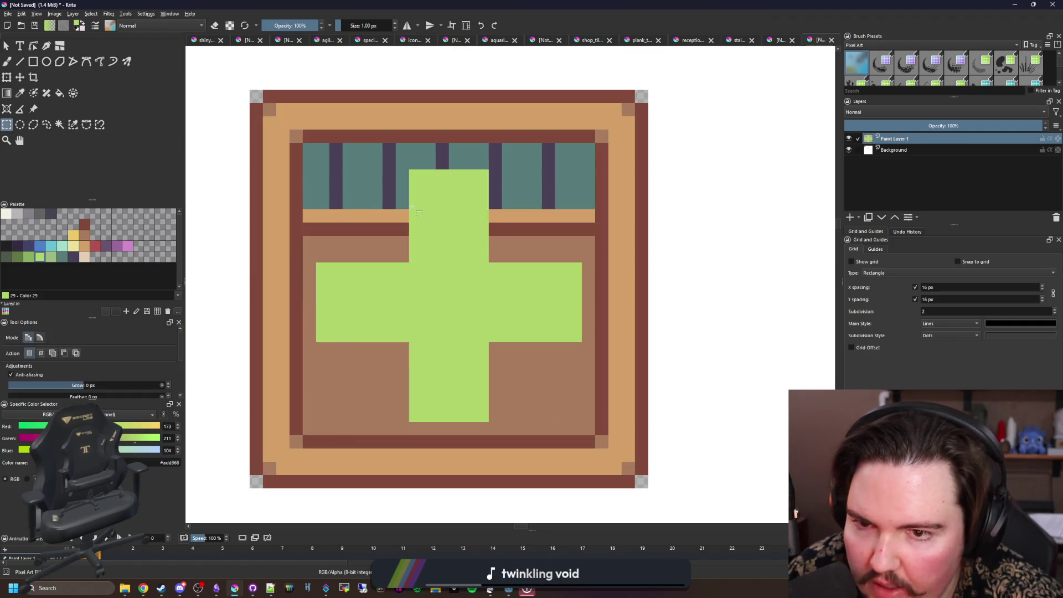
Step: Raise the cross's arms one pixel by painting rows above and erasing their bottom rows
key(b)
drag(414, 162, 483, 163)
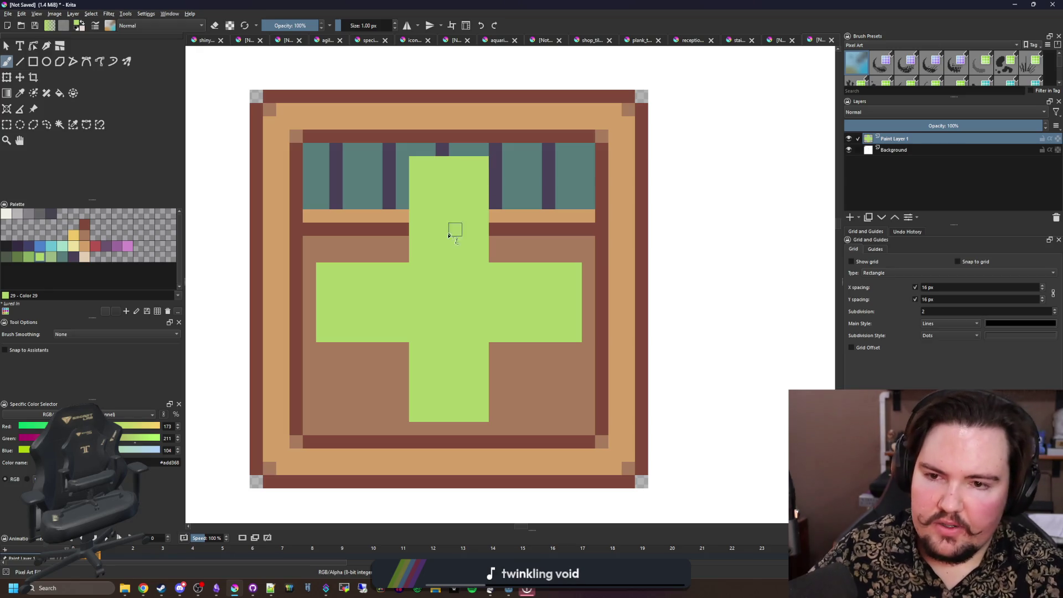
drag(412, 255, 324, 254)
drag(496, 259, 578, 256)
key(e)
drag(572, 332, 503, 339)
mouse_move(399, 344)
mouse_down()
mouse_move(322, 342)
mouse_move(382, 344)
mouse_up()
Step: Shade the cross's six corner pixels with the paler green Color 30
click(54, 258)
key(e)
click(323, 322)
click(323, 255)
click(574, 255)
click(575, 322)
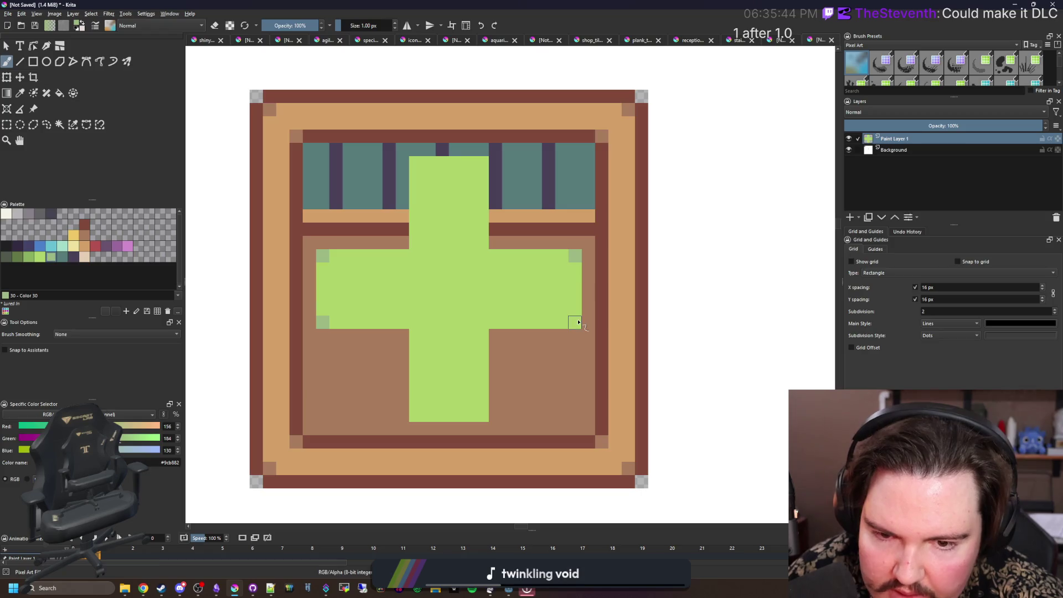
click(482, 415)
click(415, 415)
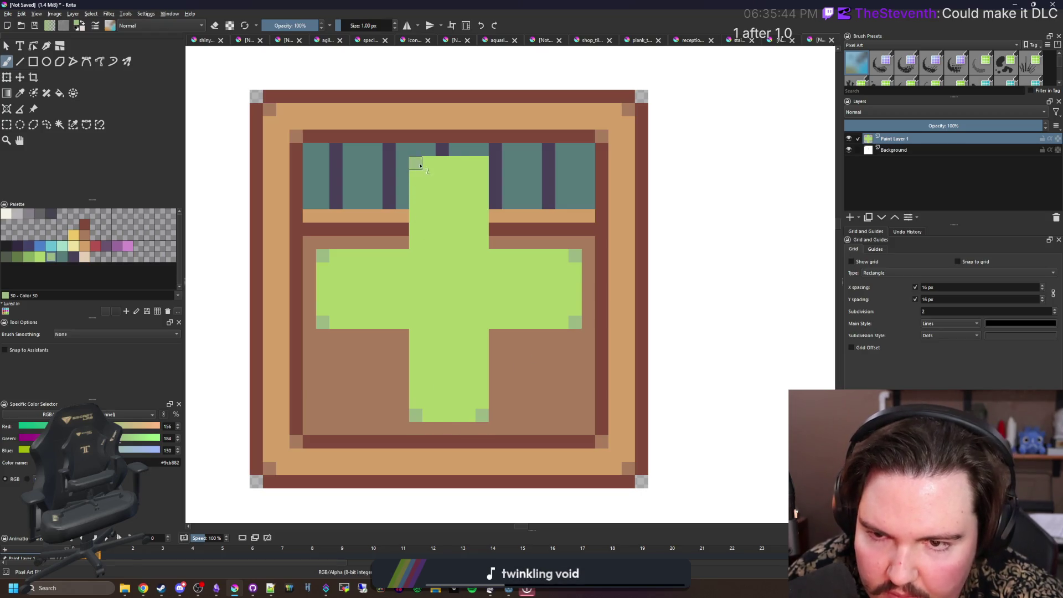
scroll(477, 163, down, 10)
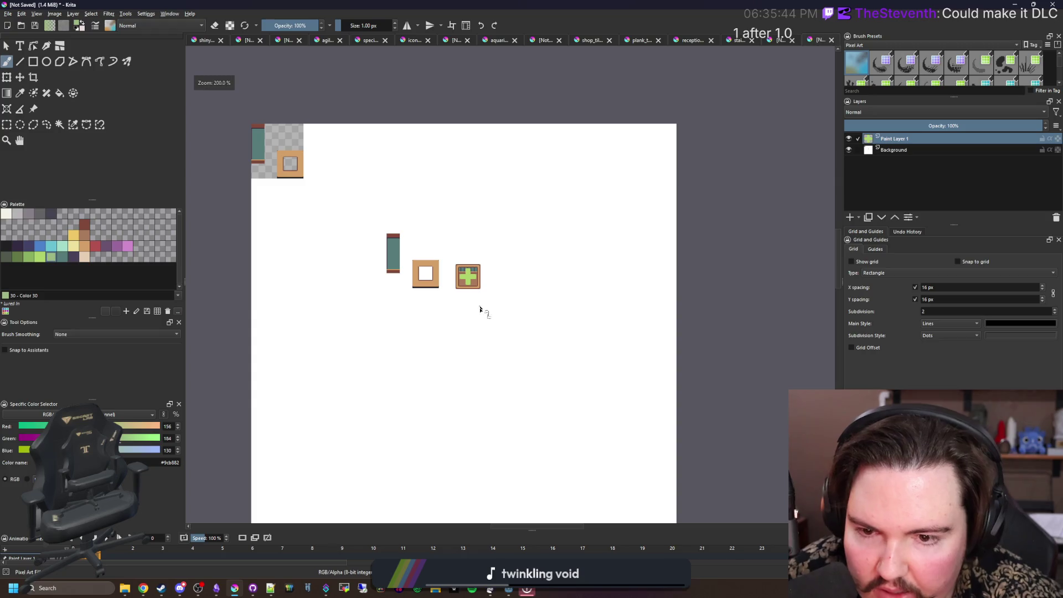
scroll(470, 289, up, 8)
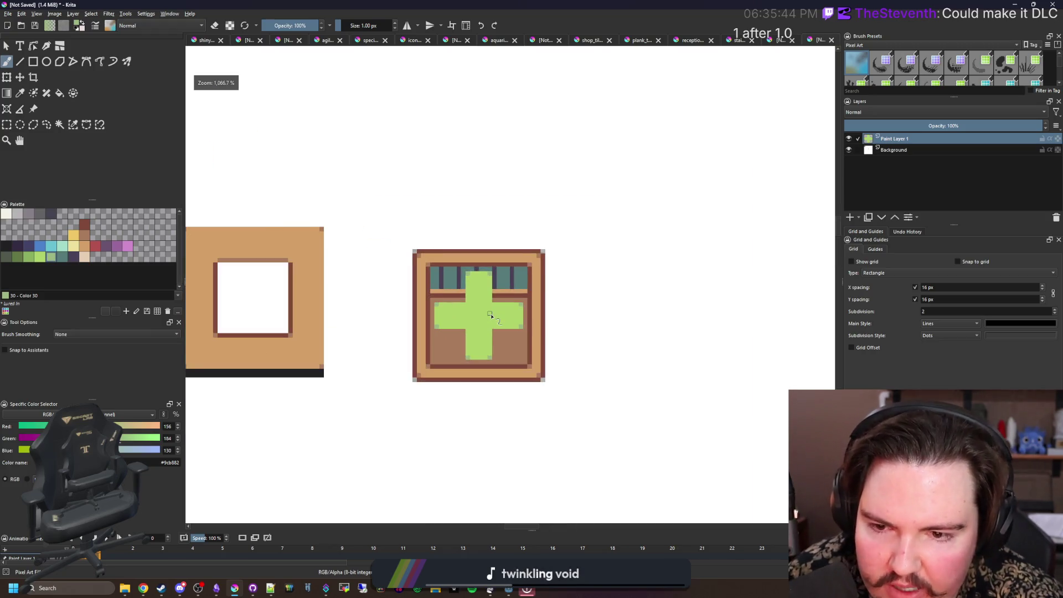
scroll(490, 314, down, 1)
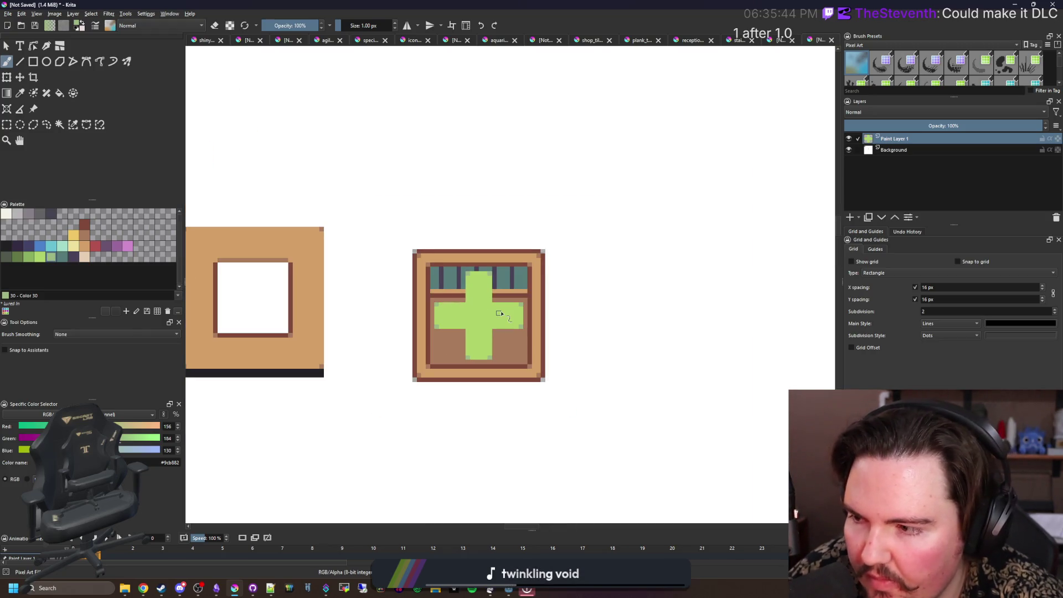
scroll(498, 313, up, 2)
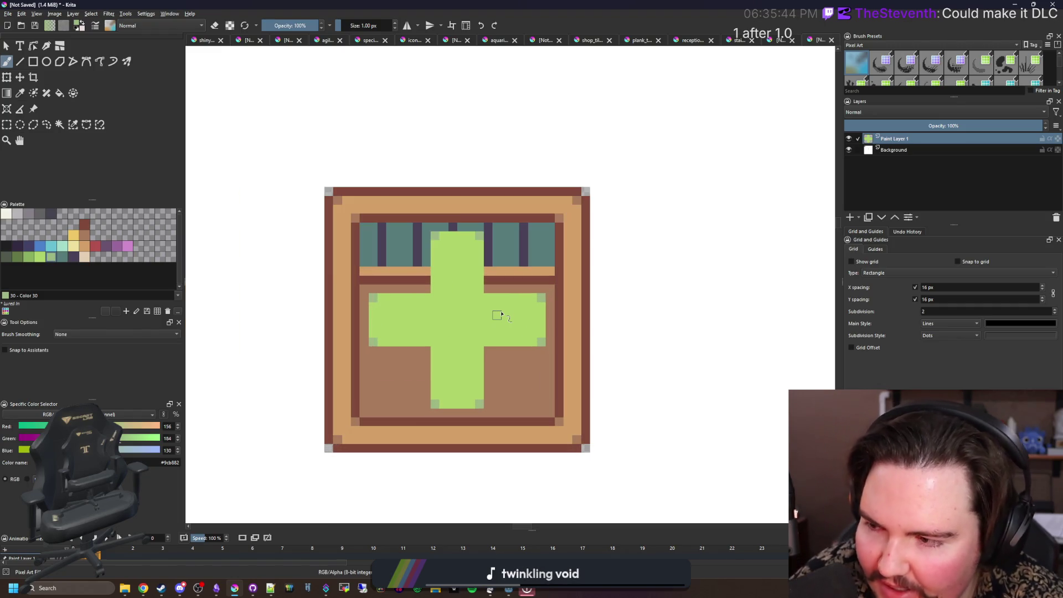
scroll(489, 338, up, 1)
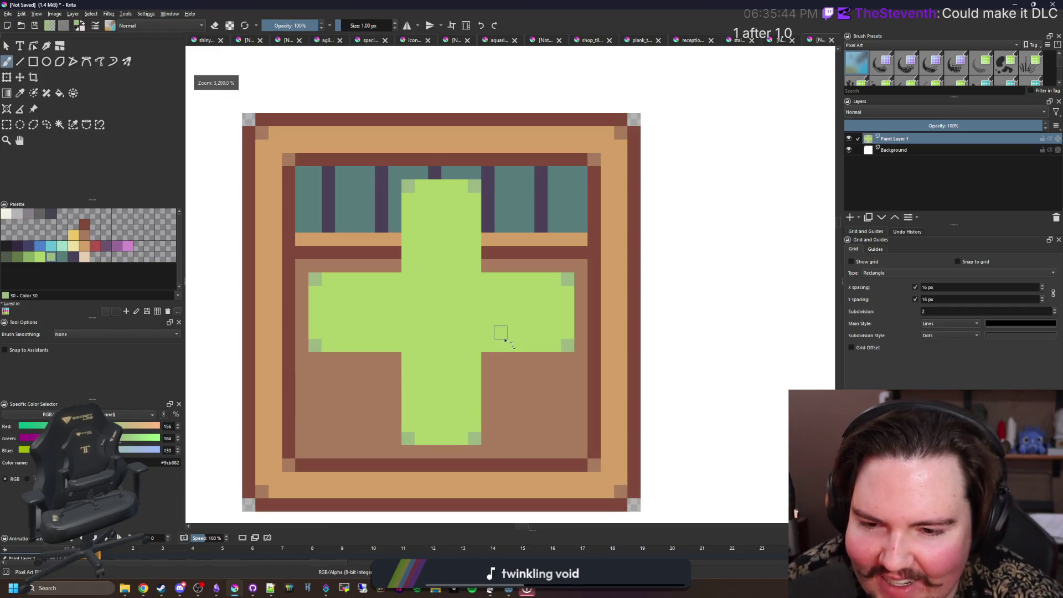
Step: Fill a small strip on the left arm with the main green, Color 29
click(42, 258)
click(33, 61)
scroll(321, 285, up, 2)
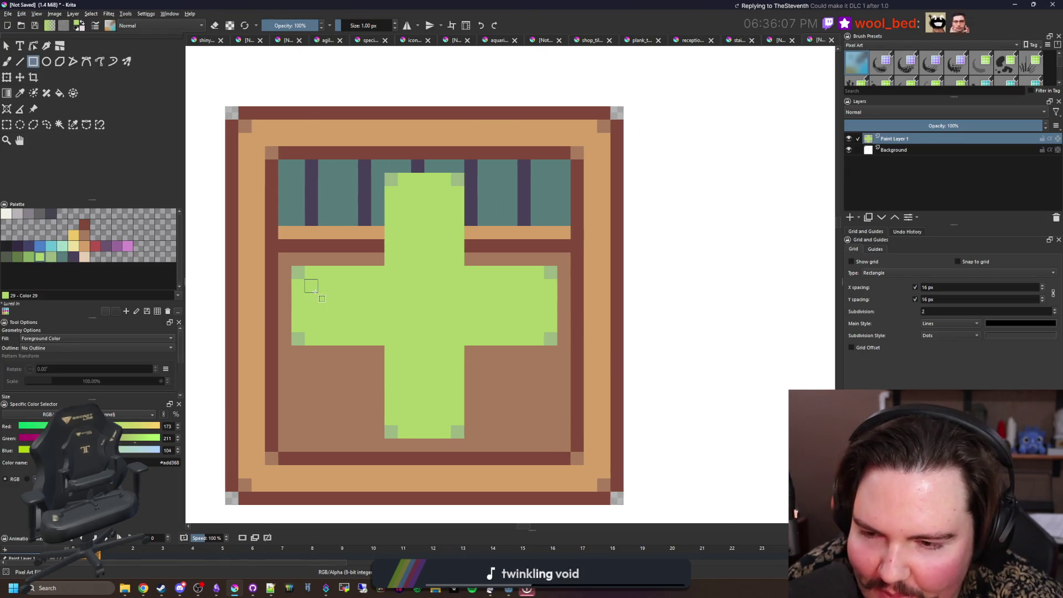
drag(303, 258, 391, 272)
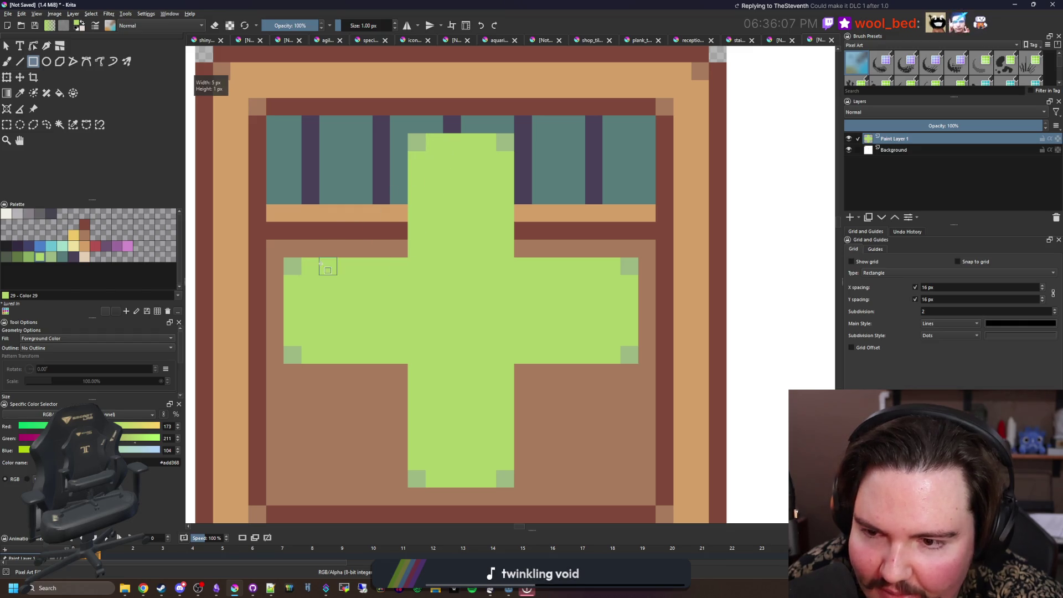
key(b)
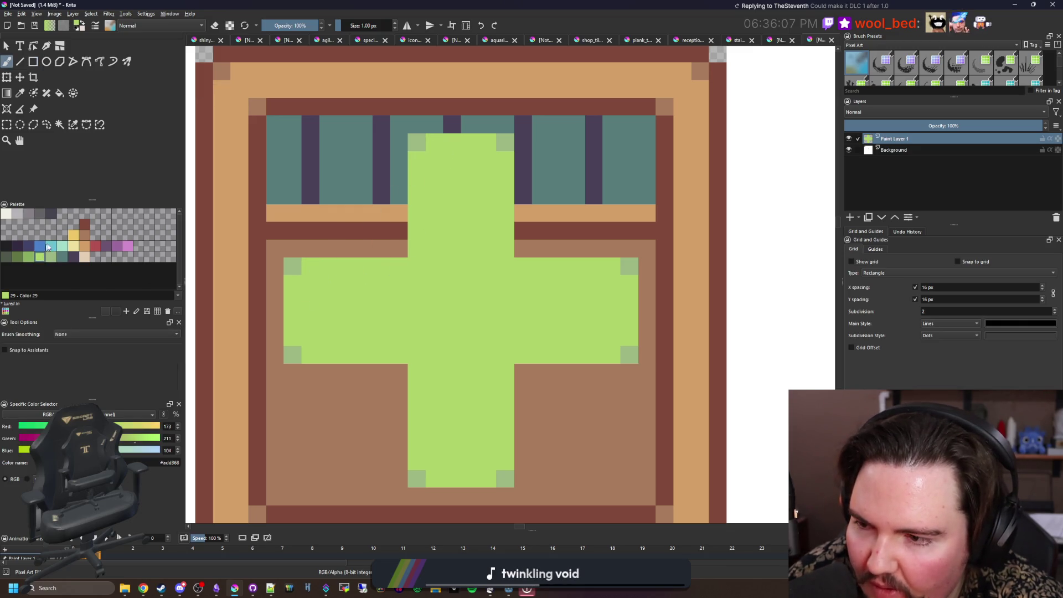
Step: Paint off-white highlights along the top edges of both side arms and the upper tip
click(78, 254)
click(73, 246)
mouse_move(305, 267)
mouse_down()
mouse_move(407, 267)
mouse_move(303, 266)
mouse_up()
click(6, 213)
drag(515, 266, 603, 266)
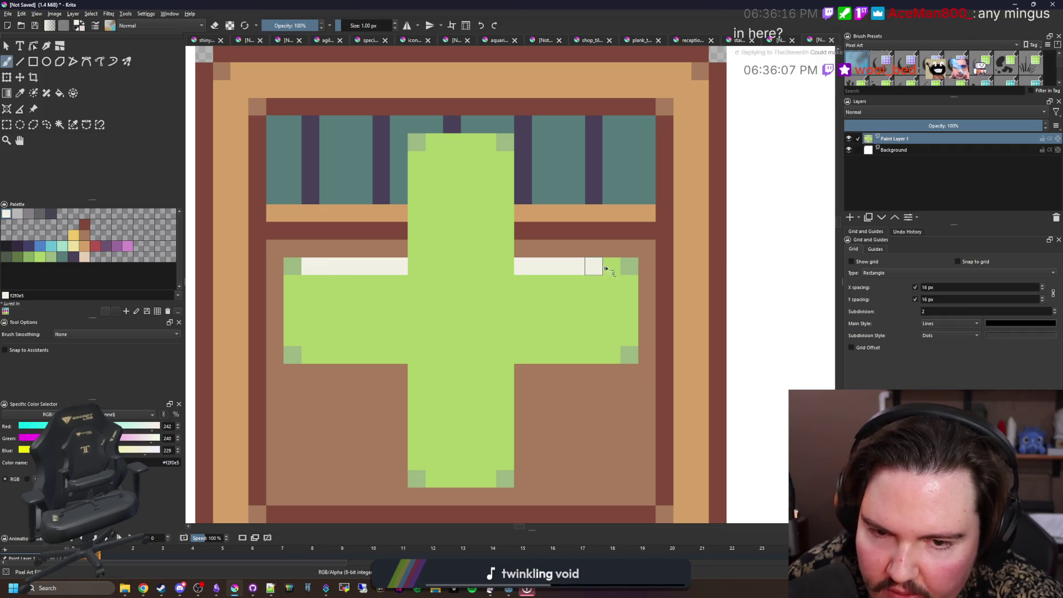
click(479, 136)
drag(486, 139, 429, 142)
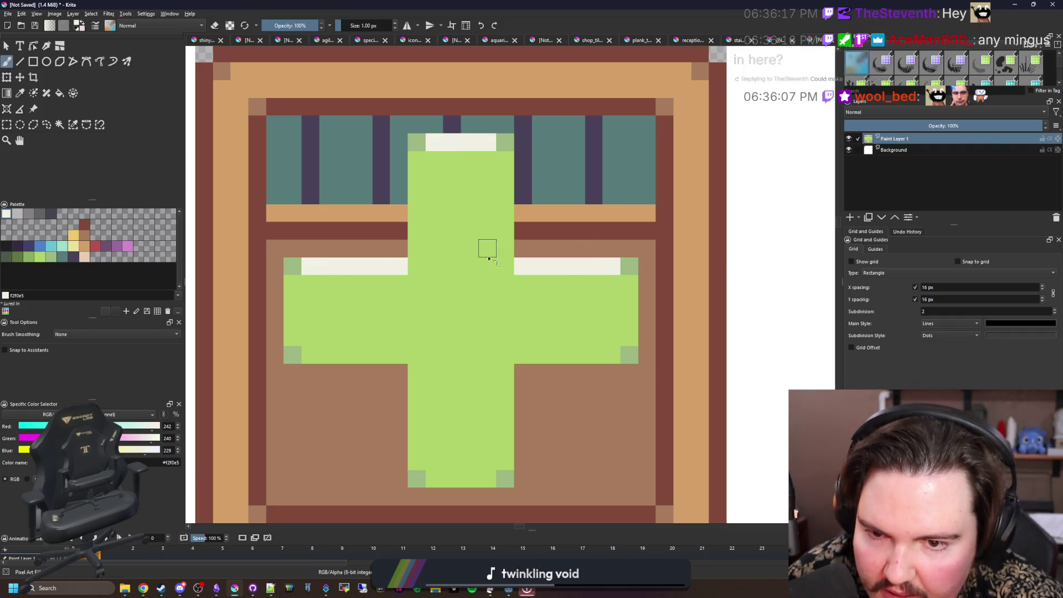
scroll(486, 244, down, 8)
scroll(542, 307, up, 8)
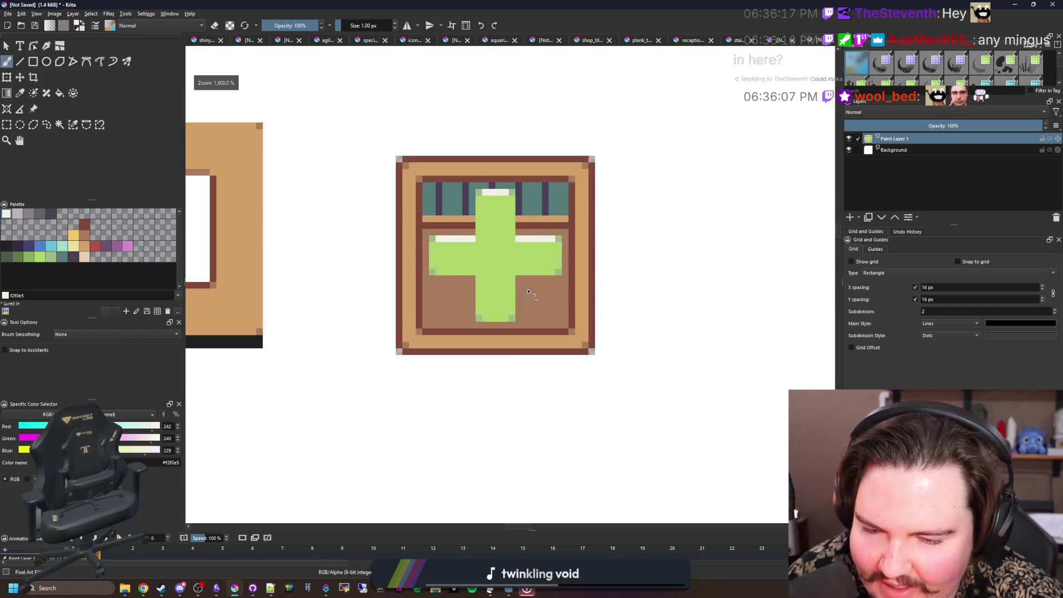
scroll(343, 299, down, 9)
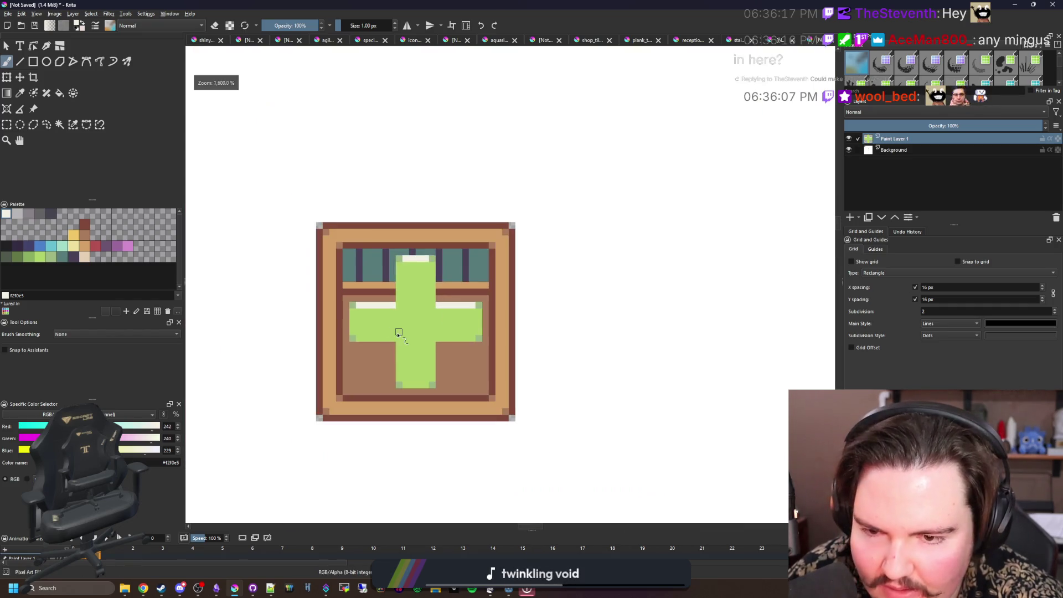
Step: Select the whole framed cross tile and create a new document from the copied pixels
scroll(395, 340, up, 3)
key(ctrl+r)
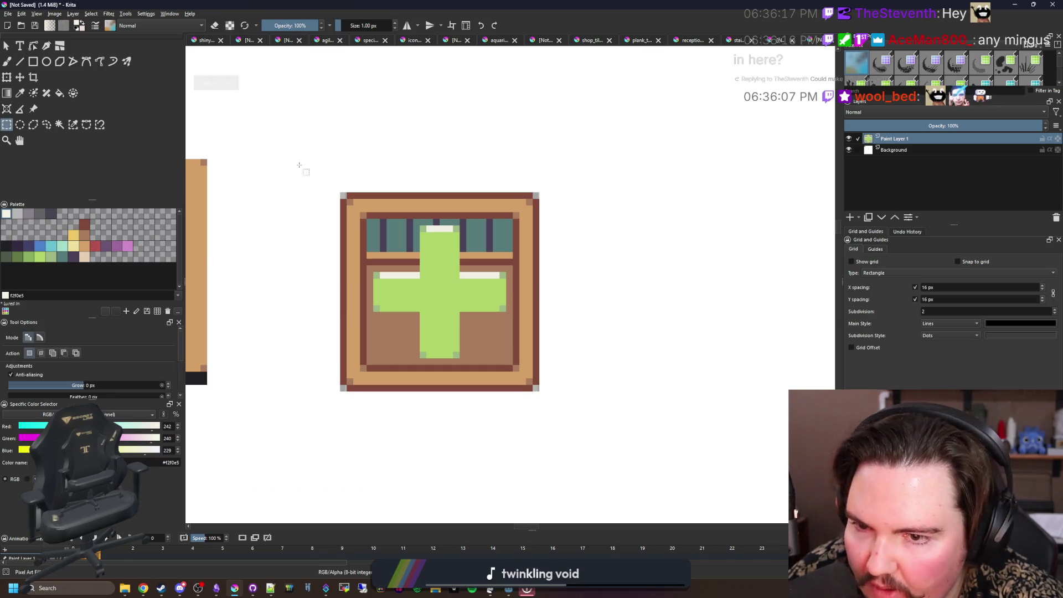
drag(334, 189, 545, 398)
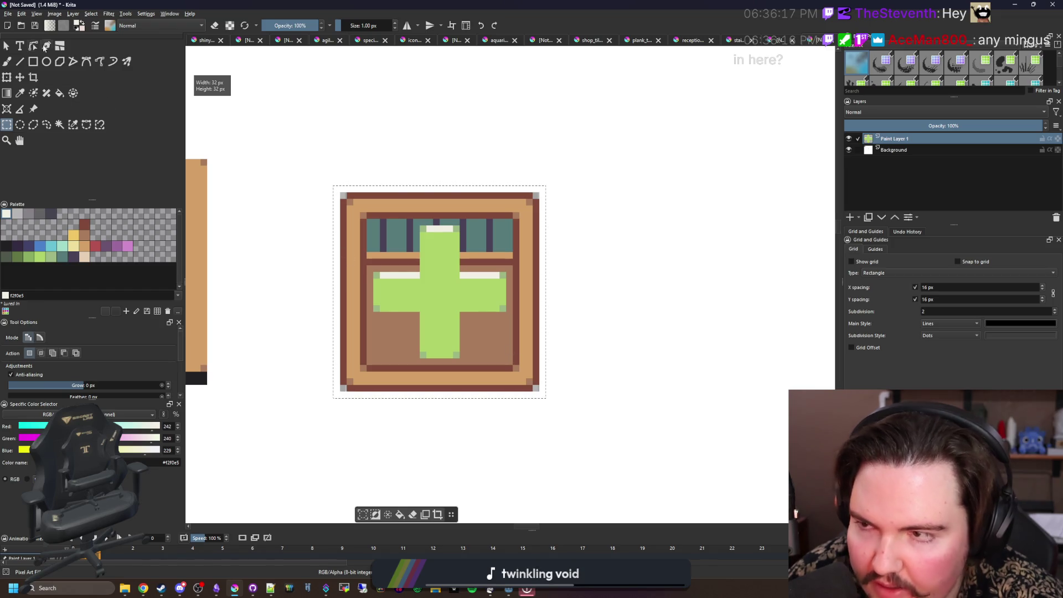
click(8, 13)
click(16, 24)
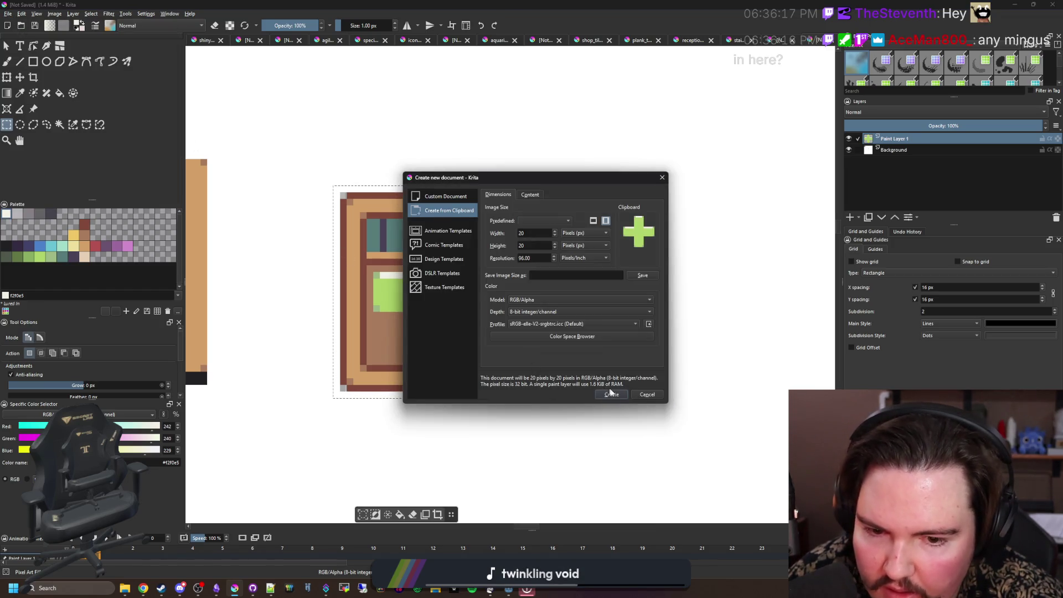
click(611, 394)
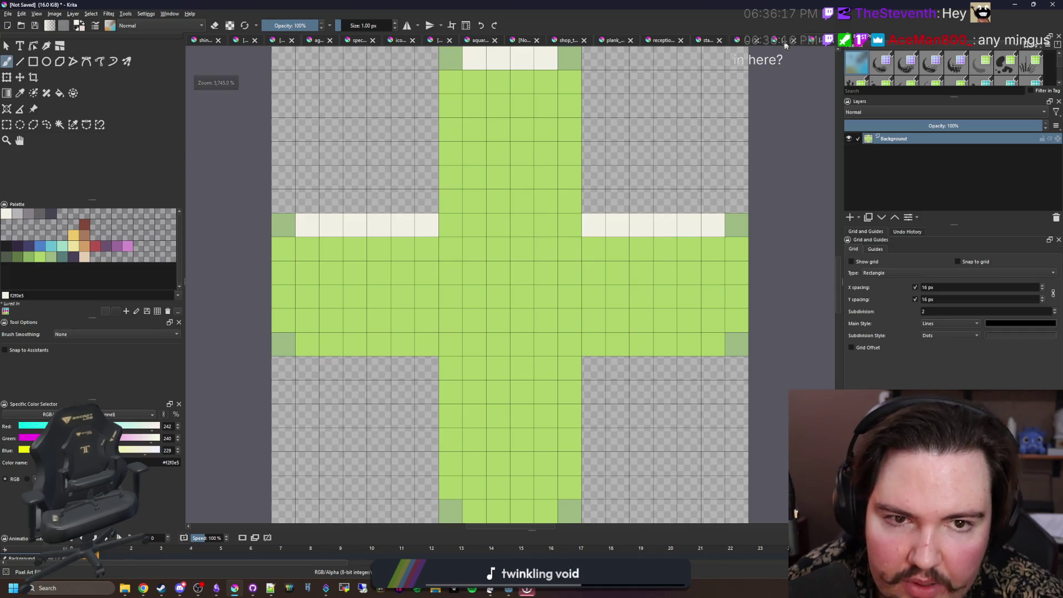
Step: In the original tile image, merge the cross layer (Paint Layer 1) down into the frame
key(ctrl+shift+Tab)
right_click(892, 139)
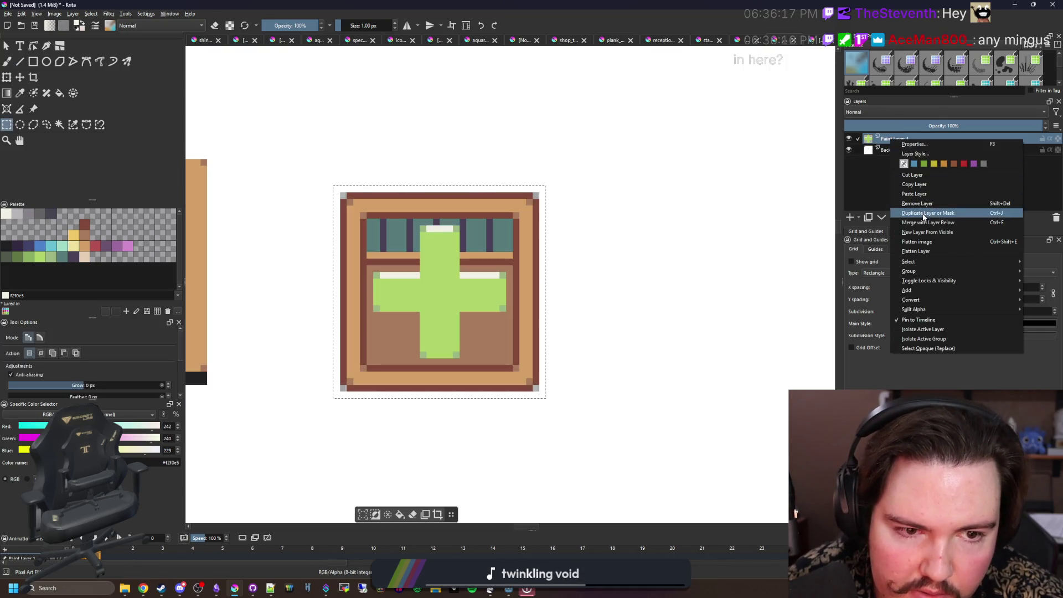
click(927, 223)
Step: Create a 32 x 32 tile document from the clipboard
key(ctrl+Tab)
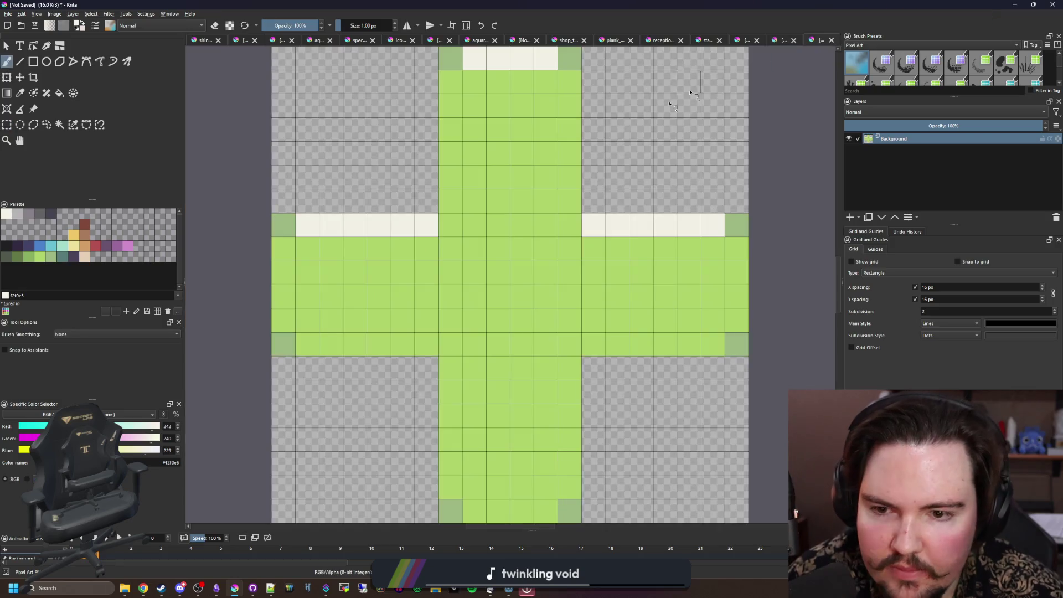
scroll(222, 134, down, 1)
click(8, 13)
click(25, 26)
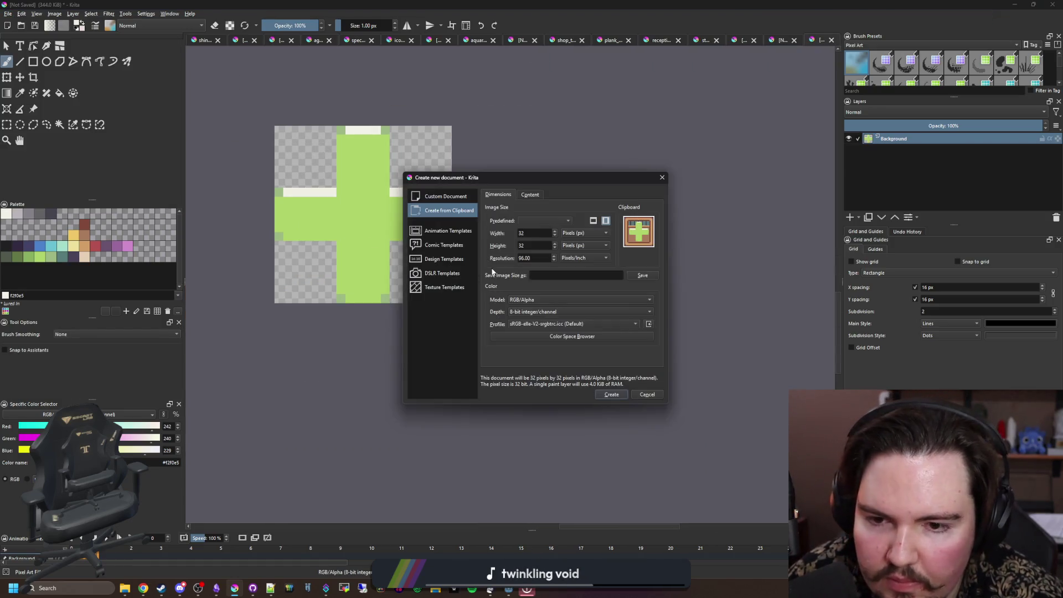
click(612, 394)
Step: Apply the free transform to the green cross and zoom out to view the whole tile
key(ctrl+t)
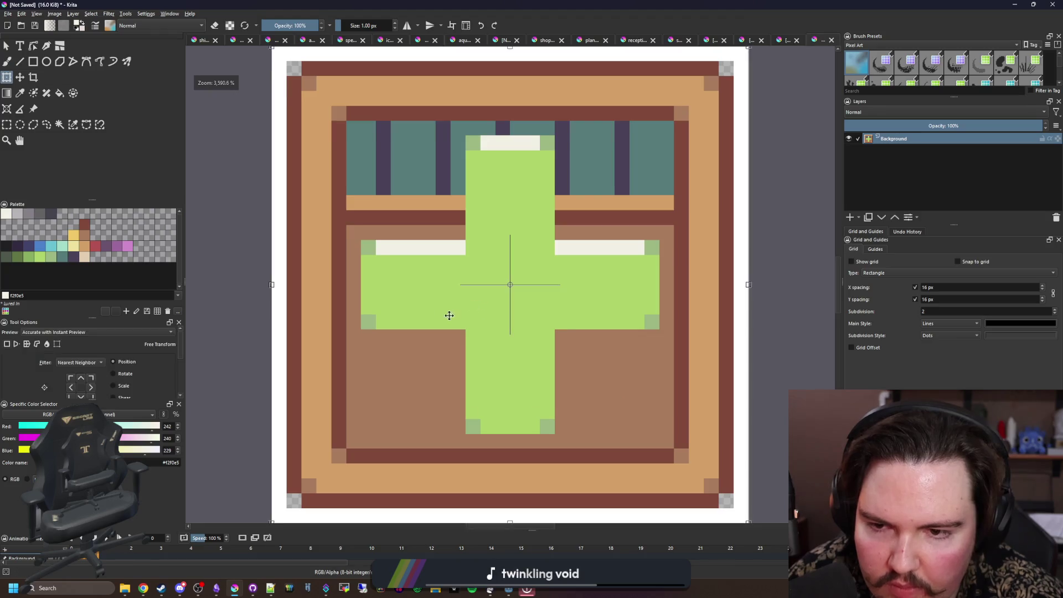
click(59, 124)
scroll(494, 246, down, 3)
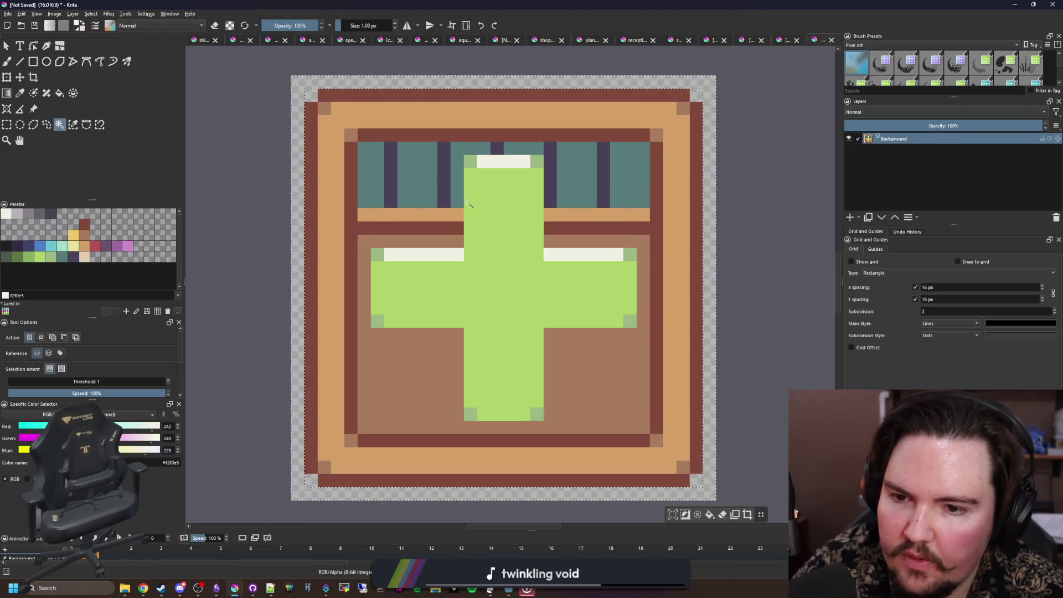
scroll(495, 246, down, 2)
scroll(495, 244, up, 3)
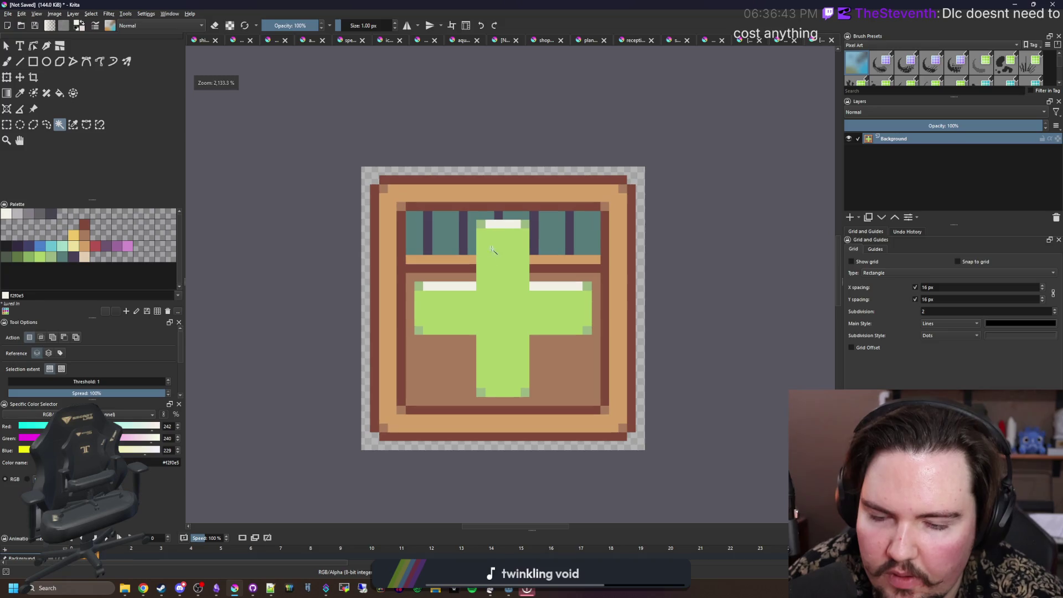
scroll(480, 331, right, 1)
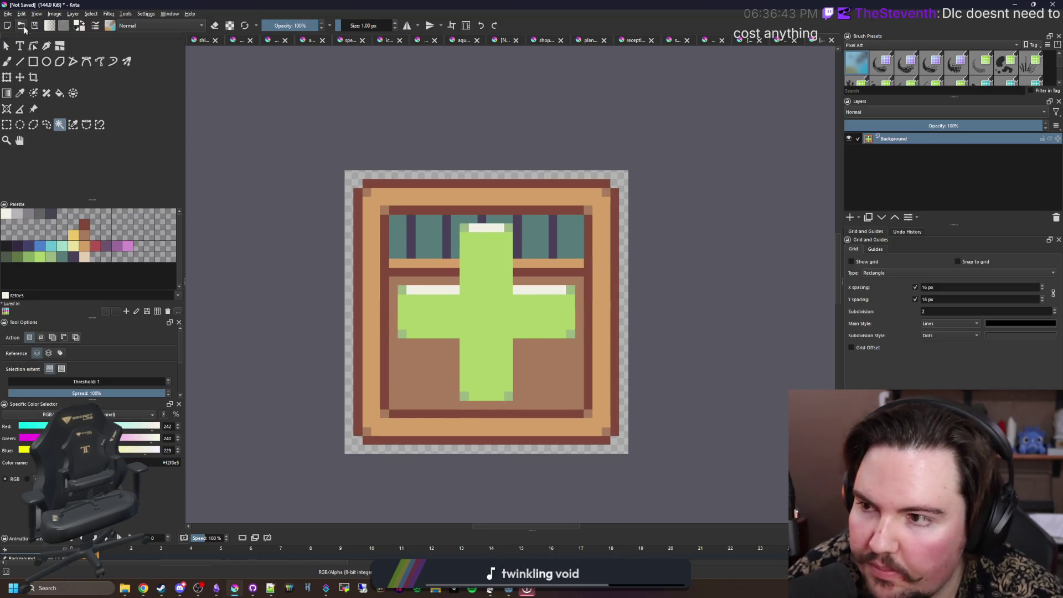
Step: Save the tile as icon_expansion.png in the Sprites/Icons folder, accepting the default PNG options
click(11, 13)
click(25, 63)
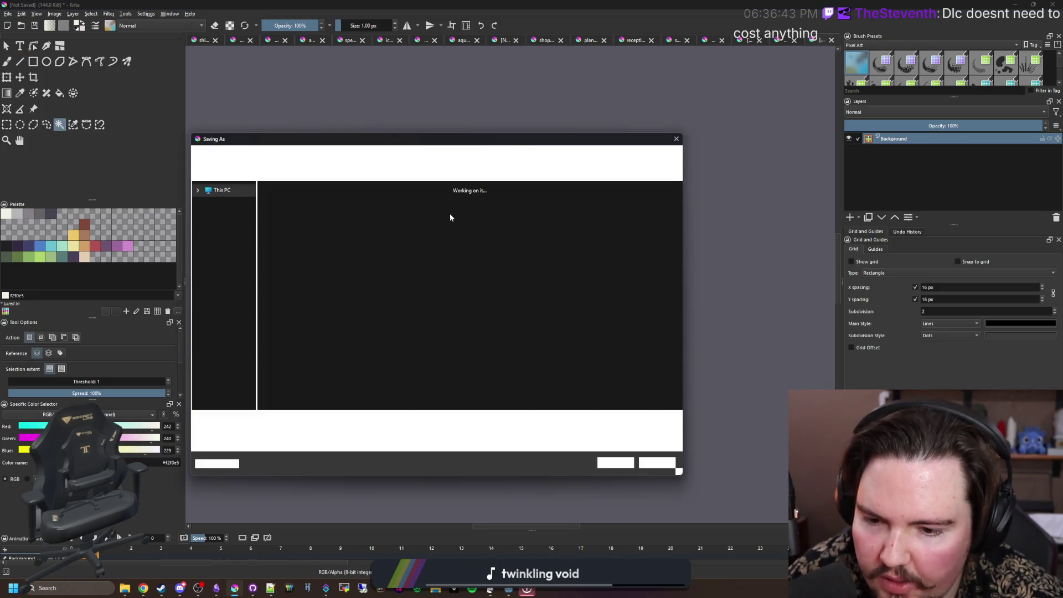
text(icon_s)
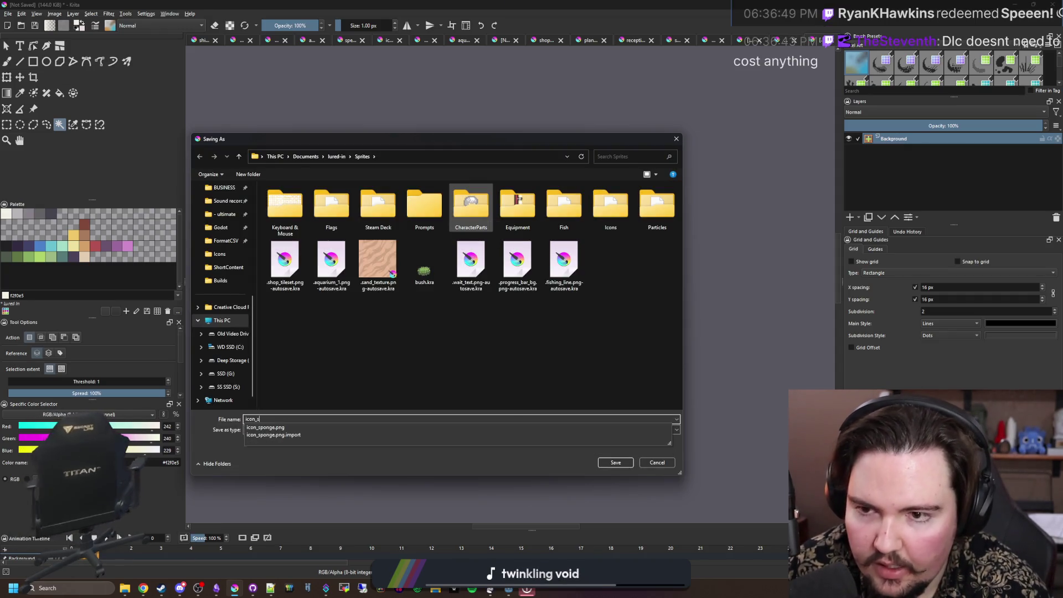
key(BackSpace)
text(expa)
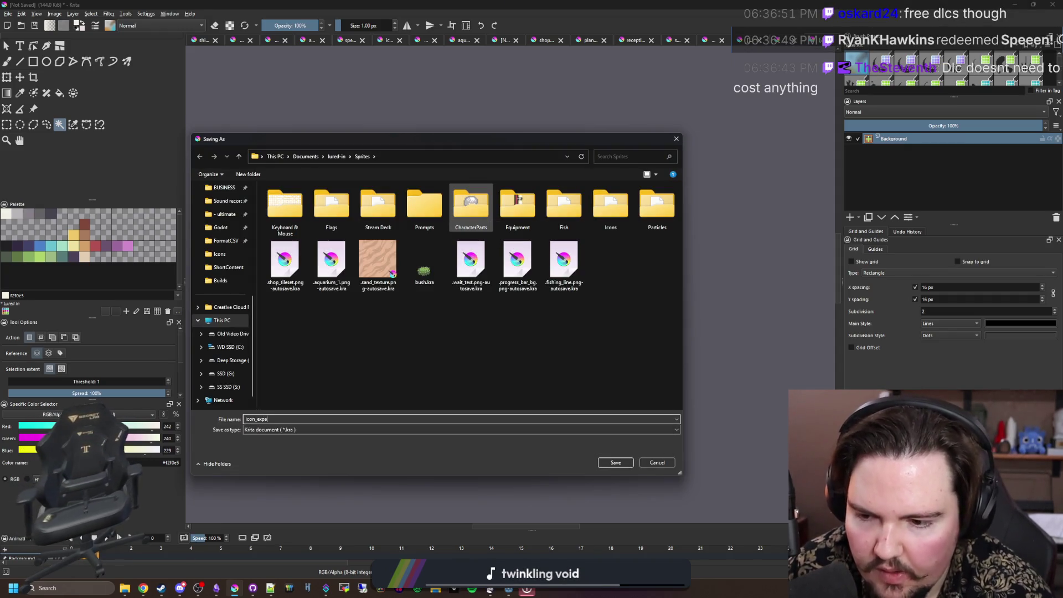
text(nsion)
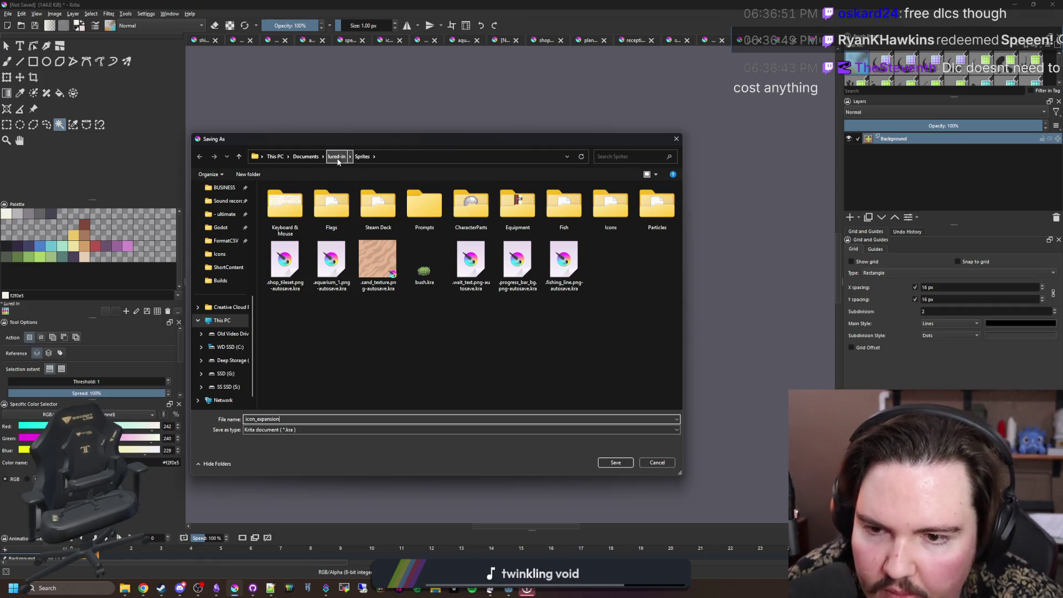
double_click(610, 205)
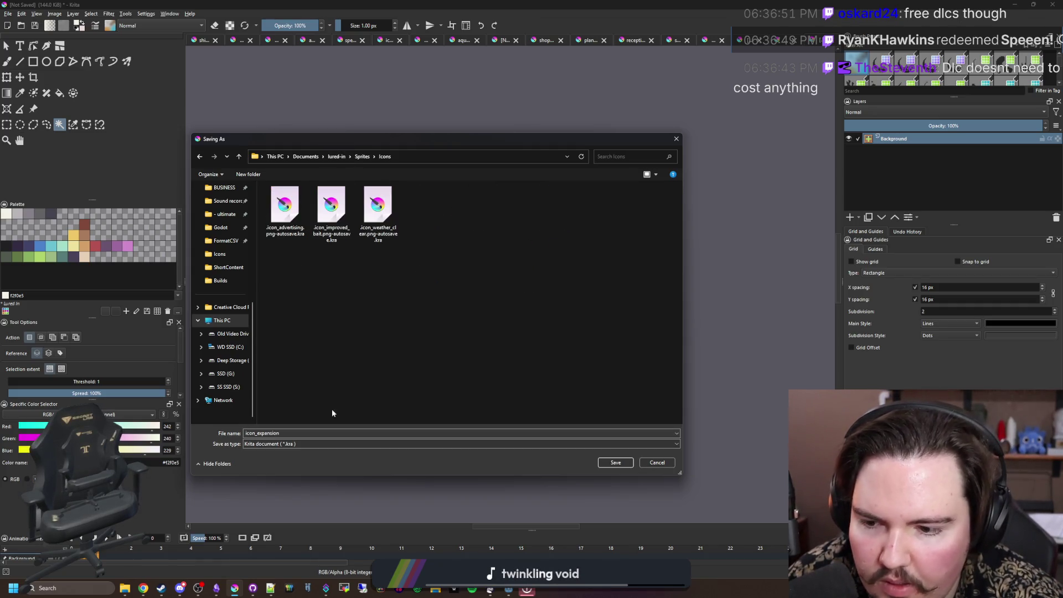
click(294, 443)
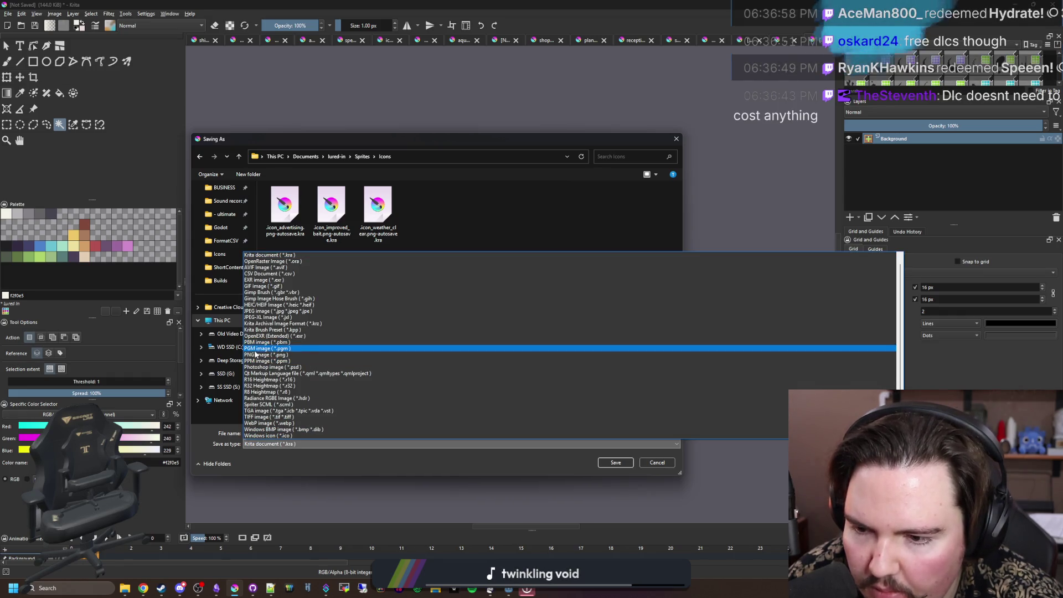
click(256, 355)
click(607, 464)
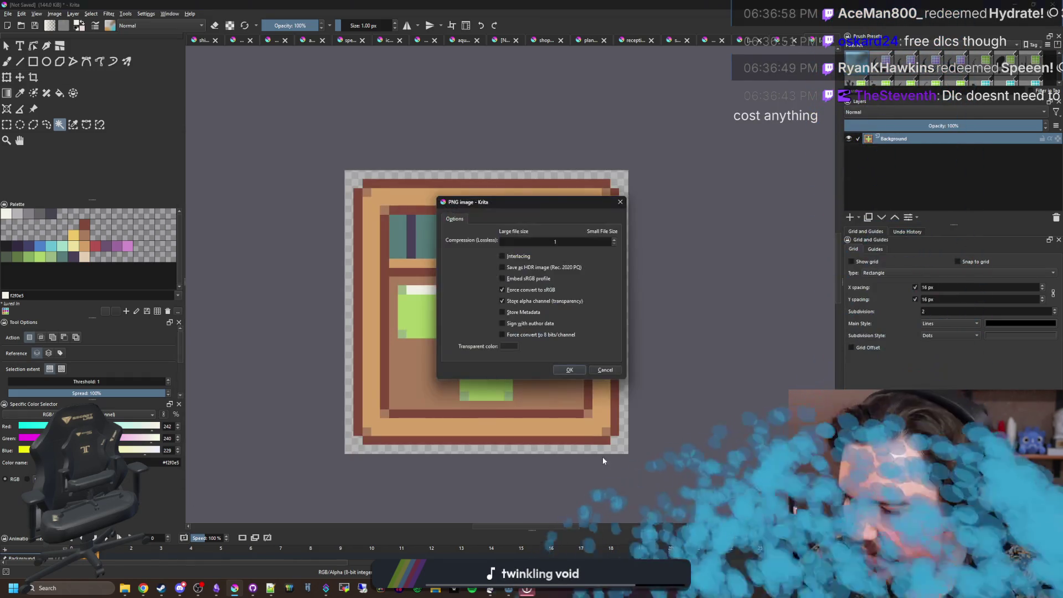
click(570, 370)
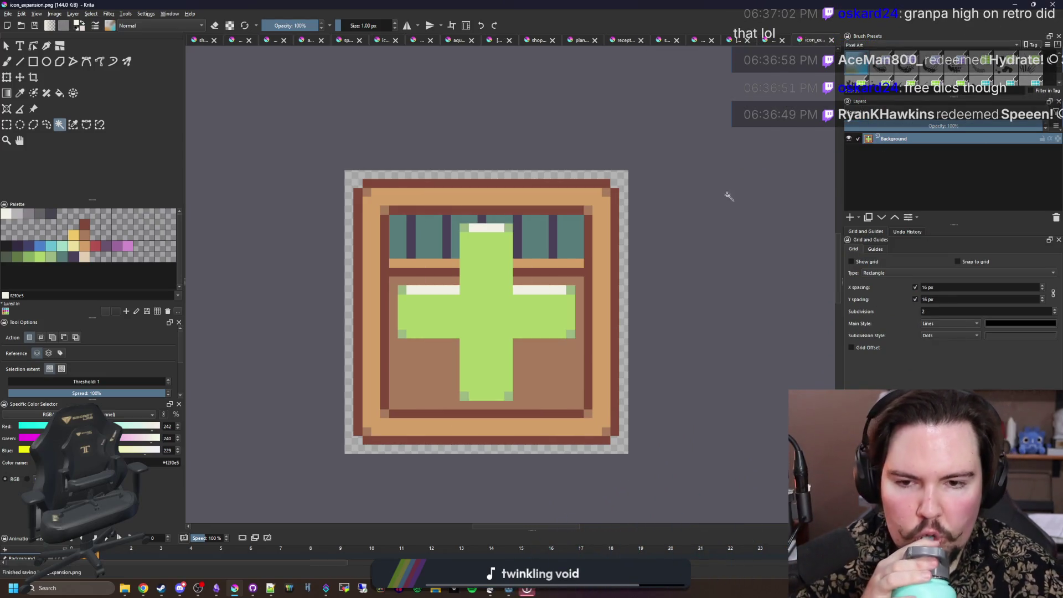
click(1012, 5)
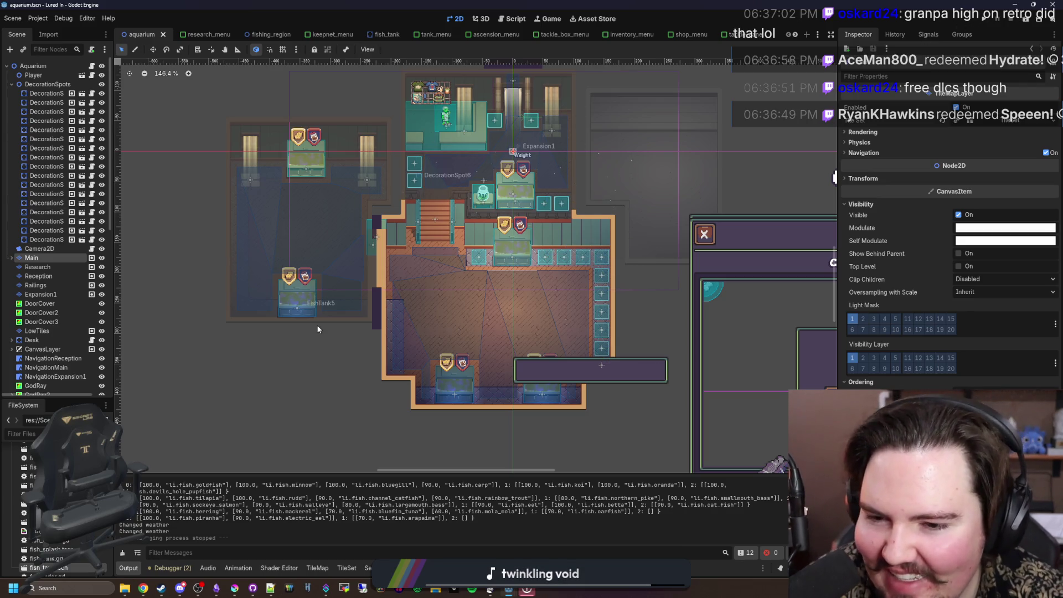
Step: Save the aquarium scene, filter the FileSystem for 'upgrade' and open upgrades_table.gd
scroll(451, 283, up, 1)
key(ctrl+s)
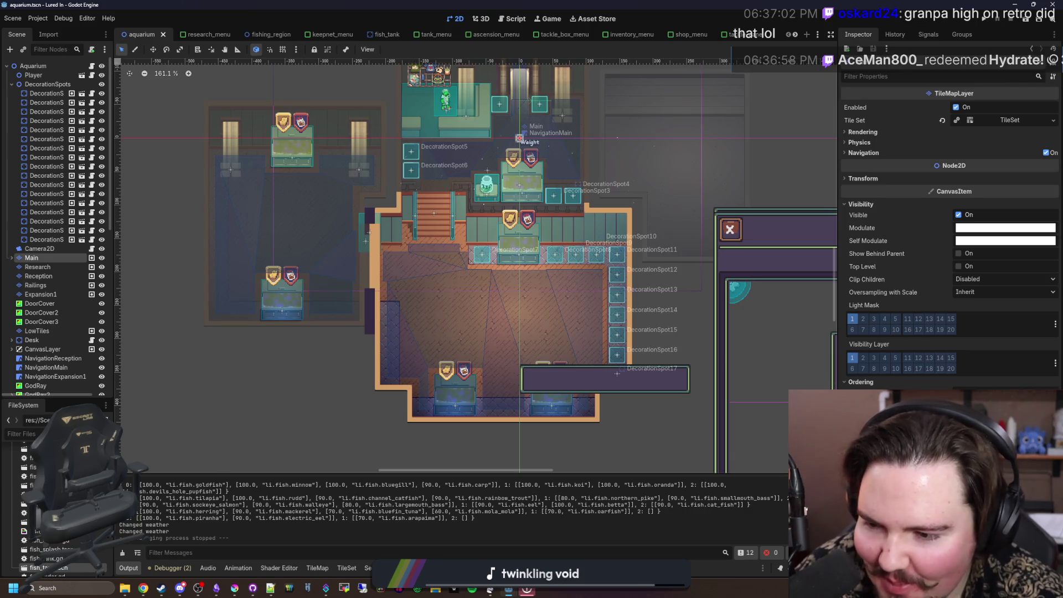
text(upgrade)
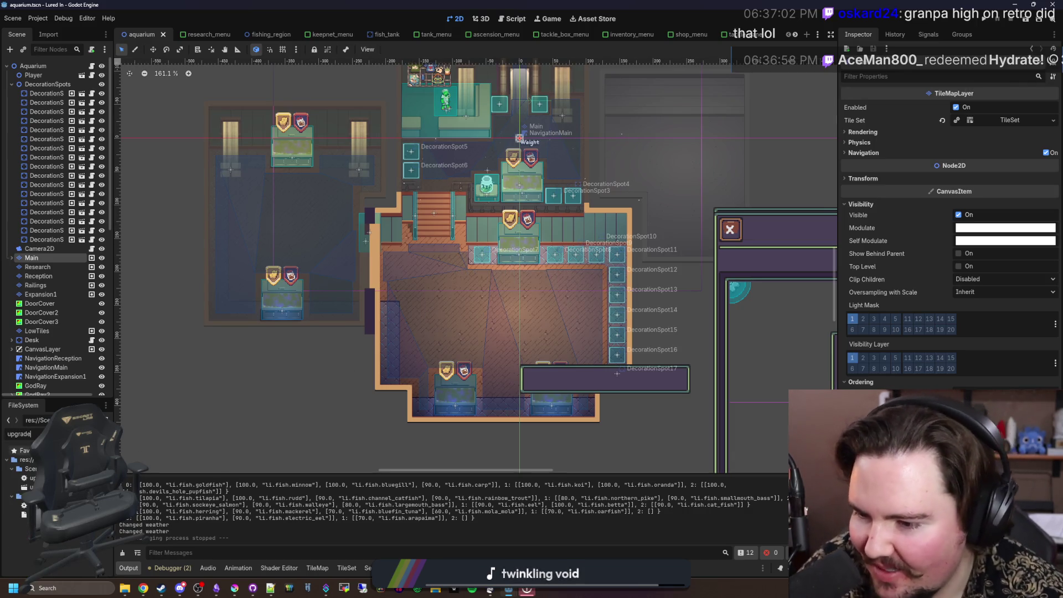
double_click(28, 505)
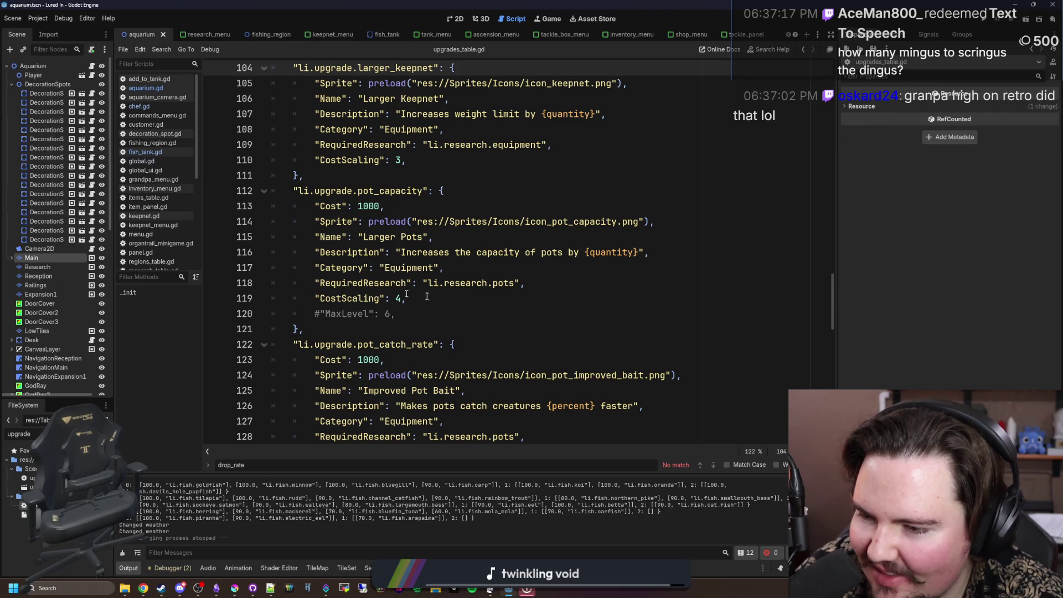
Step: Scroll through the upgrade entries, placing the cursor just above the research entry
click(464, 303)
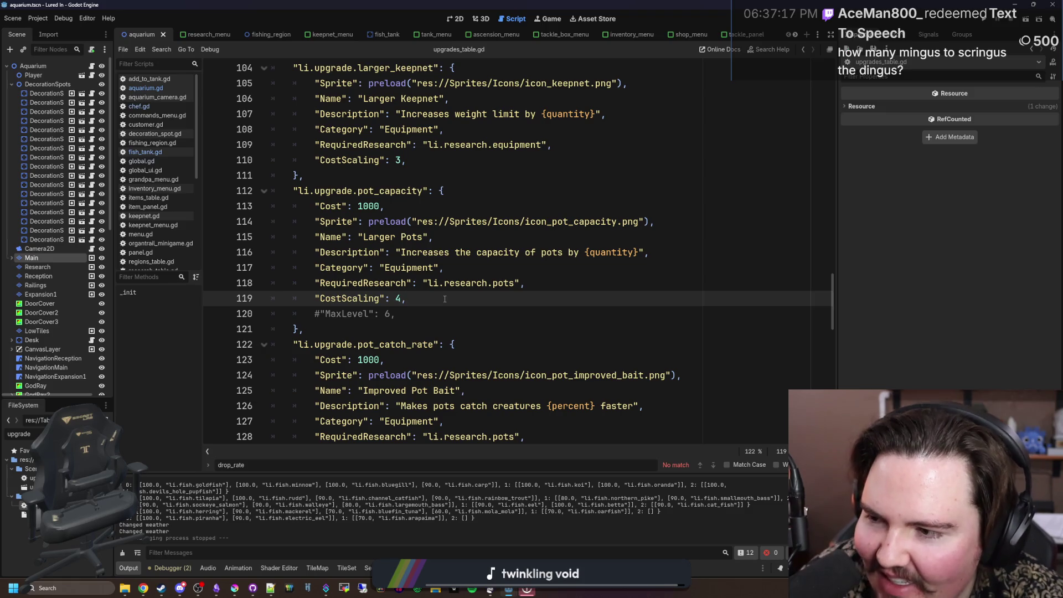
click(418, 308)
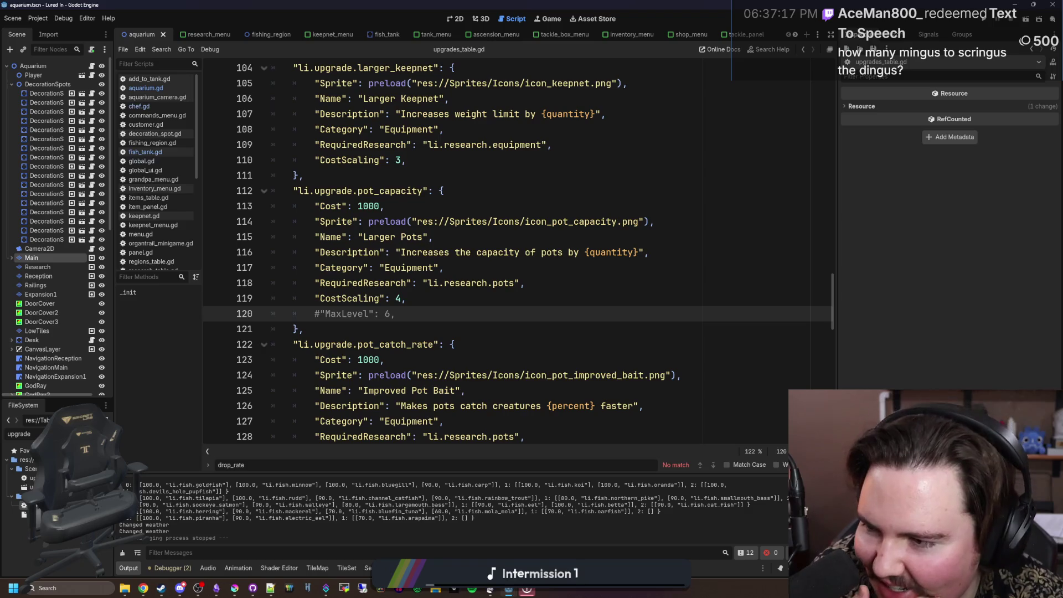
scroll(427, 328, up, 9)
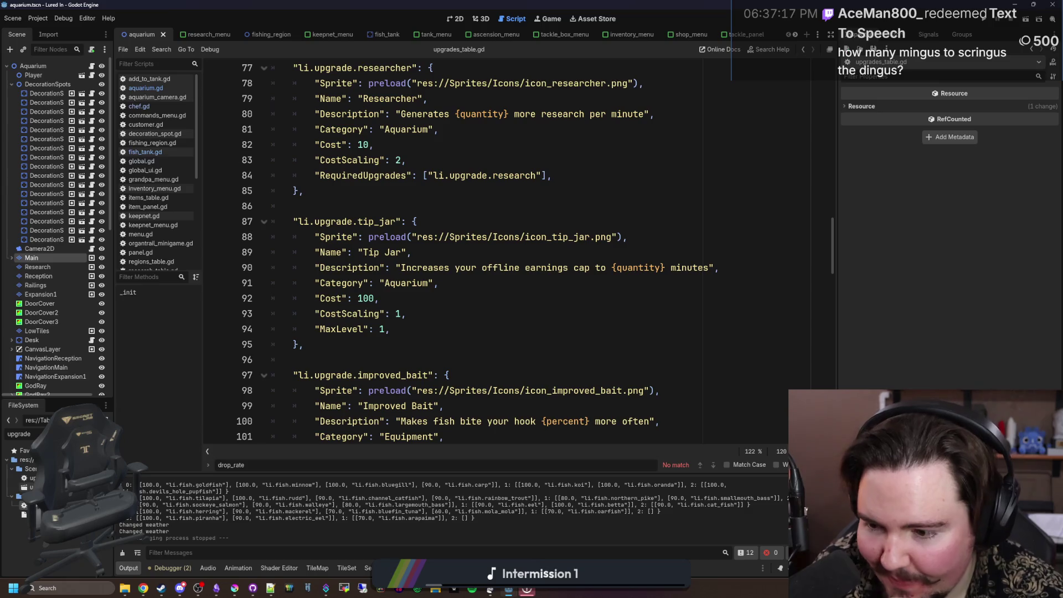
scroll(558, 293, up, 12)
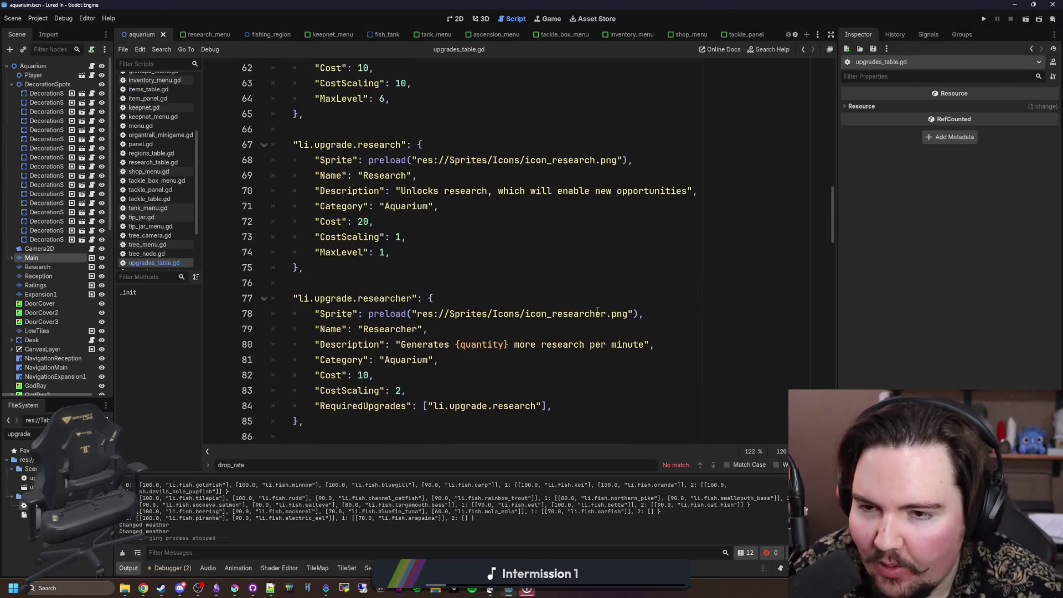
scroll(387, 308, up, 4)
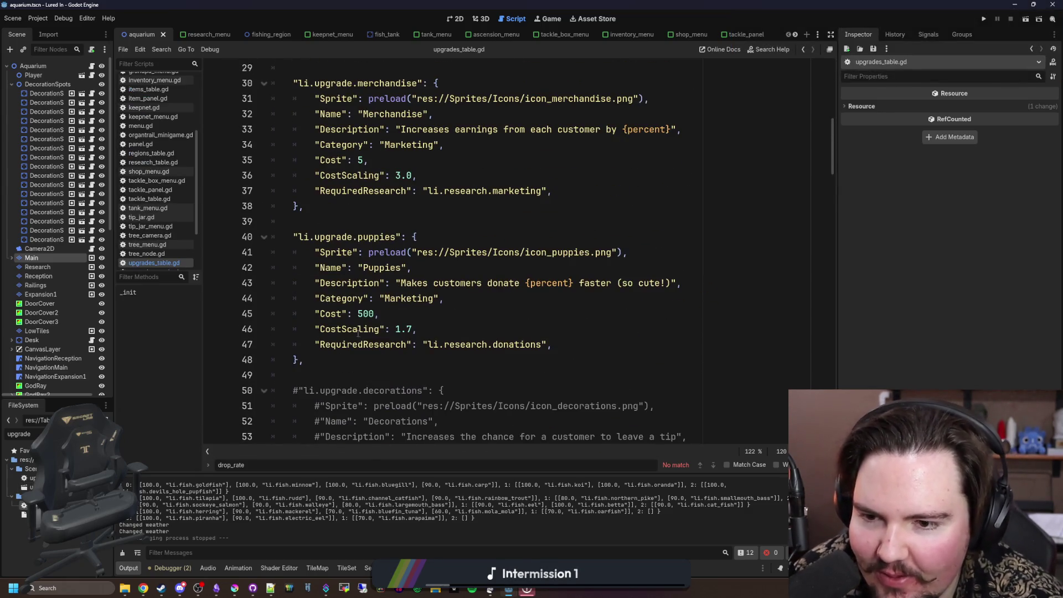
scroll(357, 332, down, 9)
drag(331, 358, 305, 222)
key(ctrl+c)
click(306, 221)
scroll(305, 221, down, 2)
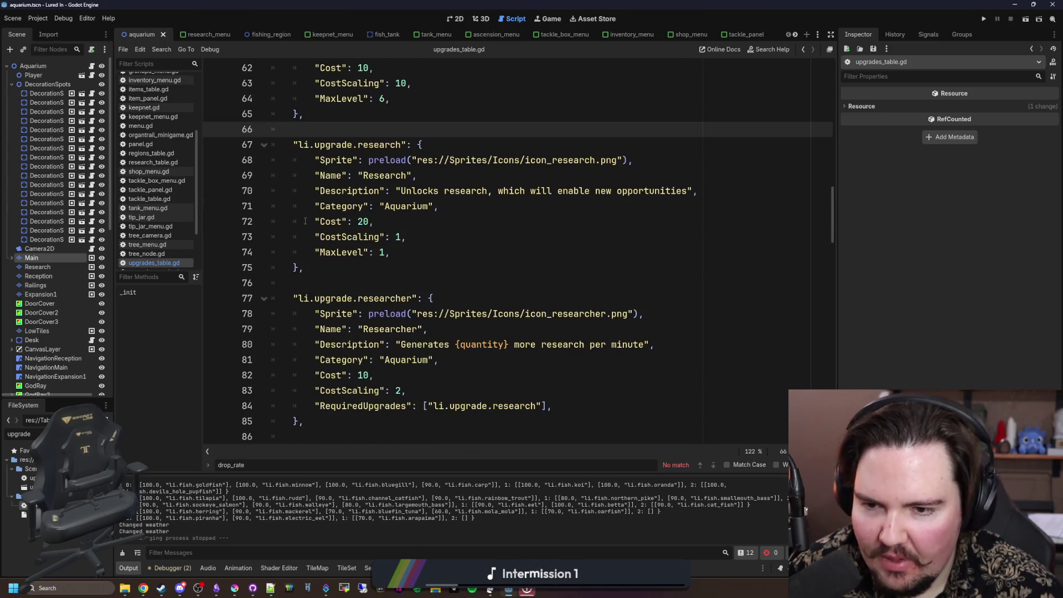
scroll(332, 255, down, 3)
Step: Paste the research entry after researcher, fix its indentation and replace 'research' in the new key
click(356, 297)
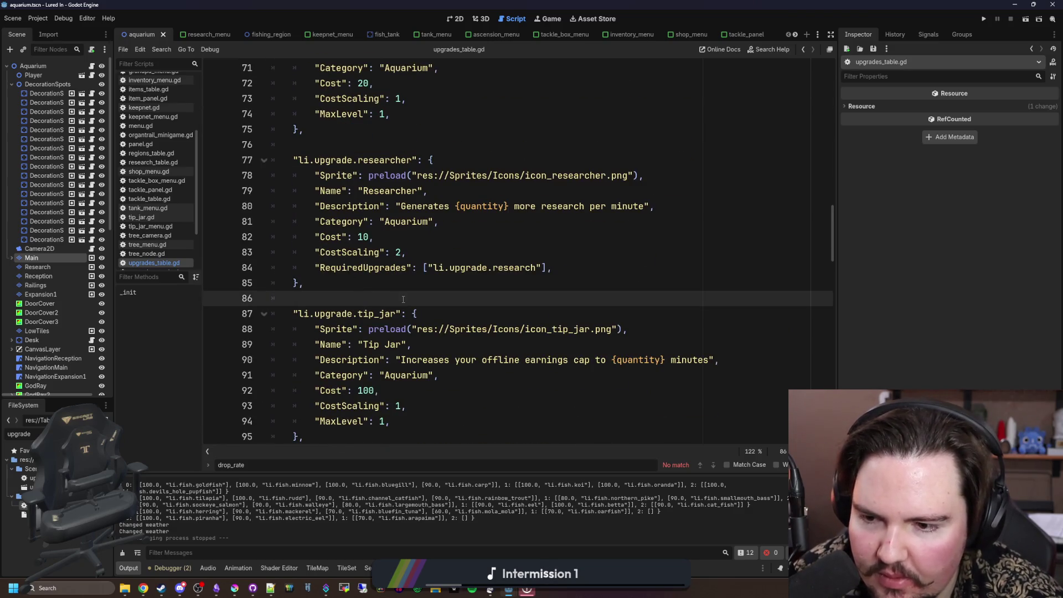
key(ctrl+v)
click(303, 311)
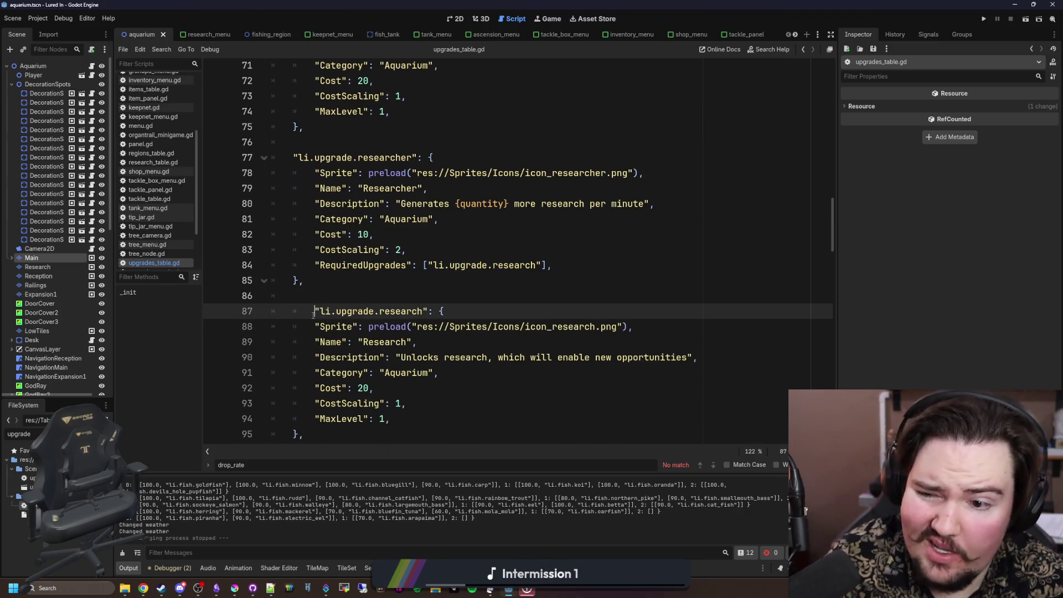
key(BackSpace)
scroll(407, 283, down, 2)
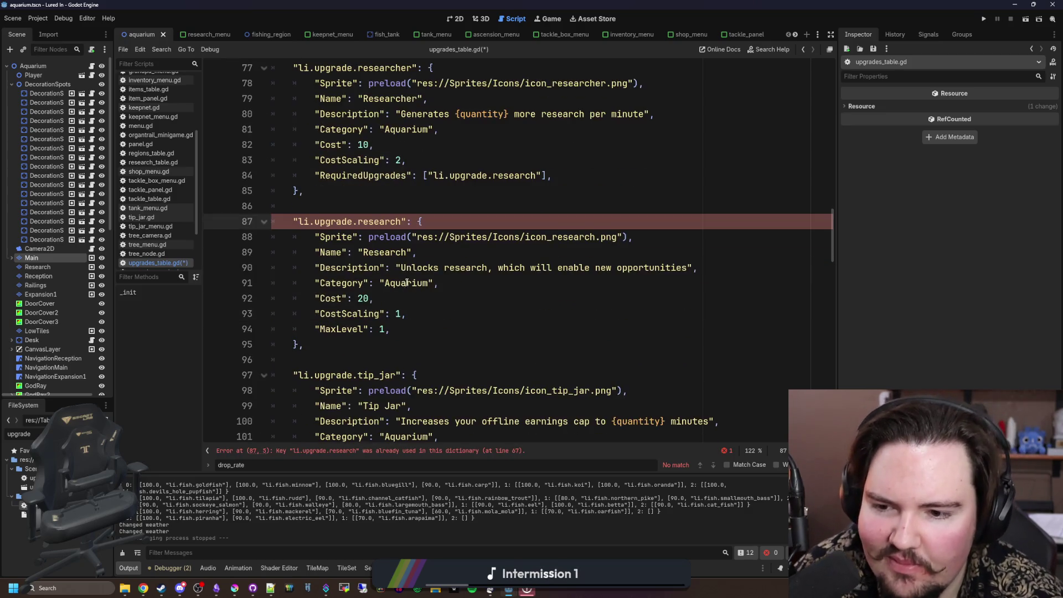
double_click(400, 222)
key(BackSpace)
text(xpansion)
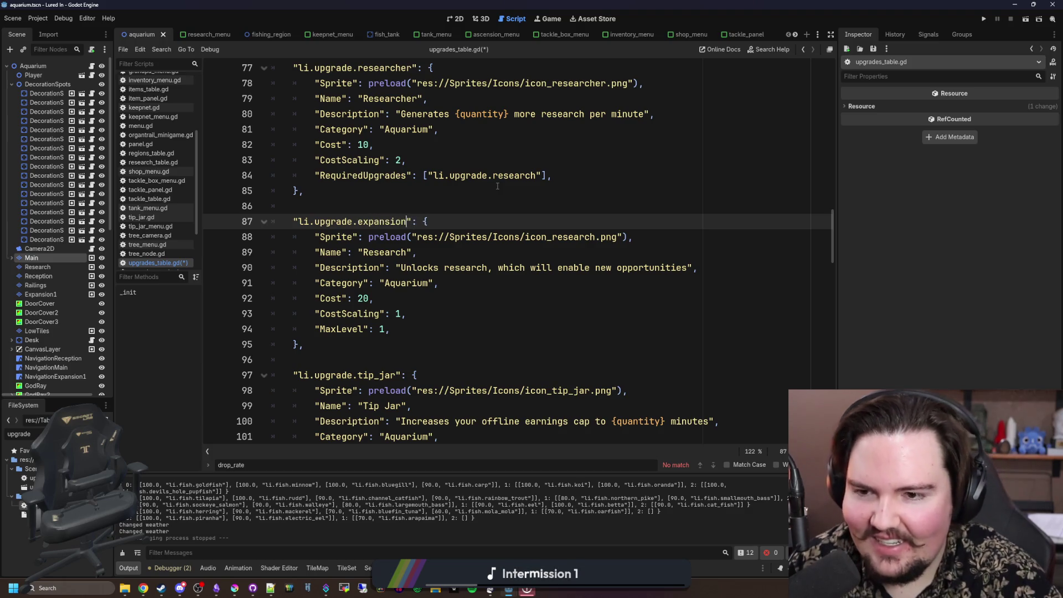
Step: Set the entry's Name to 'Expansion' and its Description to 'Expands your building for more'
double_click(380, 253)
text(Expansion)
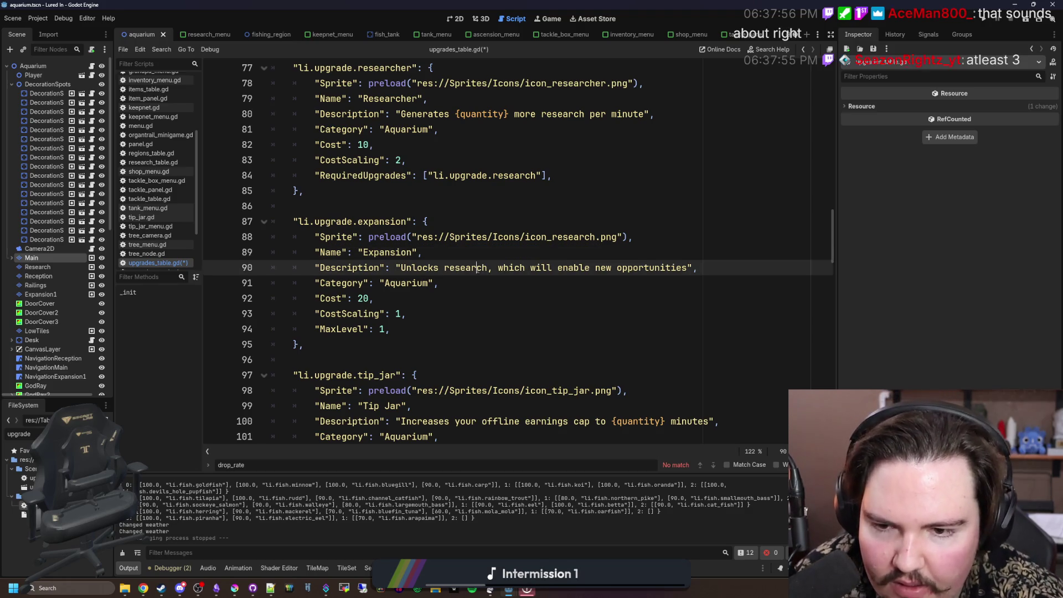
double_click(465, 268)
mouse_move(690, 268)
mouse_down()
mouse_move(413, 283)
mouse_move(401, 268)
mouse_up()
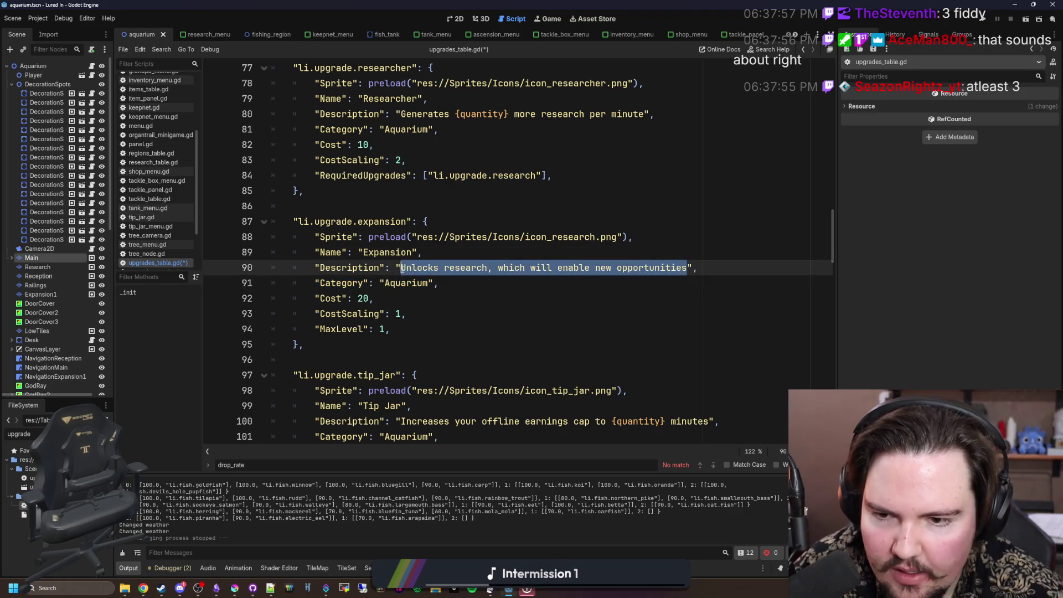
text(Expands your building for more)
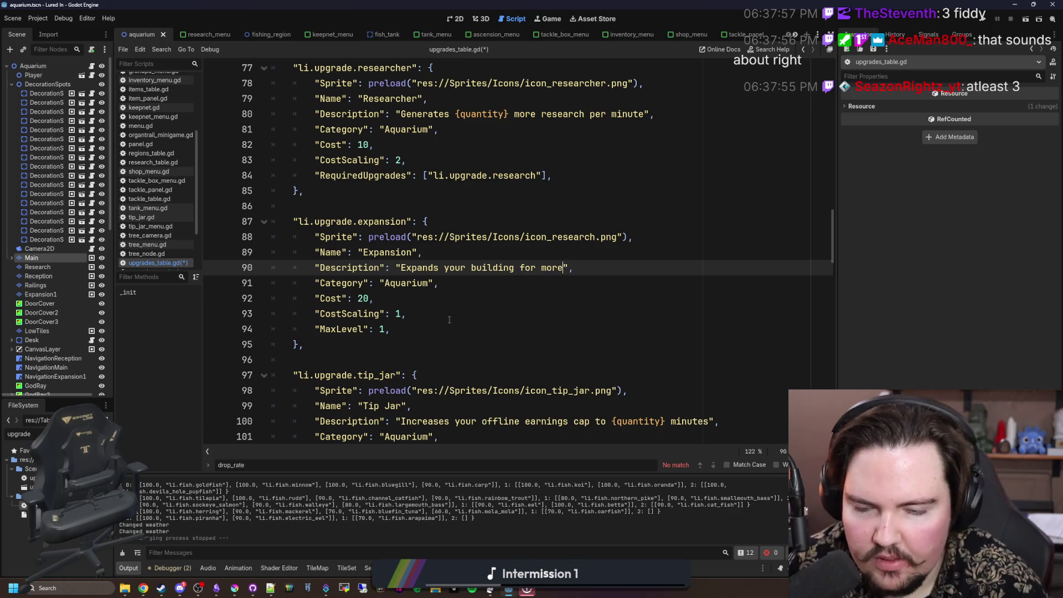
key(BackSpace)
key(BackSpace)
key(BackSpace)
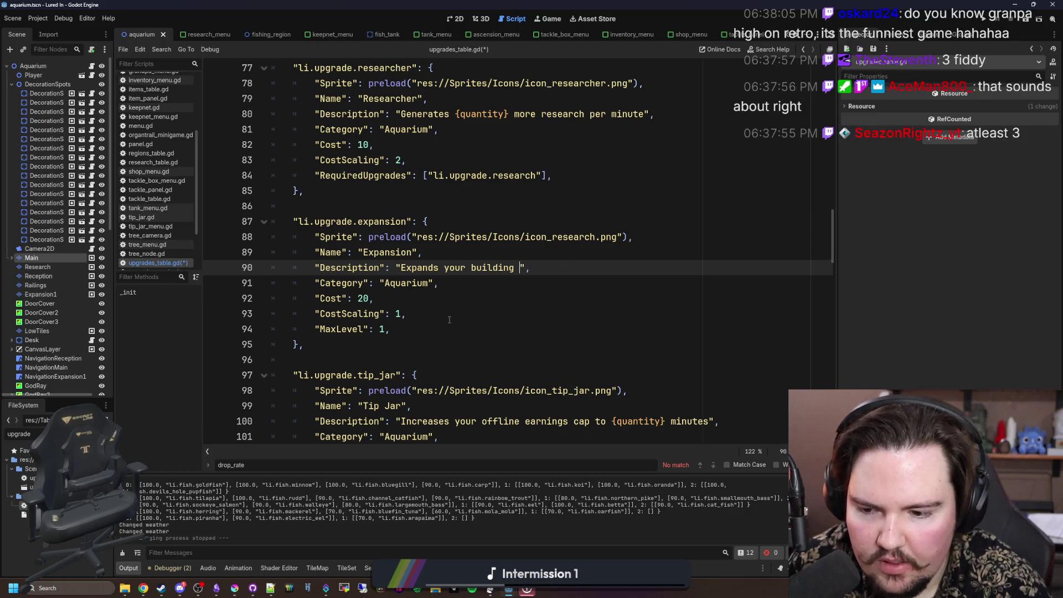
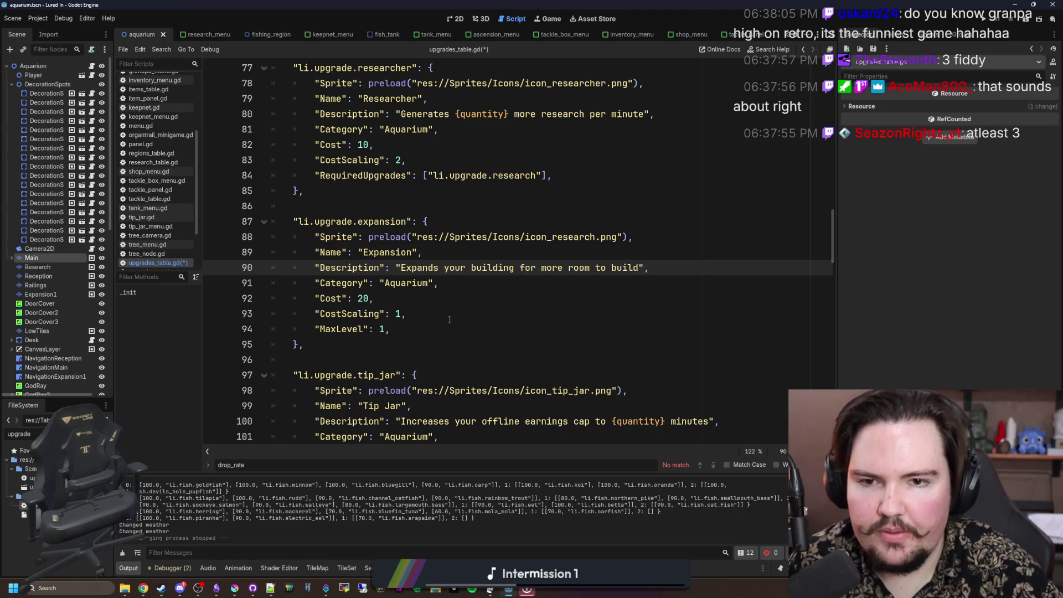
Step: Set the Expansion upgrade's Cost to 1000, CostScaling to 100 and MaxLevel to 2, then save
scroll(645, 241, up, 5)
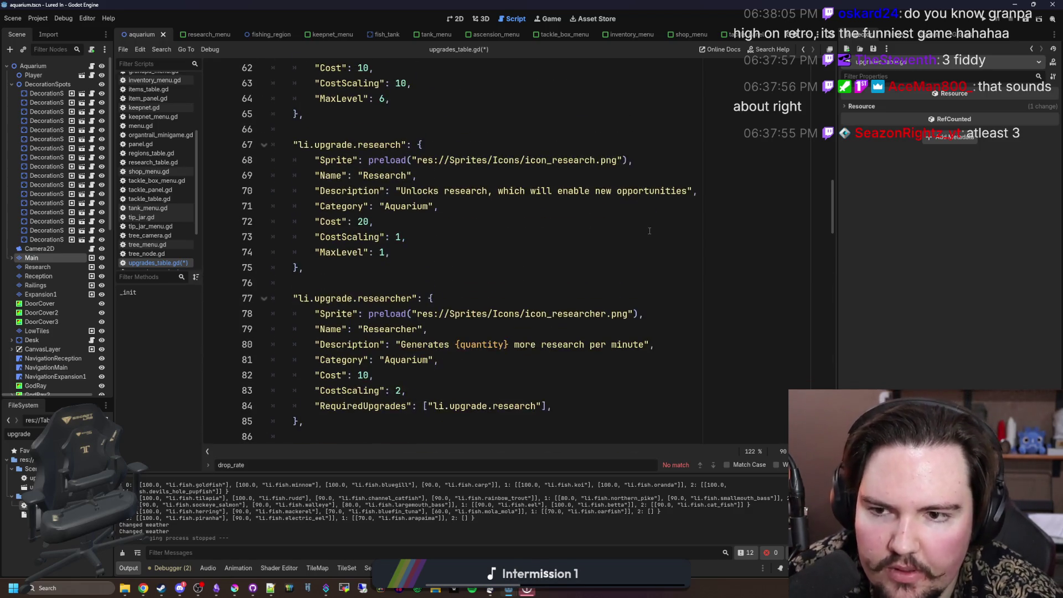
scroll(647, 233, down, 4)
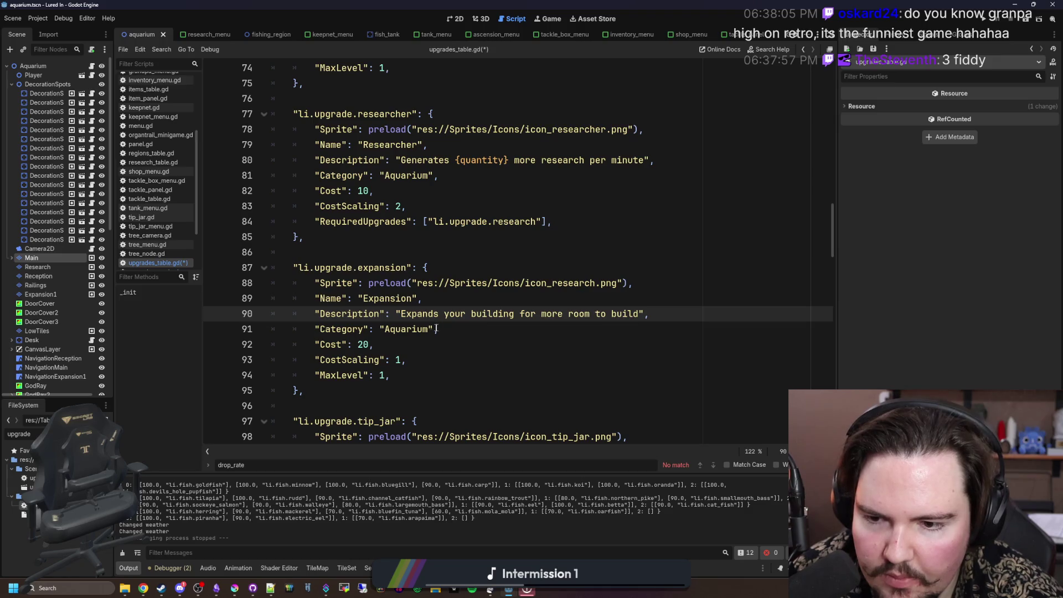
click(411, 329)
click(363, 344)
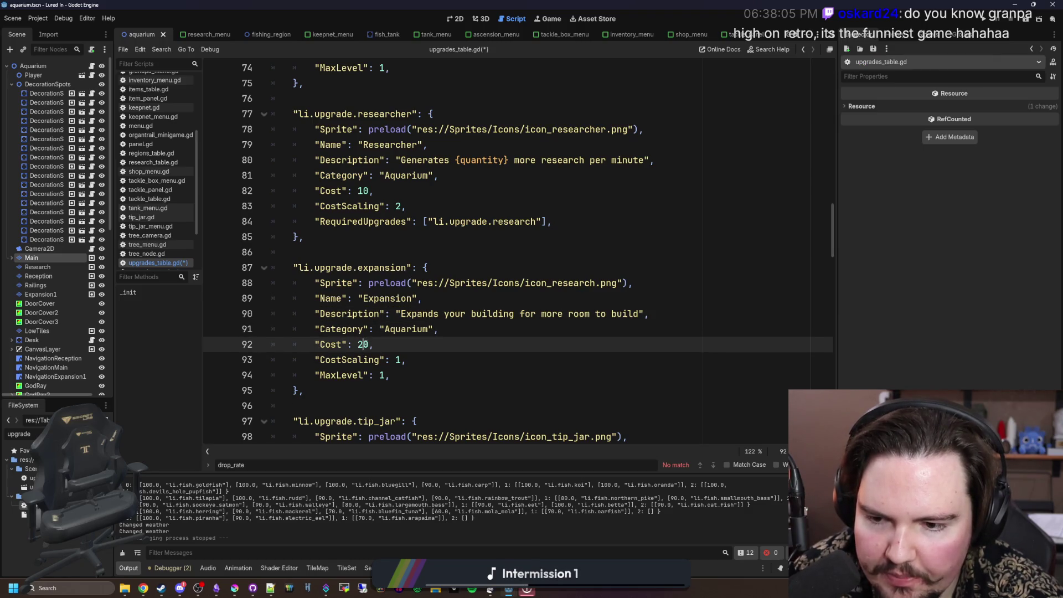
click(411, 358)
text(00)
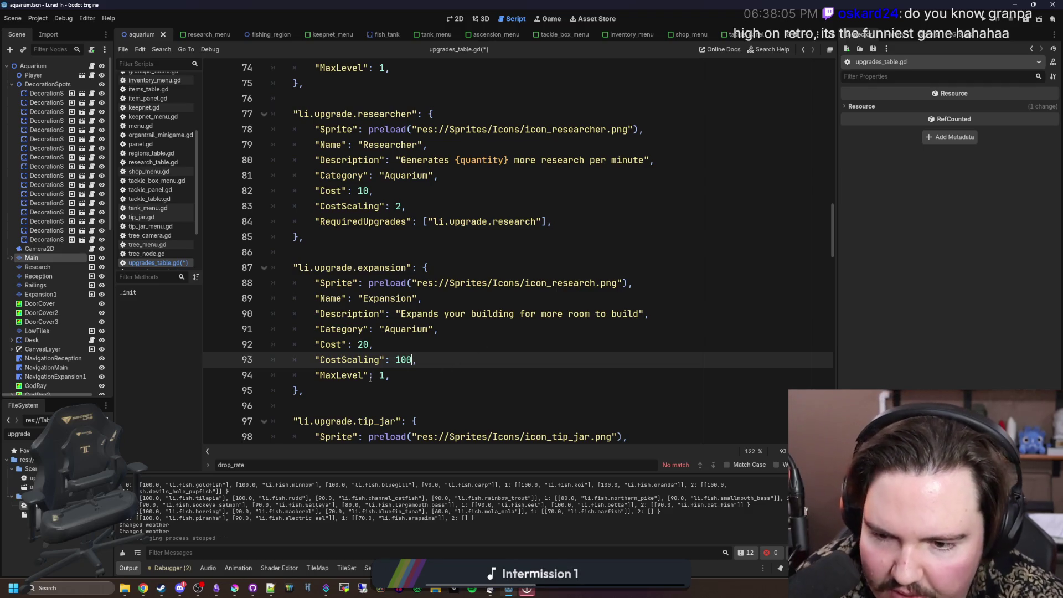
click(382, 375)
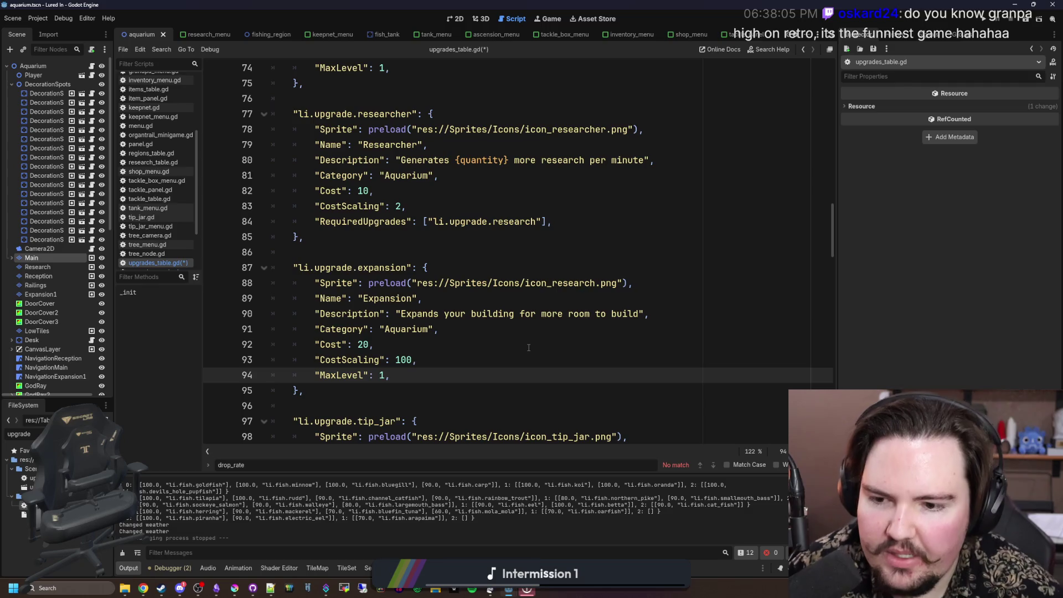
text(2)
click(369, 345)
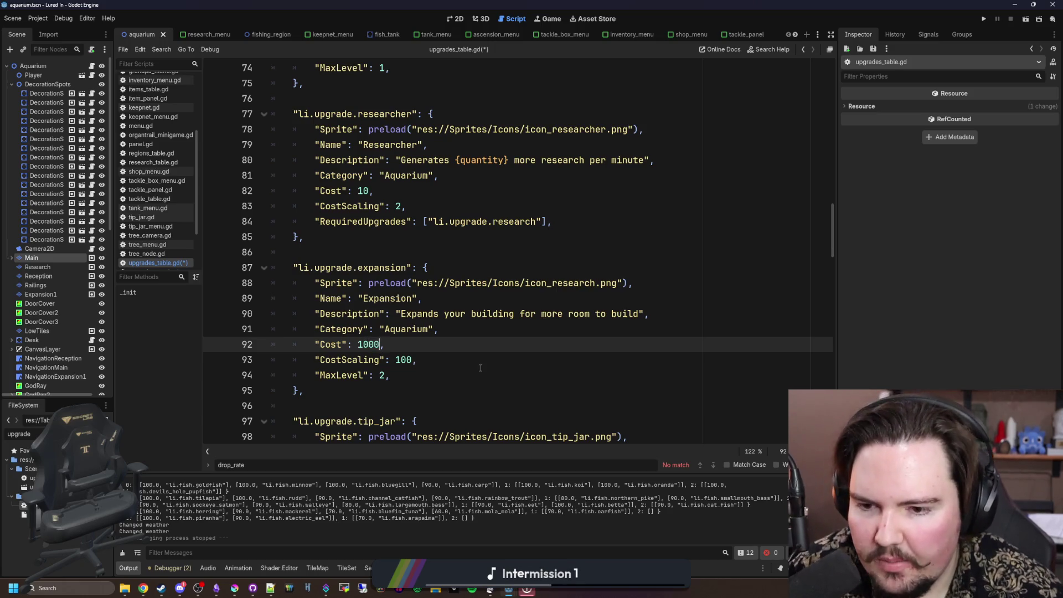
click(480, 368)
click(460, 350)
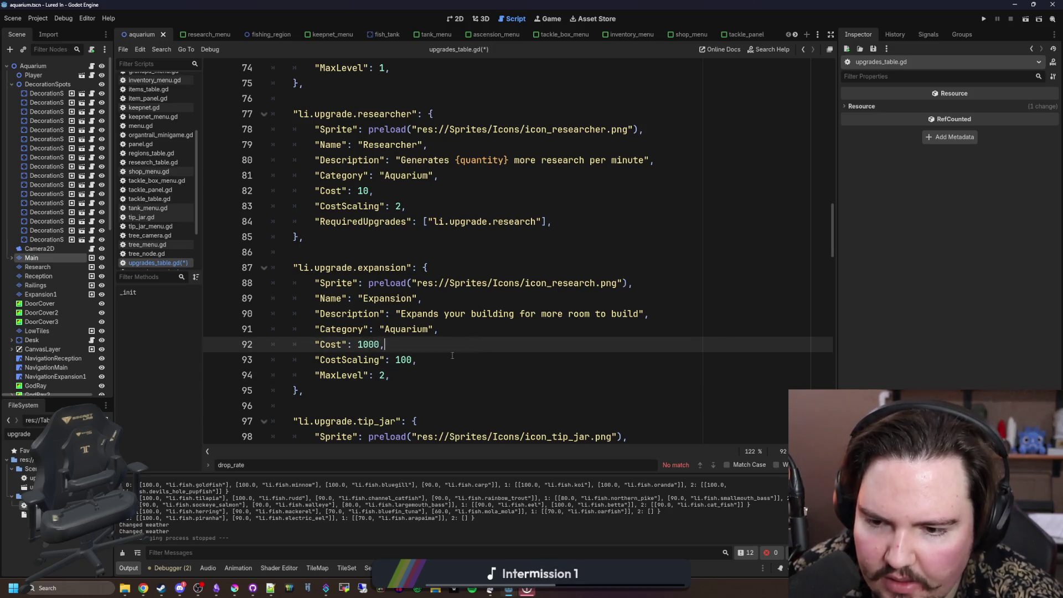
key(ctrl+s)
click(425, 376)
key(ctrl+s)
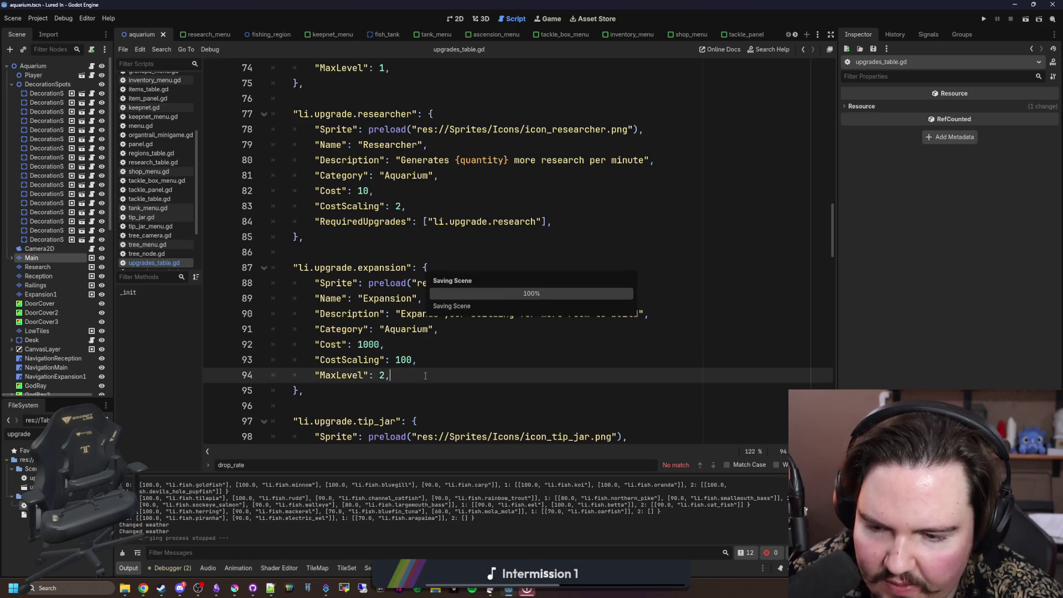
Step: Launch the Calculator app from system search, then close it
click(55, 588)
text(calc)
click(87, 277)
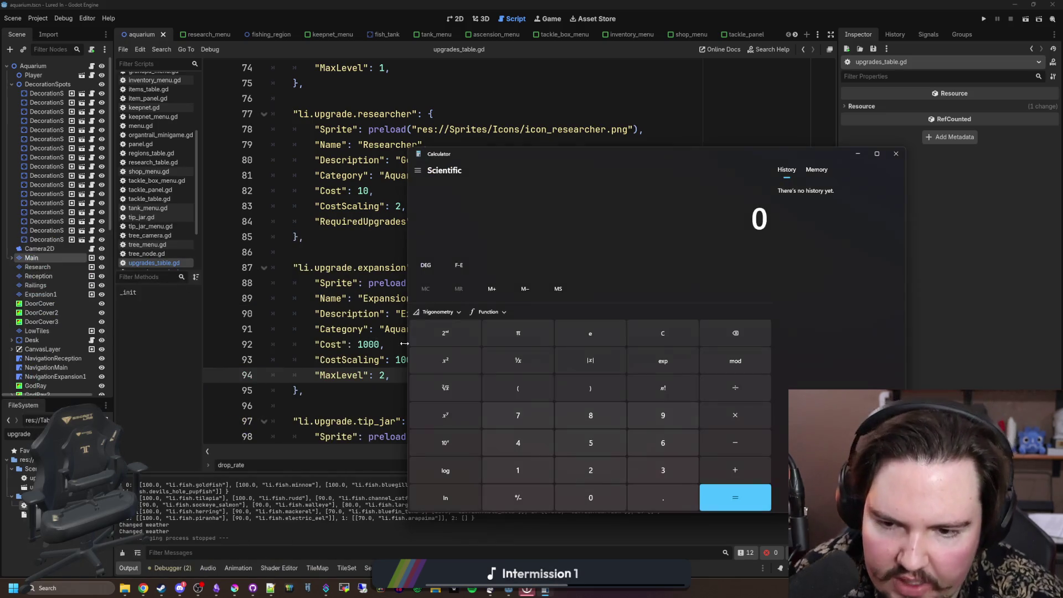
click(896, 154)
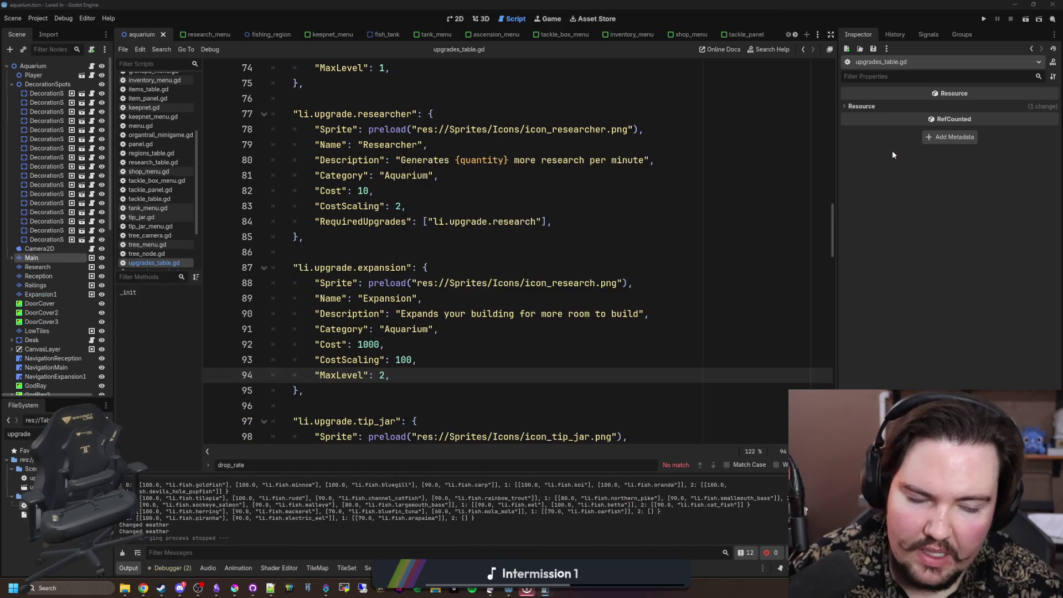
Step: Recheck the Expansion entry, save the script, and clear the selection
click(416, 350)
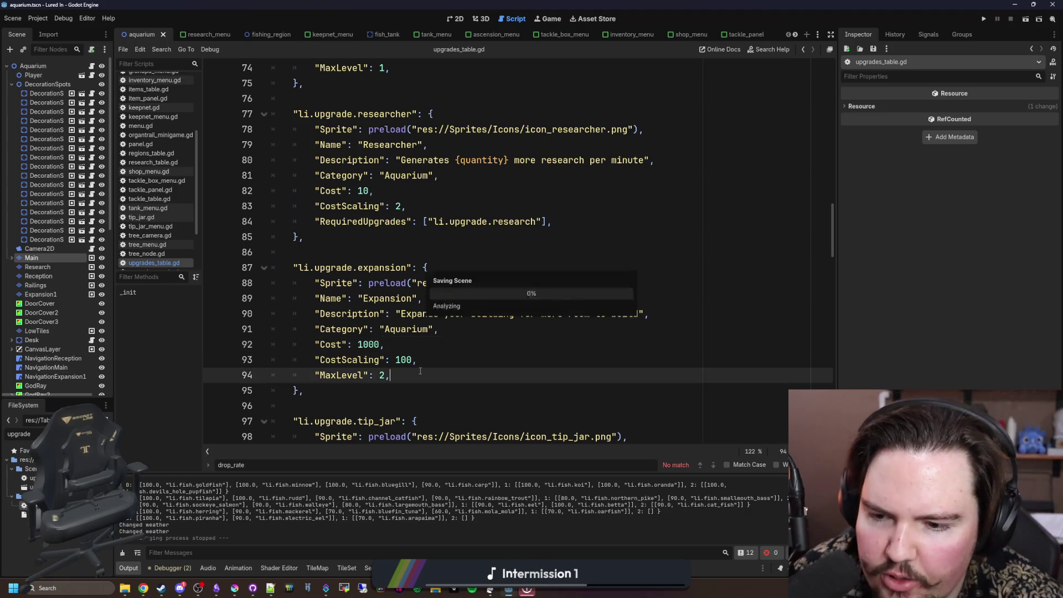
key(ctrl+s)
key(ctrl+s)
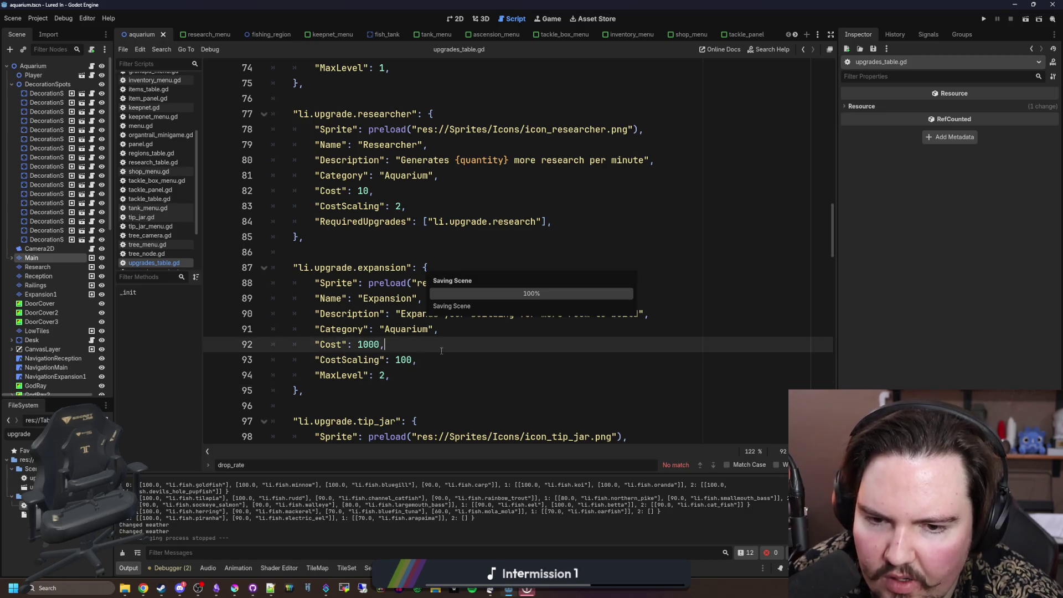
click(443, 283)
click(437, 267)
key(ctrl+s)
drag(335, 392, 302, 252)
key(ctrl+c)
click(302, 251)
scroll(326, 341, down, 3)
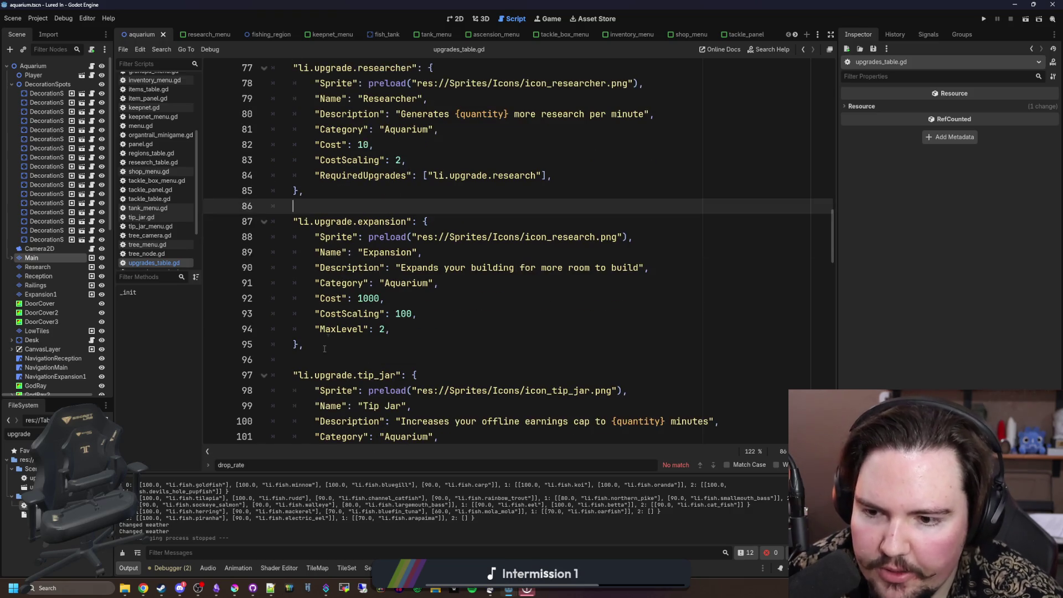
Step: Paste a duplicate of the Expansion entry below it, fix its indent, and select its name
click(343, 345)
key(Return)
key(Return)
key(ctrl+v)
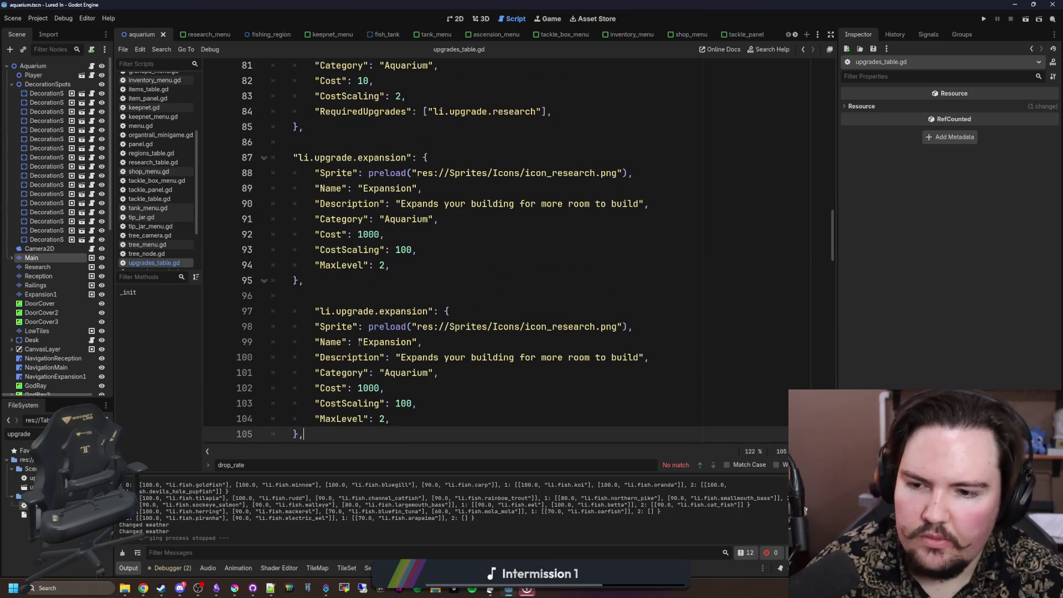
click(314, 311)
key(BackSpace)
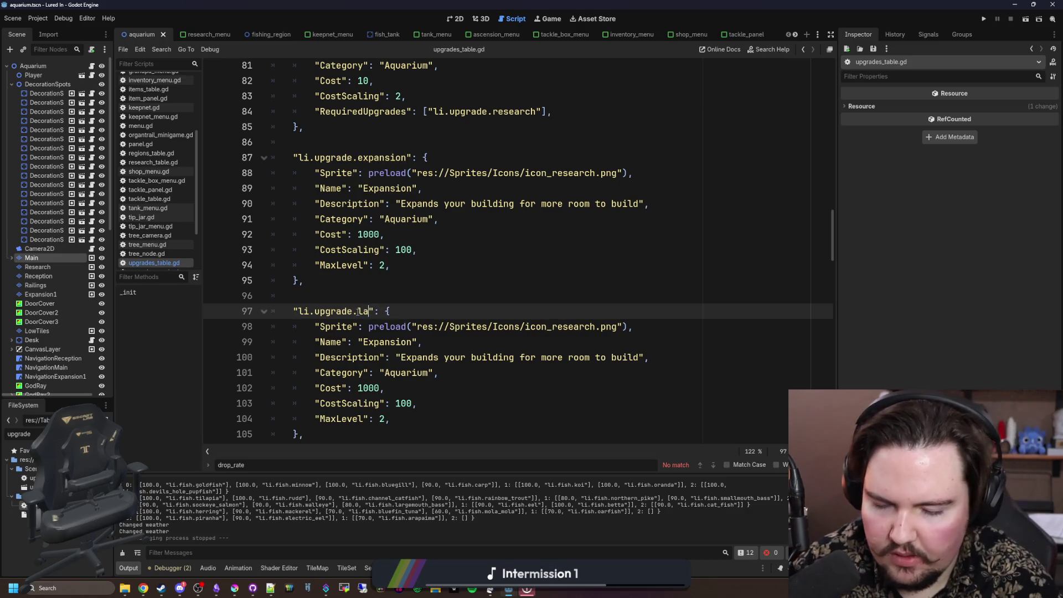
double_click(388, 342)
text(Large Tank)
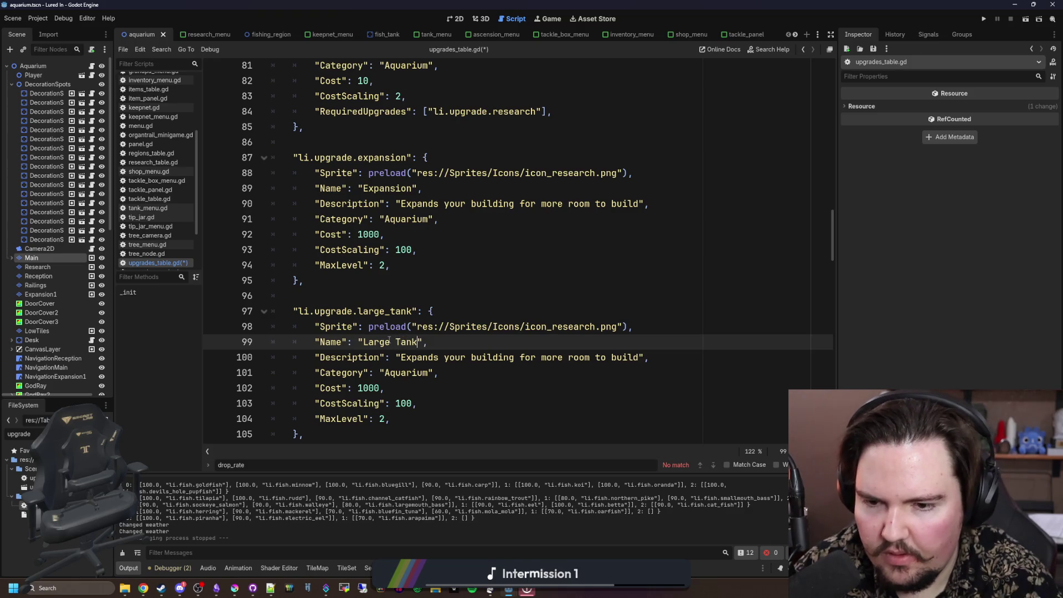
Step: Change the copied entry's sprite path to icon_copy.png
double_click(554, 326)
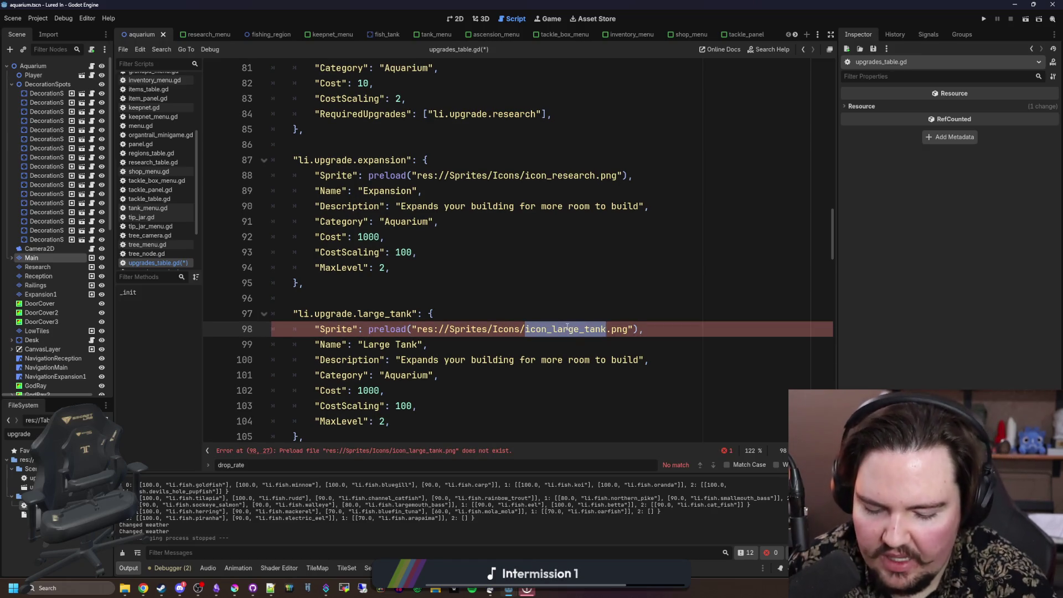
key(ctrl+space)
key(Down)
key(Down)
key(Down)
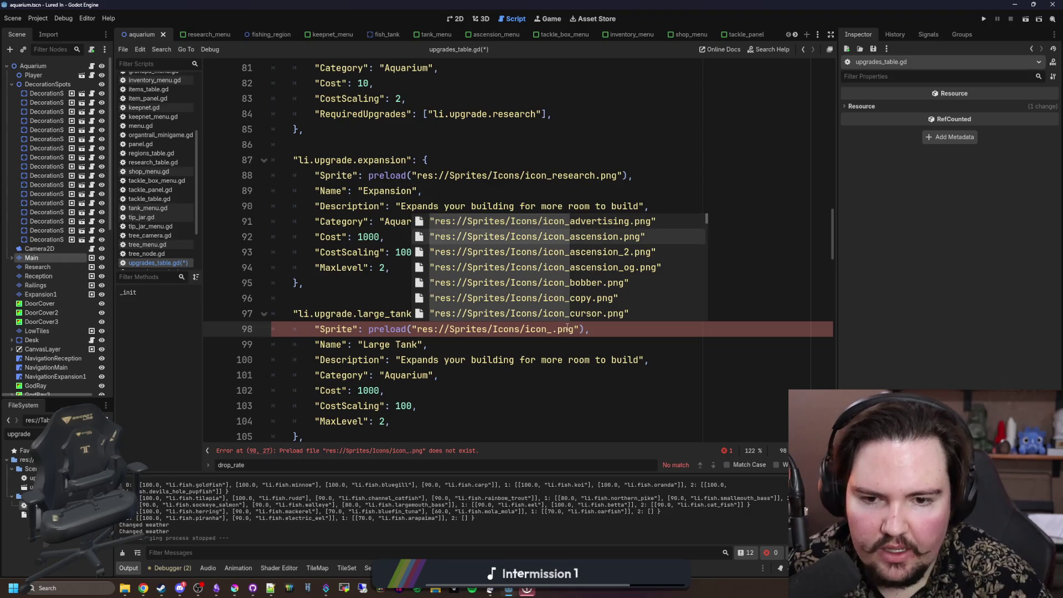
text(copy)
key(Return)
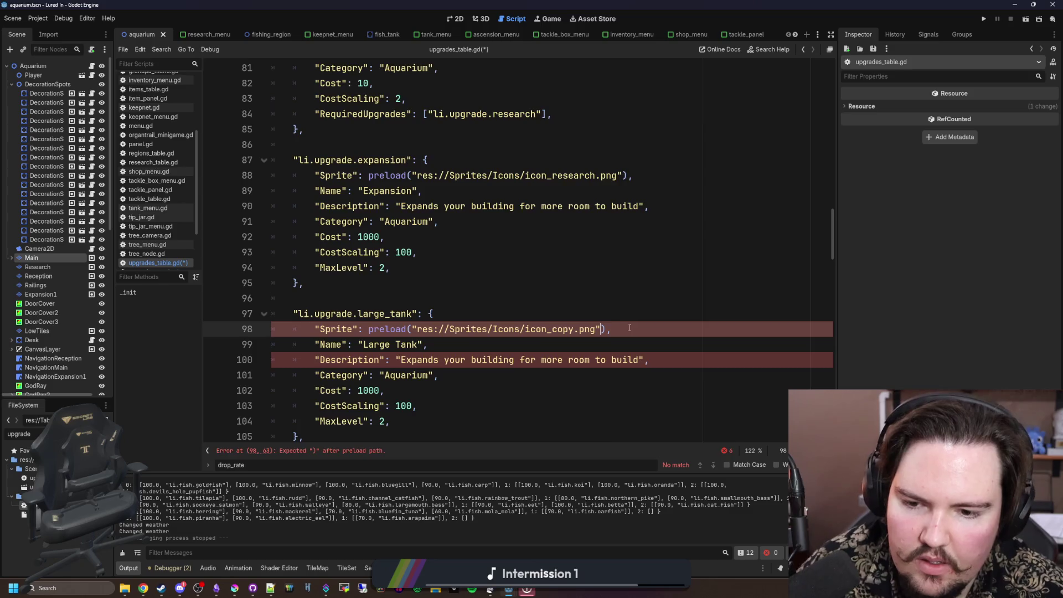
Step: Replace the description with 'Adds a new large tank to your aquarium'
scroll(629, 328, down, 1)
mouse_move(638, 313)
mouse_down()
mouse_move(406, 302)
mouse_move(403, 313)
mouse_up()
scroll(403, 313, up, 7)
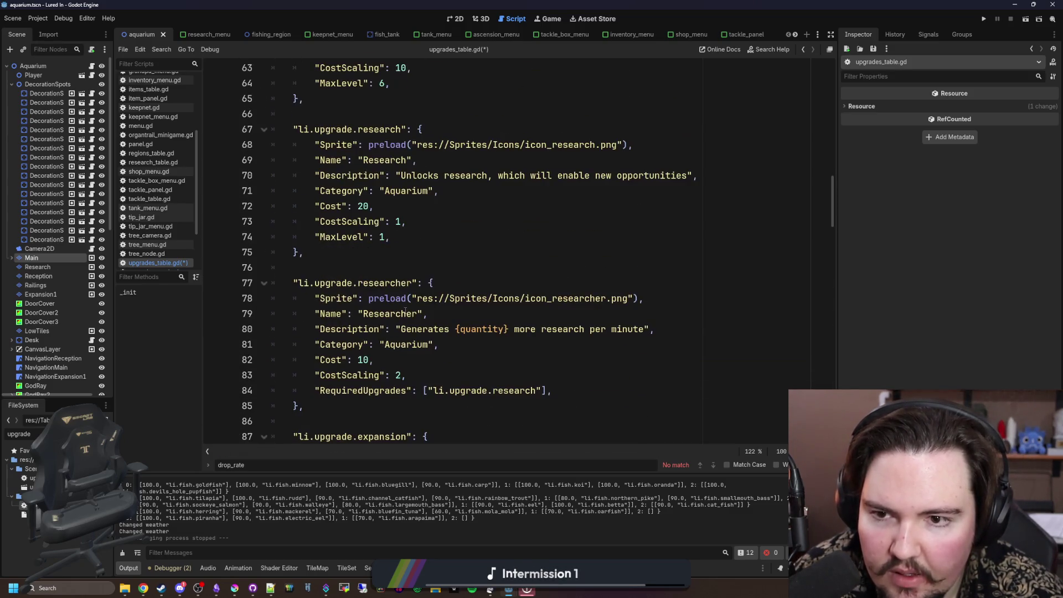
scroll(405, 311, up, 4)
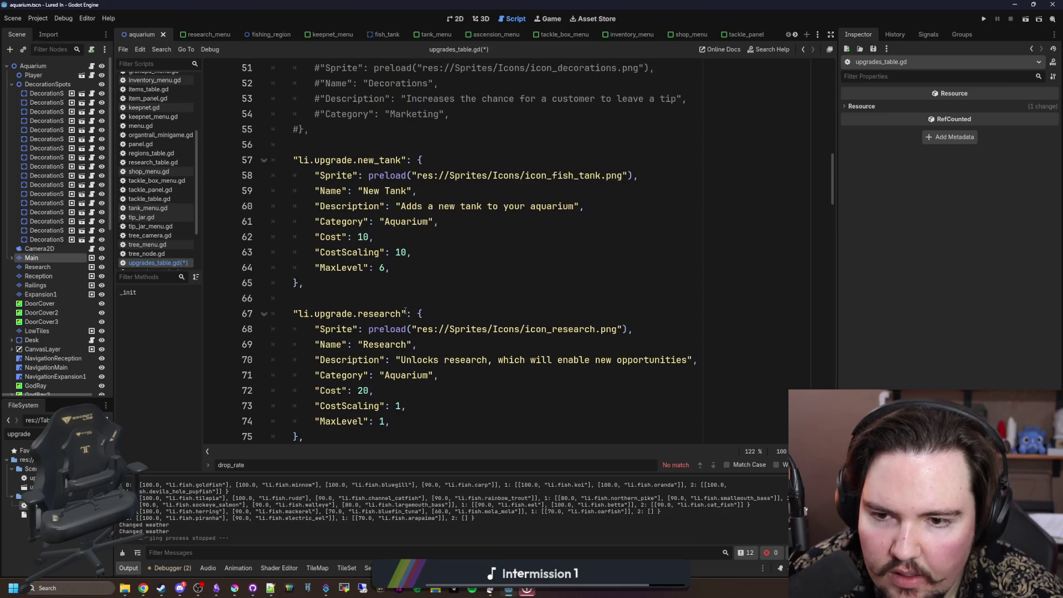
text(Adds a new l)
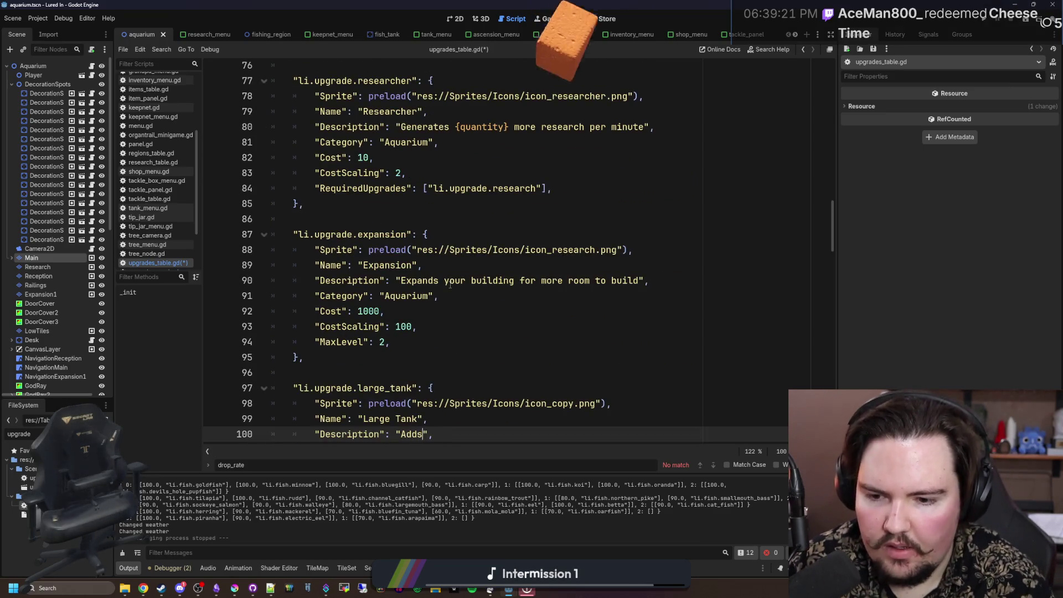
text(arge tank to your aqua)
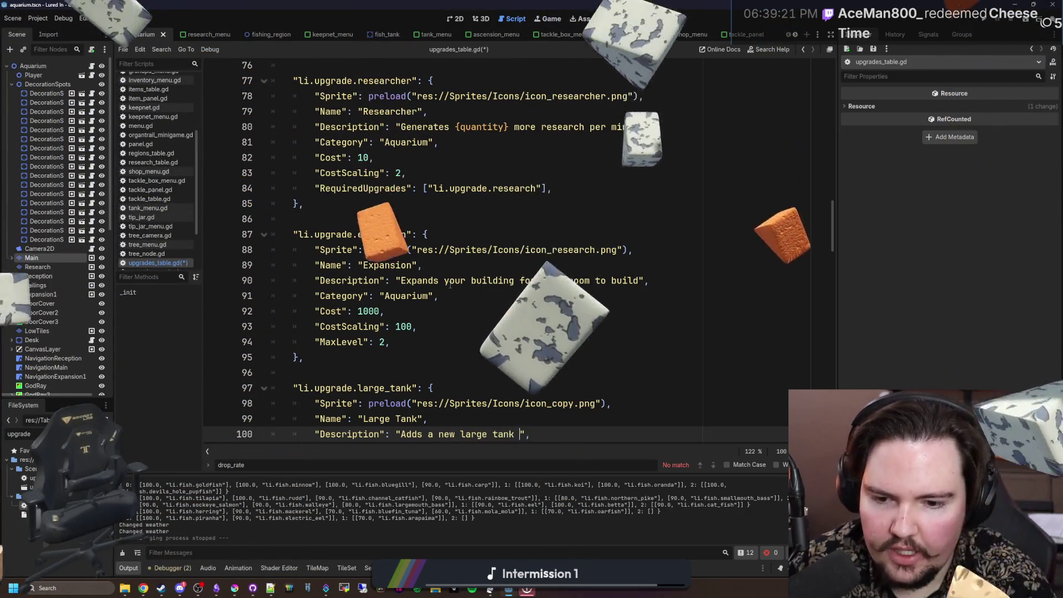
text(rium)
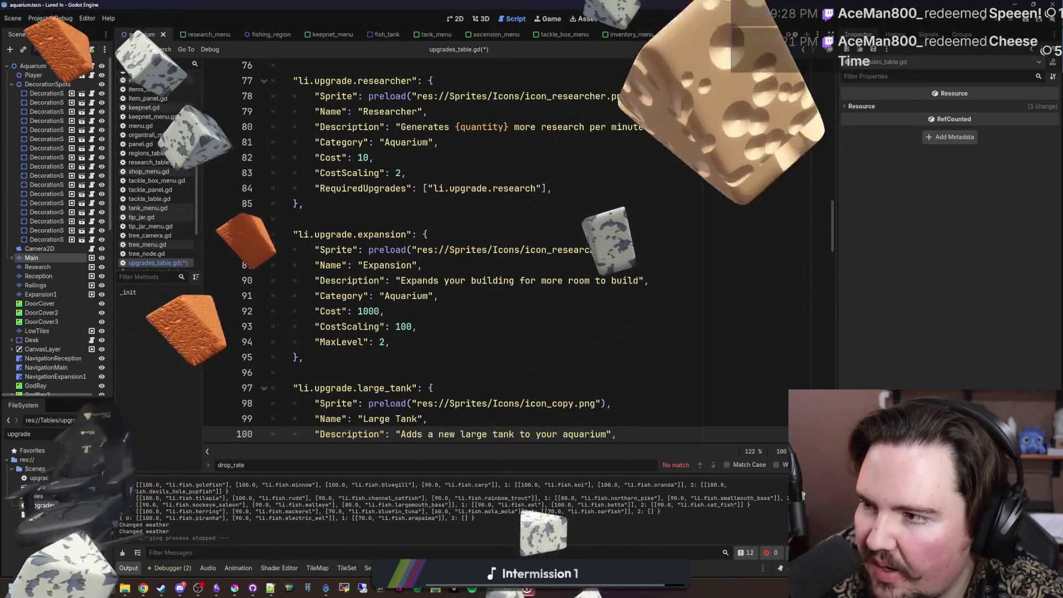
Step: Set the Large Tank cost to 50000 and save the upgrades table script
scroll(480, 354, down, 3)
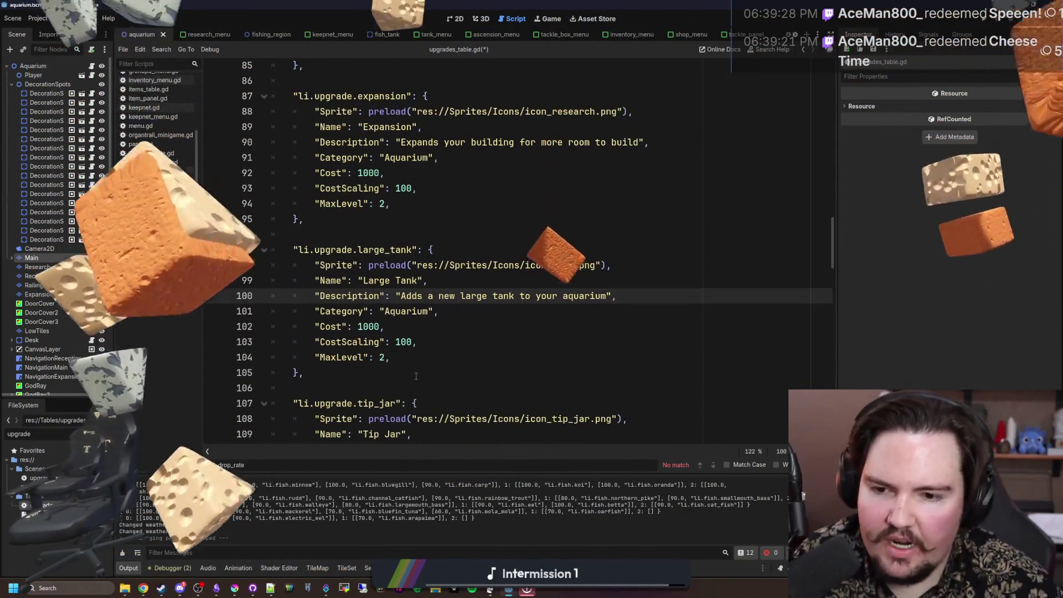
double_click(368, 327)
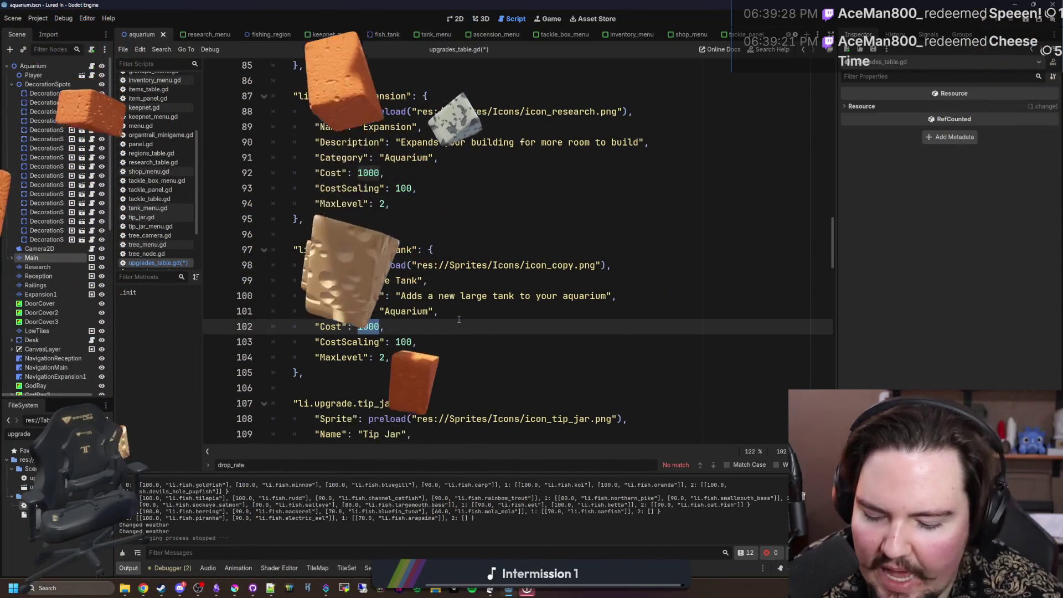
text(50000)
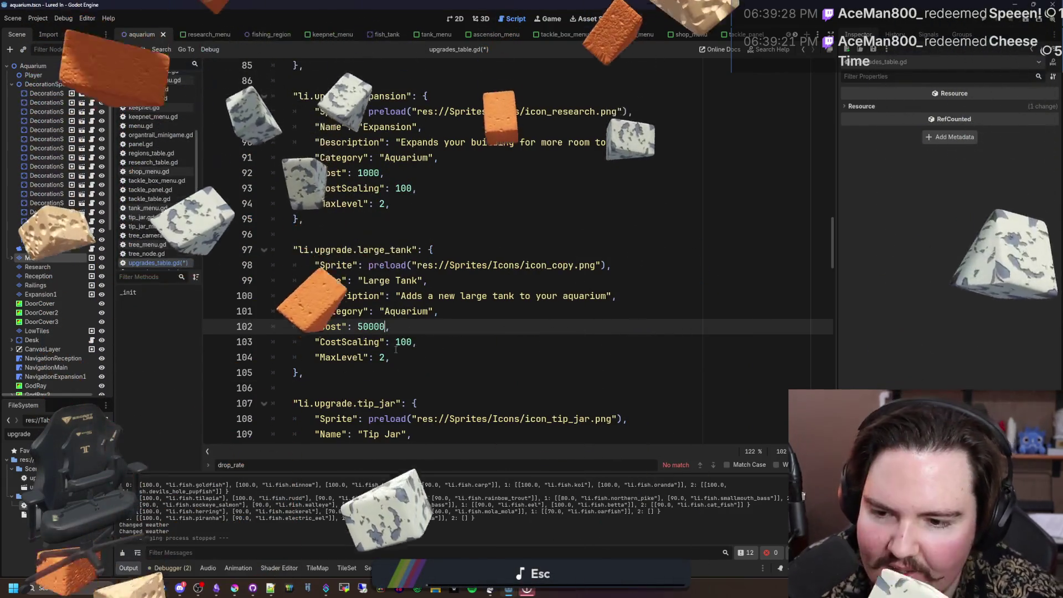
click(384, 371)
key(ctrl+s)
click(581, 234)
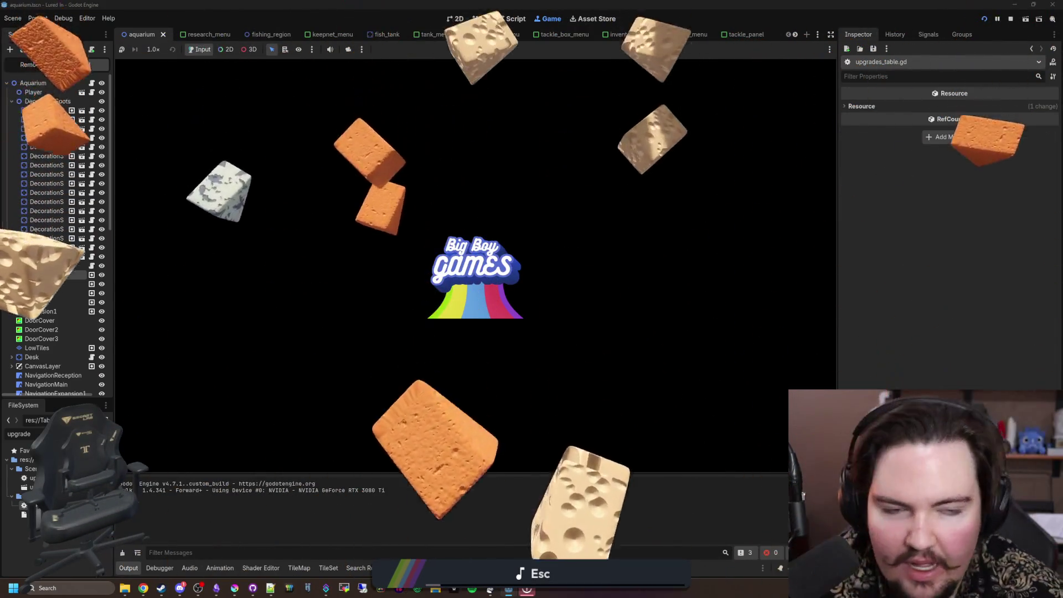
Step: Search the web for 'grandpa high on retro' and open its Steam store page
key(alt+Tab)
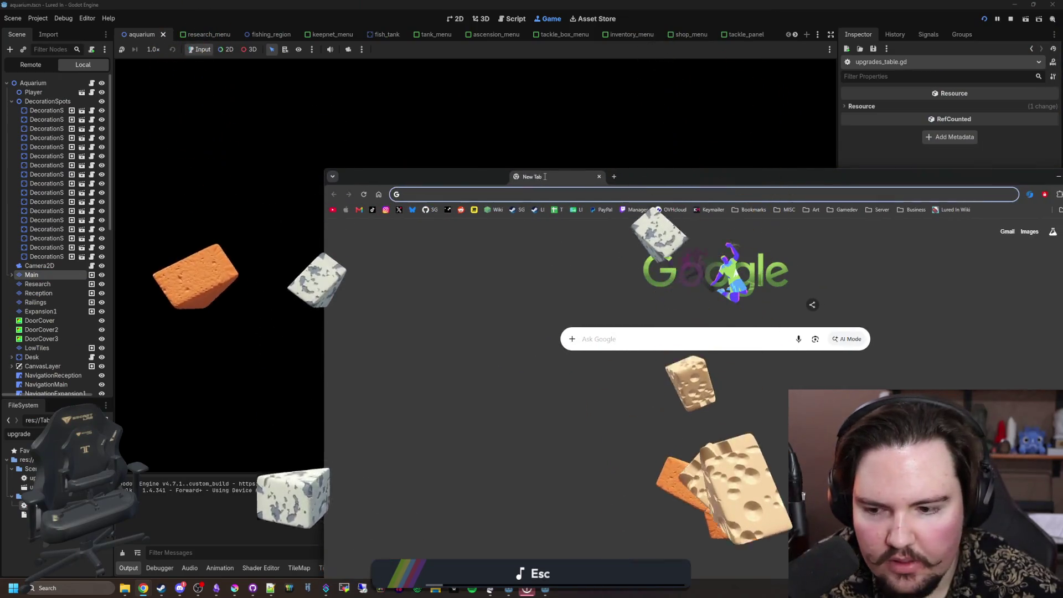
text(grandpa high on retro)
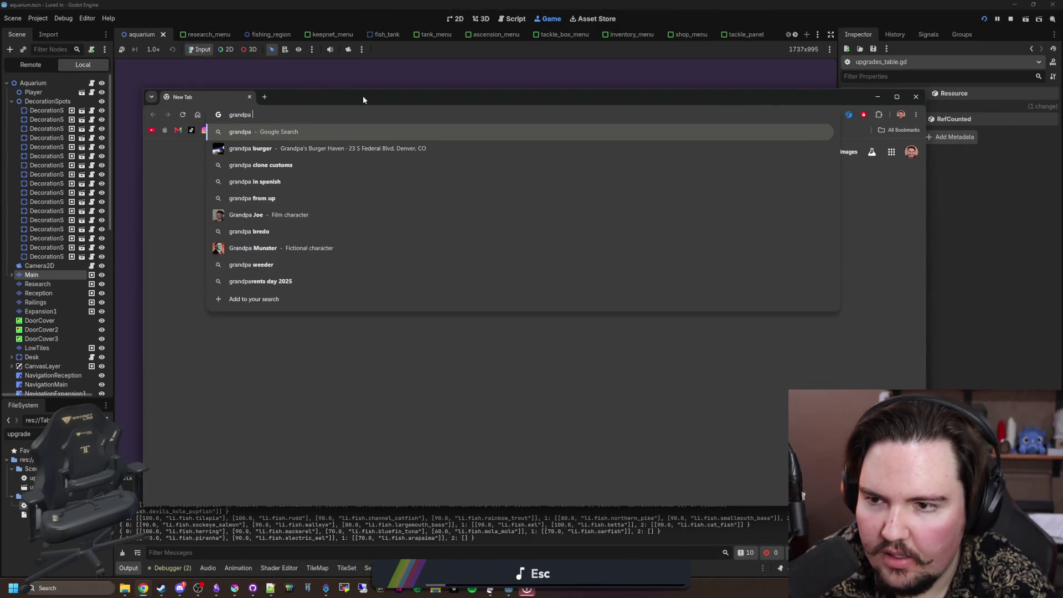
key(Return)
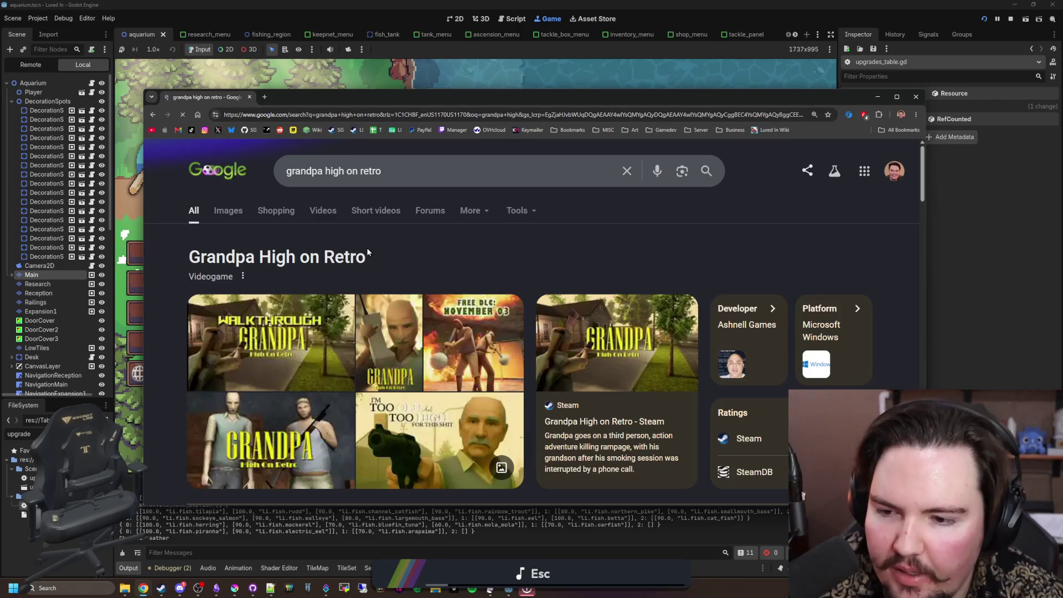
scroll(264, 349, down, 3)
click(292, 379)
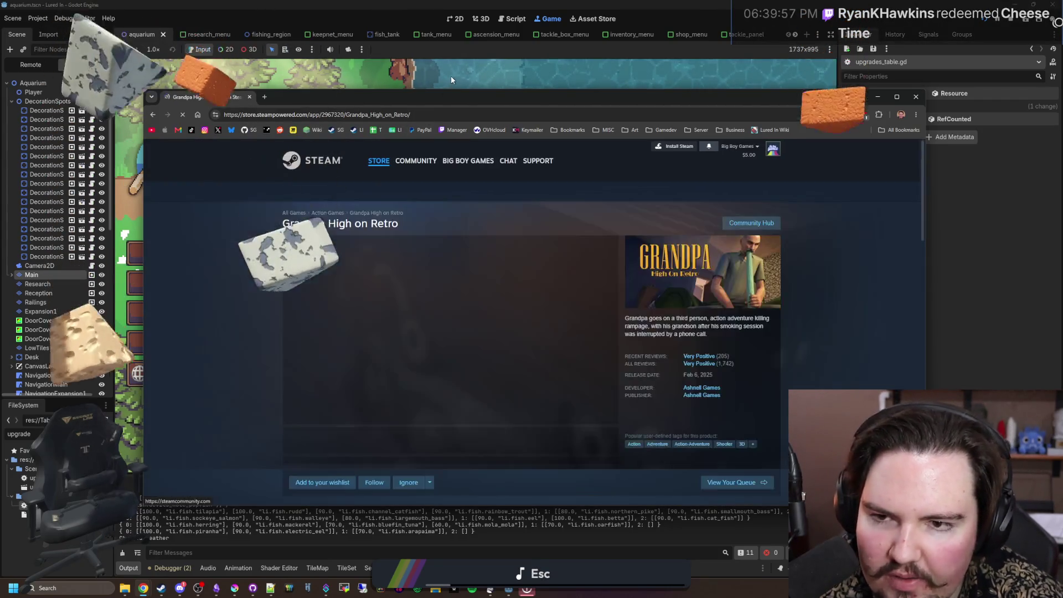
Step: Maximize the browser and flip through the store page's screenshot gallery
drag(486, 91, 477, 2)
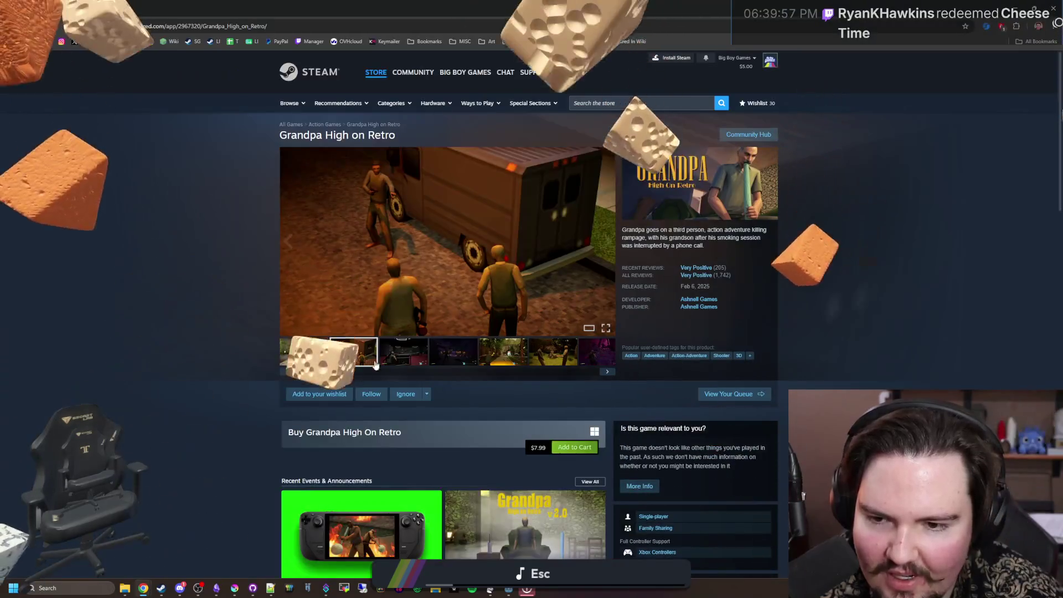
click(466, 353)
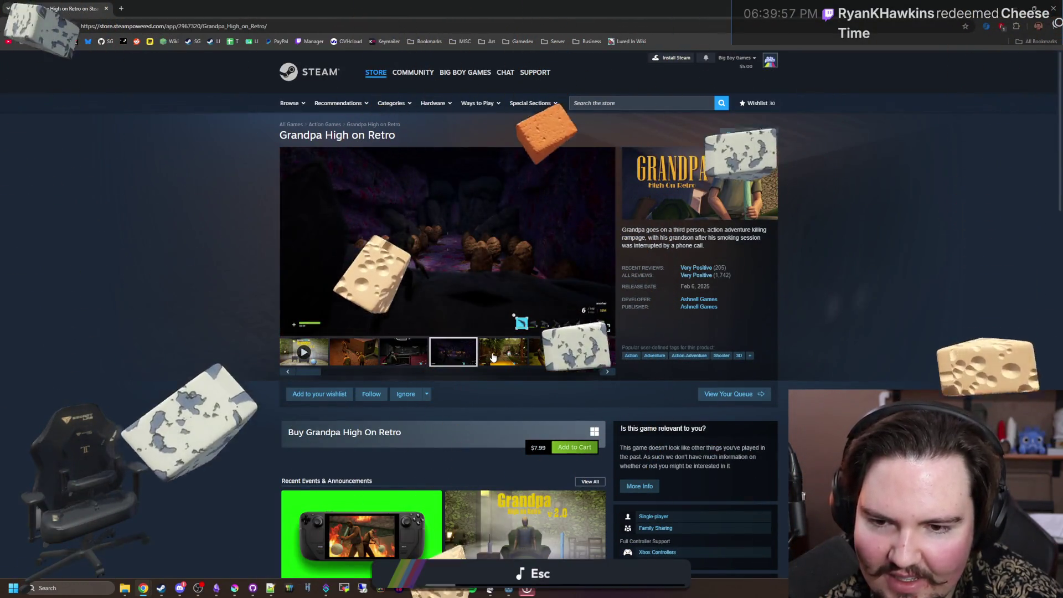
click(502, 352)
click(552, 347)
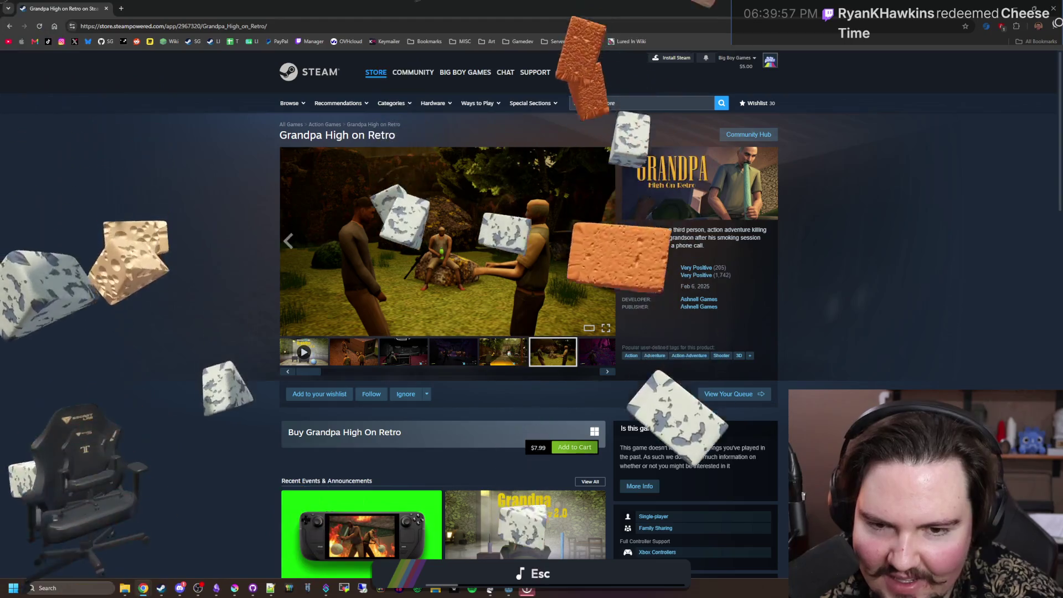
click(606, 239)
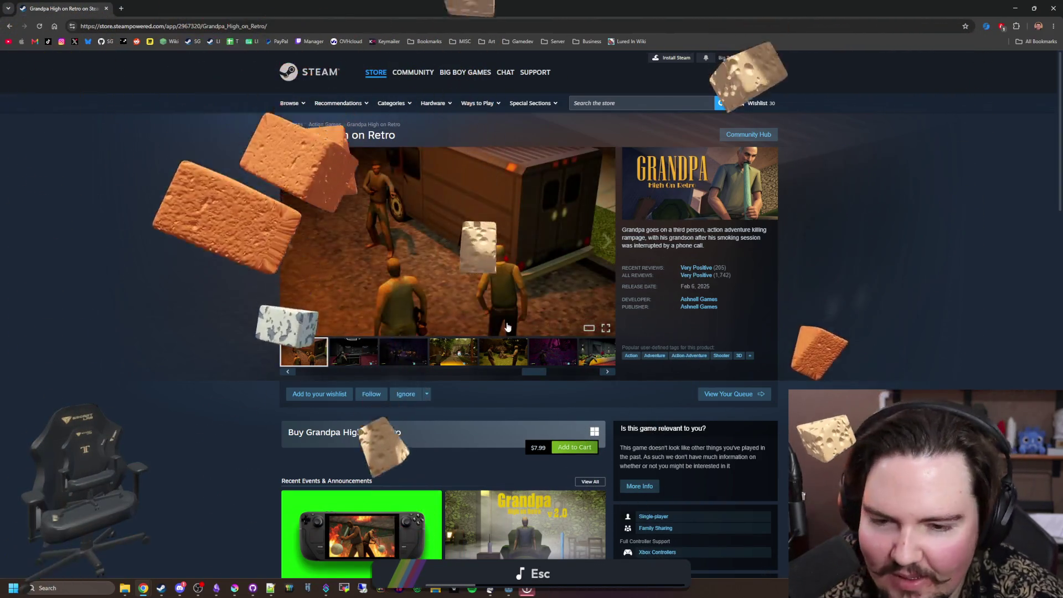
click(607, 252)
click(607, 251)
click(607, 252)
click(607, 252)
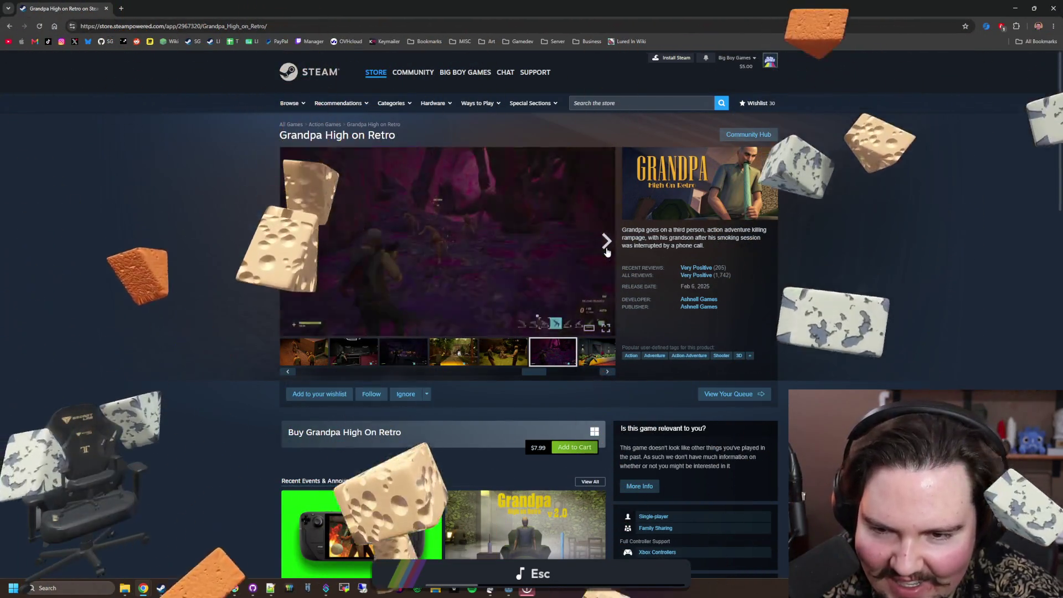
click(608, 252)
click(310, 239)
Step: View the cave screenshot full-screen, step through several more, then close the viewer
click(410, 231)
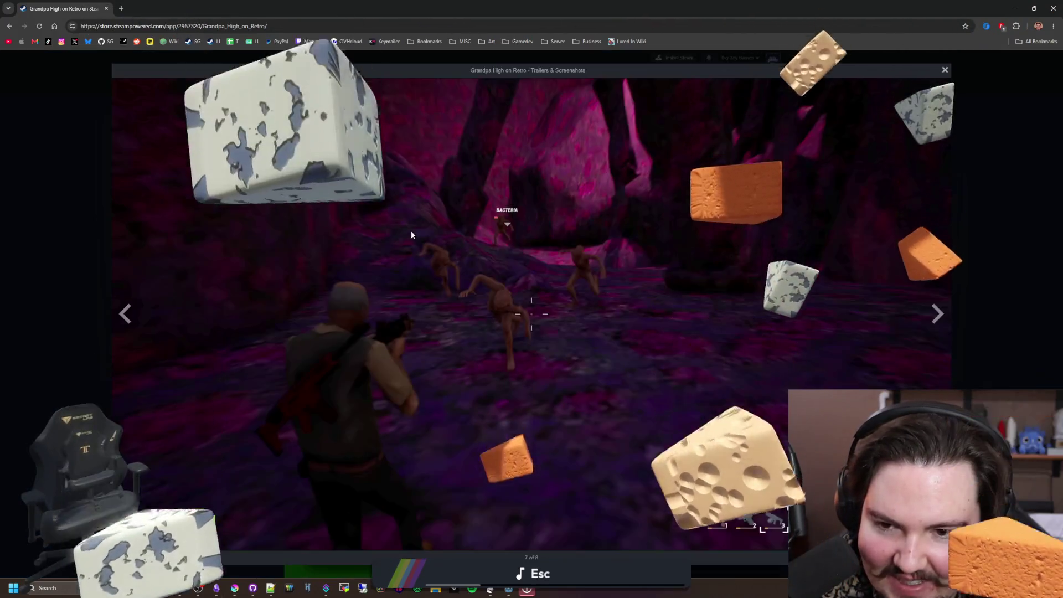
click(930, 312)
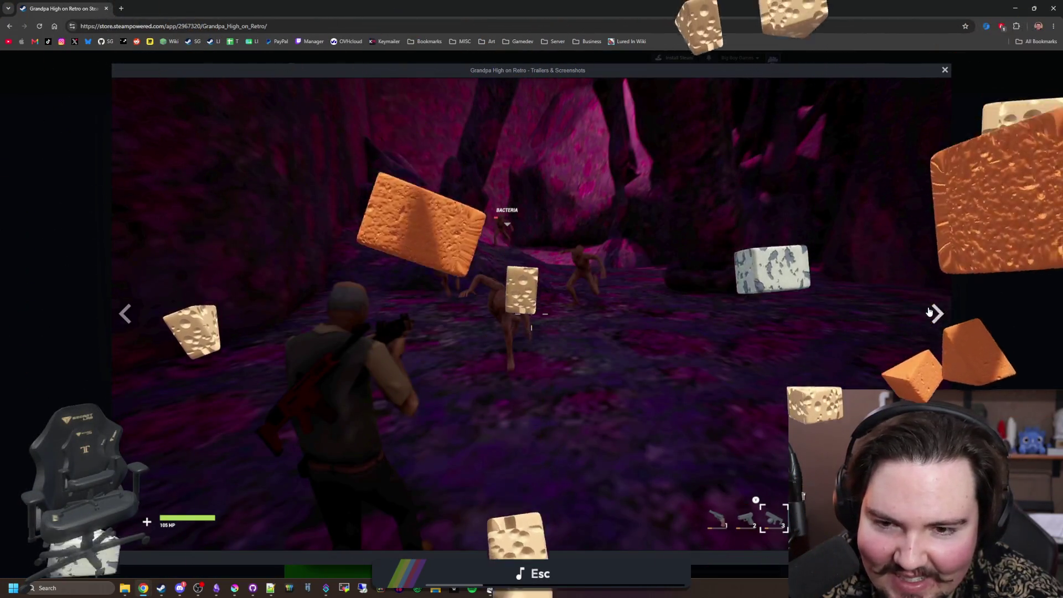
click(929, 311)
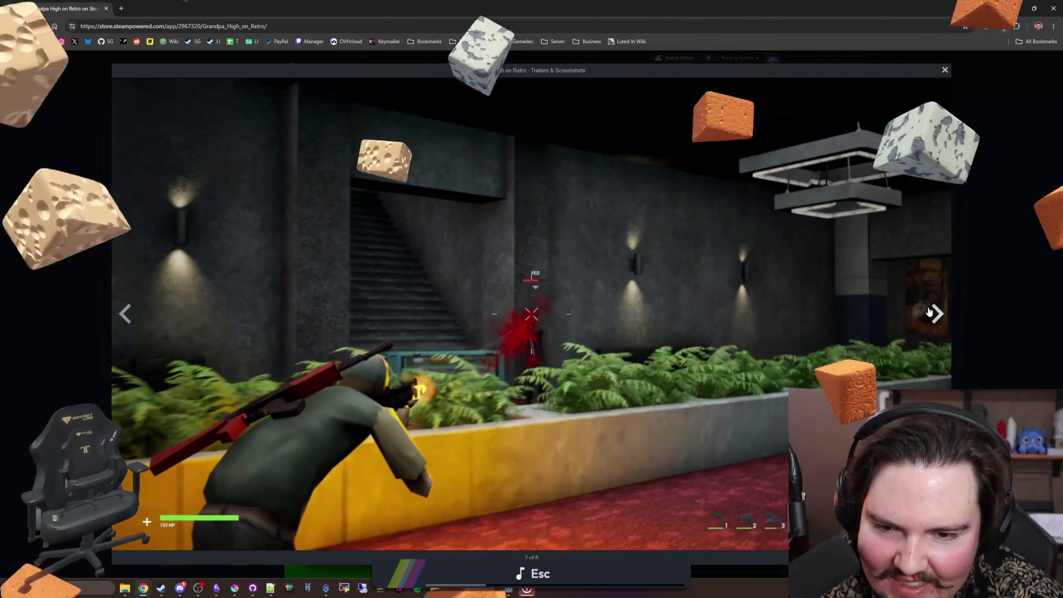
click(930, 311)
click(929, 312)
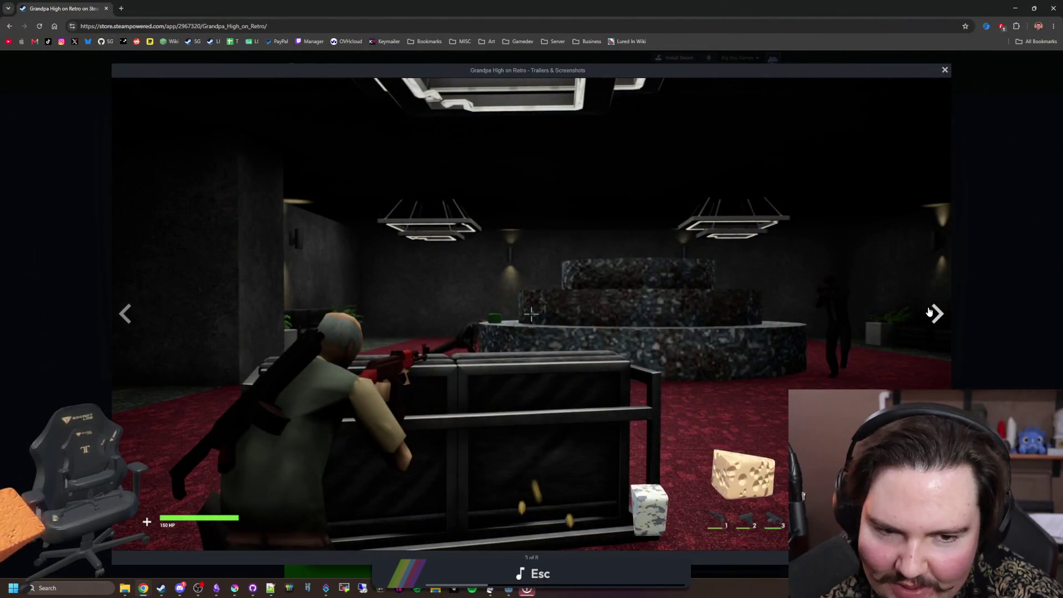
click(987, 291)
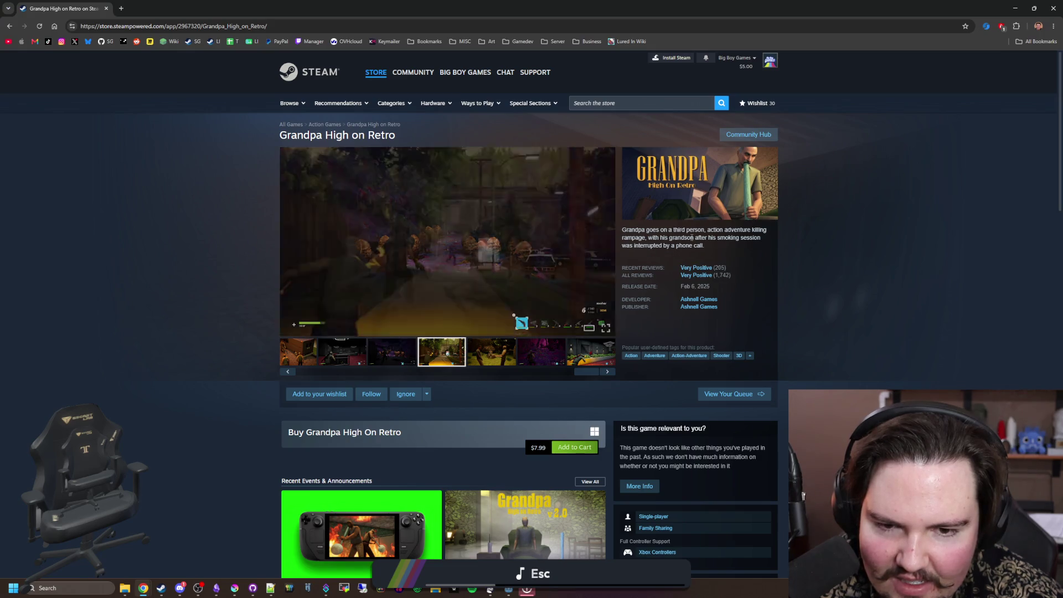
Step: Return to the running game in Godot and start it from the main menu
scroll(549, 284, down, 4)
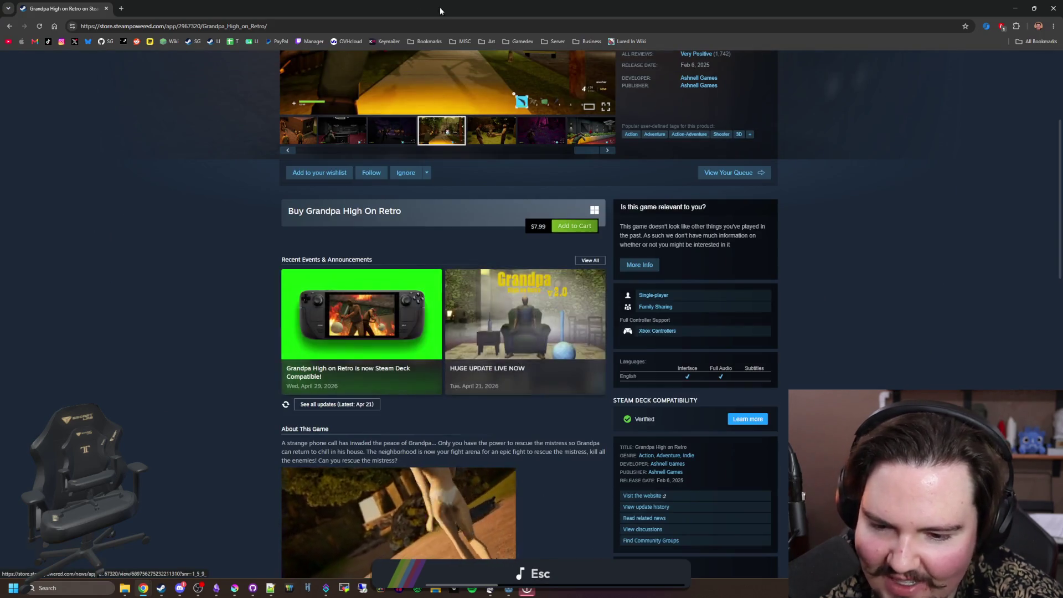
key(alt+Tab)
click(254, 259)
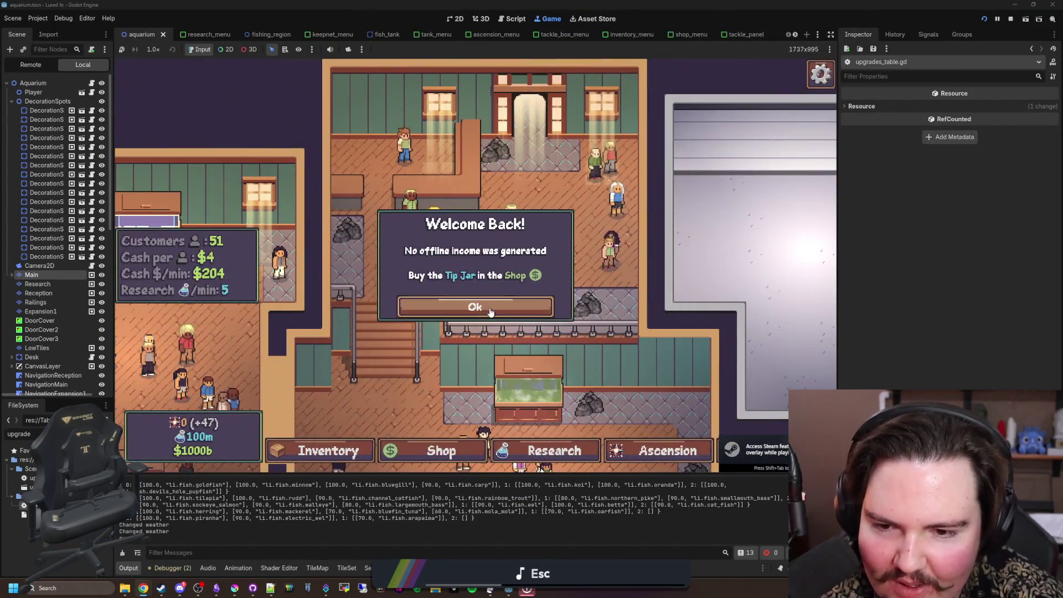
Step: Dismiss the Welcome Back dialog and look through the in-game Shop
click(490, 310)
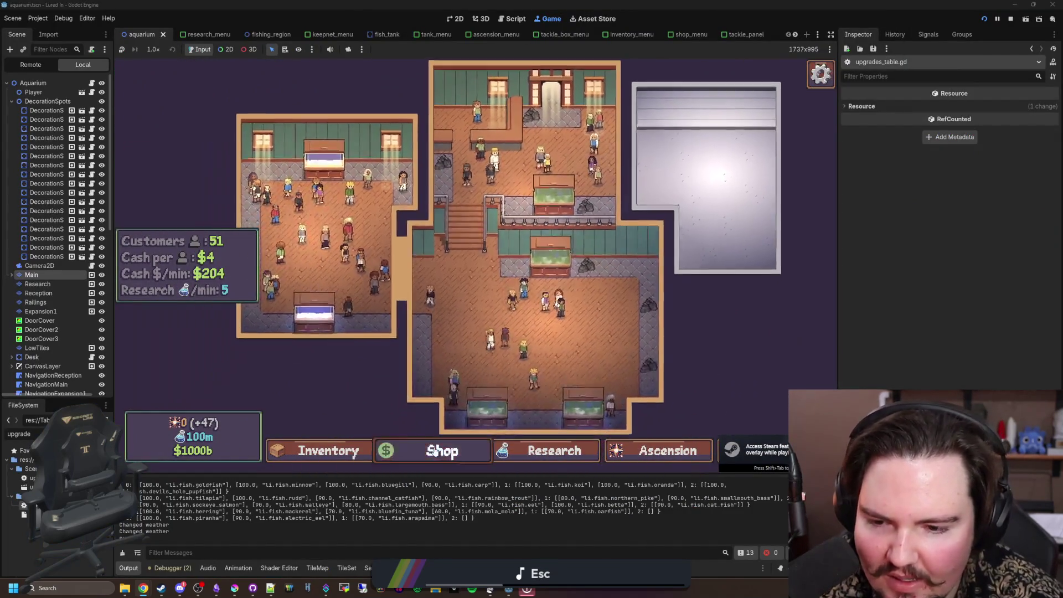
click(441, 450)
scroll(423, 360, down, 2)
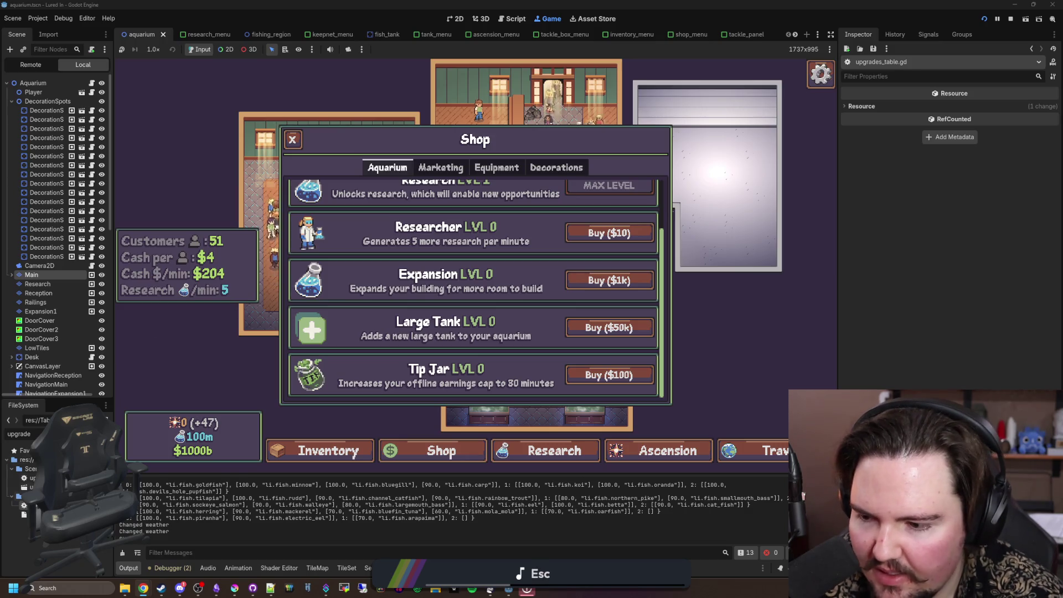
Step: Replace icon_research with icon_expansion.png in the Expansion sprite path and relaunch the game
key(ctrl+F3)
scroll(447, 282, up, 2)
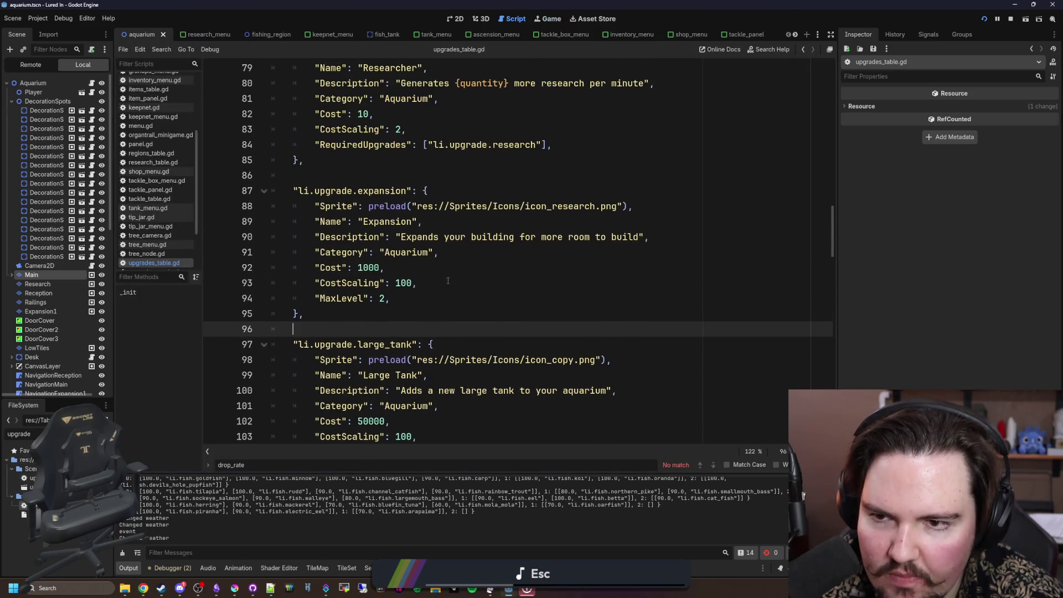
double_click(574, 207)
text(icon_ex)
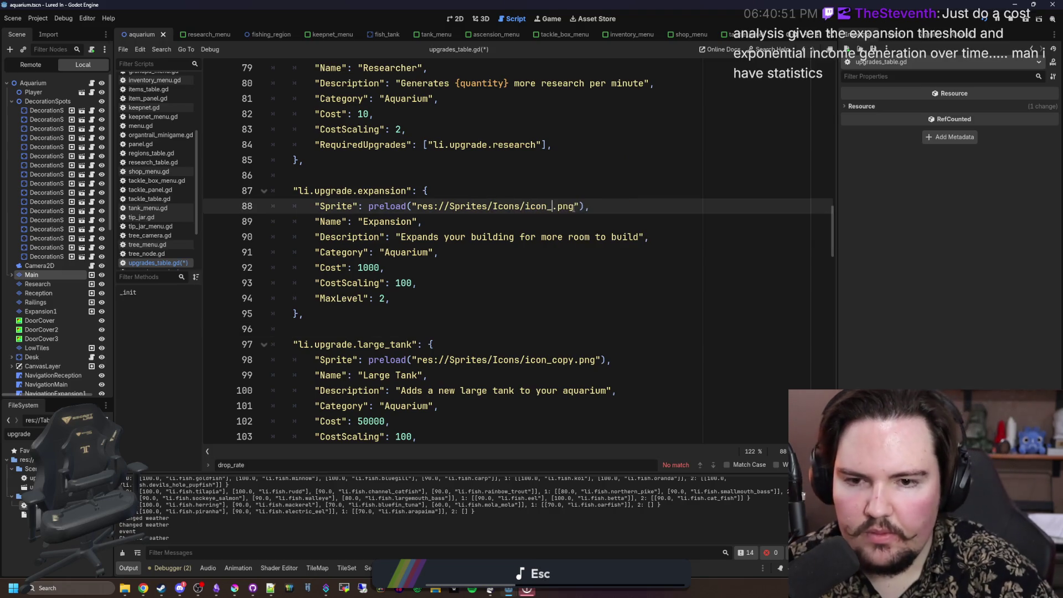
key(Return)
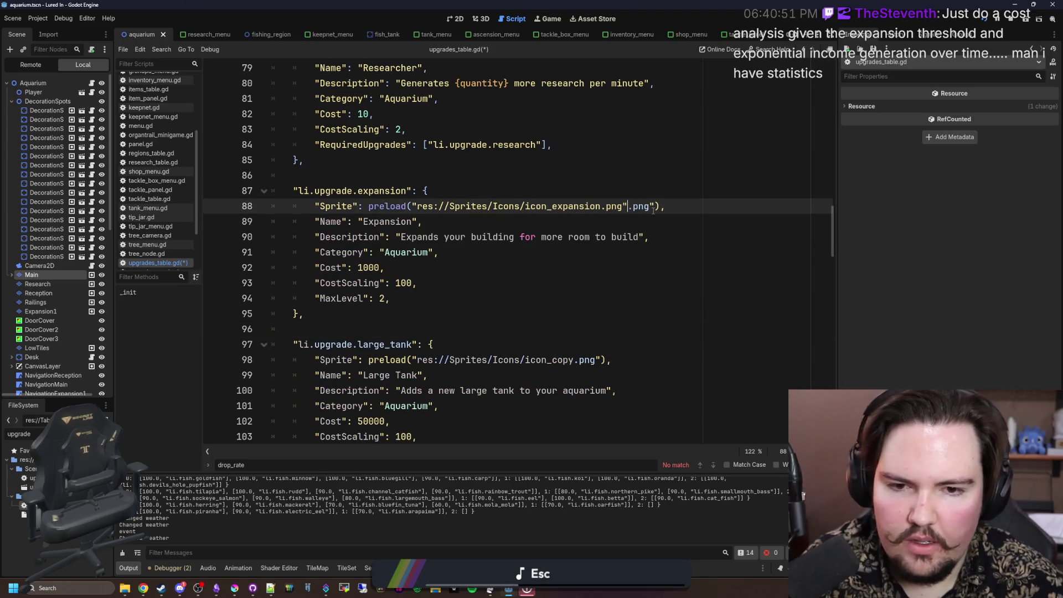
click(653, 207)
key(BackSpace)
key(BackSpace)
click(636, 177)
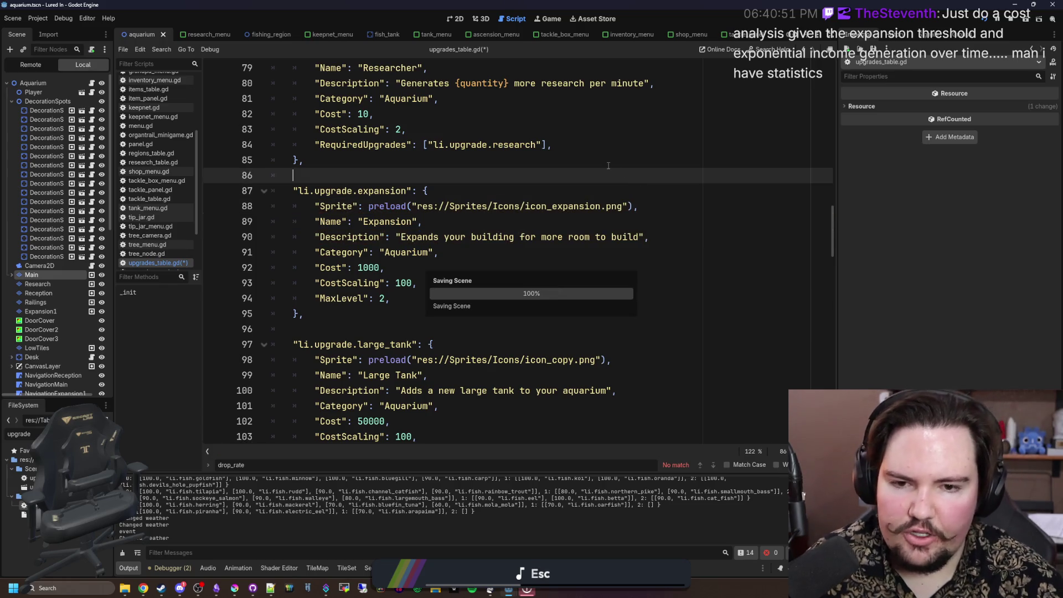
click(985, 18)
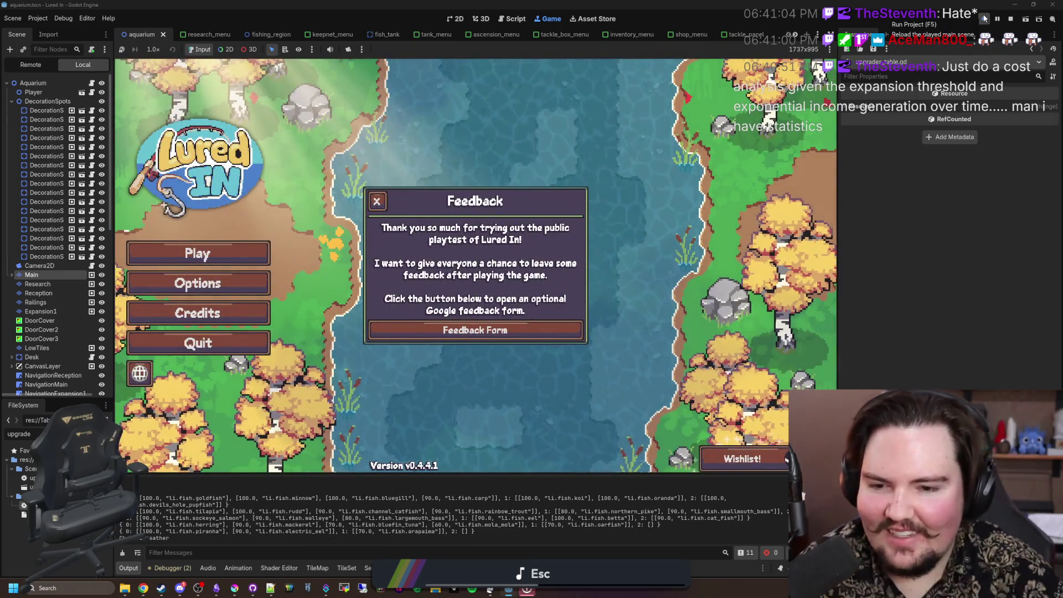
click(377, 201)
click(198, 253)
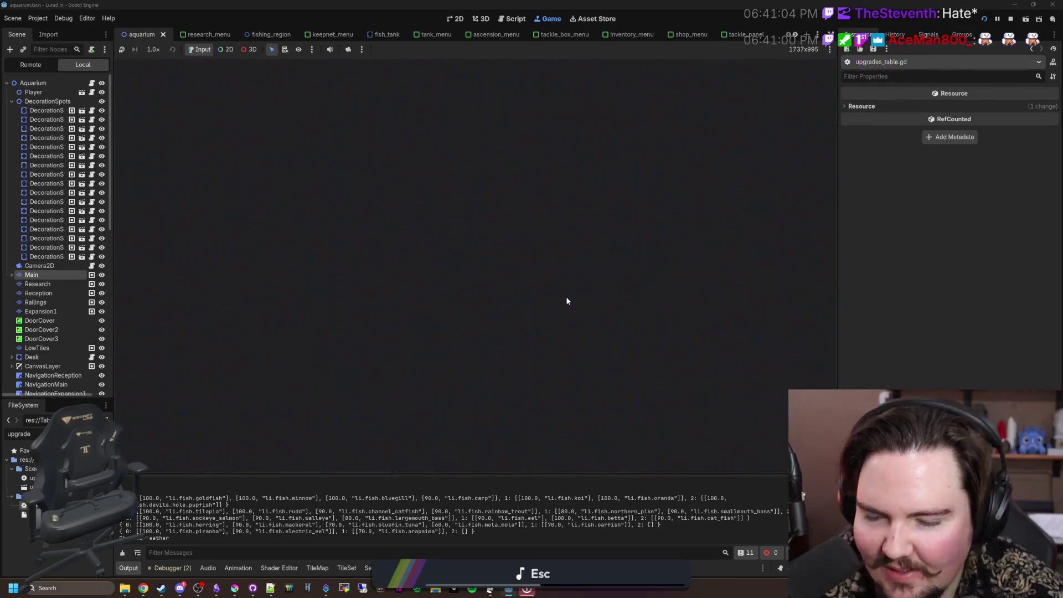
click(512, 308)
click(438, 450)
scroll(495, 280, down, 1)
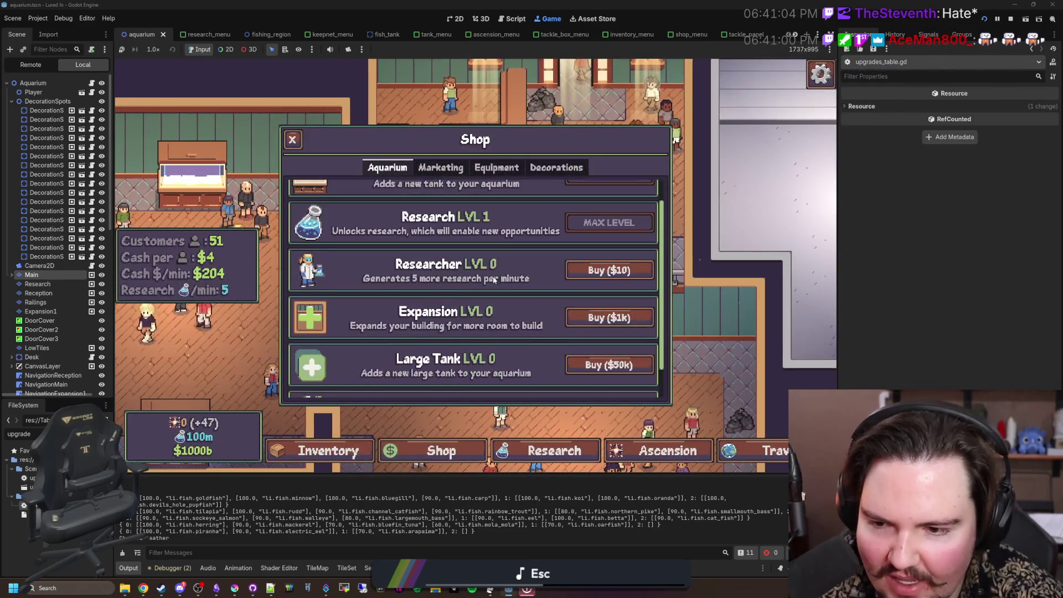
scroll(370, 327, down, 1)
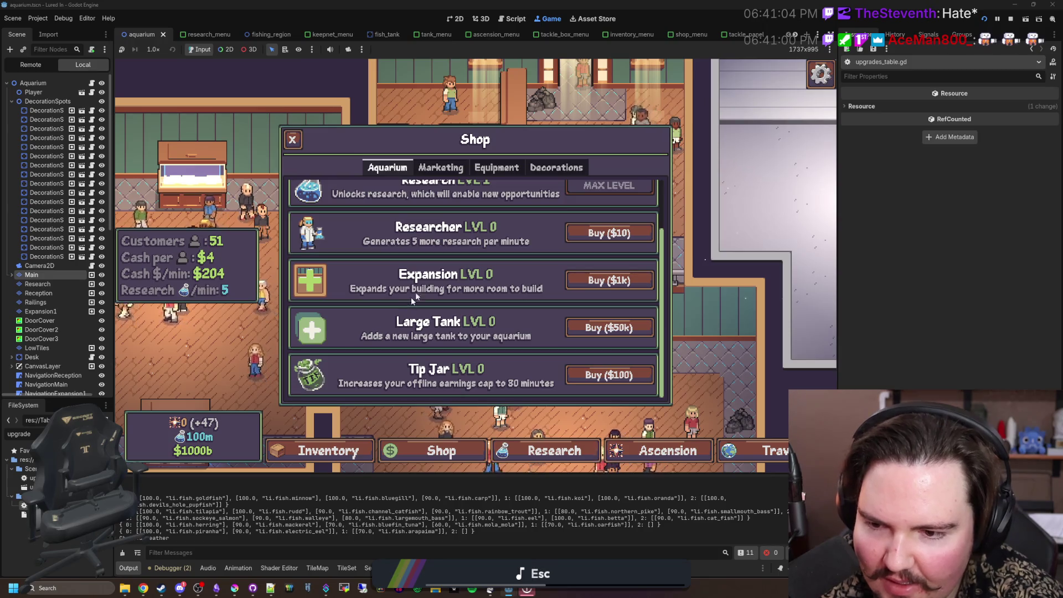
scroll(362, 246, up, 2)
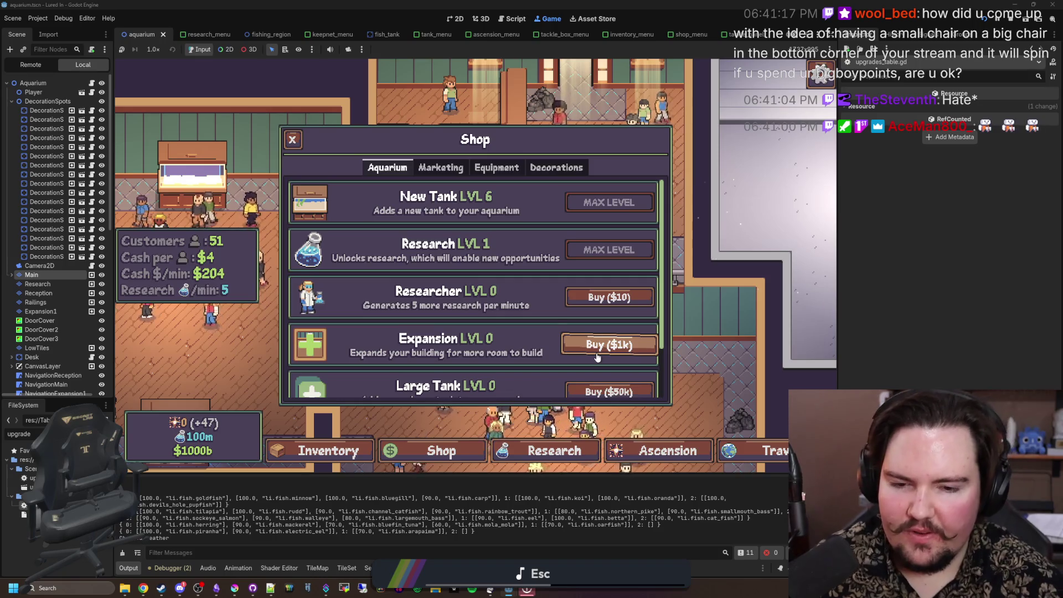
key(Escape)
scroll(410, 413, down, 3)
click(437, 451)
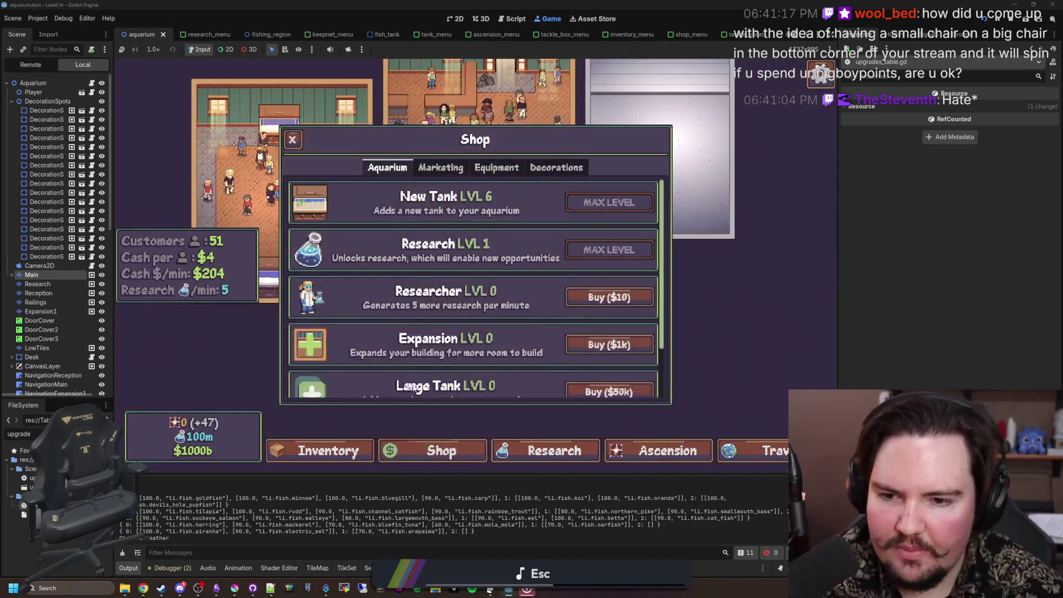
key(Escape)
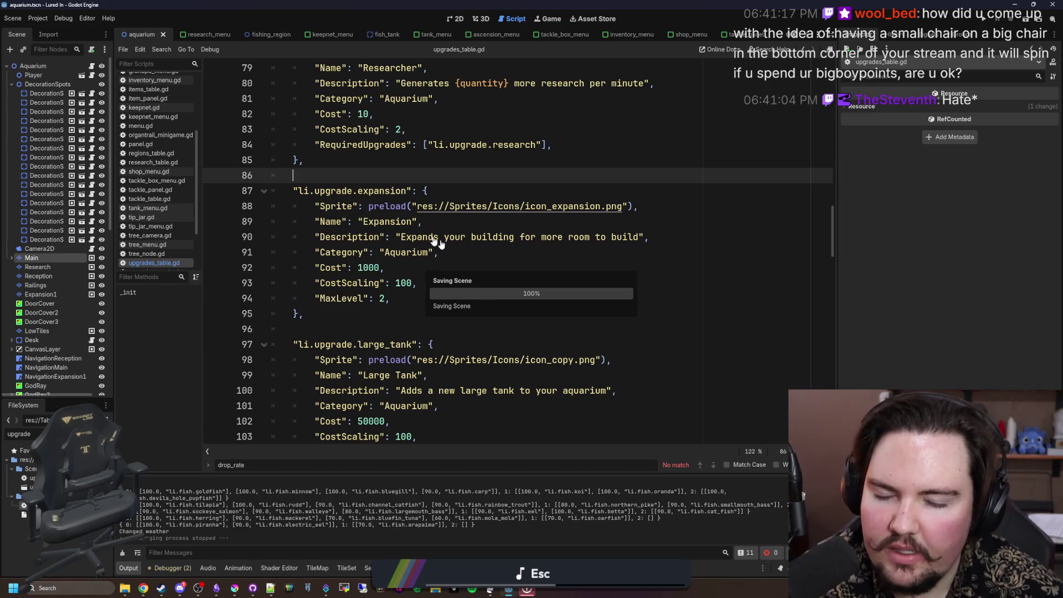
Step: Open aquarium.gd, browse its upper section, and save the scene and scripts
click(93, 65)
click(410, 160)
key(ctrl+s)
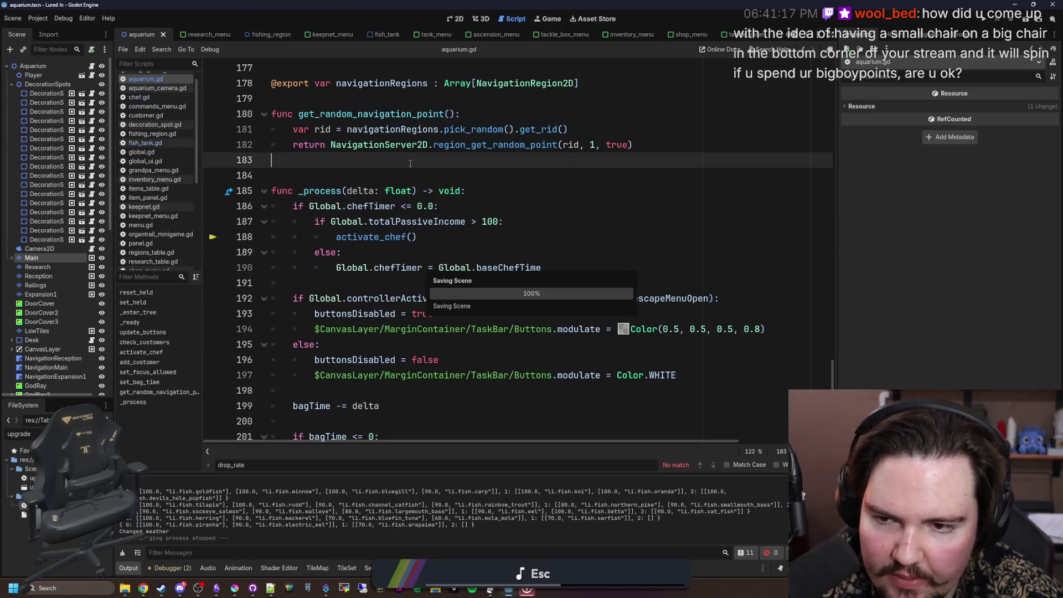
scroll(457, 324, up, 5)
scroll(388, 266, down, 5)
scroll(330, 205, up, 2)
drag(832, 369, 818, 49)
scroll(321, 222, down, 12)
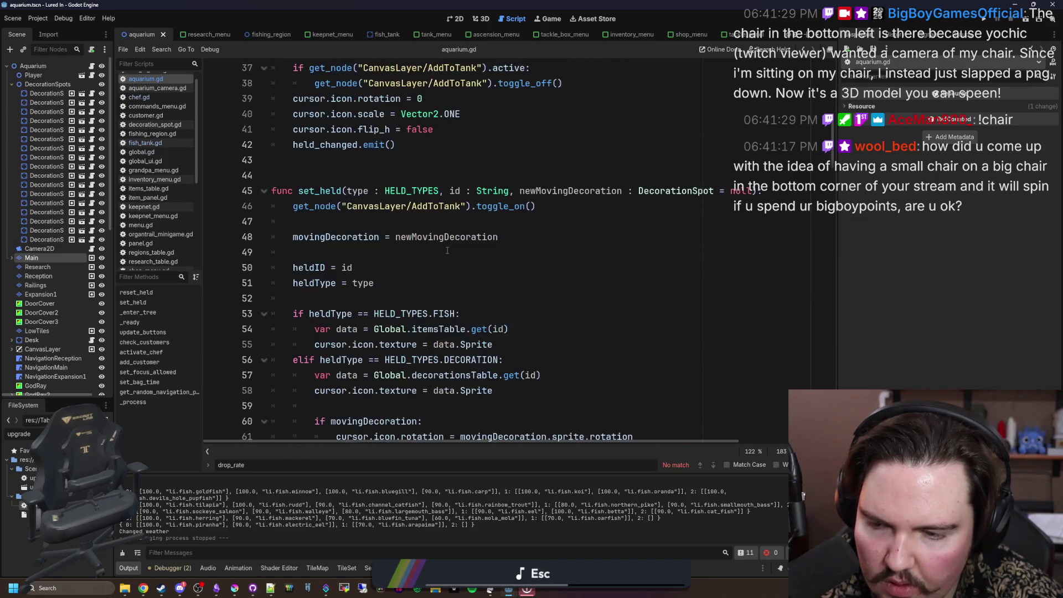
click(321, 164)
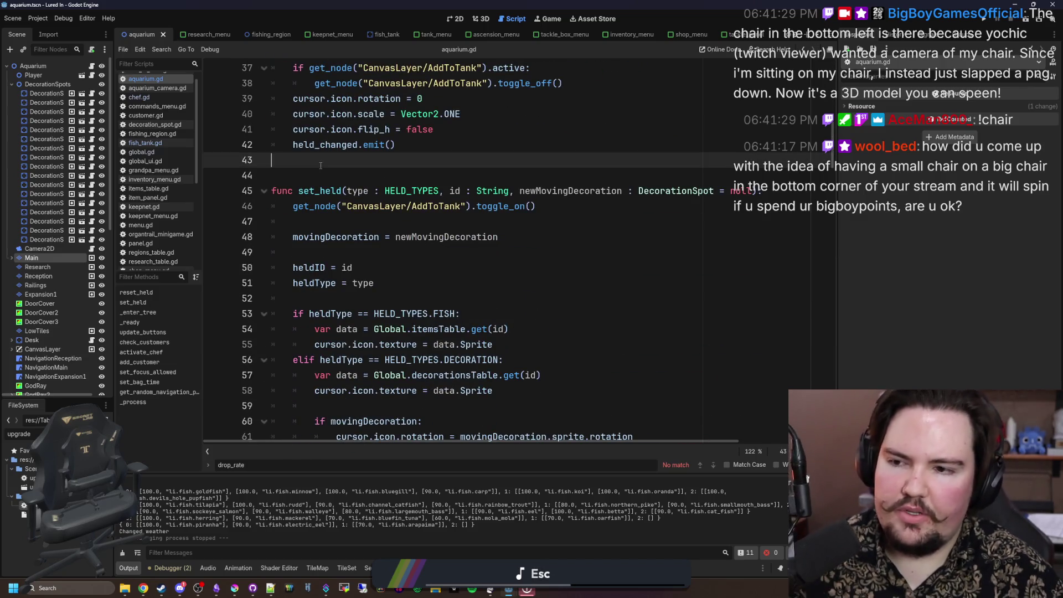
scroll(332, 172, up, 8)
scroll(355, 239, down, 4)
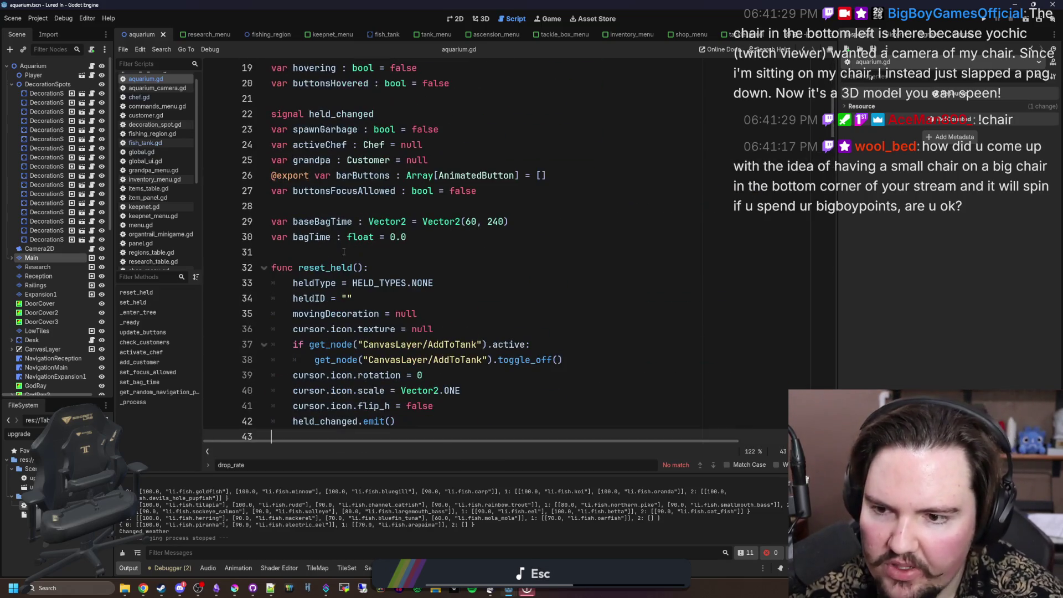
click(343, 251)
key(ctrl+s)
scroll(341, 244, down, 2)
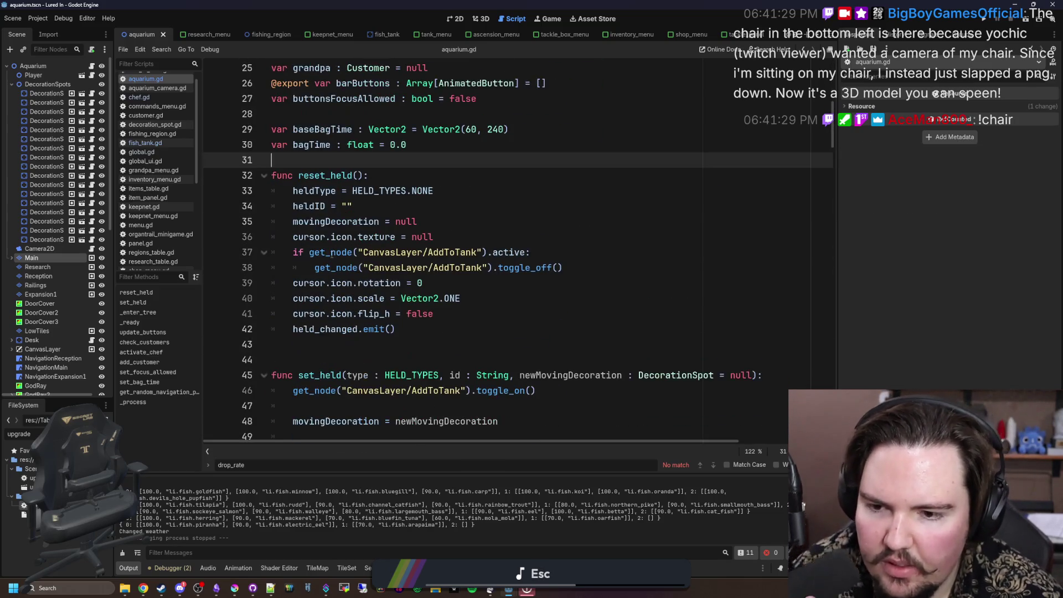
click(367, 351)
key(ctrl+s)
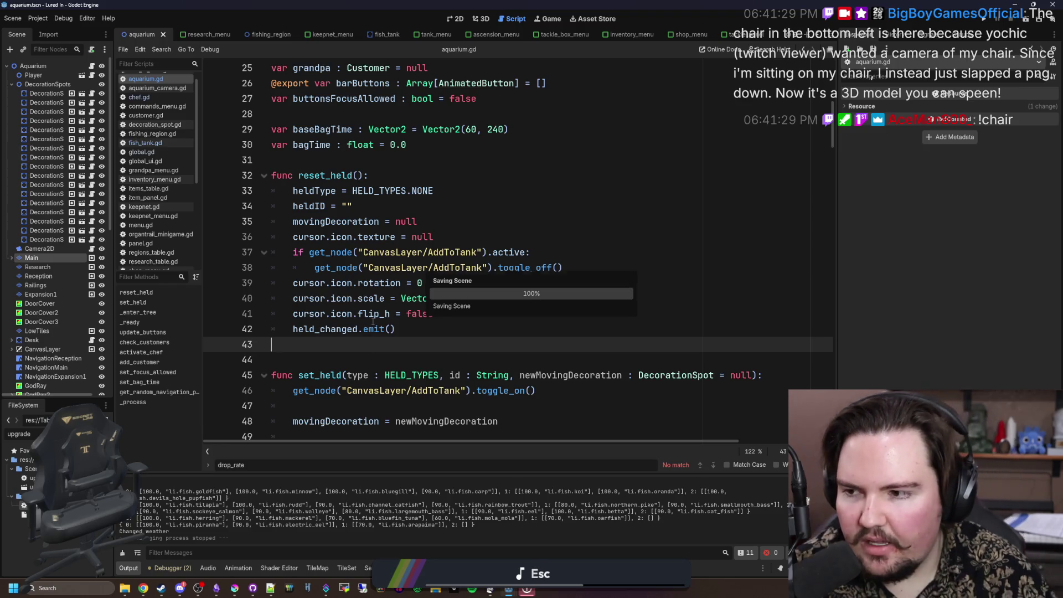
Step: Insert blank lines above _ready, just after _enter_tree, for new code
scroll(374, 307, down, 2)
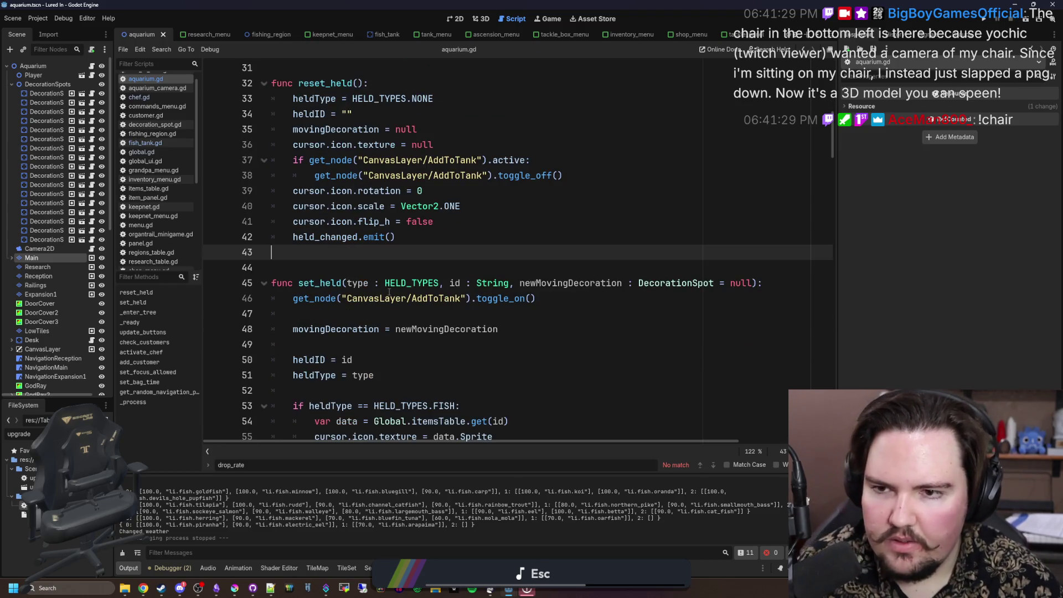
scroll(390, 291, down, 11)
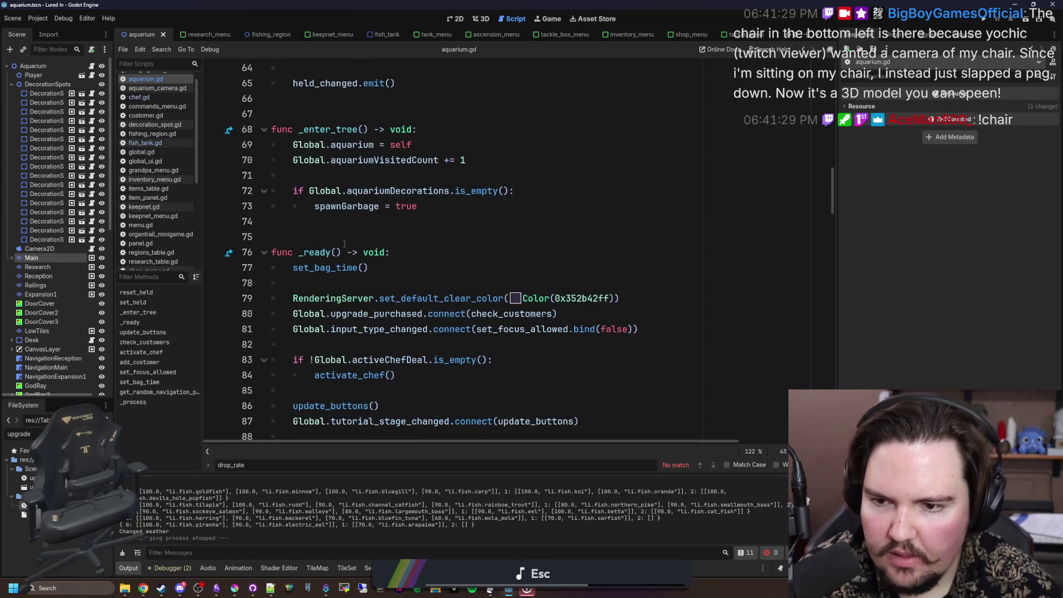
click(343, 222)
key(Return)
key(Return)
key(Return)
key(Up)
Step: Add a func refresh_expansions(): header above _ready in aquarium.gd
text(func refresh_)
text(zones)
key(BackSpace)
key(BackSpace)
key(BackSpace)
text(expansions():)
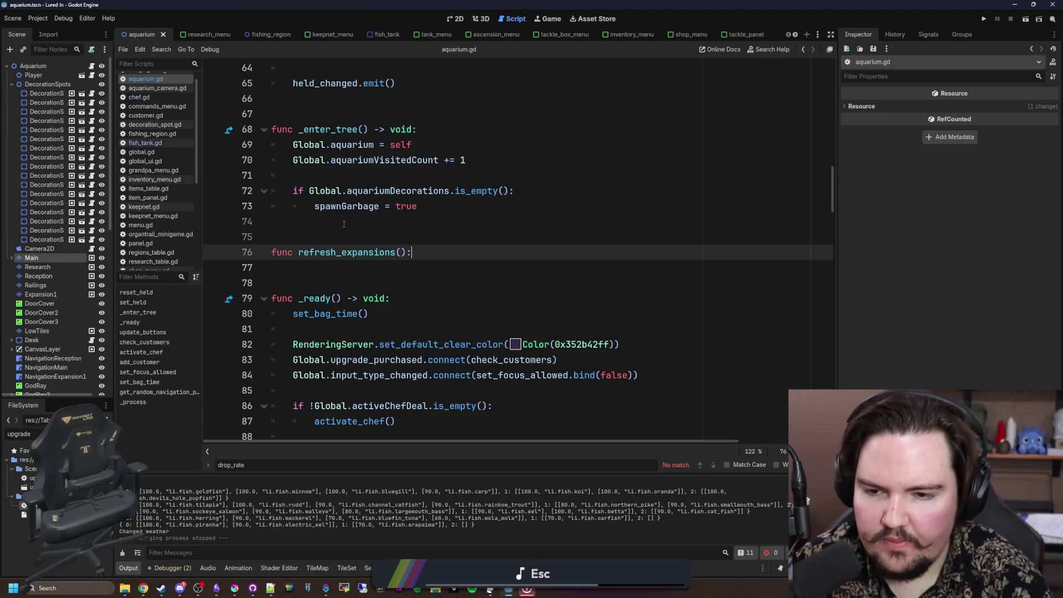
key(Return)
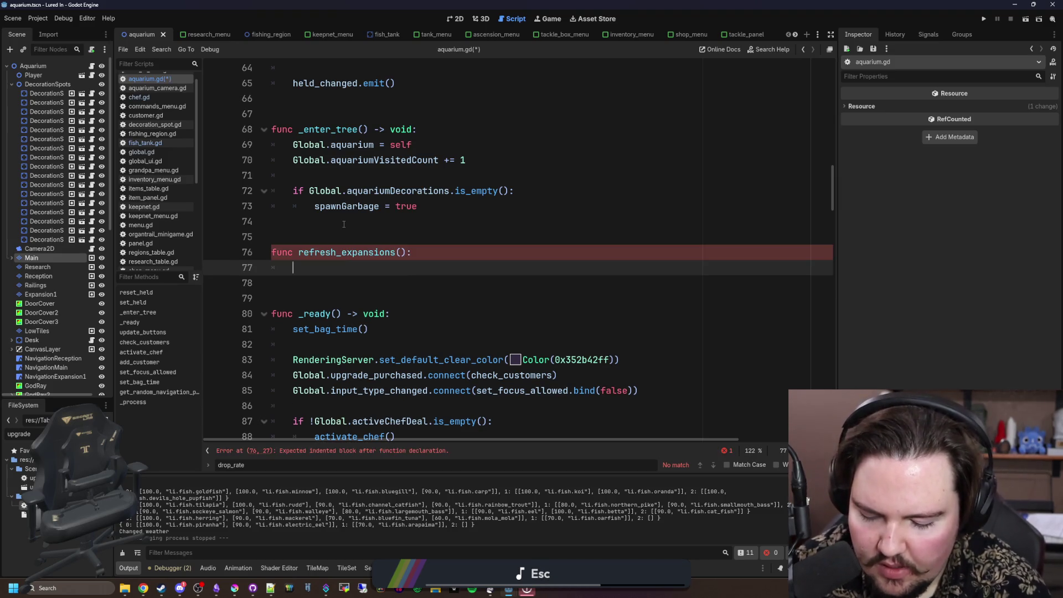
scroll(344, 224, down, 2)
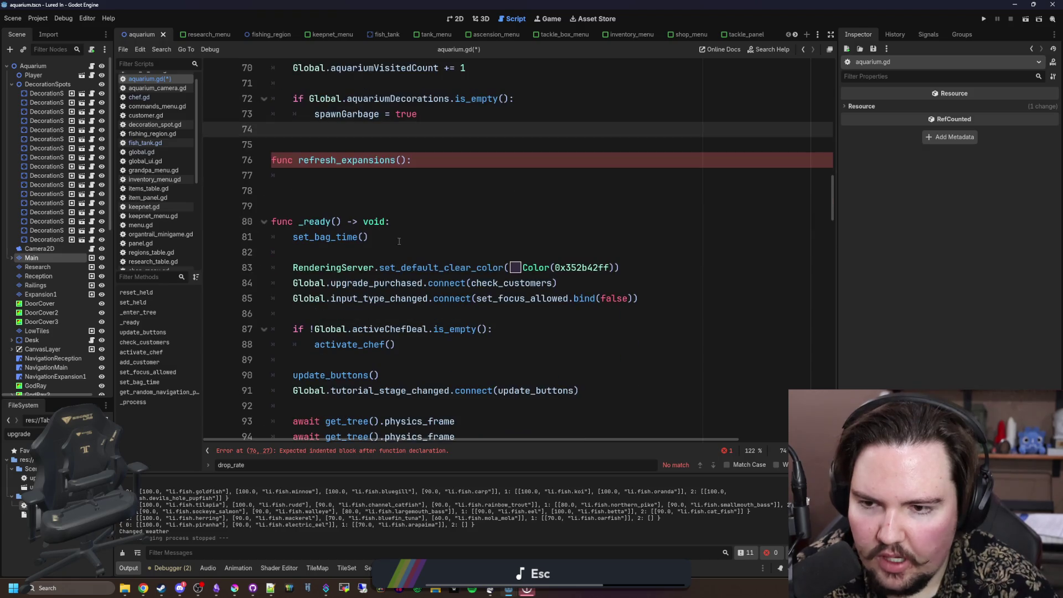
key(BackSpace)
click(324, 191)
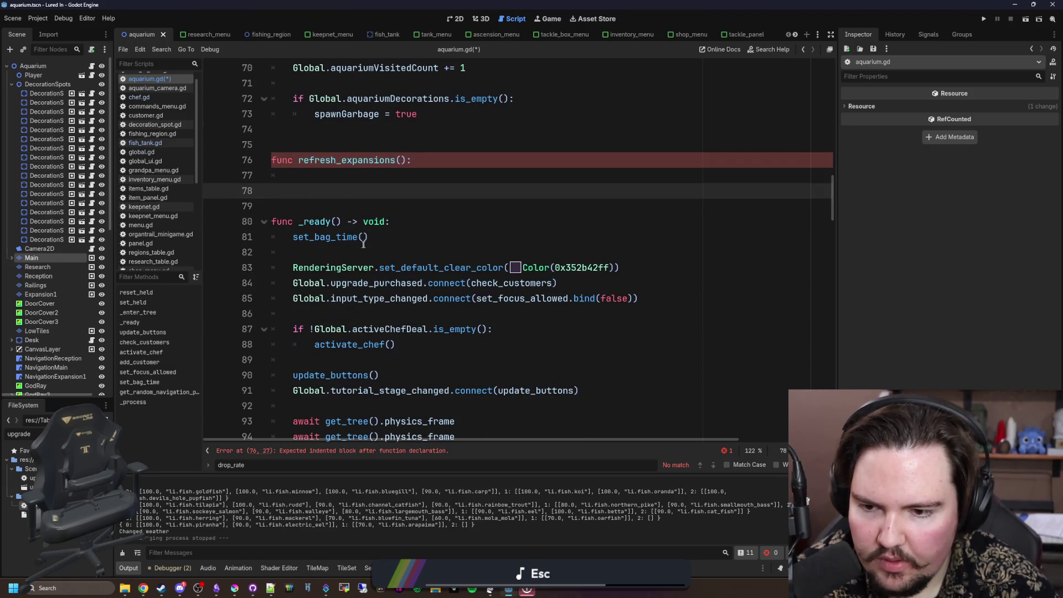
Step: Insert a refresh_expansions() call at the end of _ready, then remove it again
click(396, 224)
key(Return)
text(refre)
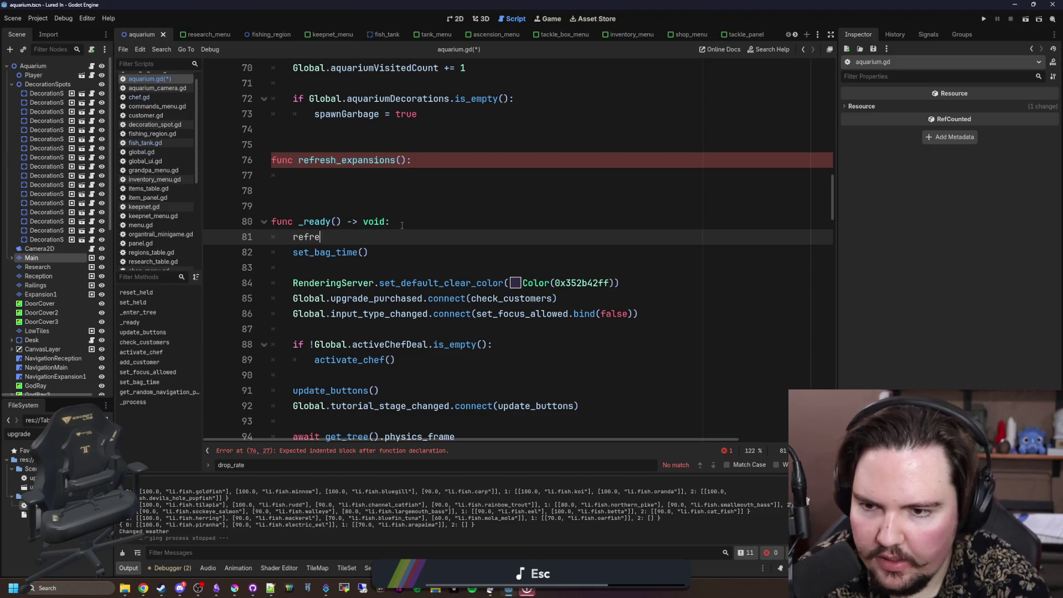
key(BackSpace)
key(BackSpace)
key(BackSpace)
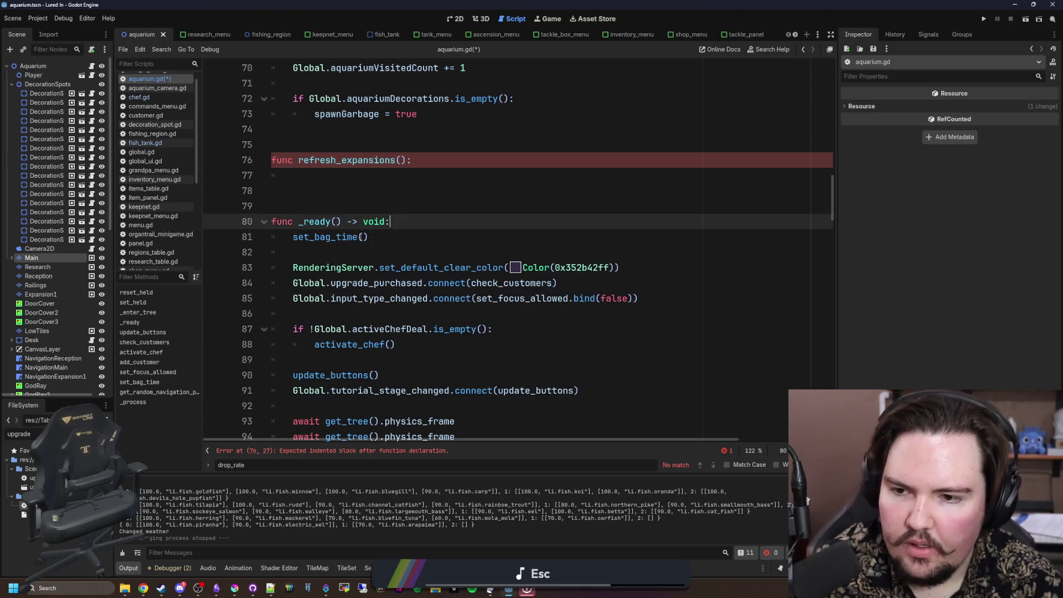
scroll(411, 200, down, 7)
click(616, 270)
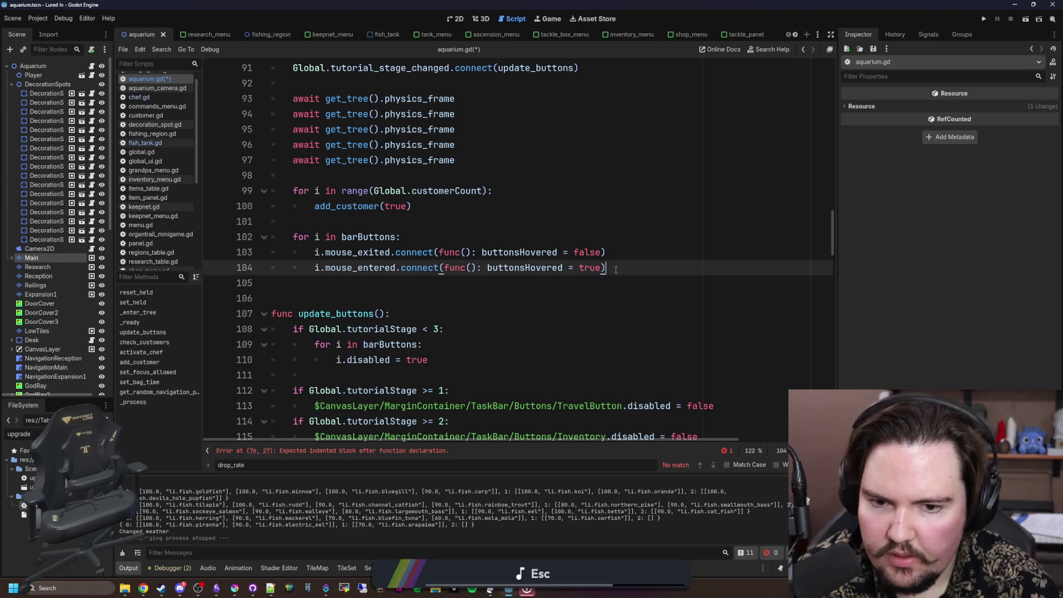
key(Down)
key(Return)
text(refresh_ex)
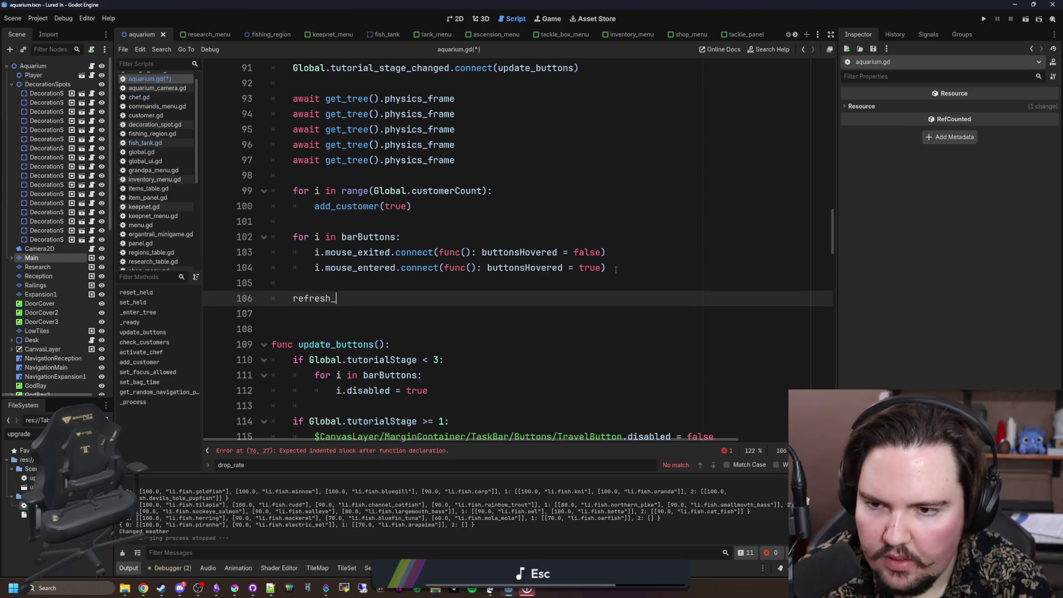
key(Return)
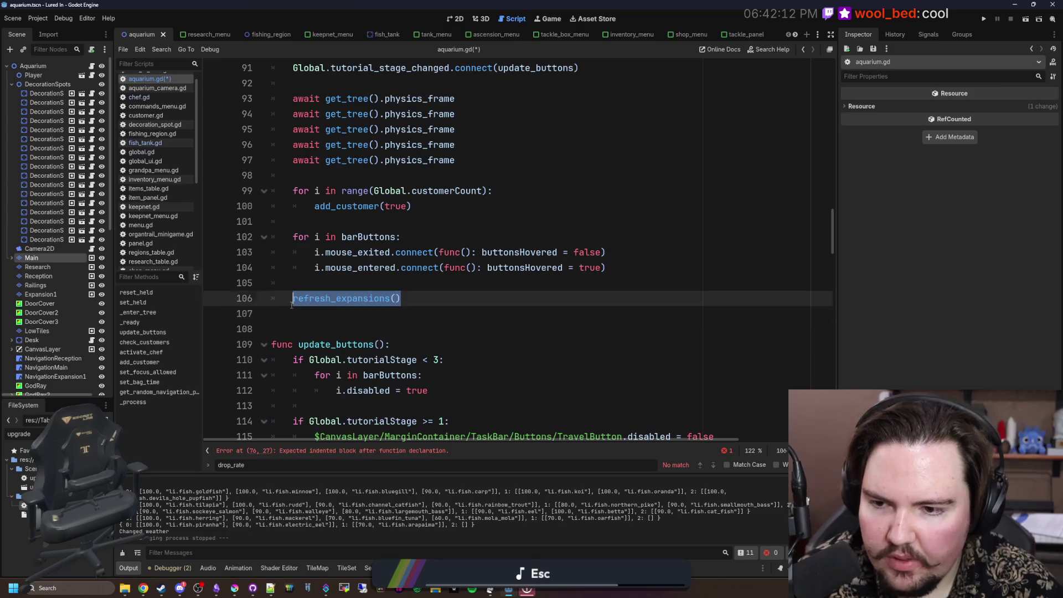
triple_click(310, 302)
key(BackSpace)
key(BackSpace)
key(BackSpace)
Step: Call refresh_expansions() in _ready right after the tutorial stage connection
scroll(310, 301, up, 2)
click(364, 163)
key(Up)
key(Down)
key(Down)
key(Return)
key(Return)
key(Up)
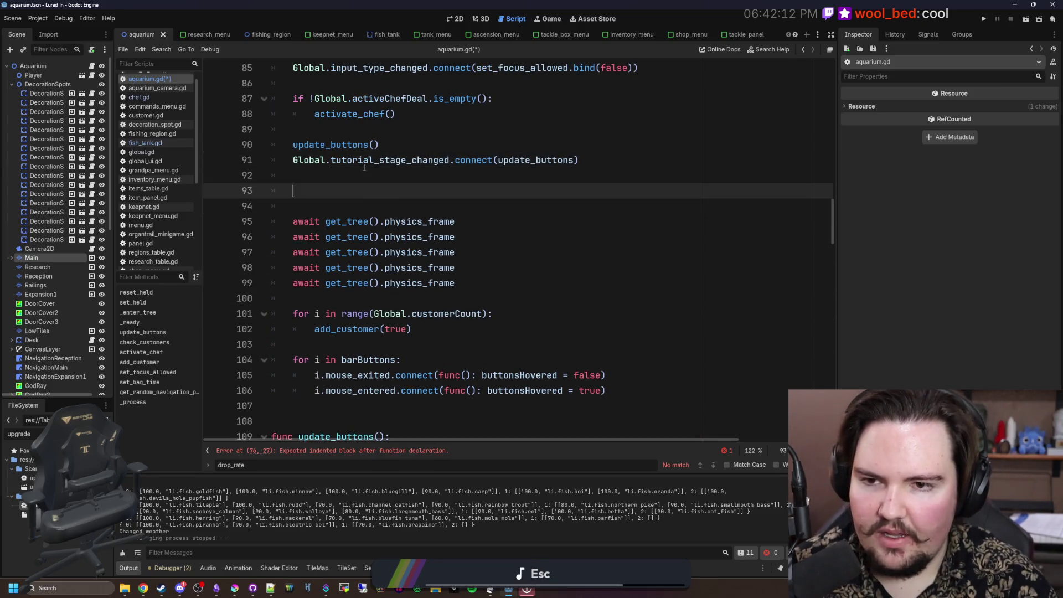
text(refresh_expansions())
scroll(361, 170, up, 1)
scroll(360, 170, up, 5)
Step: Write an if Global.get_upgrade_level("li.upgrade.expansion") <= 0: condition inside refresh_expansions
click(358, 222)
text(if Global.)
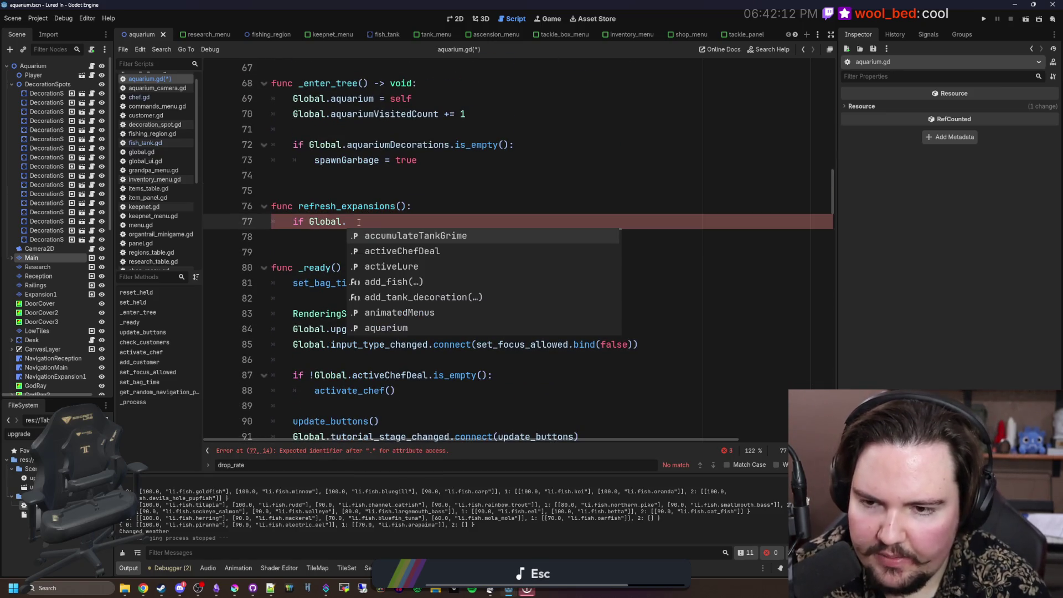
text(get_upg)
key(Return)
text(")
text(li.upgrade.expa)
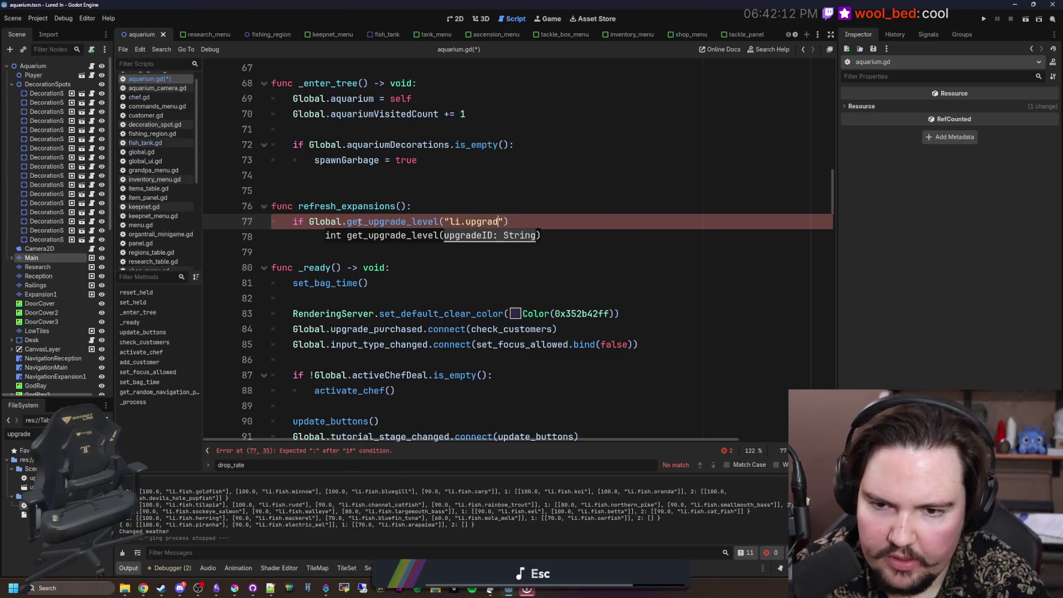
text(nsion)
key(End)
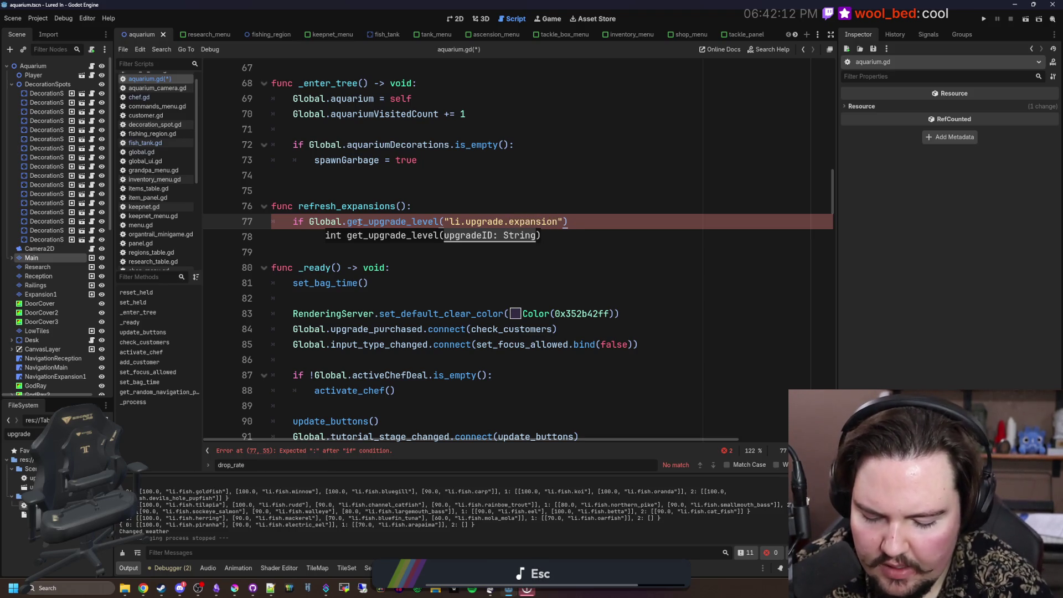
text(<= 0)
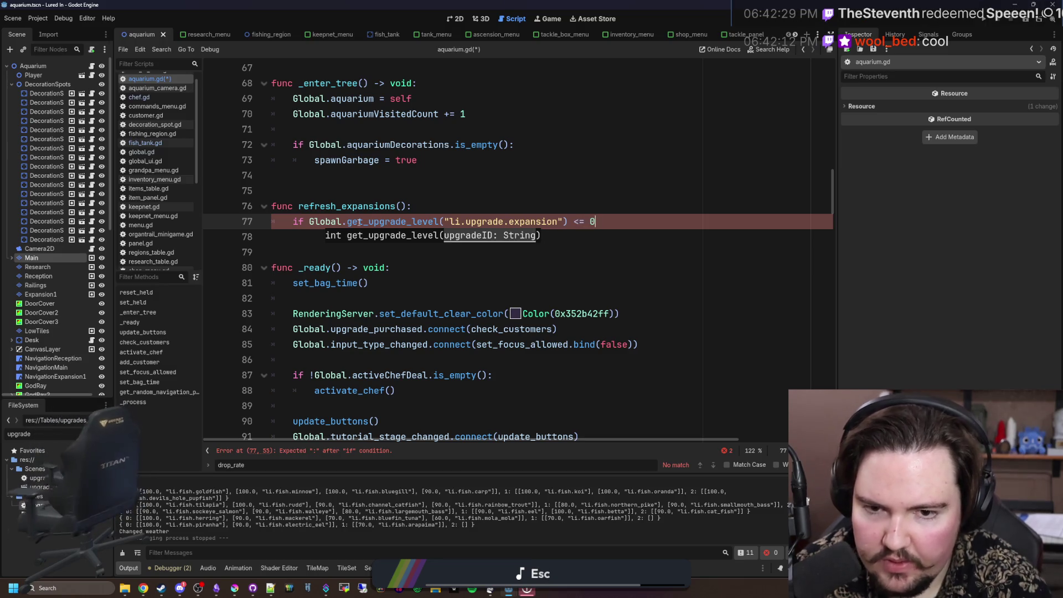
text(:)
key(Return)
key(Return)
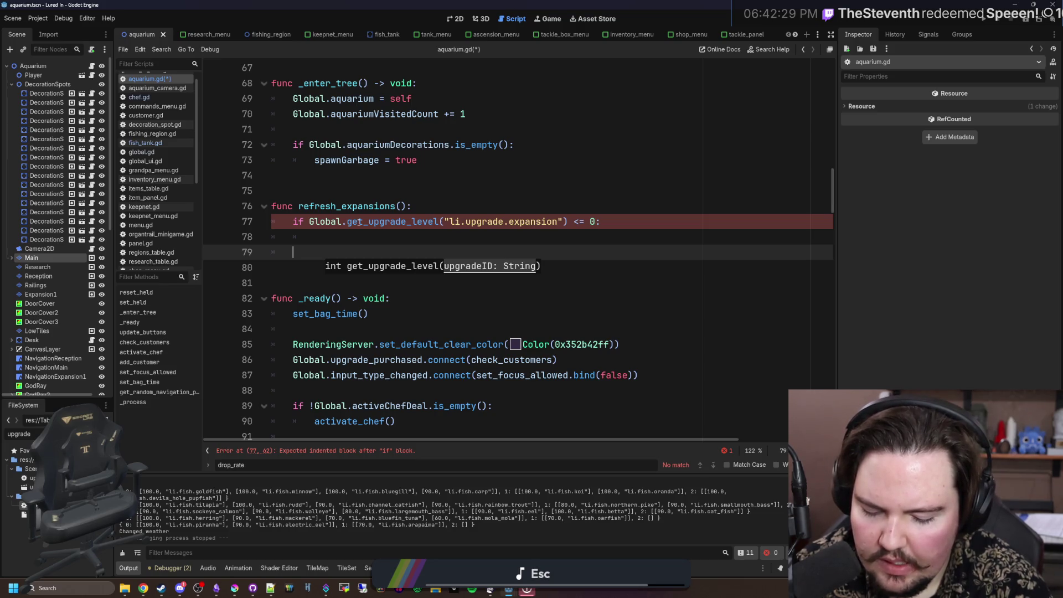
text(elif)
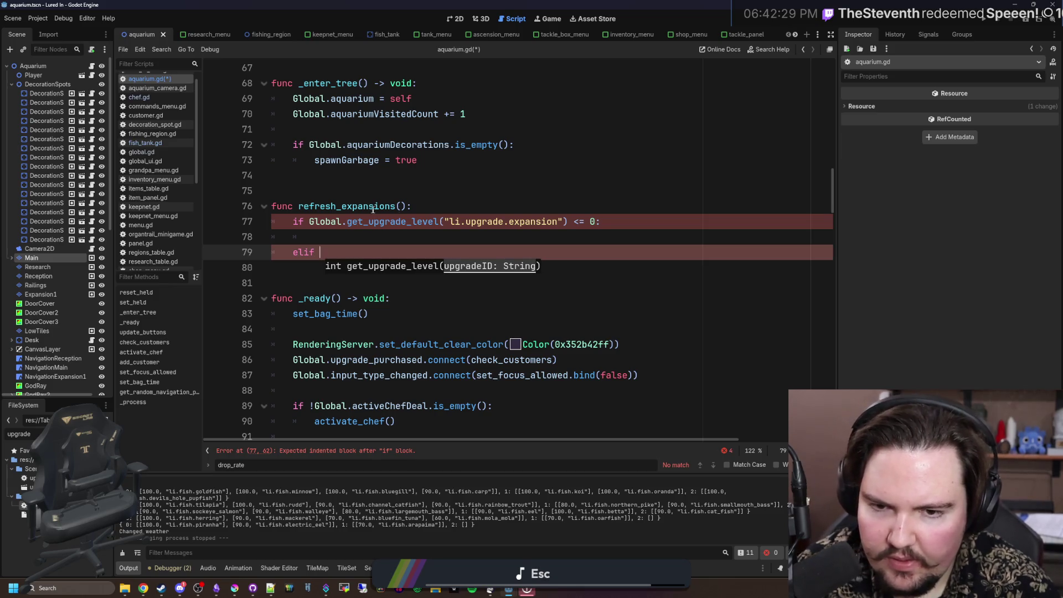
Step: Move the get_upgrade_level call into var level = ... and test level in the if
mouse_move(309, 222)
mouse_down()
mouse_move(299, 206)
mouse_move(568, 222)
mouse_up()
key(ctrl+x)
click(427, 206)
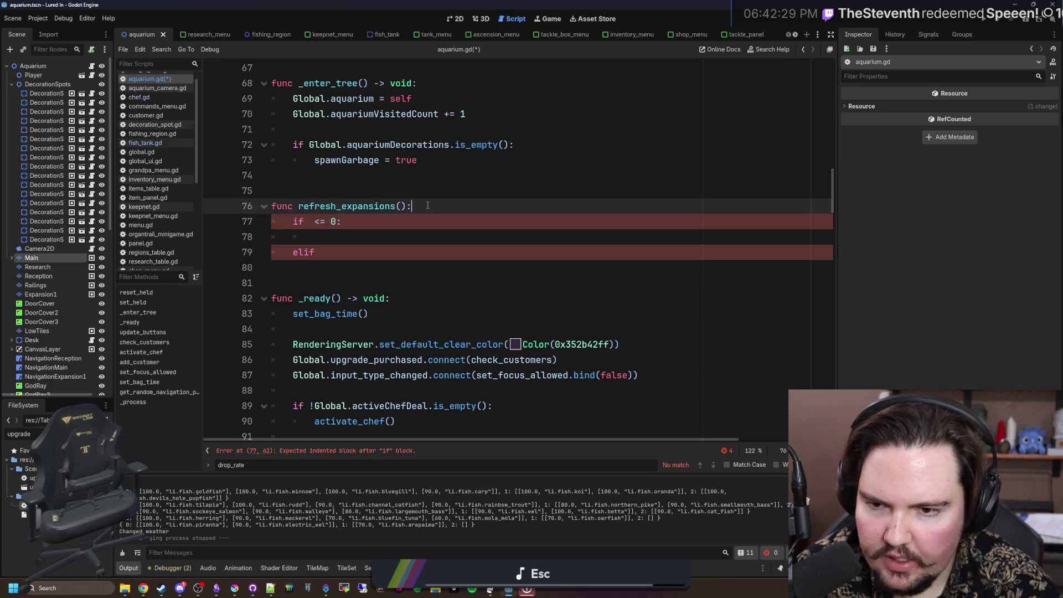
key(Return)
text(var level =)
key(ctrl+v)
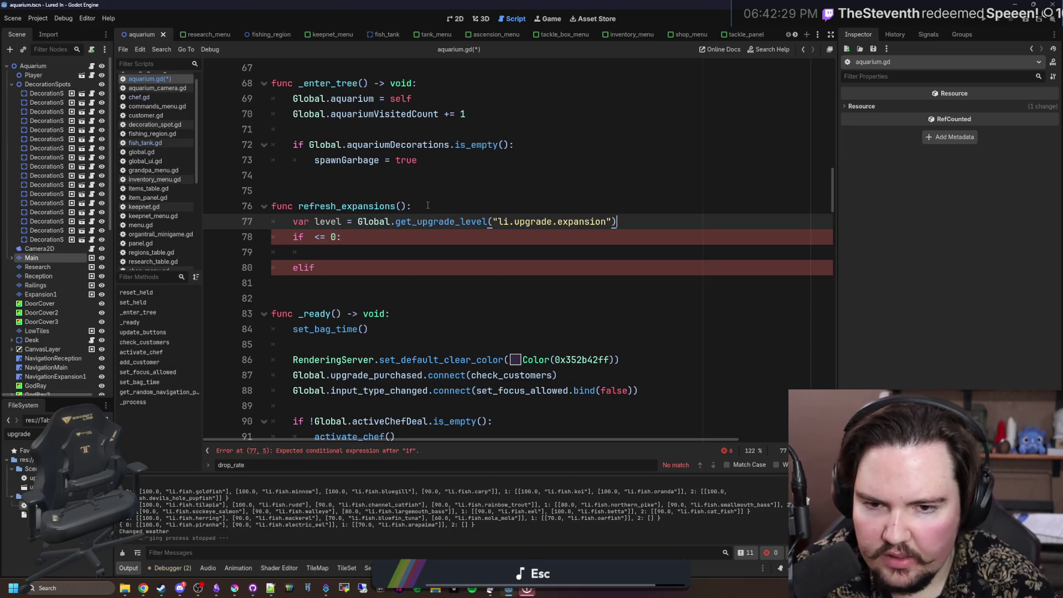
click(314, 244)
text(level)
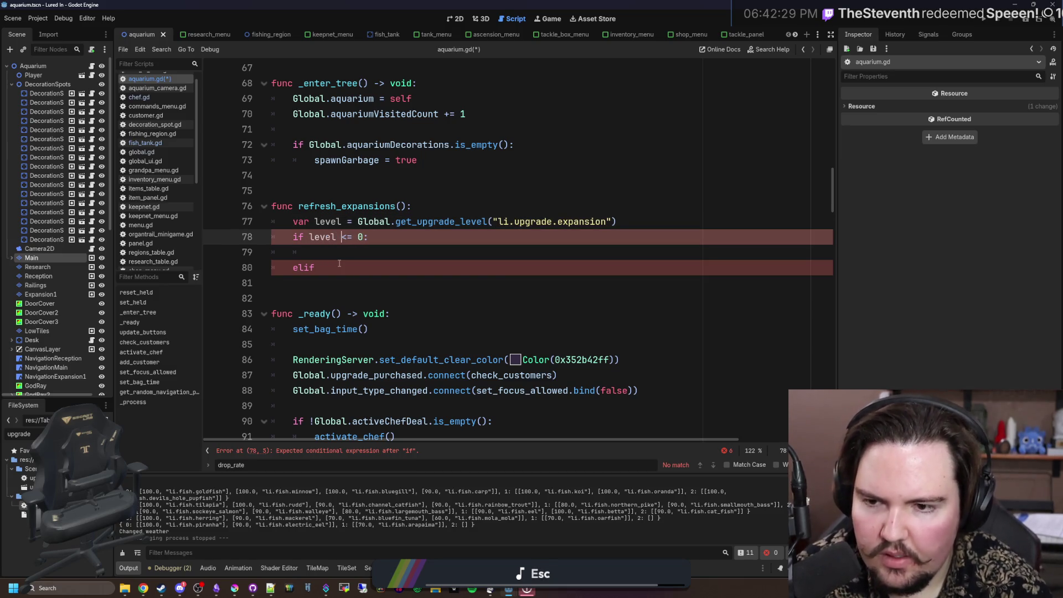
Step: Add elif level > 0: and elif level > 1: branches below the if
click(339, 266)
text(level >)
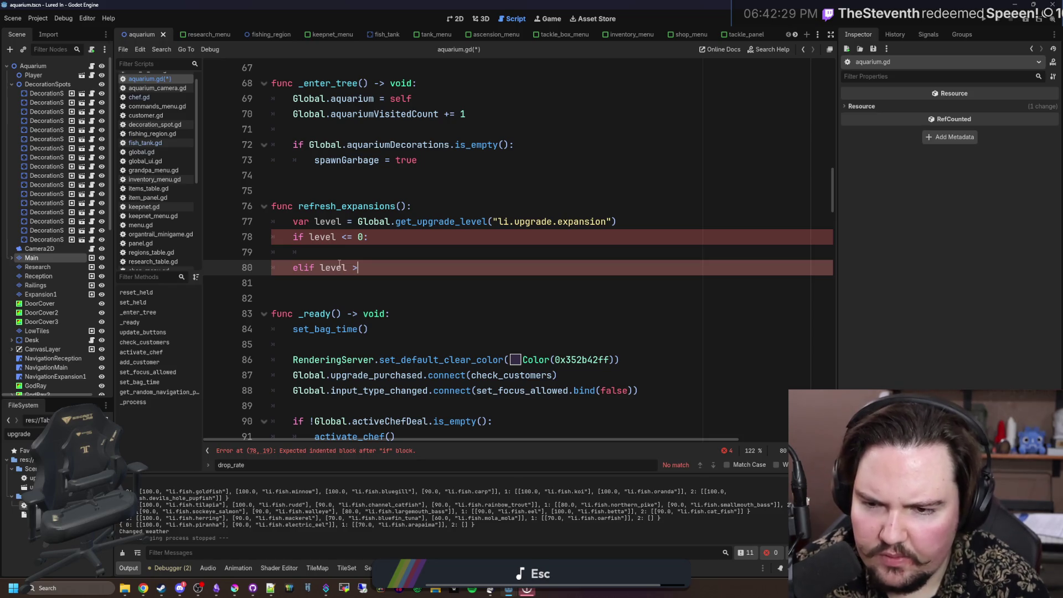
text( 0:)
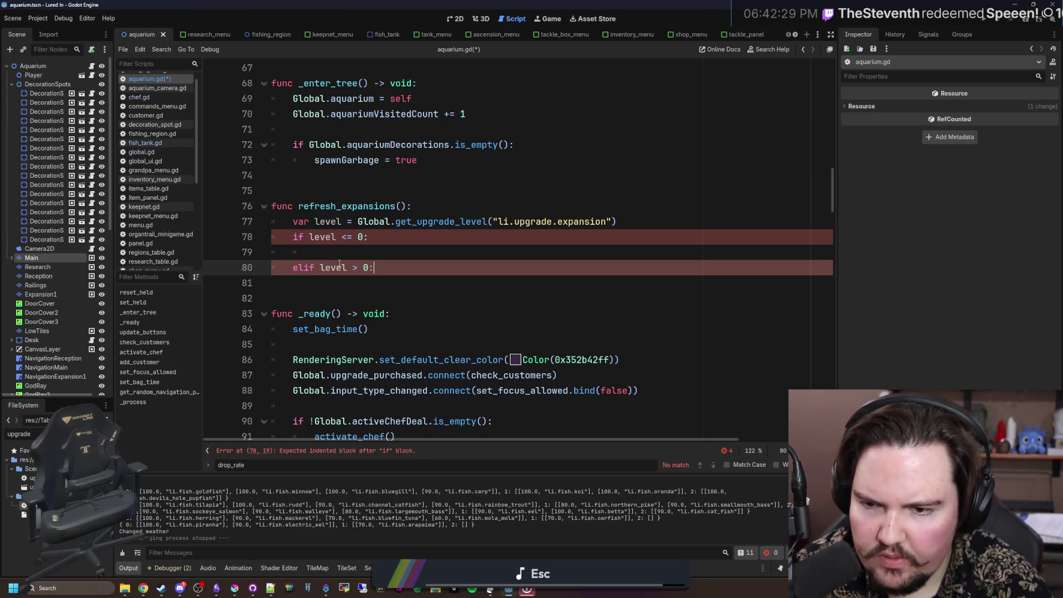
key(Return)
key(BackSpace)
text(elif level > 1:)
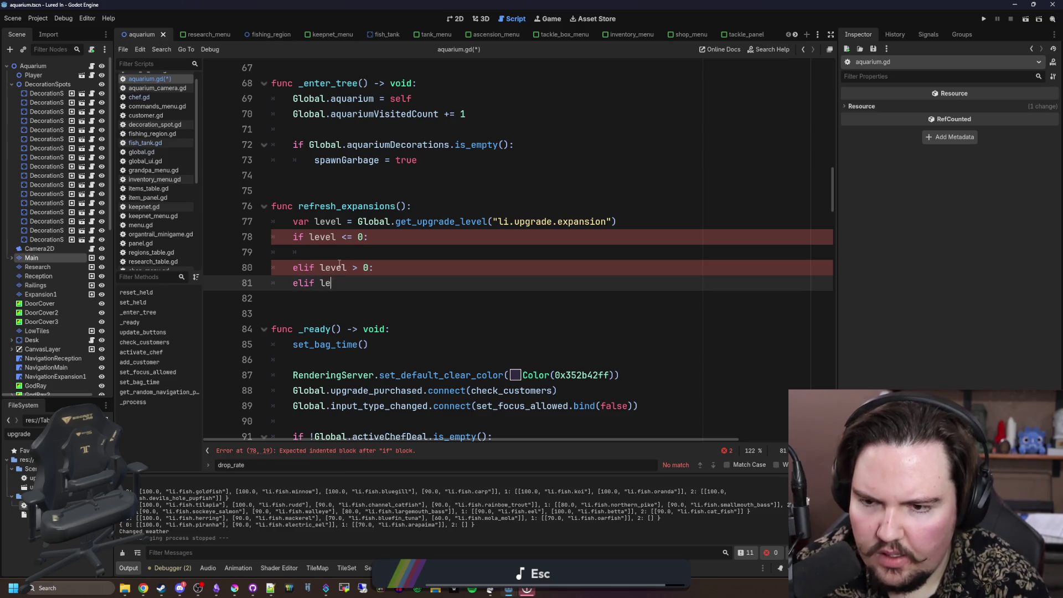
key(Return)
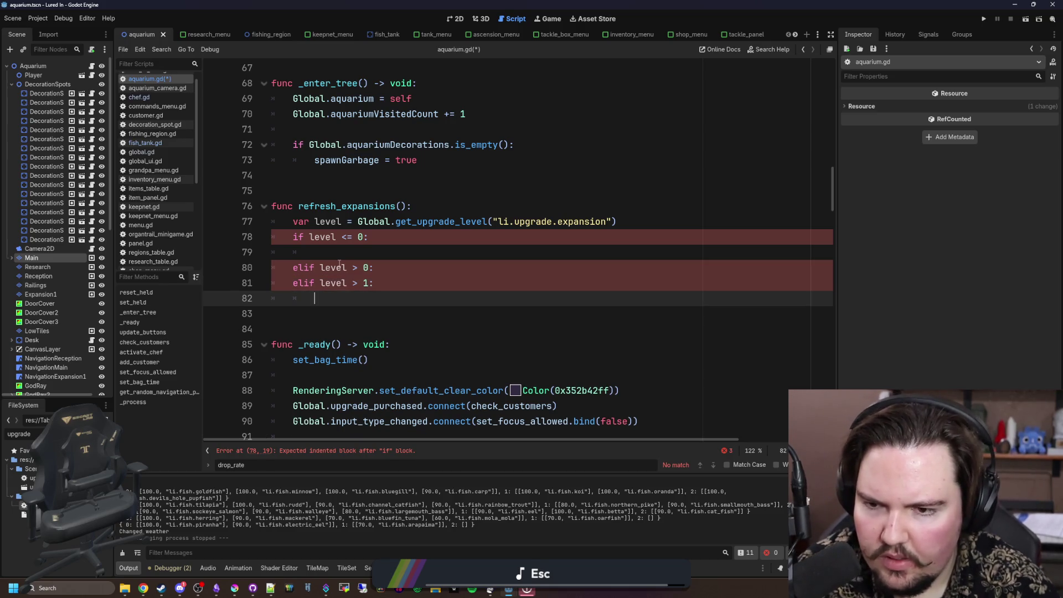
click(379, 267)
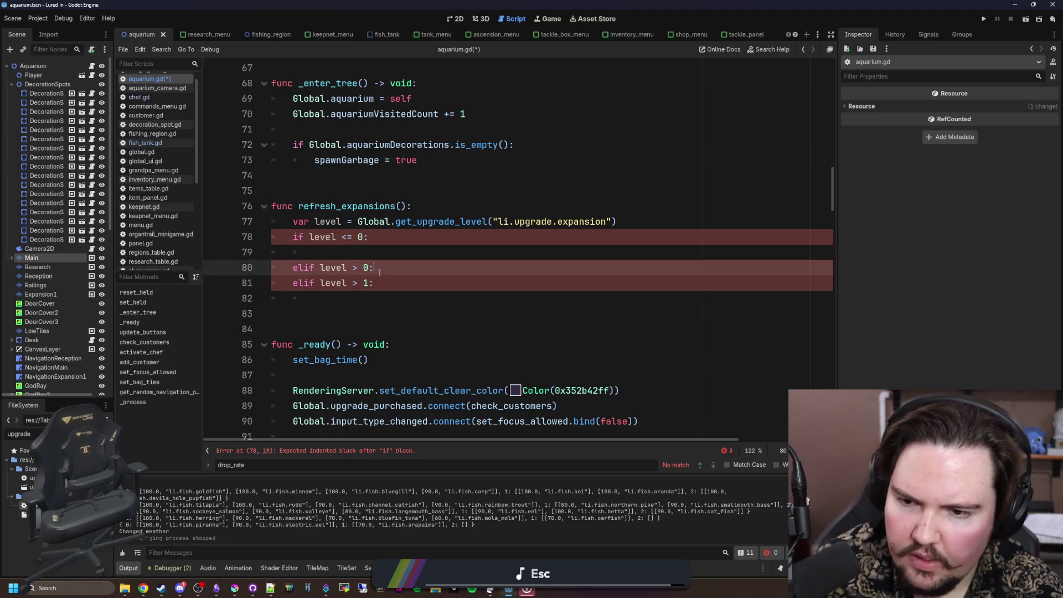
key(Return)
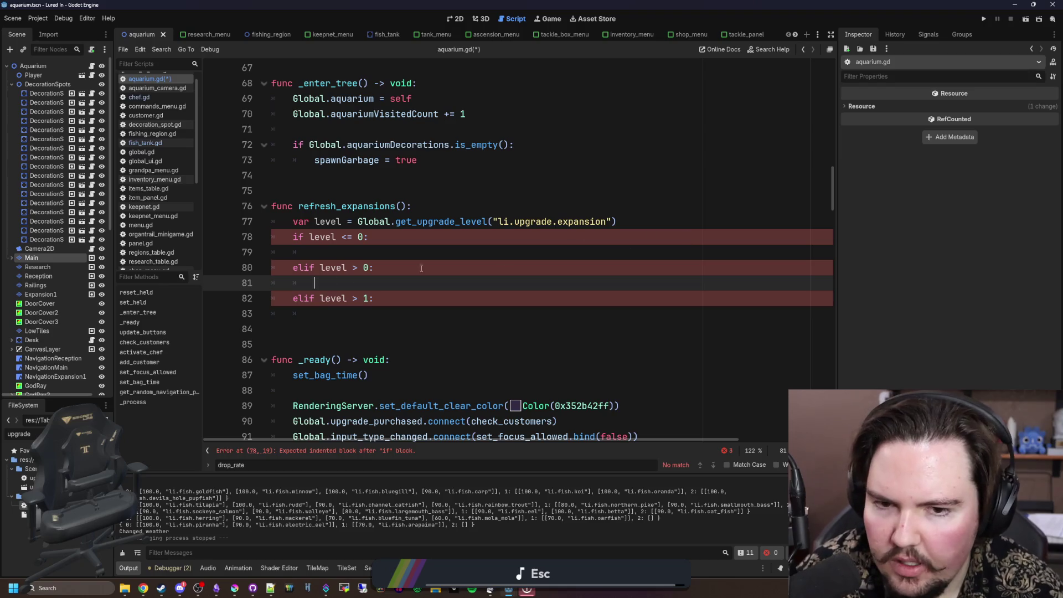
Step: Delete the if/elif block, keeping only the var level assignment
click(374, 299)
shift+click(225, 235)
key(BackSpace)
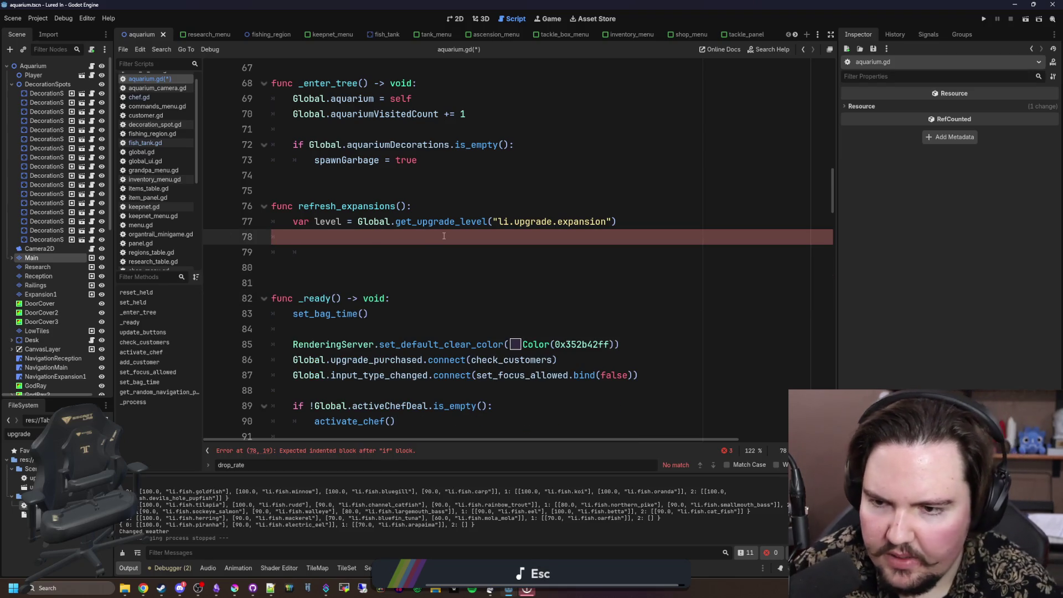
key(Return)
Step: Insert $Main, $Research and $Expansion1 node references and delete the accidental exported expansion_1 variable
mouse_move(42, 258)
mouse_down()
mouse_move(303, 251)
mouse_move(67, 267)
mouse_move(332, 258)
mouse_up()
key(Return)
drag(47, 291, 343, 268)
key(Return)
mouse_move(31, 294)
mouse_down()
mouse_move(413, 281)
mouse_move(346, 301)
mouse_up()
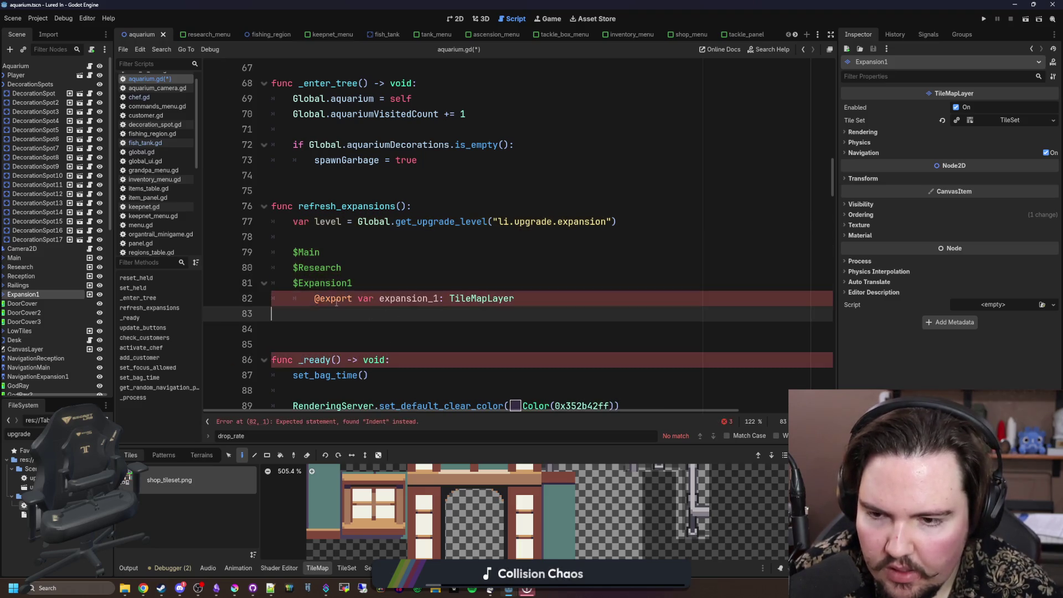
click(234, 298)
key(BackSpace)
key(BackSpace)
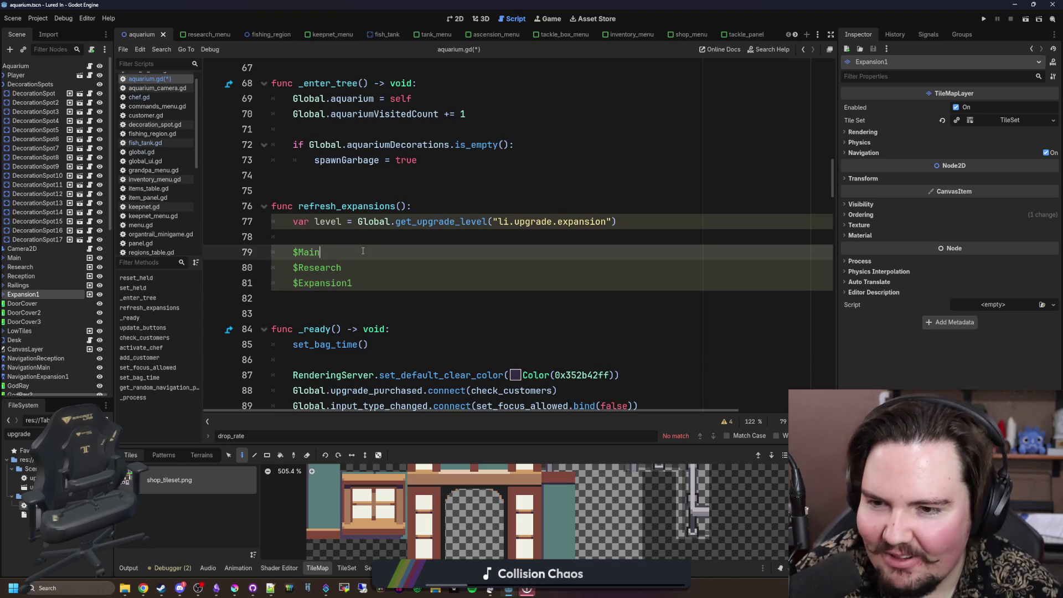
Step: Set $Main.modulate = Color.DIM_GRAY
key(Up)
key(Up)
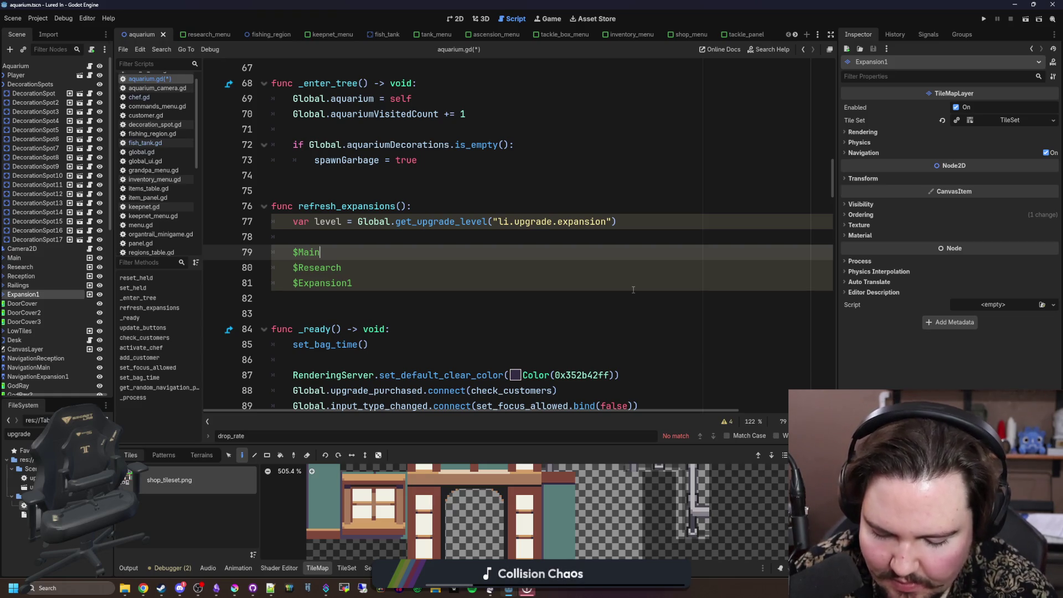
text(.modulate = )
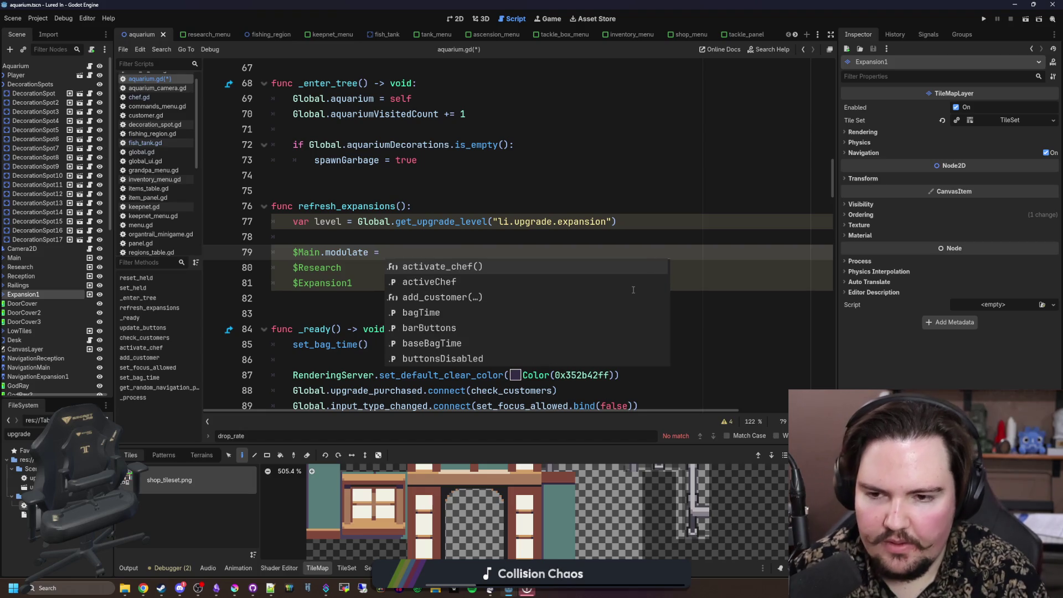
text(Co)
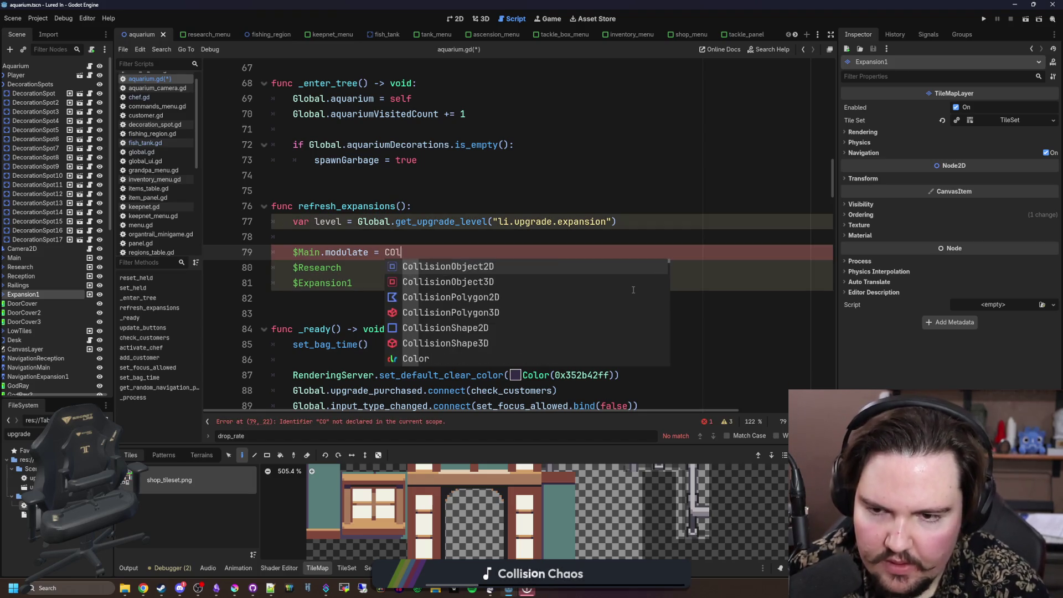
text(lor.GR)
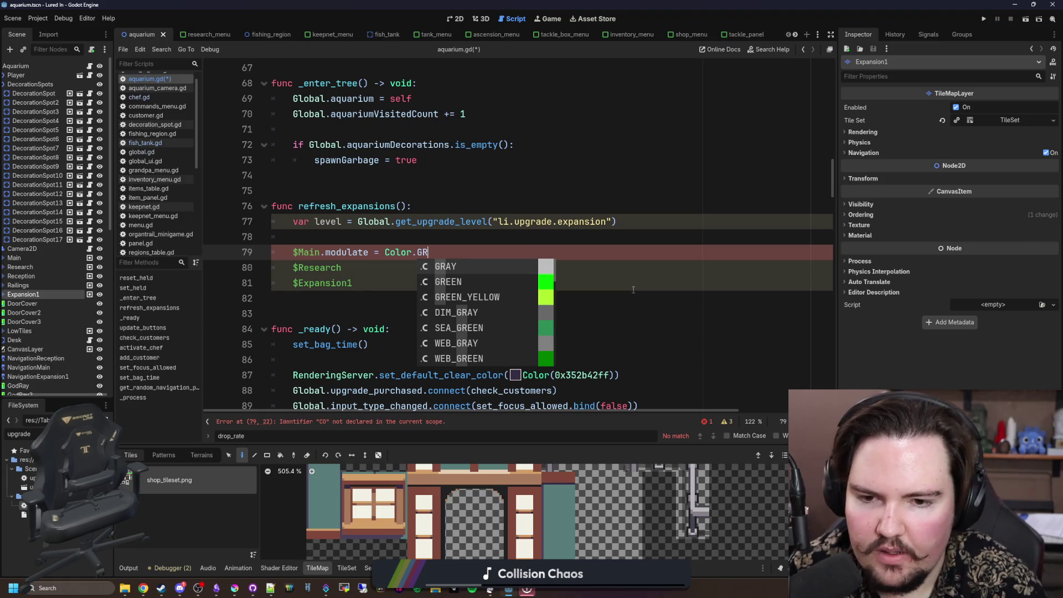
key(Return)
key(BackSpace)
key(BackSpace)
key(BackSpace)
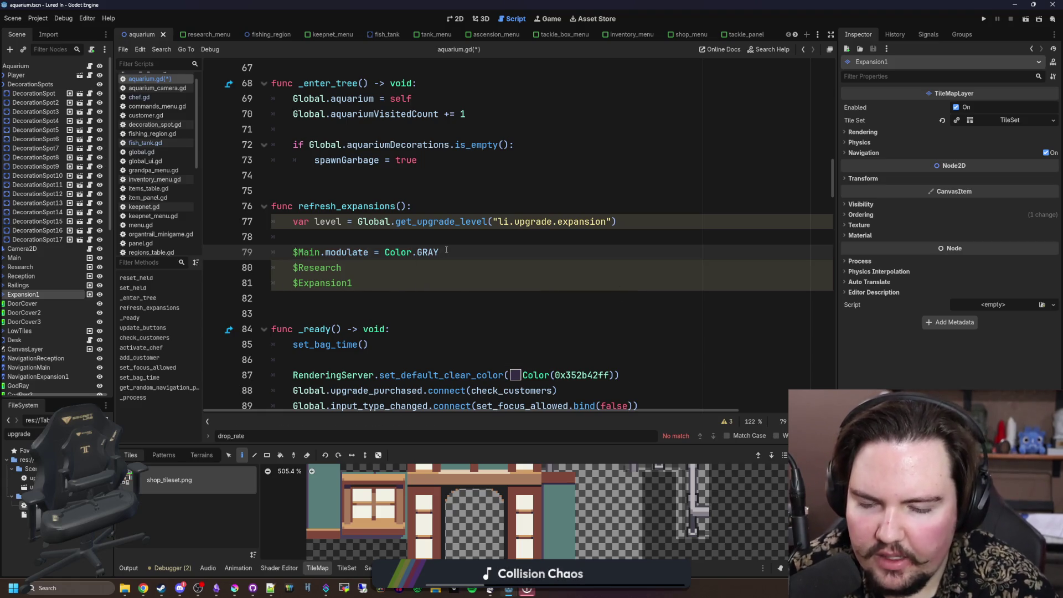
text(COO)
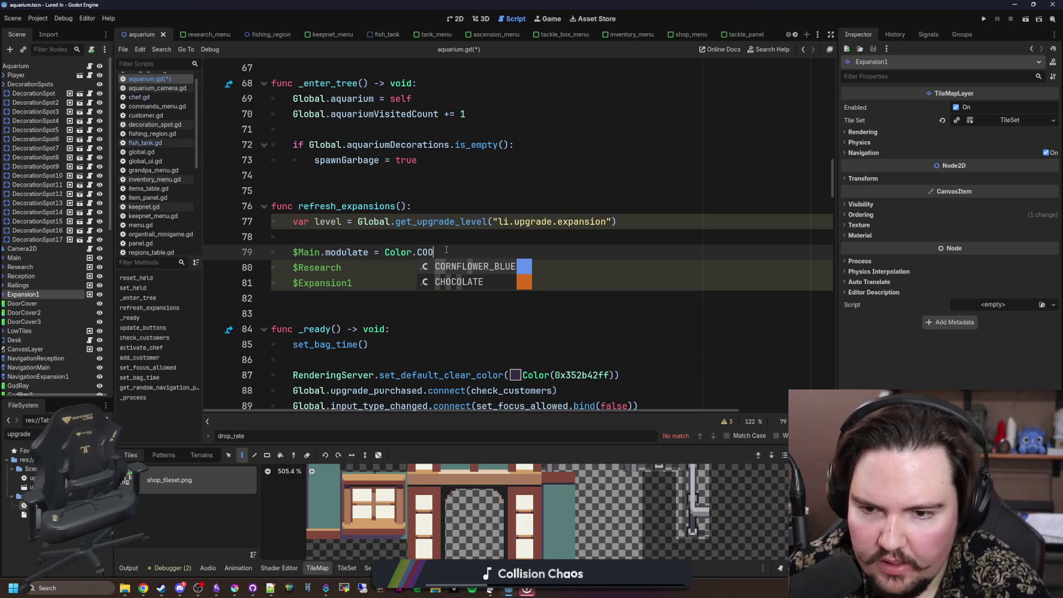
key(BackSpace)
key(BackSpace)
key(BackSpace)
text(GRAYU)
key(BackSpace)
key(BackSpace)
key(BackSpace)
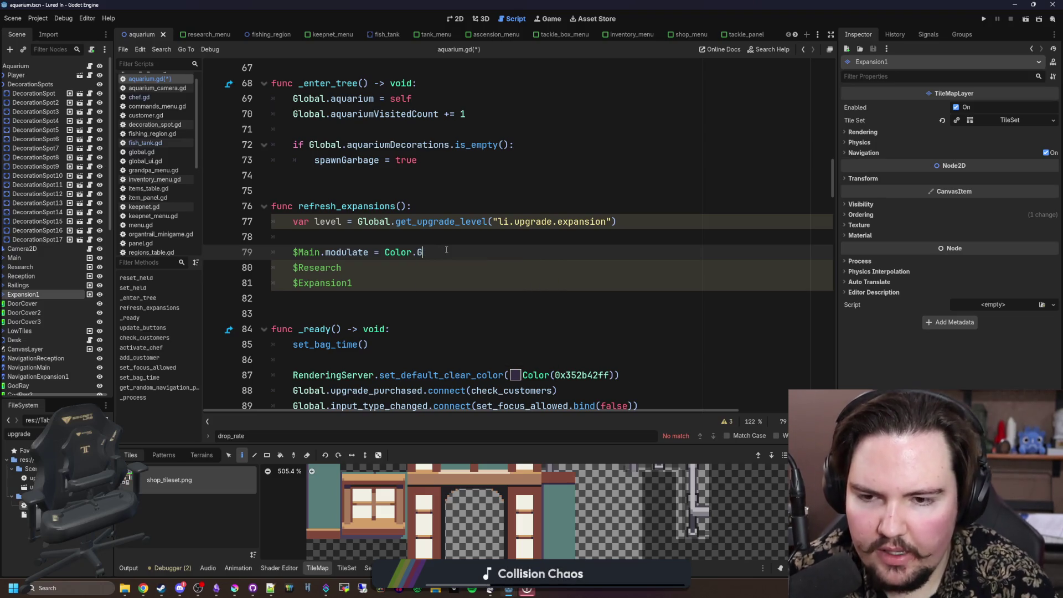
text(IM)
key(Return)
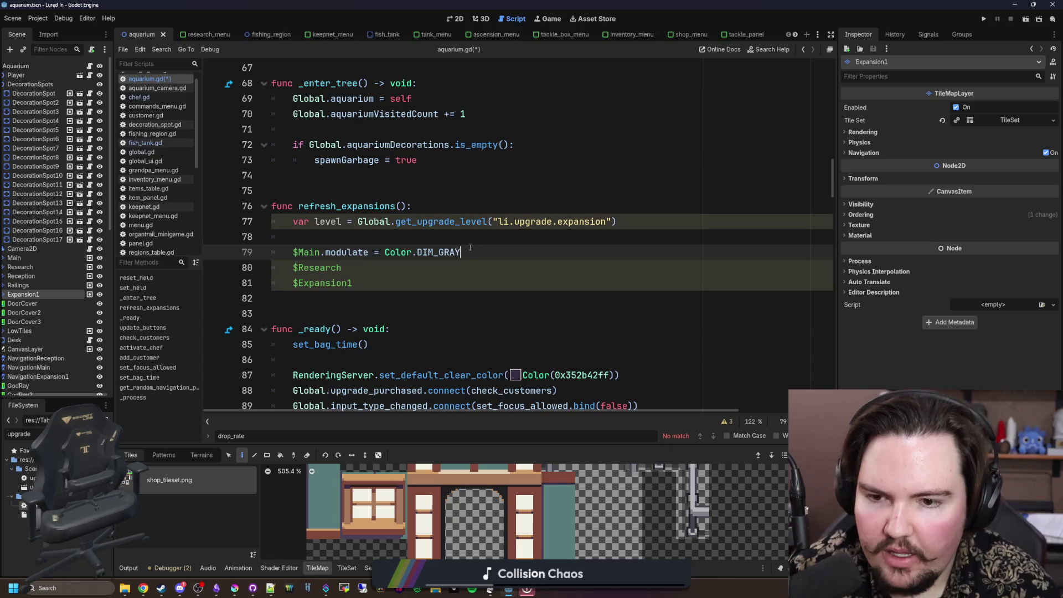
Step: Paste .modulate = Color.DIM_GRAY onto $Research and $Expansion1 and add a blank line
drag(468, 248, 320, 252)
click(365, 274)
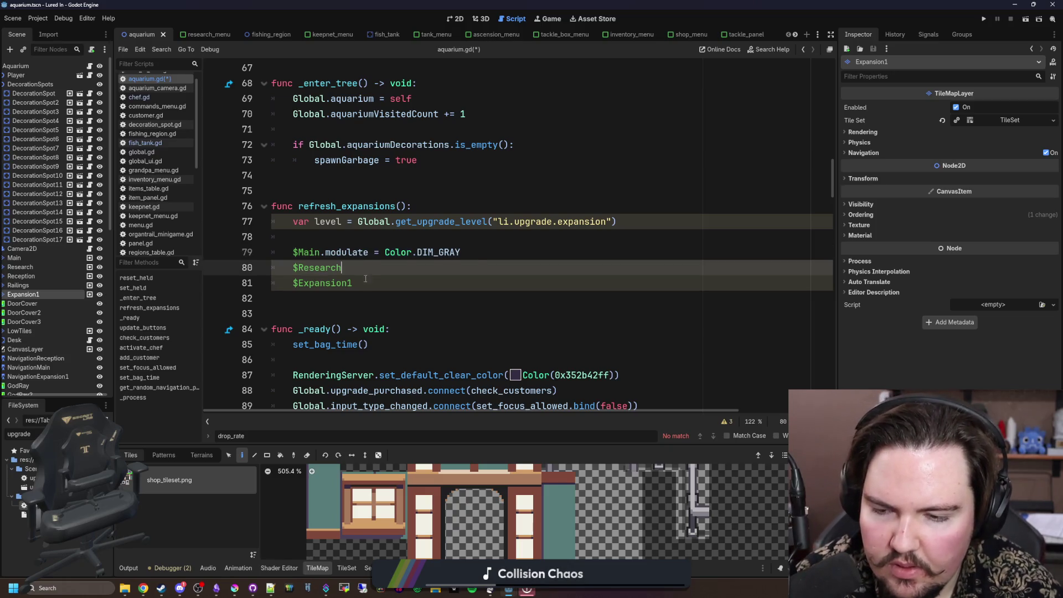
text(.modulate = Color.DIM_GRAY)
click(368, 283)
key(ctrl+v)
click(395, 240)
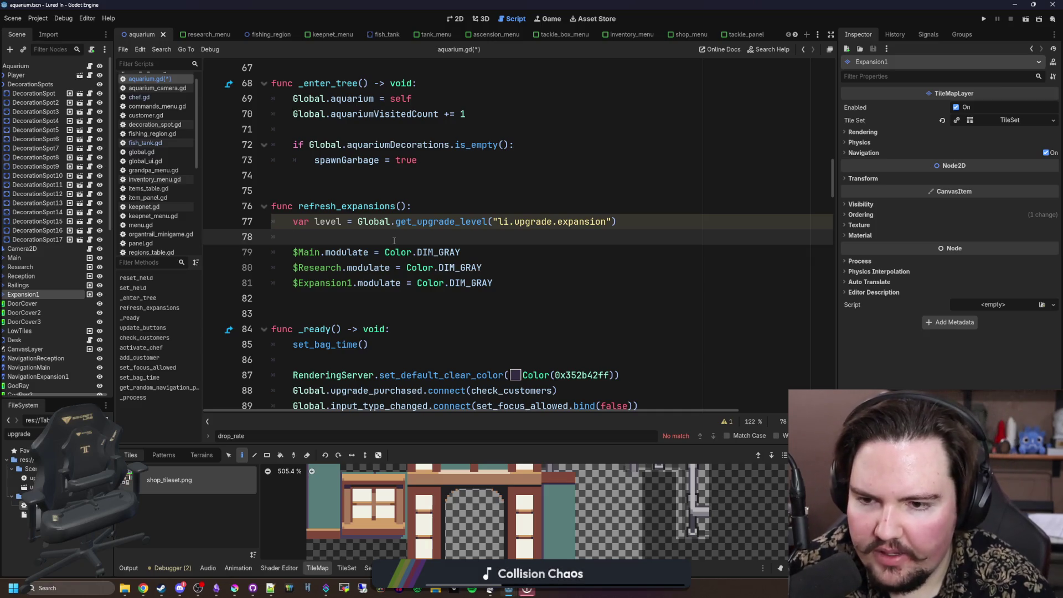
key(Return)
text(if l)
key(BackSpace)
key(BackSpace)
key(BackSpace)
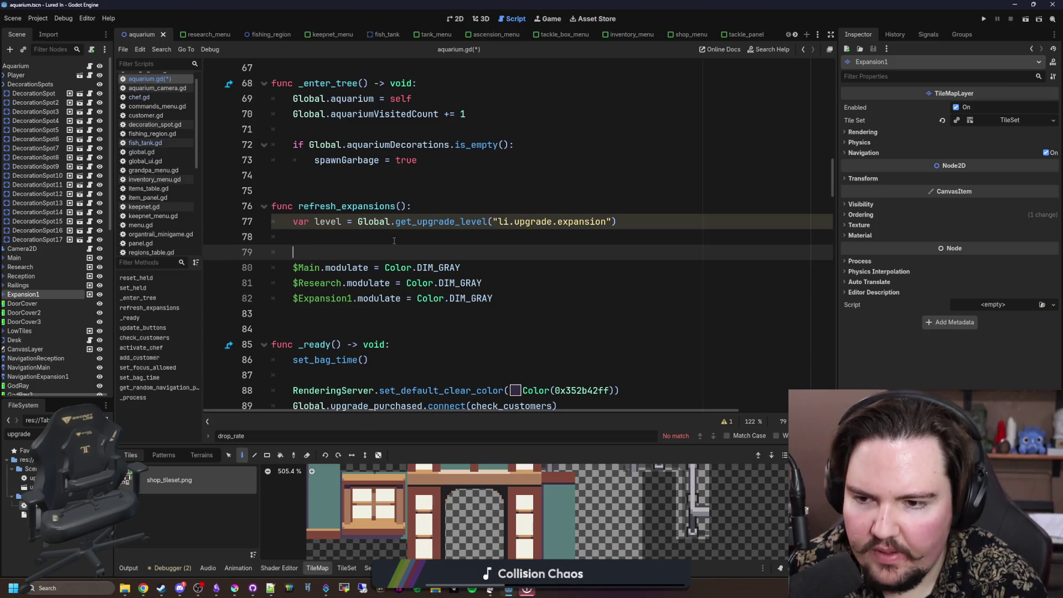
Step: Wrap the $Main modulate line in if level > 0: with an else: below it
text(if level)
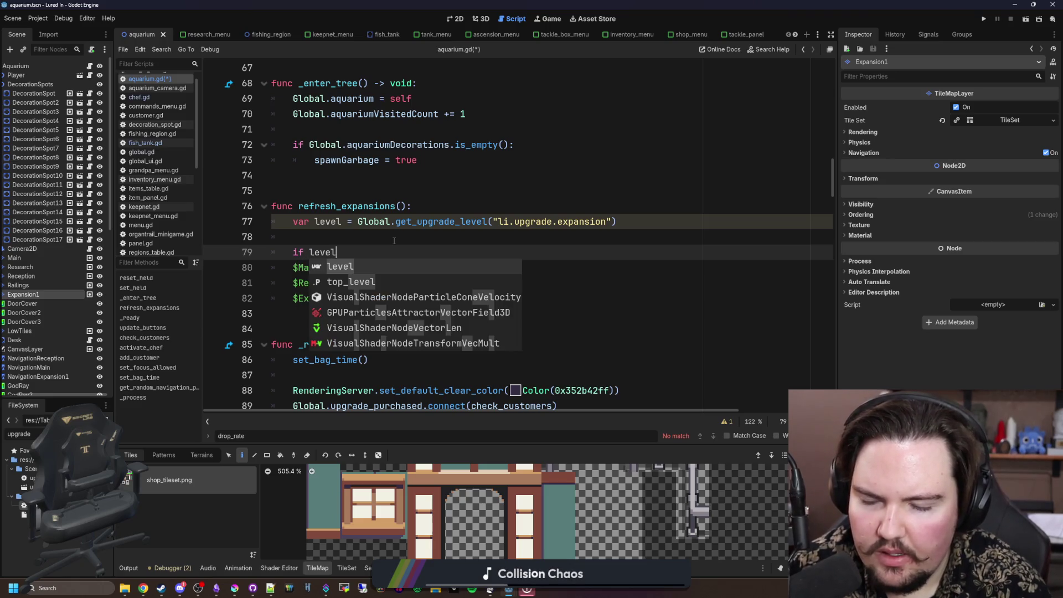
text( >)
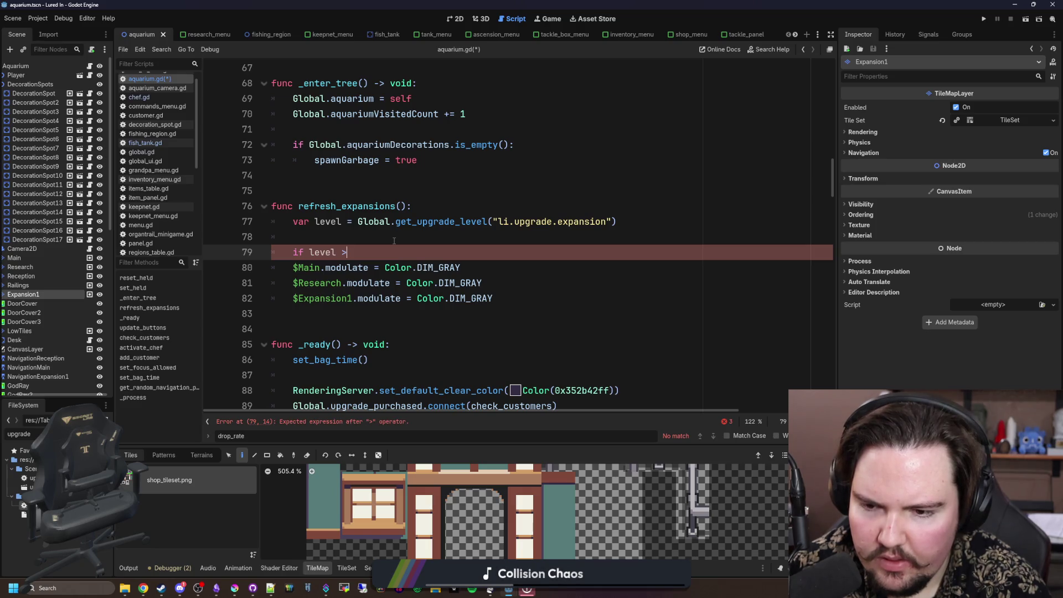
text( 0:)
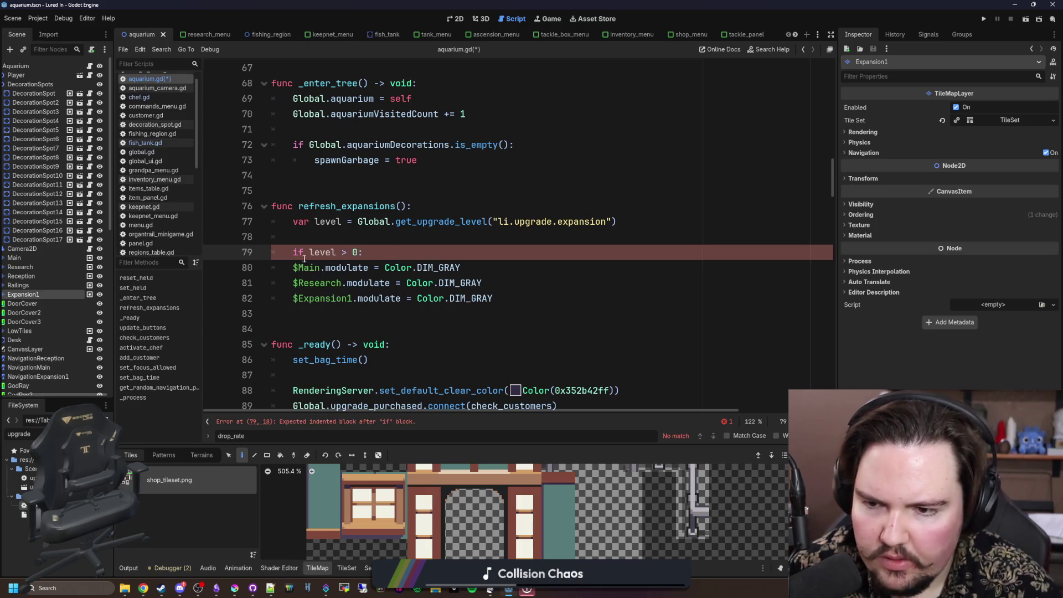
key(Down)
key(Home)
key(Tab)
key(End)
key(Return)
key(BackSpace)
text(else:)
key(Return)
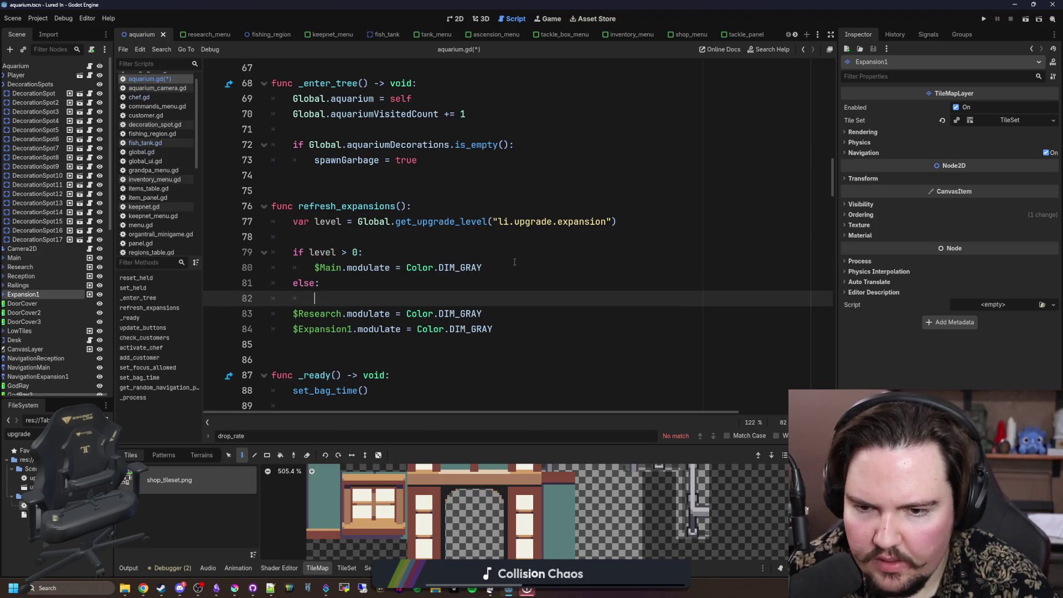
Step: Copy the $Main assignment into the else branch, then delete the else branch
key(Up)
key(Up)
key(End)
key(shift+Home)
key(ctrl+c)
click(331, 299)
key(ctrl+v)
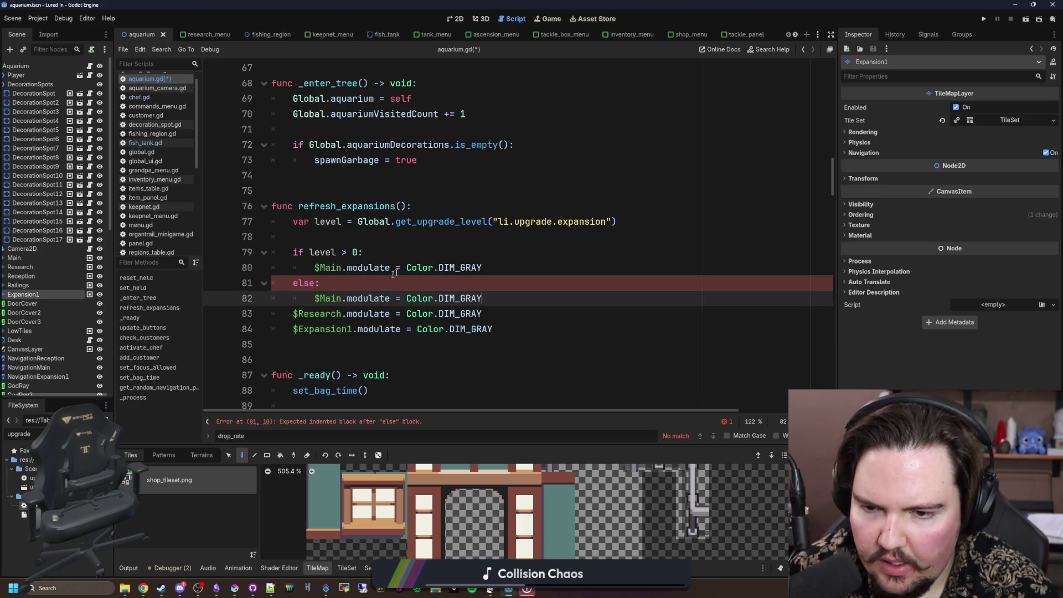
drag(483, 299, 232, 279)
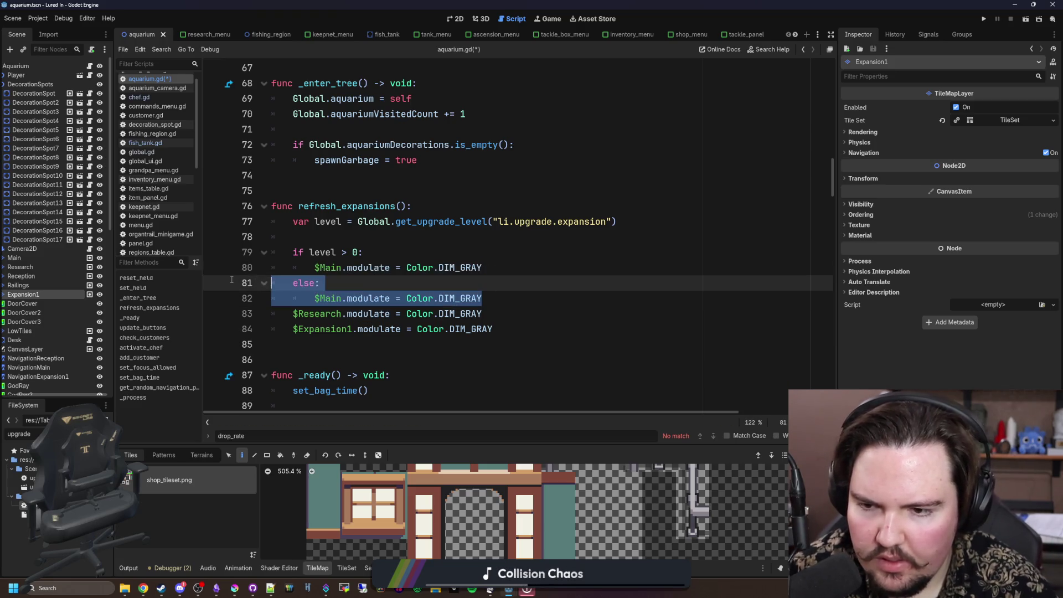
key(BackSpace)
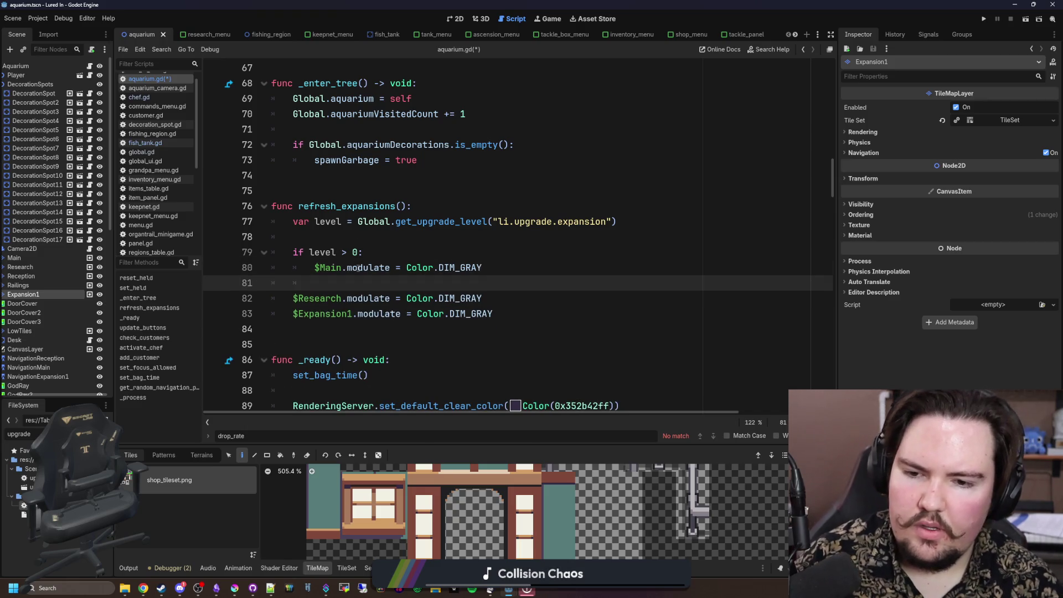
key(Return)
key(Return)
Step: Change the $Main condition to if level <= 0:
click(360, 252)
key(BackSpace)
key(BackSpace)
key(BackSpace)
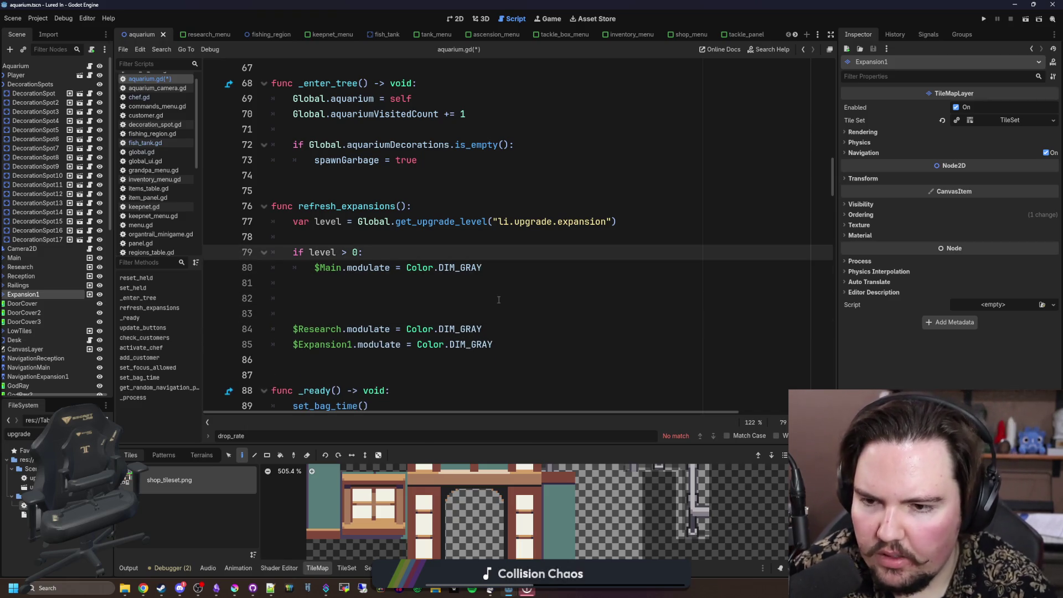
text(<= 0)
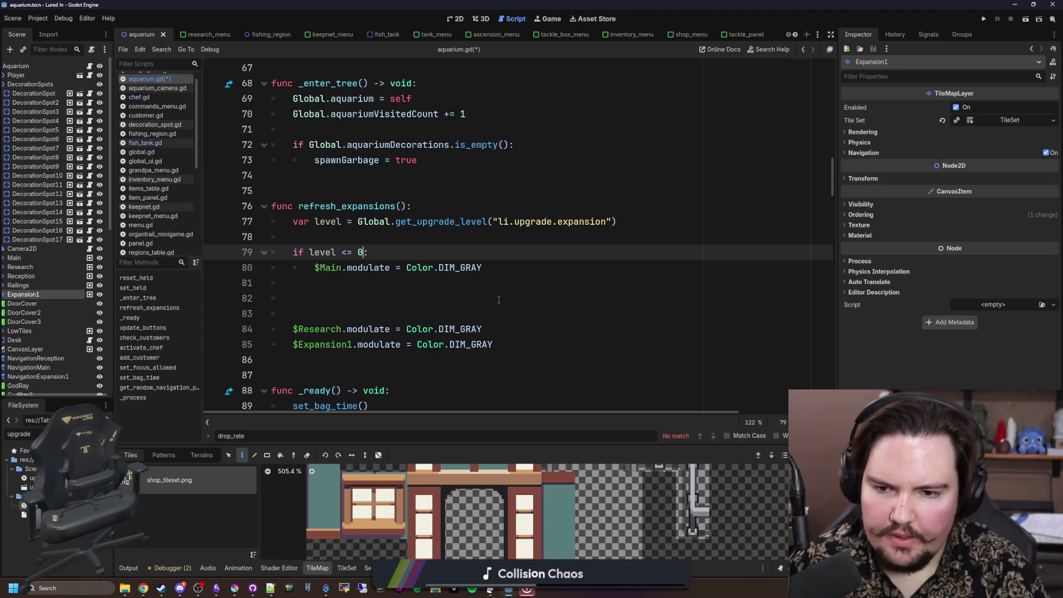
click(492, 302)
drag(523, 262, 254, 253)
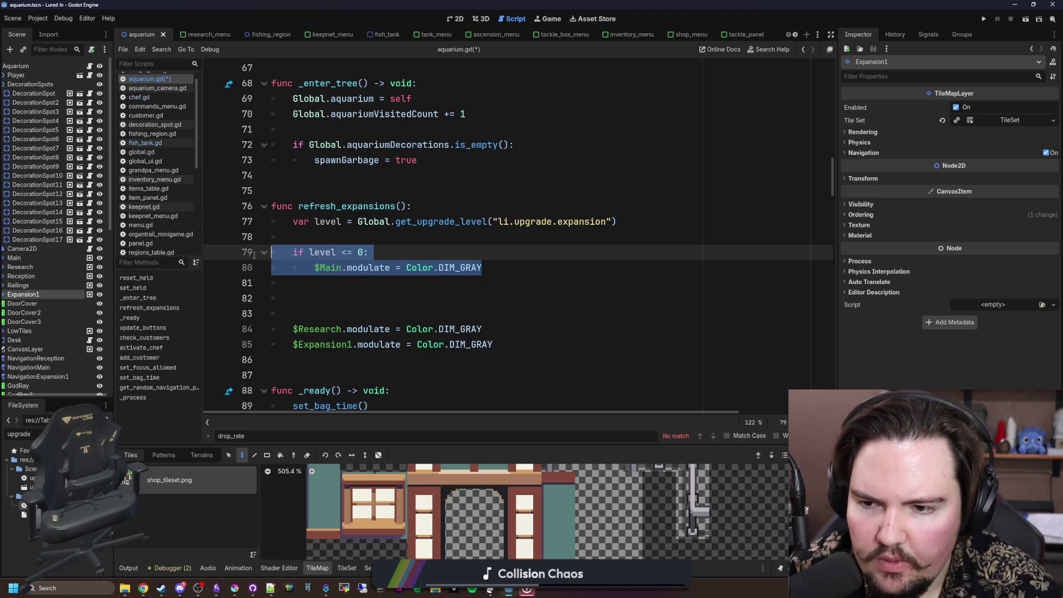
click(323, 300)
text(if level < 1:)
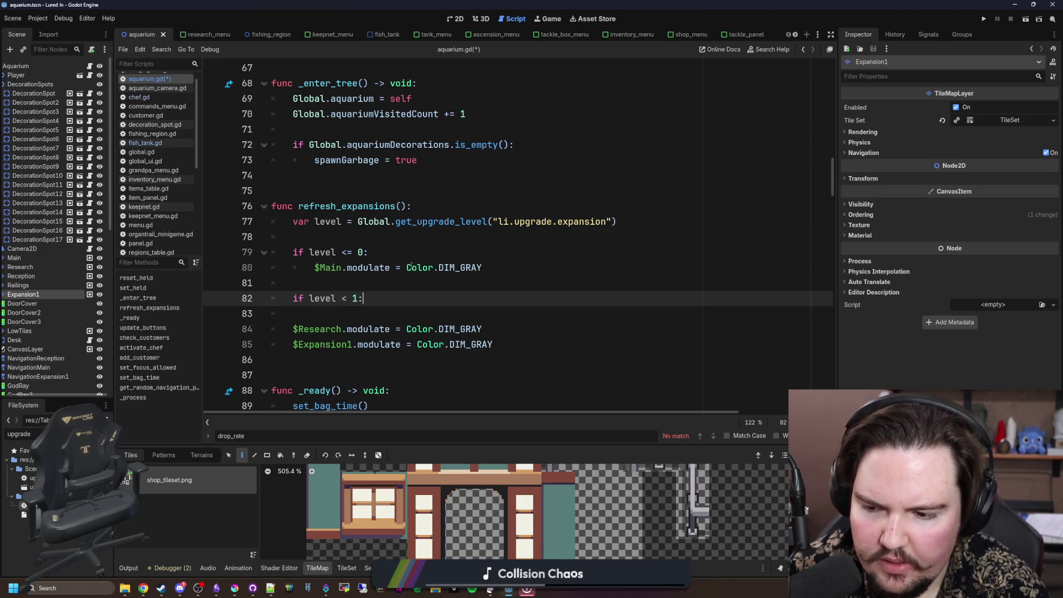
key(BackSpace)
key(BackSpace)
key(BackSpace)
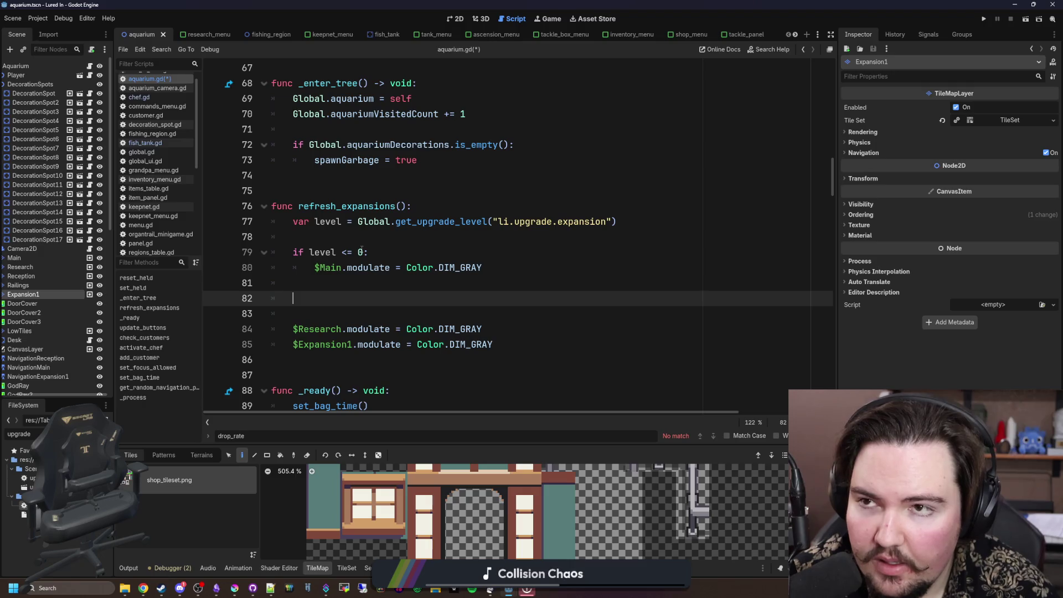
Step: Duplicate the level condition onto line 82 as a second check for Expansion1
drag(368, 252, 293, 251)
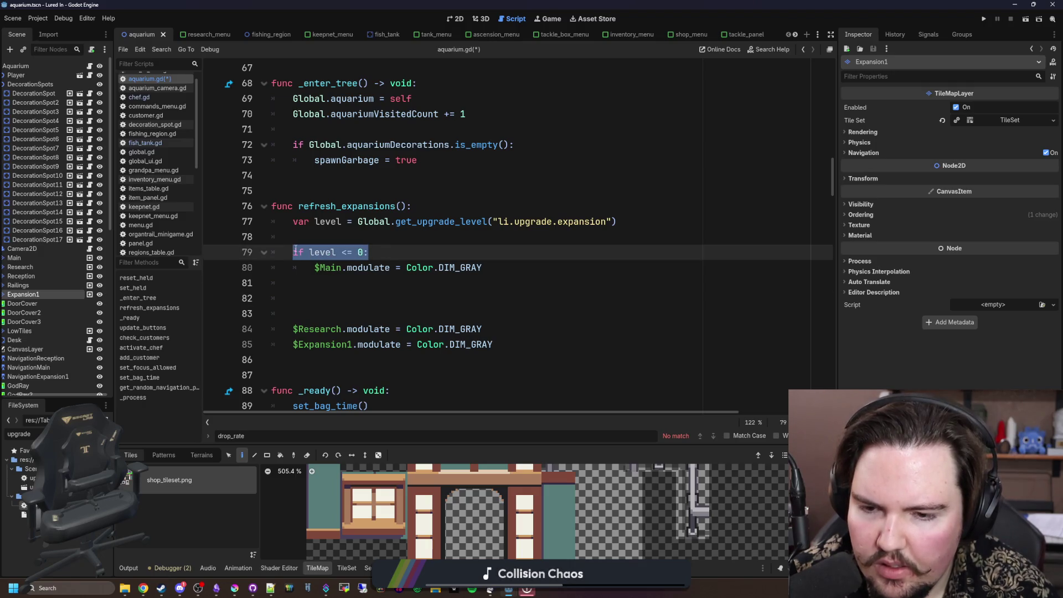
key(ctrl+c)
click(366, 283)
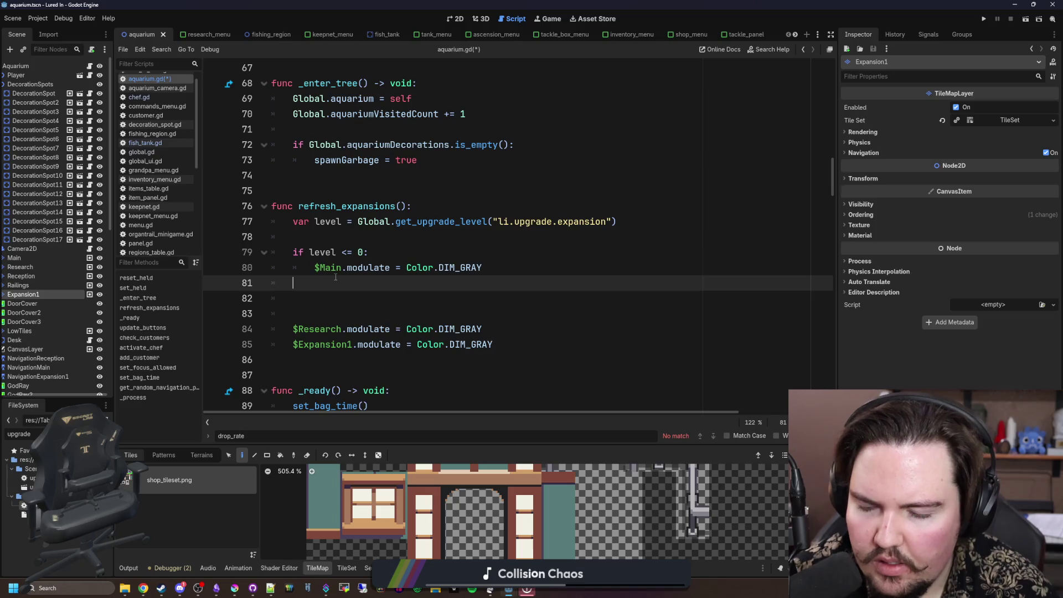
key(Return)
key(ctrl+v)
text(1)
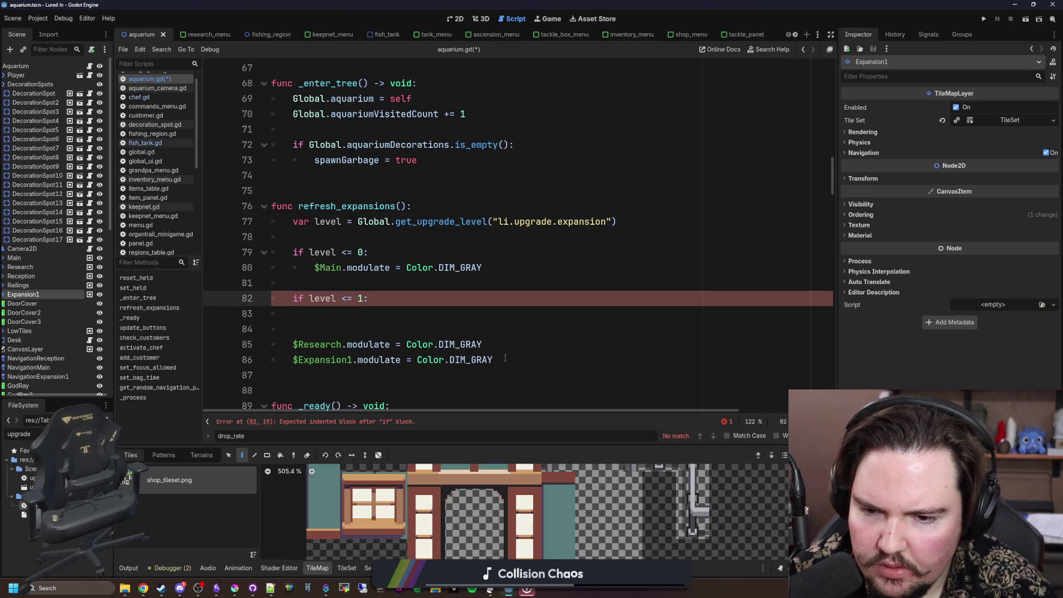
Step: Move the $Expansion1 modulate assignment indented under the second condition
key(Down)
key(Down)
key(Down)
key(End)
key(shift+Home)
key(BackSpace)
click(332, 321)
key(ctrl+v)
key(Home)
key(Tab)
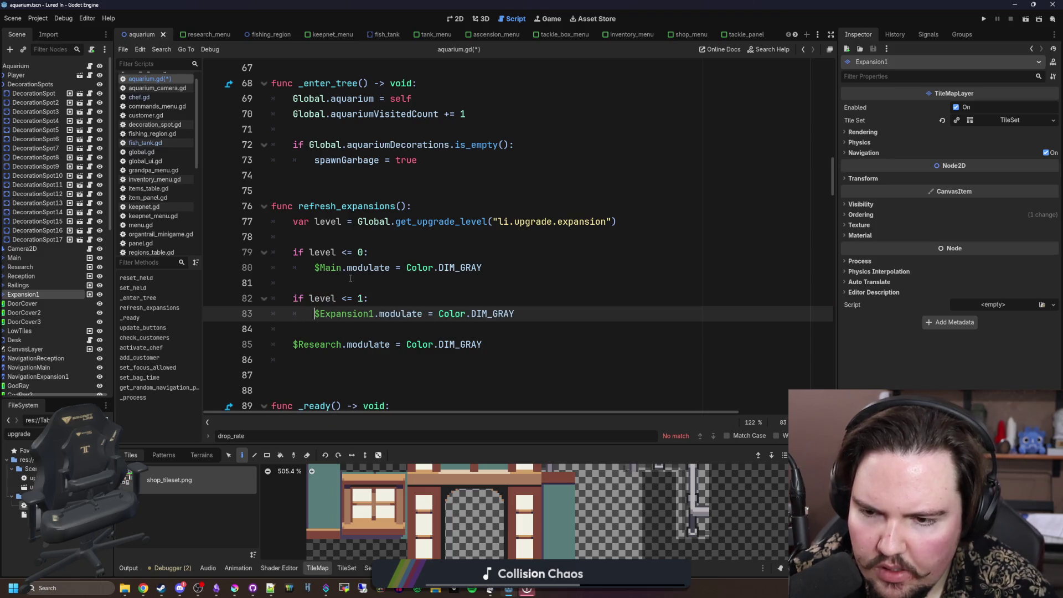
Step: Adjust the second condition's threshold and save aquarium.gd
double_click(362, 298)
text(2)
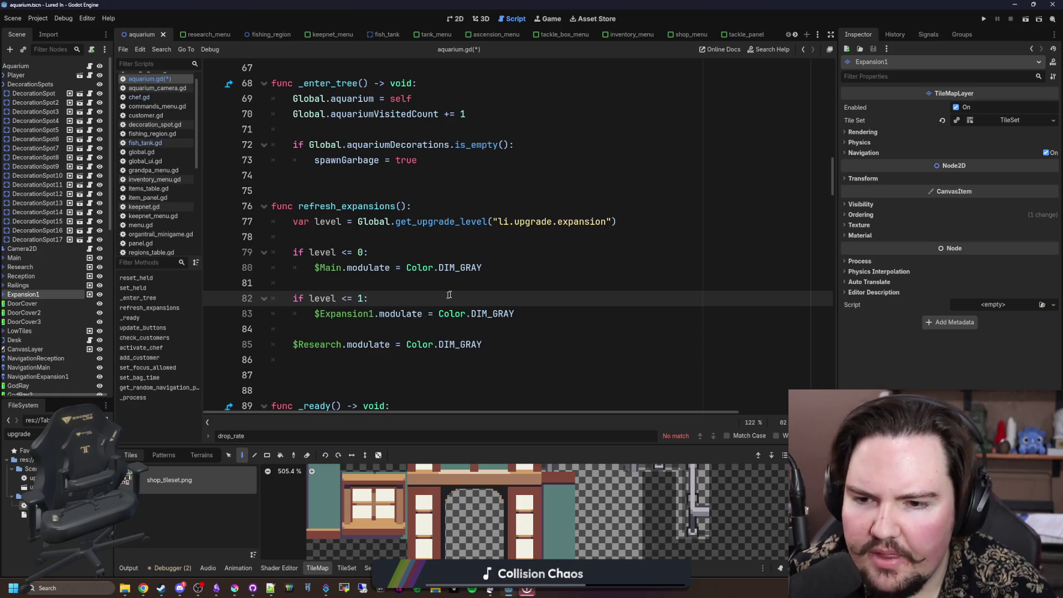
click(471, 289)
key(ctrl+s)
key(Up)
key(Up)
key(Up)
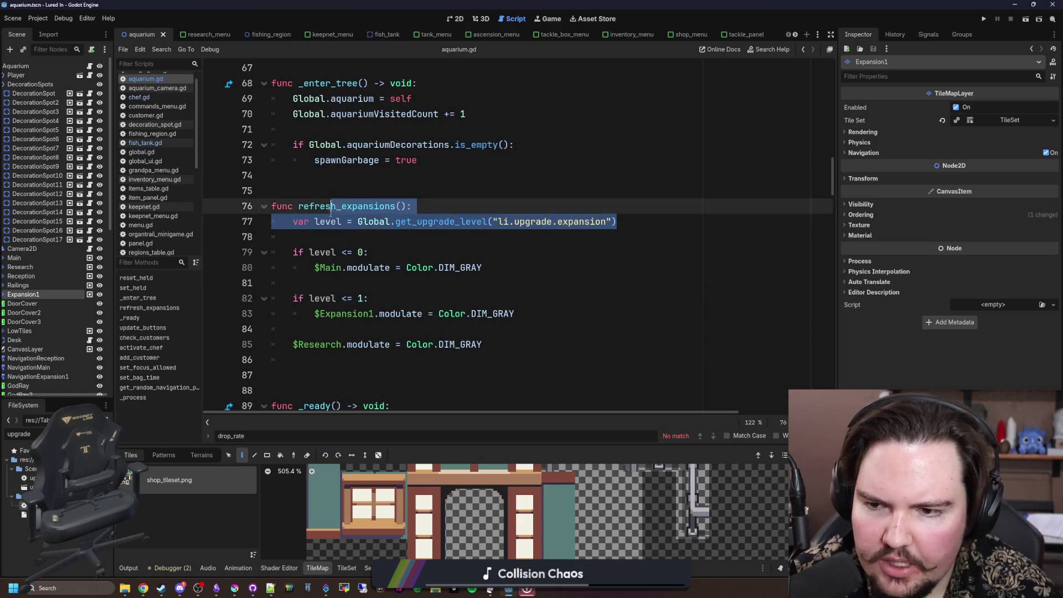
Step: Duplicate the expansion level lookup as a researchLevel lookup of li.upgrade.research
key(End)
key(shift+Home)
key(ctrl+c)
click(324, 330)
key(Return)
key(Return)
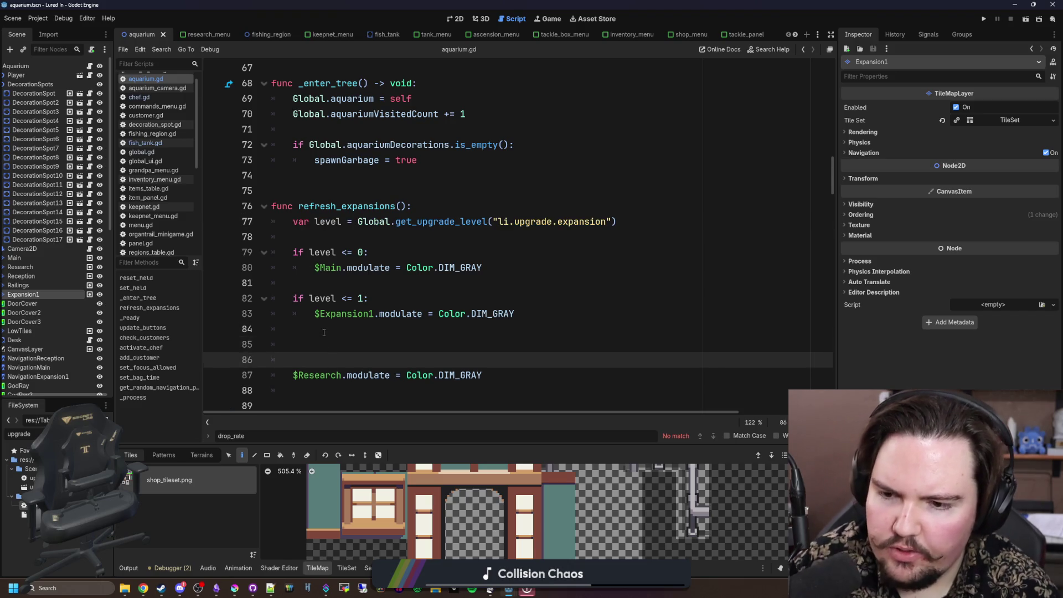
key(Up)
key(ctrl+v)
double_click(570, 344)
text(re)
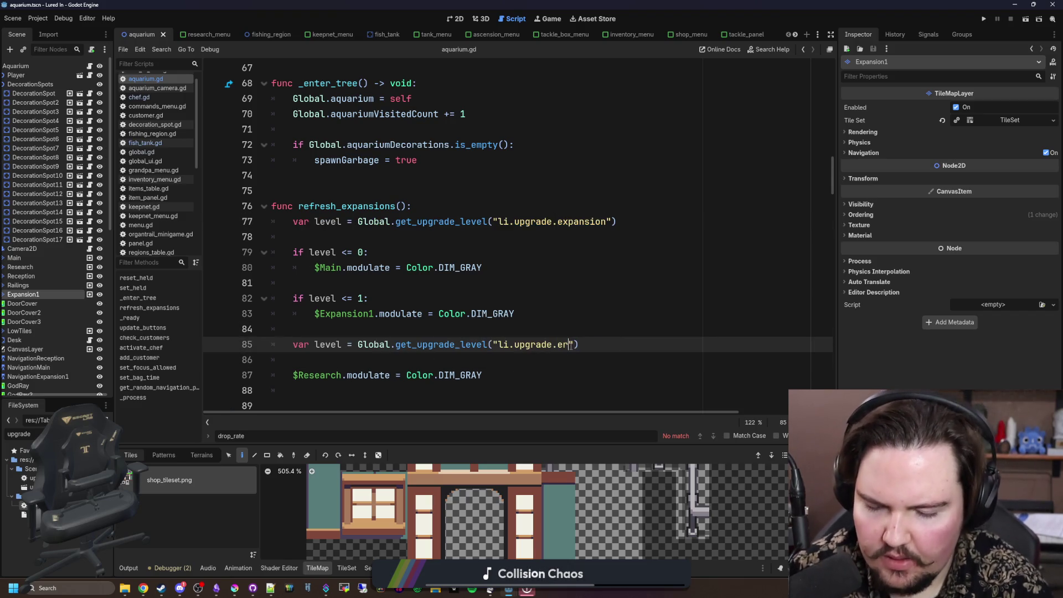
text(search)
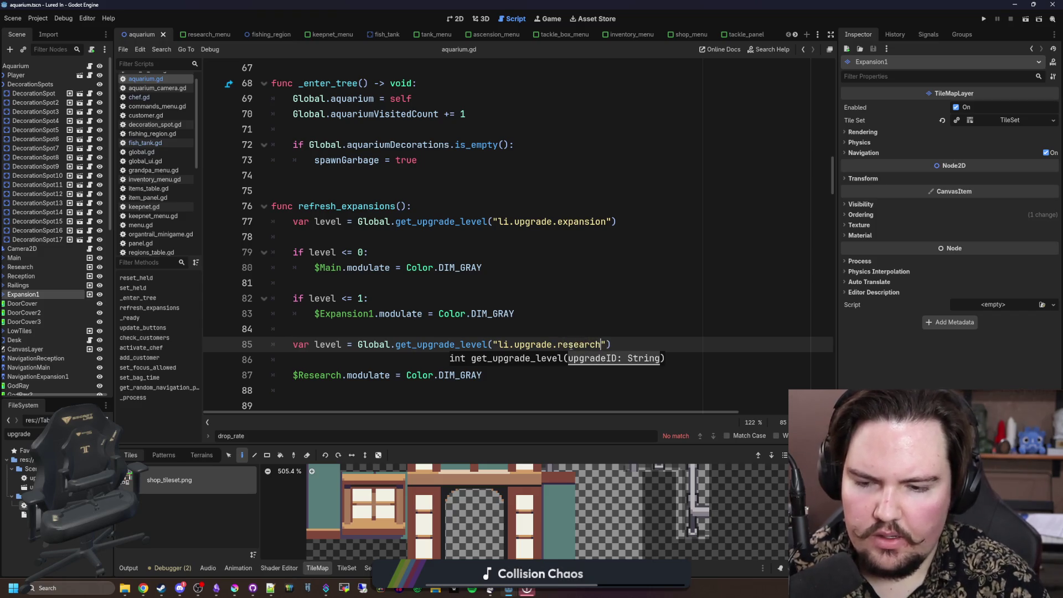
scroll(293, 343, down, 1)
click(293, 329)
double_click(328, 298)
text(researchLevel)
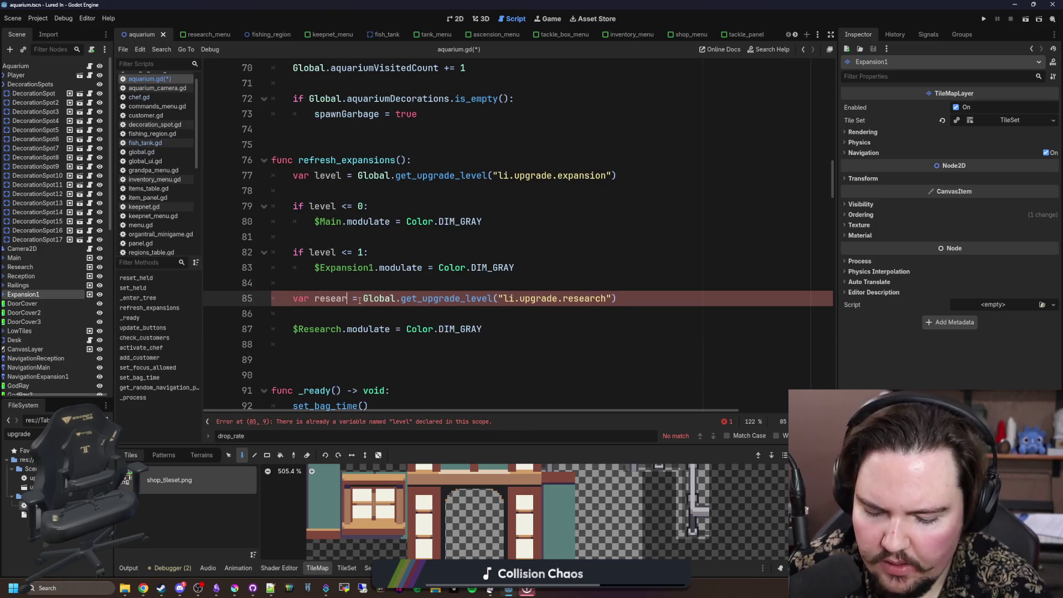
Step: Wrap the $Research DIM_GRAY modulate line in 'if researchLevel <= 0:' and save aquarium.gd
triple_click(324, 252)
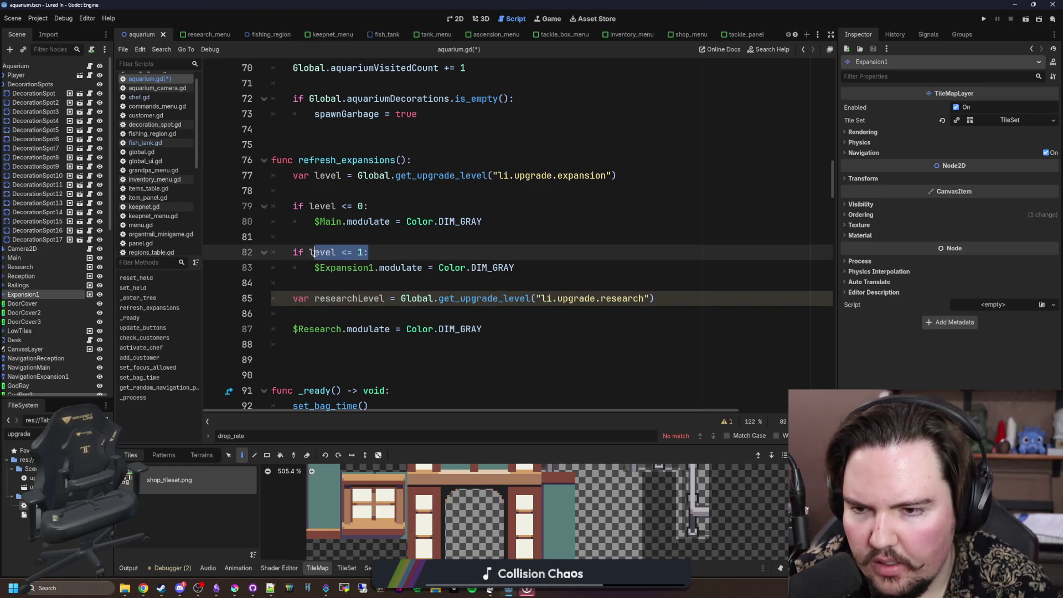
click(322, 314)
key(Return)
key(Return)
key(Up)
text(if level <= 1:)
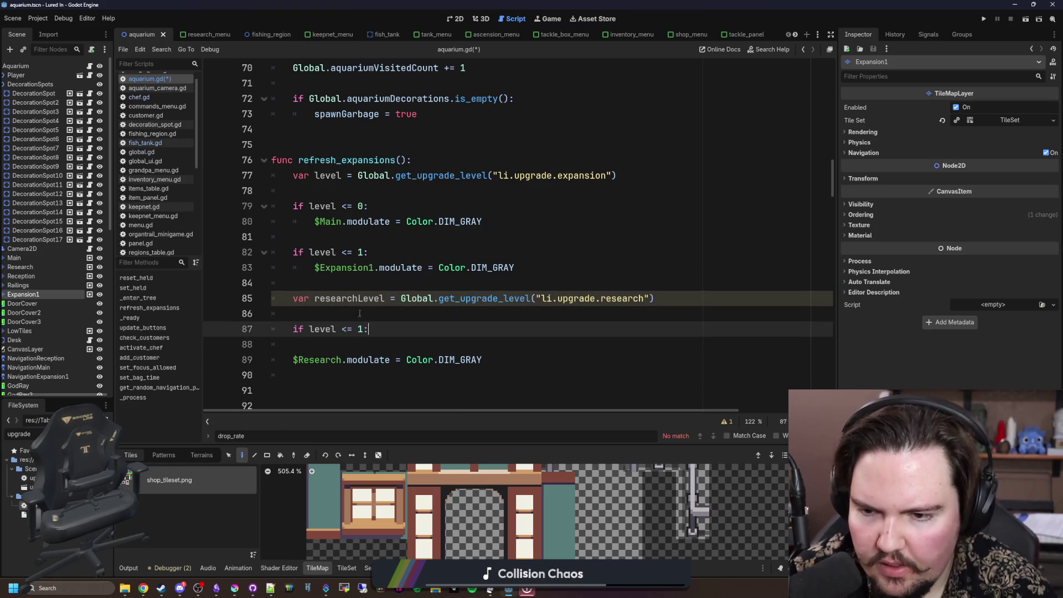
text(0)
double_click(348, 298)
key(ctrl+c)
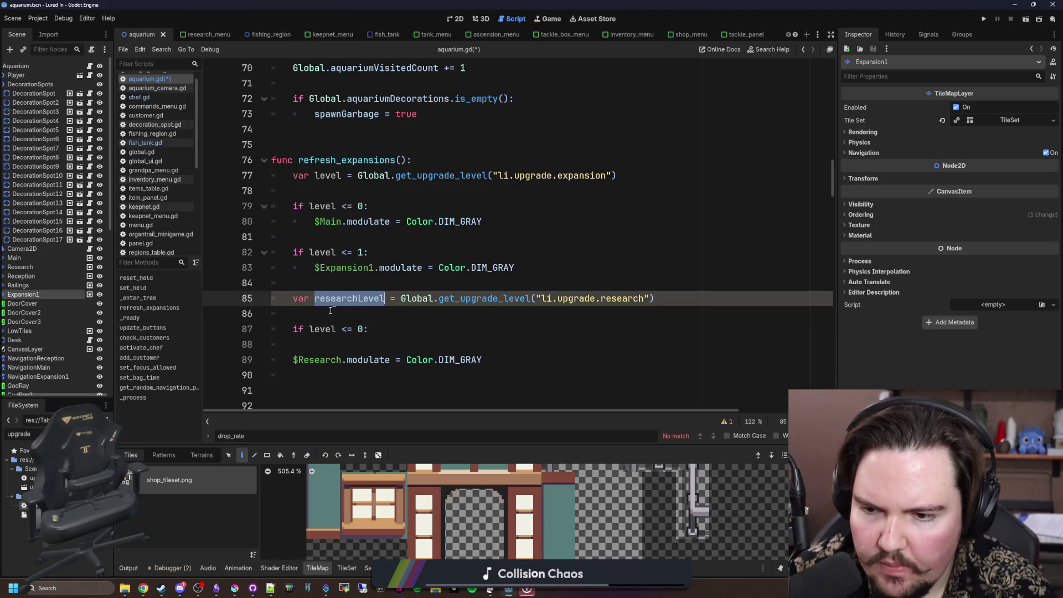
double_click(322, 329)
key(ctrl+v)
click(320, 346)
key(Tab)
key(BackSpace)
key(BackSpace)
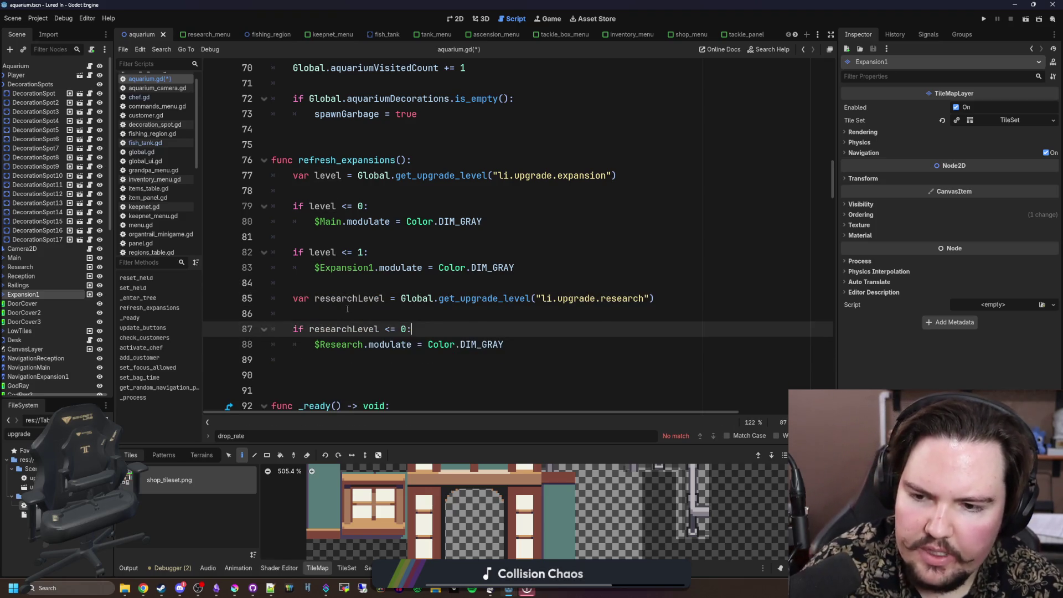
click(344, 319)
key(ctrl+s)
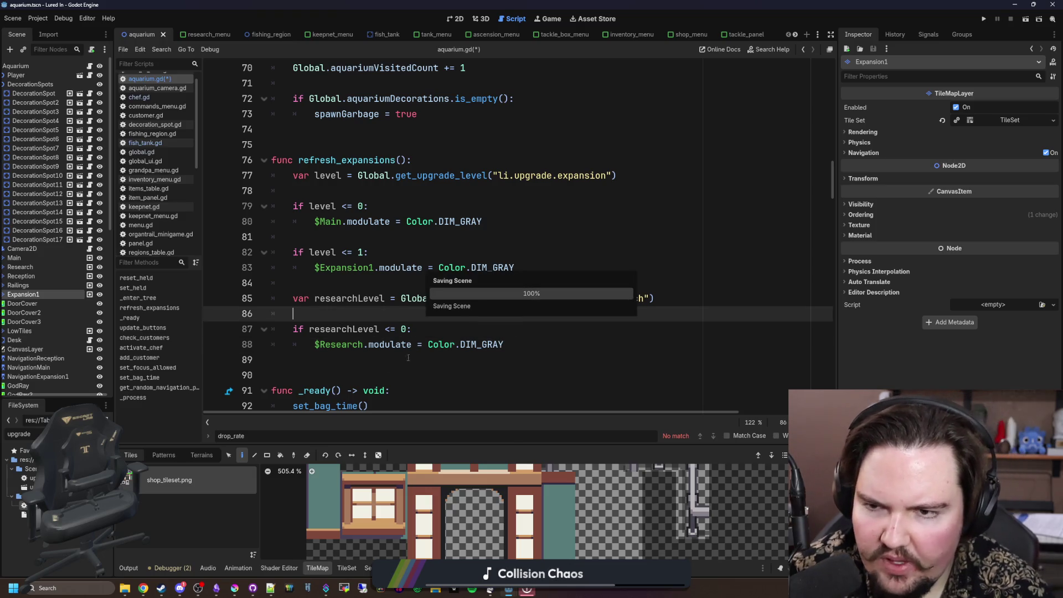
scroll(430, 219, up, 12)
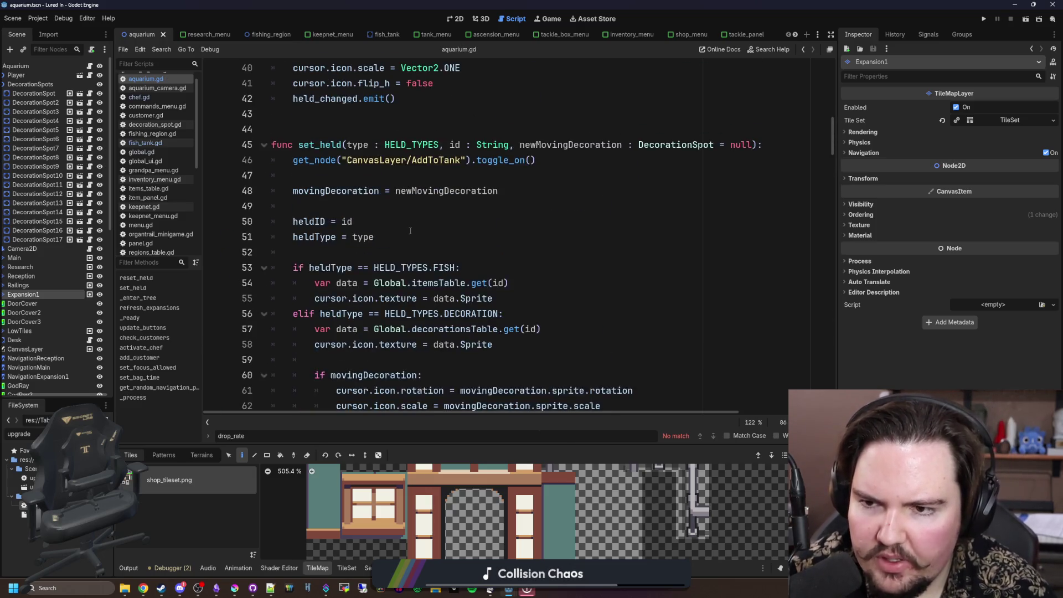
Step: Add Global.upgrade_purchased.connect(refresh_expansions) right after the refresh_expansions() call in _ready
scroll(424, 234, down, 14)
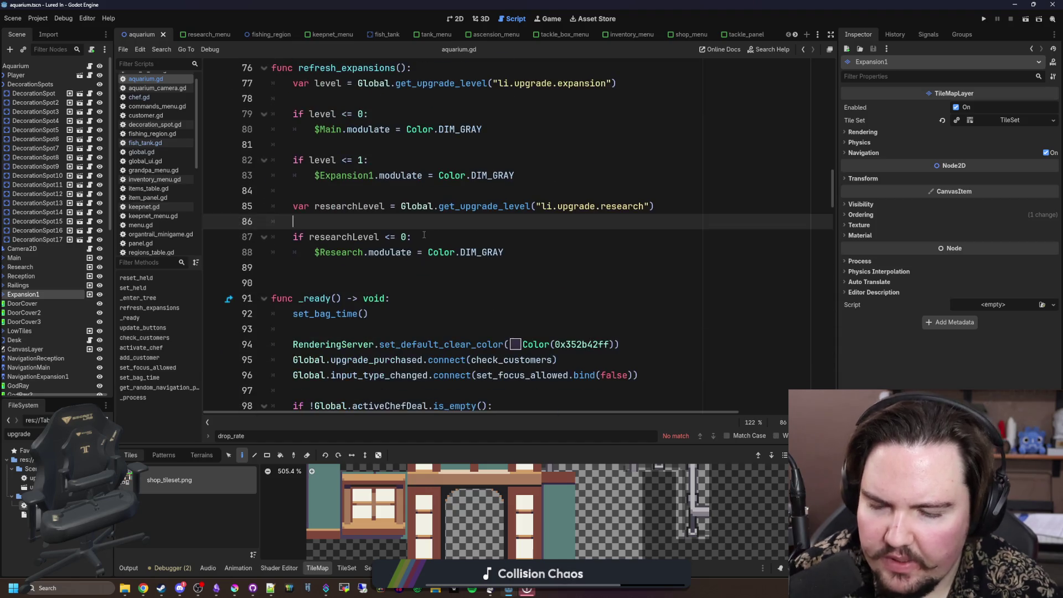
scroll(409, 335, down, 4)
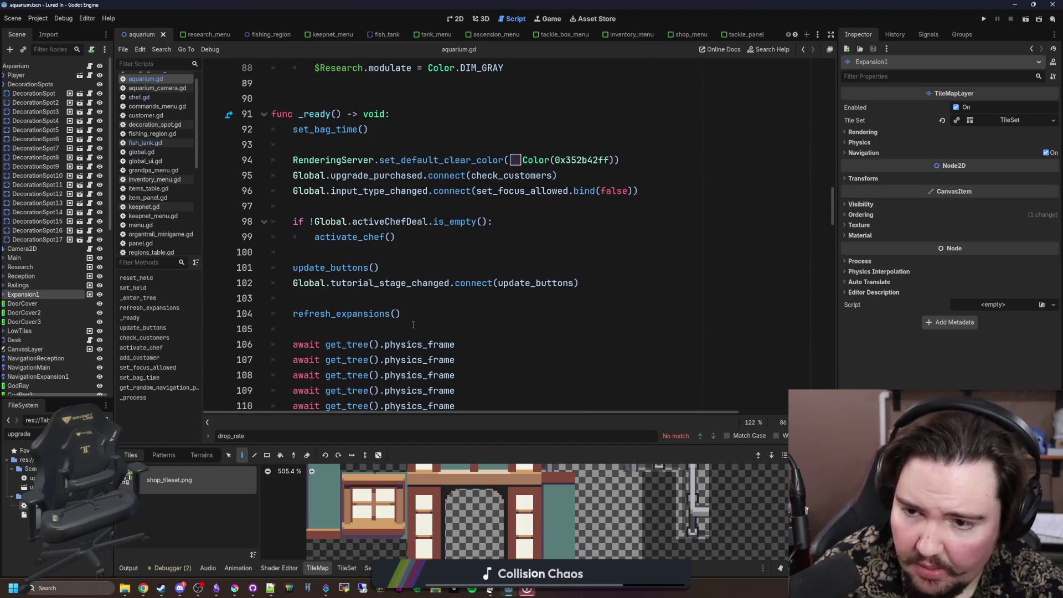
click(434, 314)
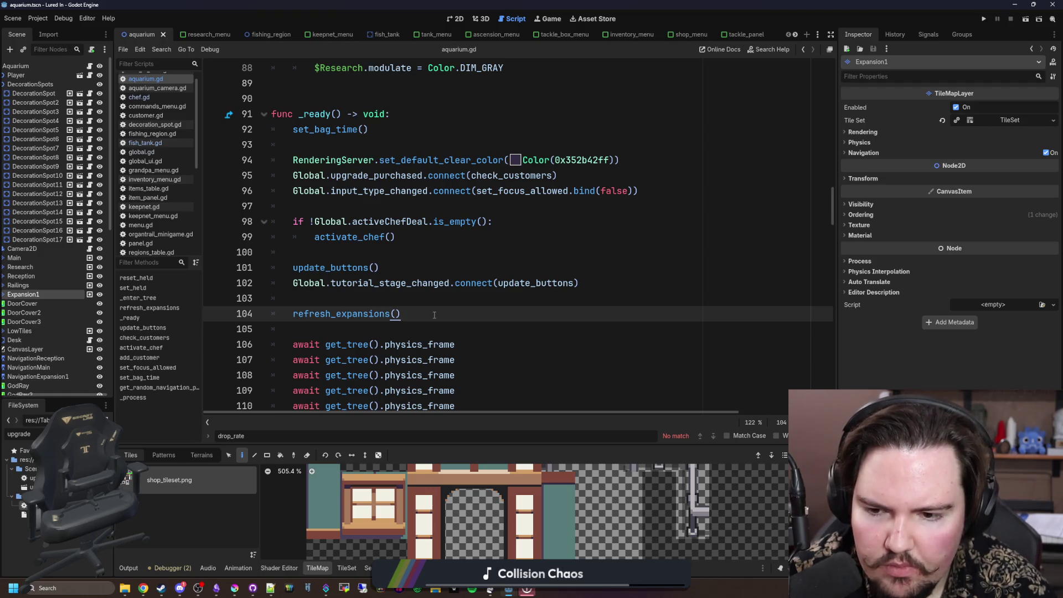
key(Return)
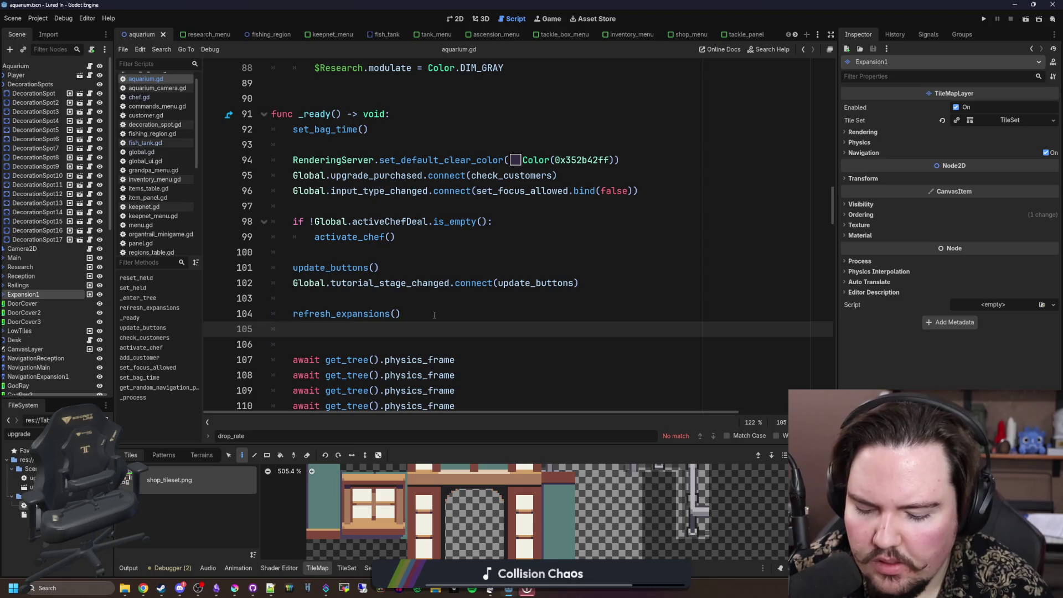
text(Global.upgrad)
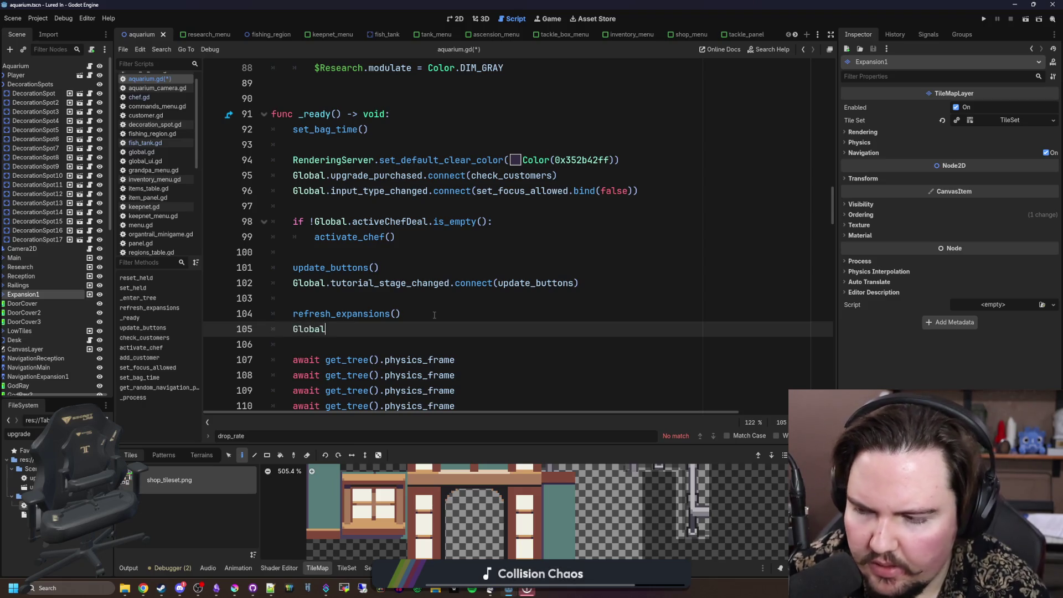
key(Down)
key(Down)
key(Return)
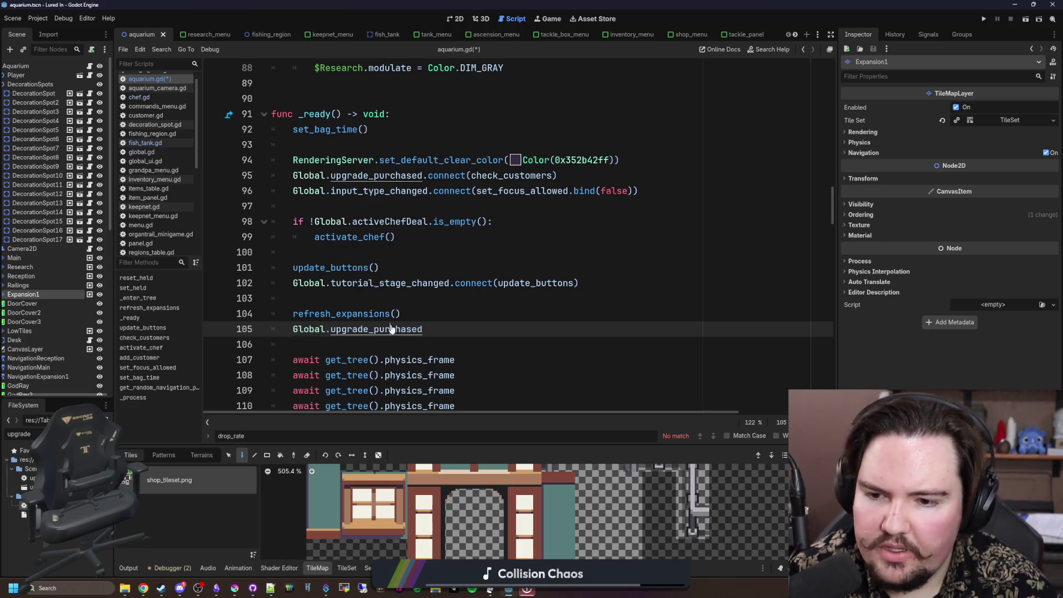
ctrl+click(391, 328)
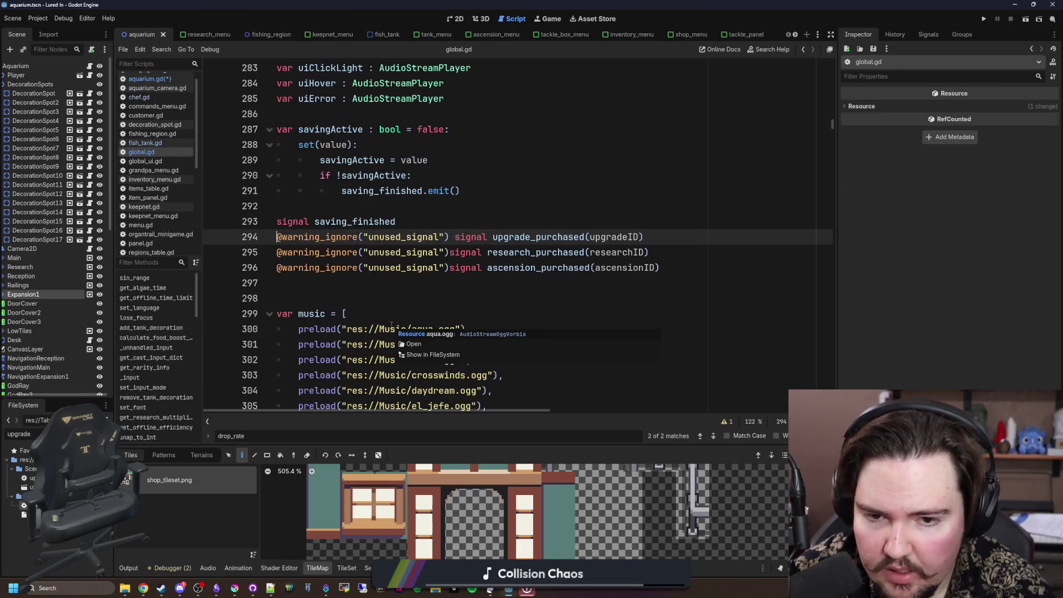
key(alt+Left)
text(.connect)
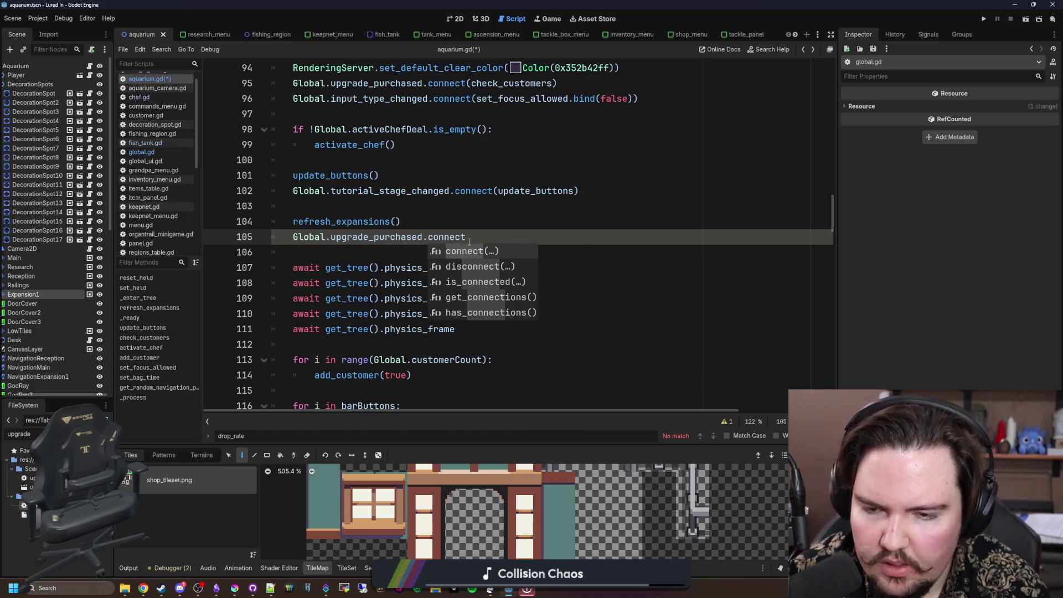
text((ref)
key(Return)
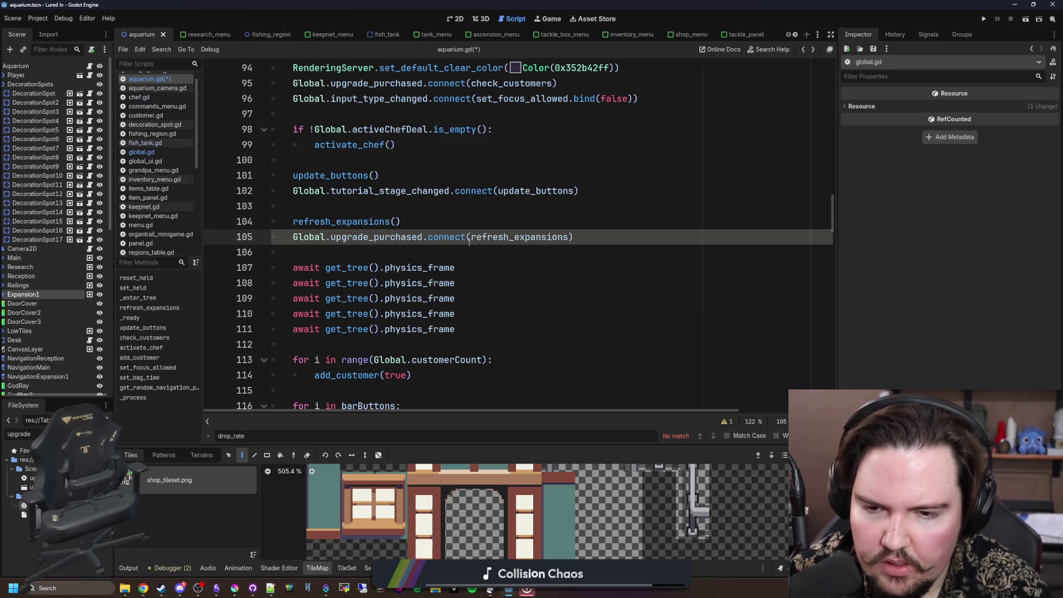
ctrl+click(473, 237)
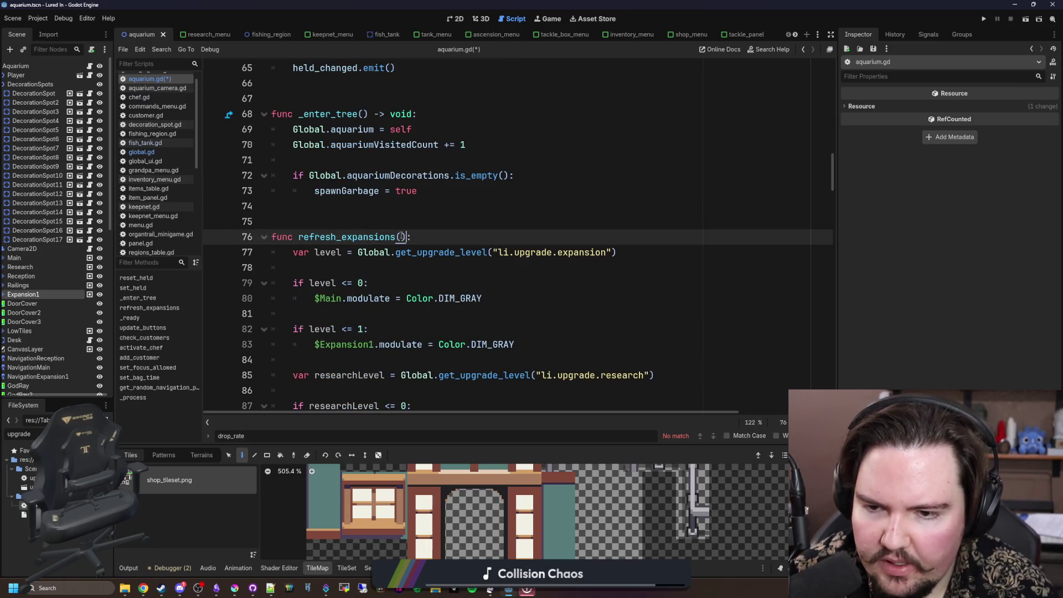
Step: Add an upgradeID parameter with an empty string default to the refresh_expansions signature
text(upgradeID =)
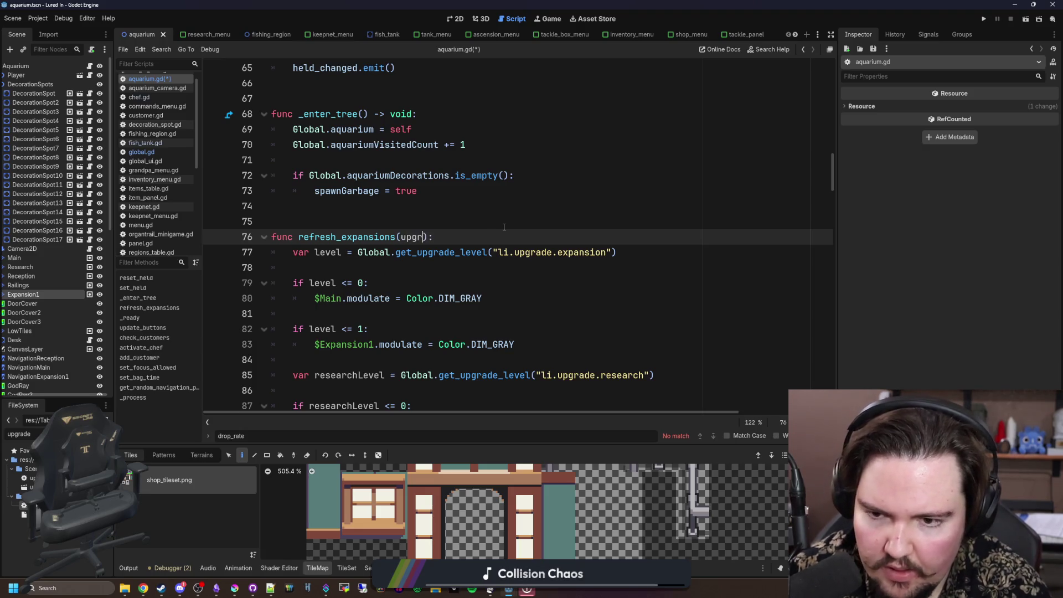
text( ")
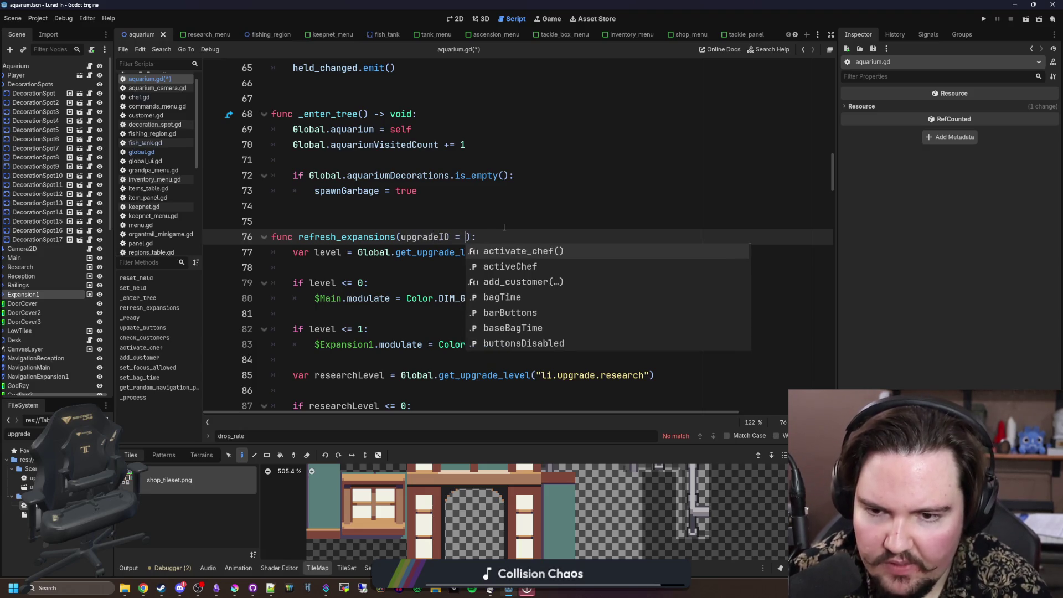
click(497, 228)
scroll(490, 232, down, 1)
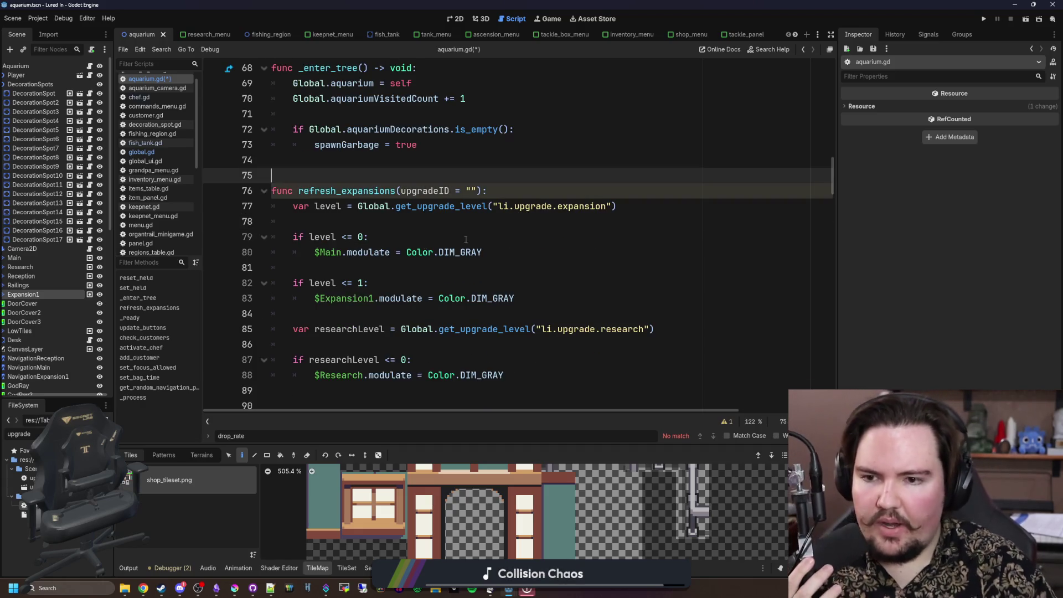
click(382, 222)
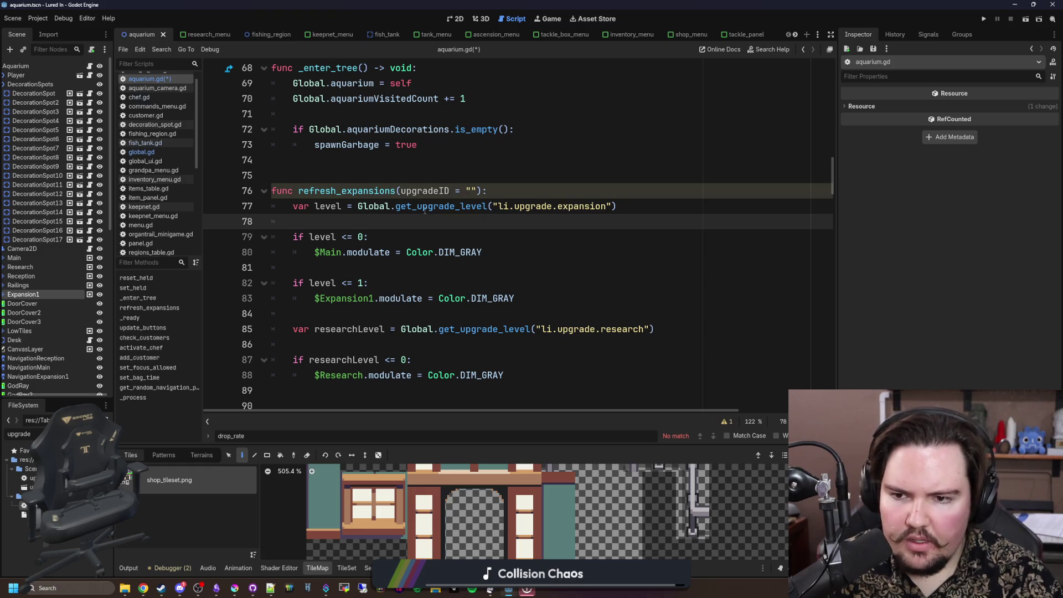
scroll(424, 210, down, 1)
click(518, 143)
key(Return)
key(Return)
key(Return)
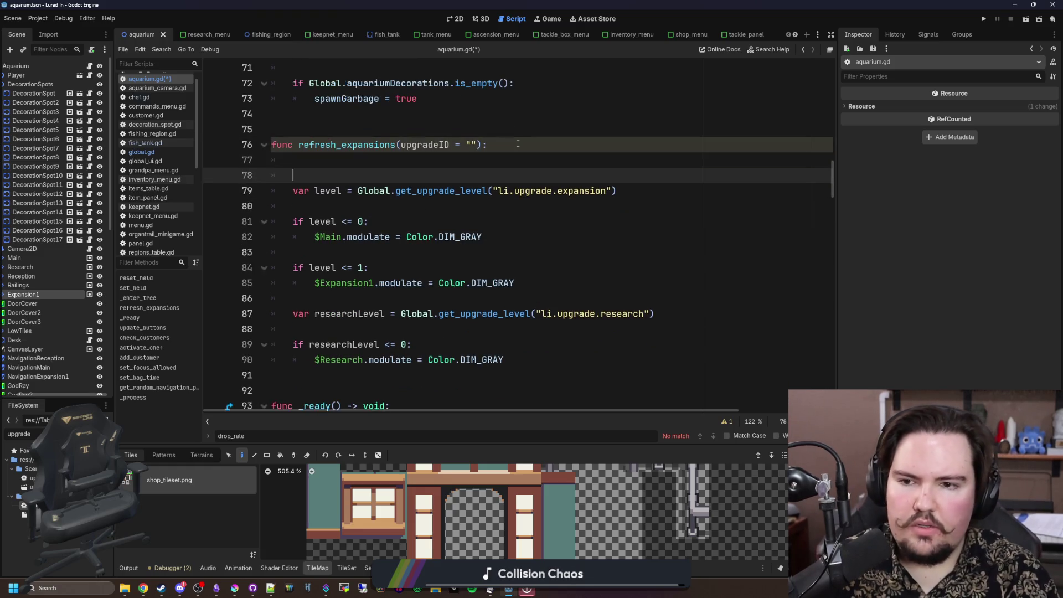
key(Up)
key(BackSpace)
key(BackSpace)
Step: Return early unless upgradeID is research or expansion, default it to li.upgrade.research, and save
text(if upgradeID !=)
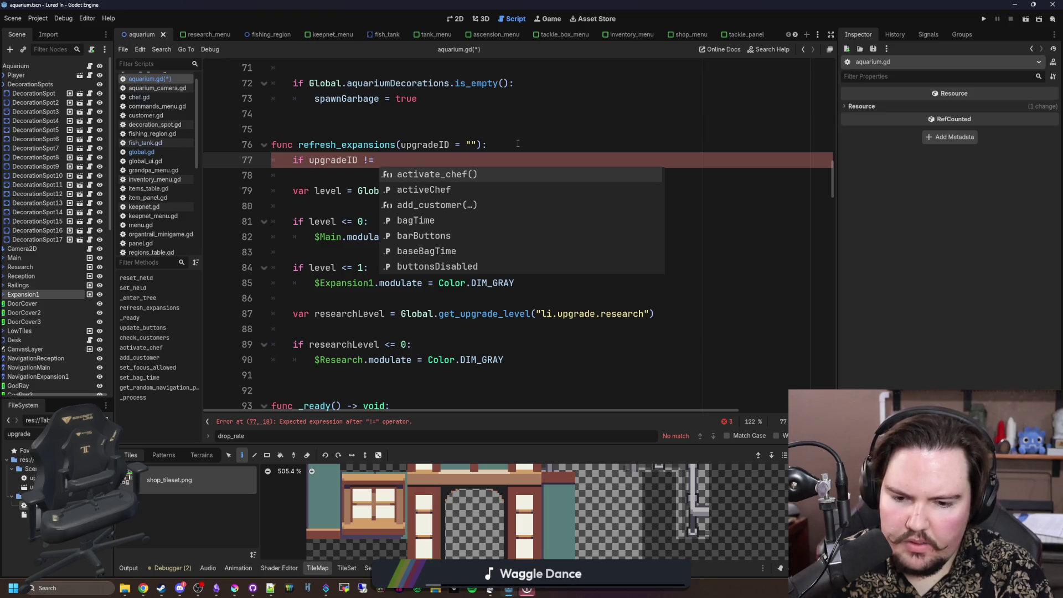
text("li.upgrade)
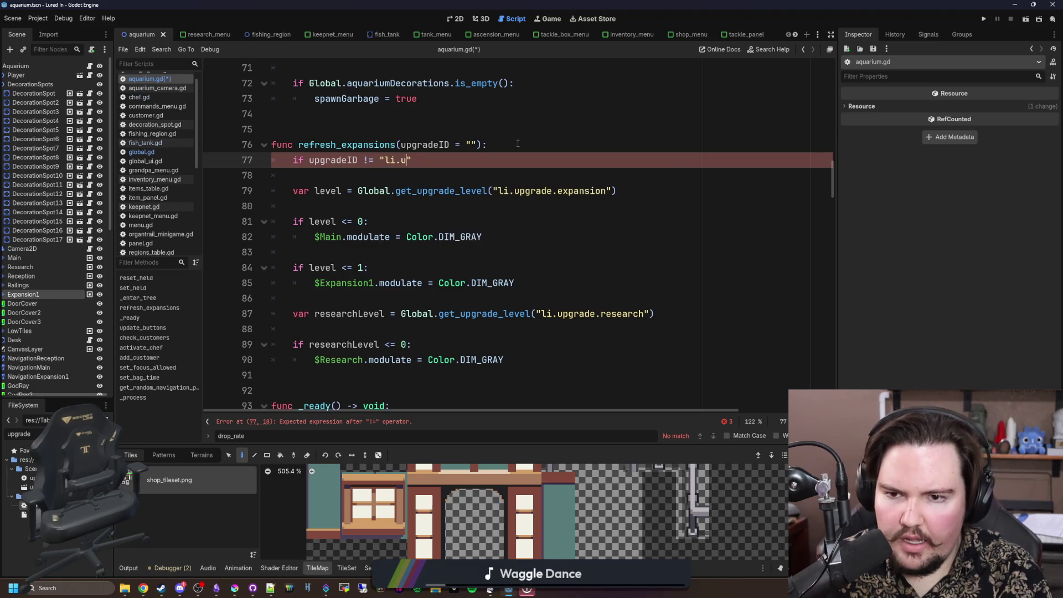
text(.)
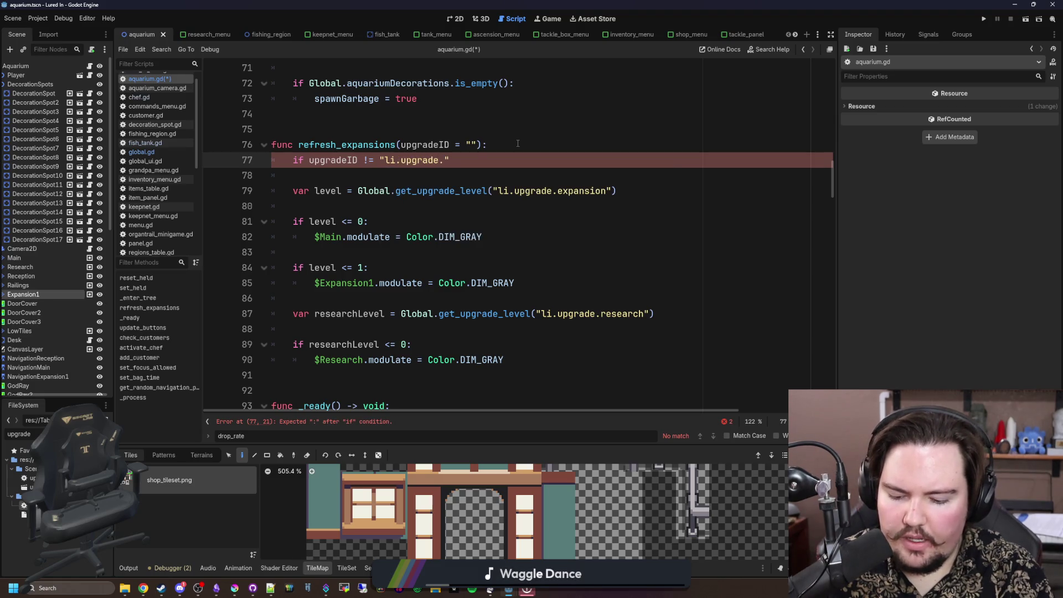
text(research" && upgrade)
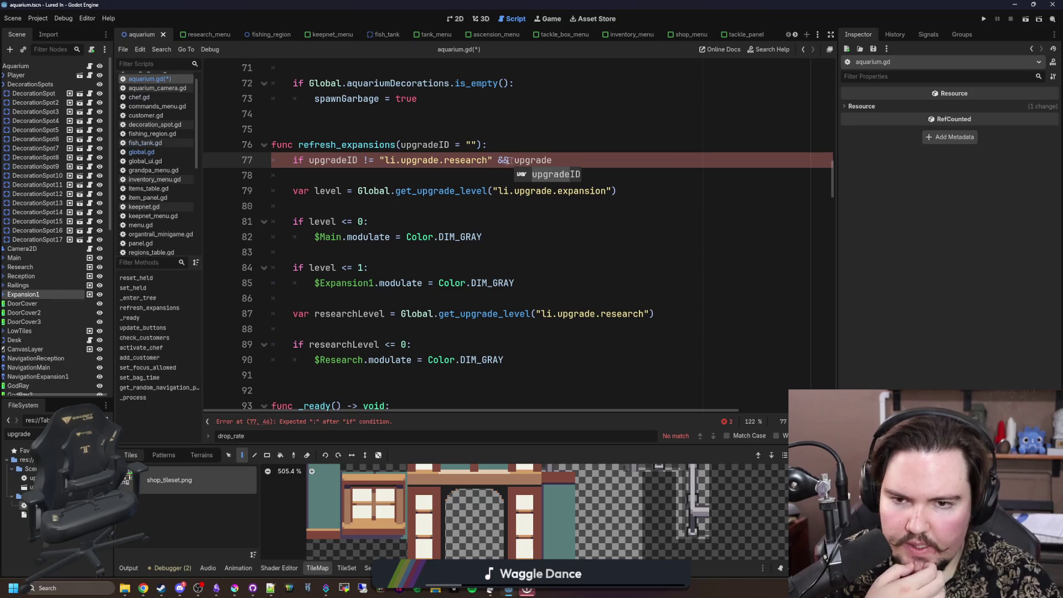
drag(487, 160, 385, 160)
key(ctrl+c)
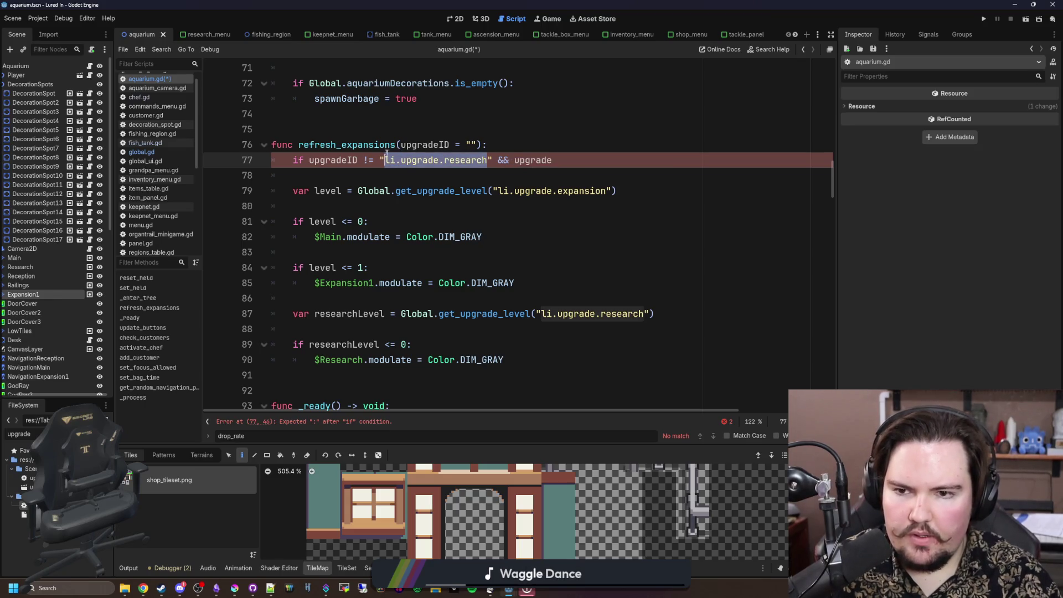
click(469, 144)
key(ctrl+v)
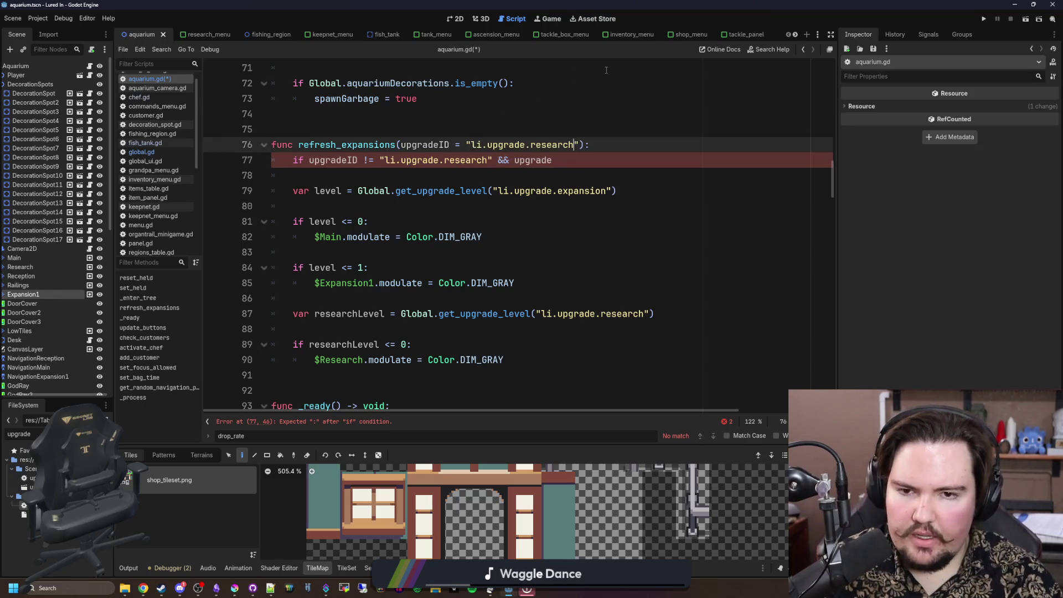
click(567, 162)
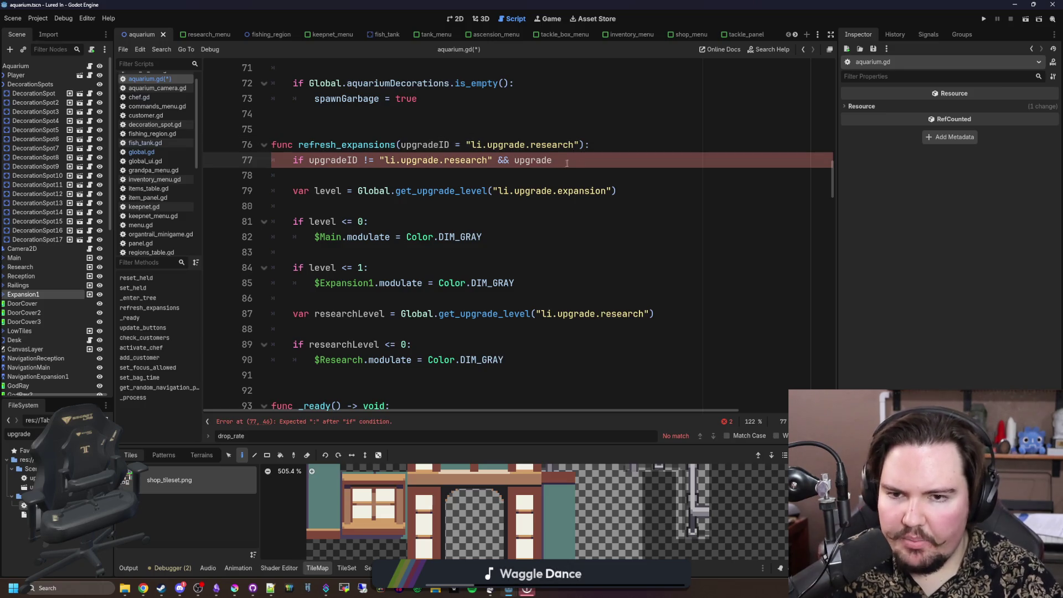
text(ID )
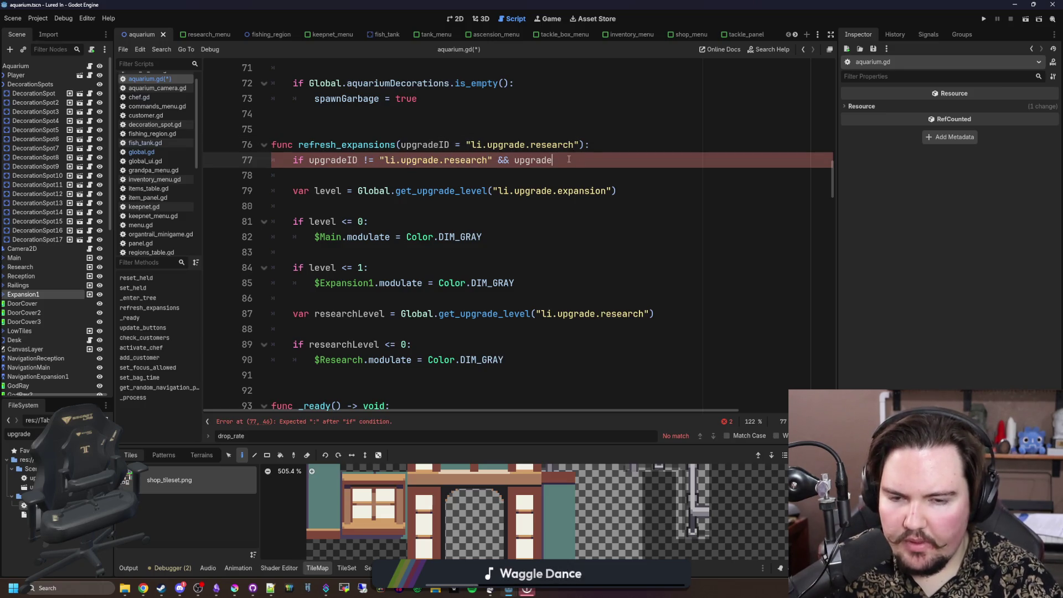
text(!= "li.up)
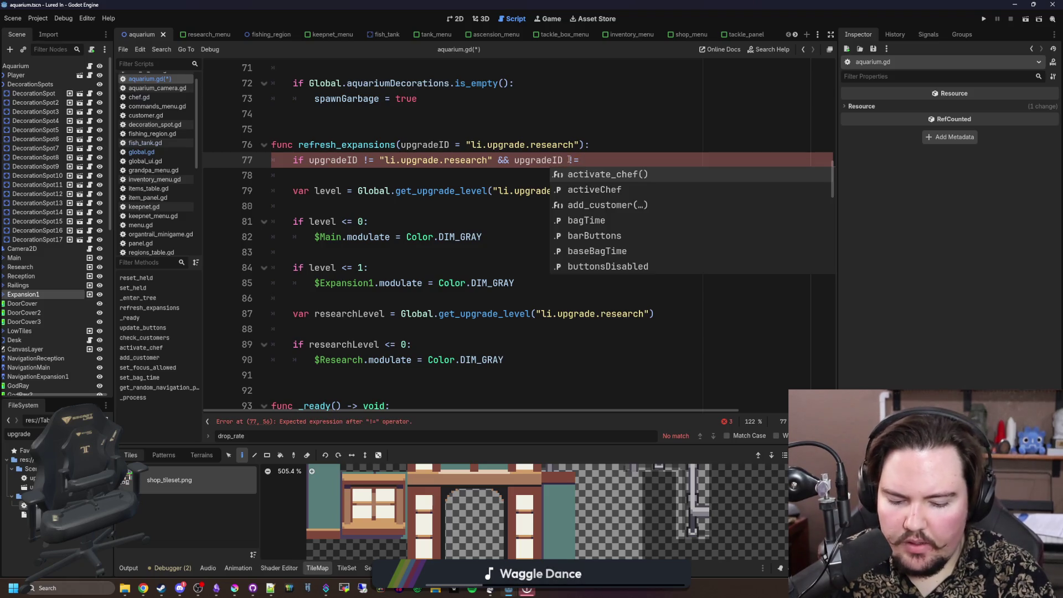
text(grade.expansion")
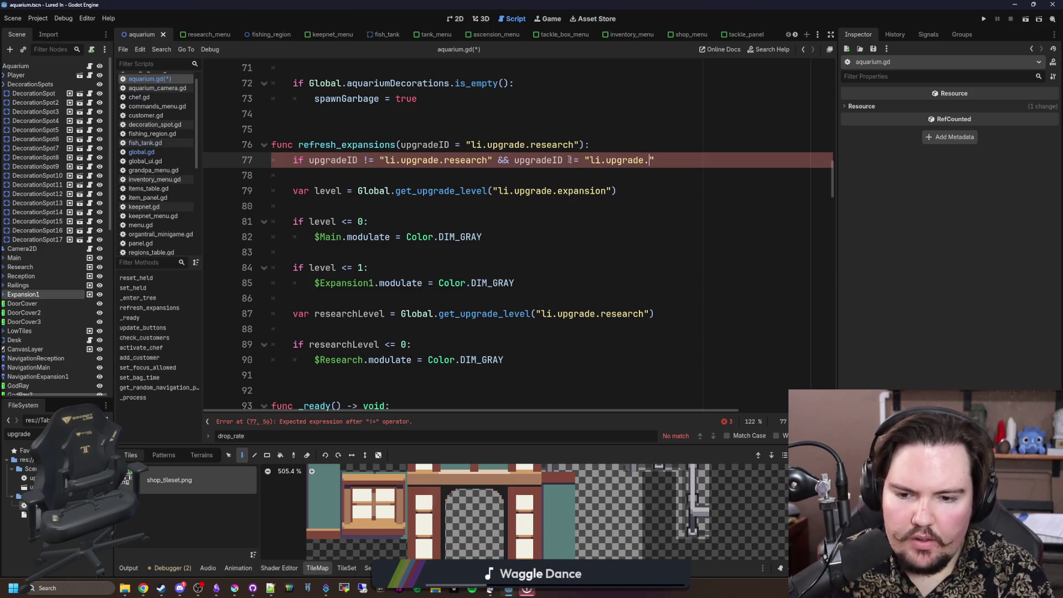
text(: return)
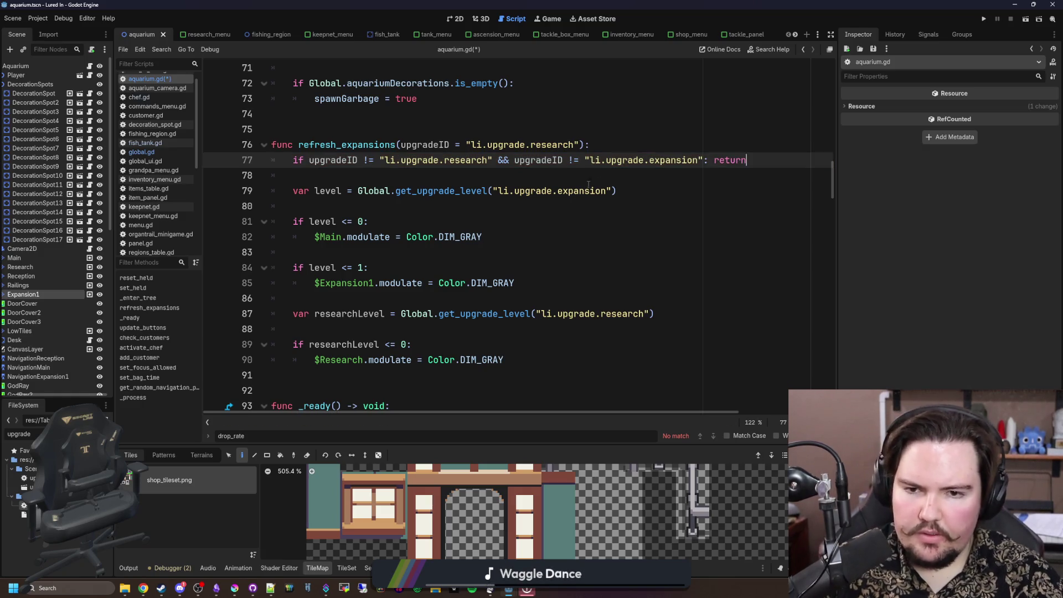
key(Down)
key(ctrl+s)
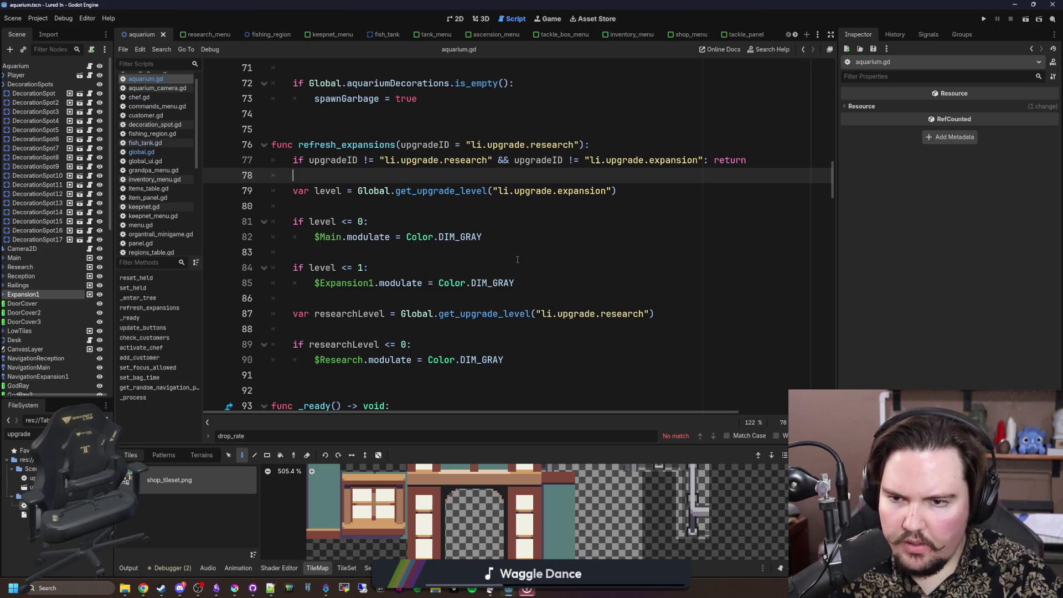
scroll(425, 209, down, 4)
click(415, 210)
key(ctrl+s)
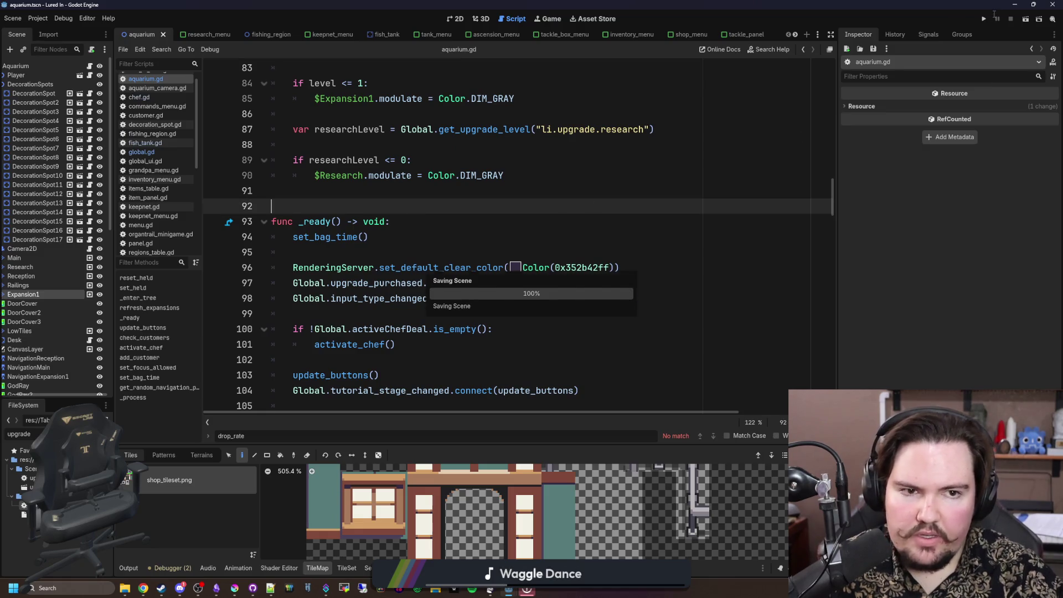
click(984, 20)
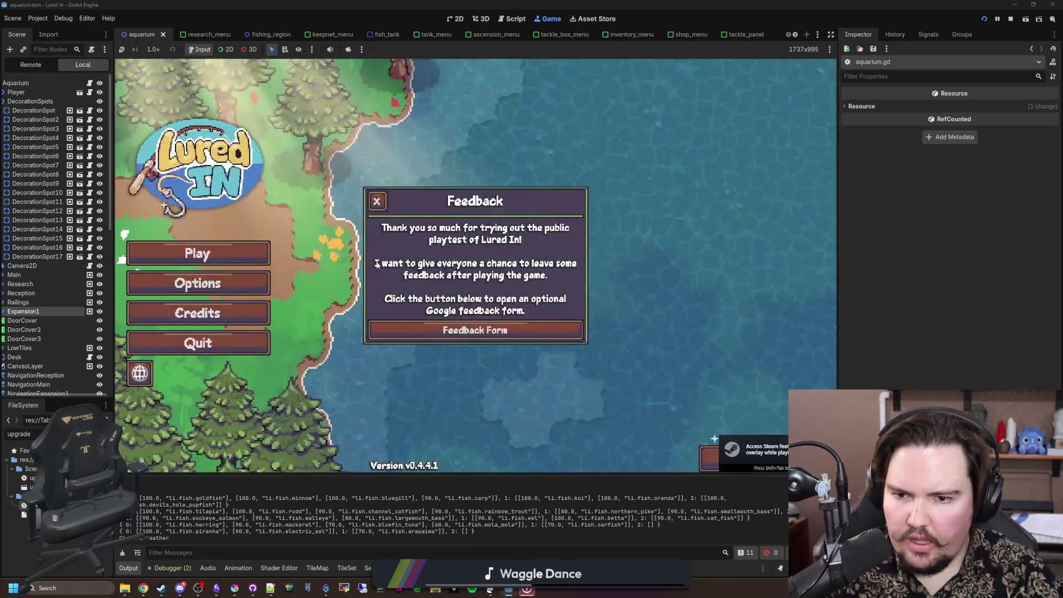
click(380, 200)
click(198, 253)
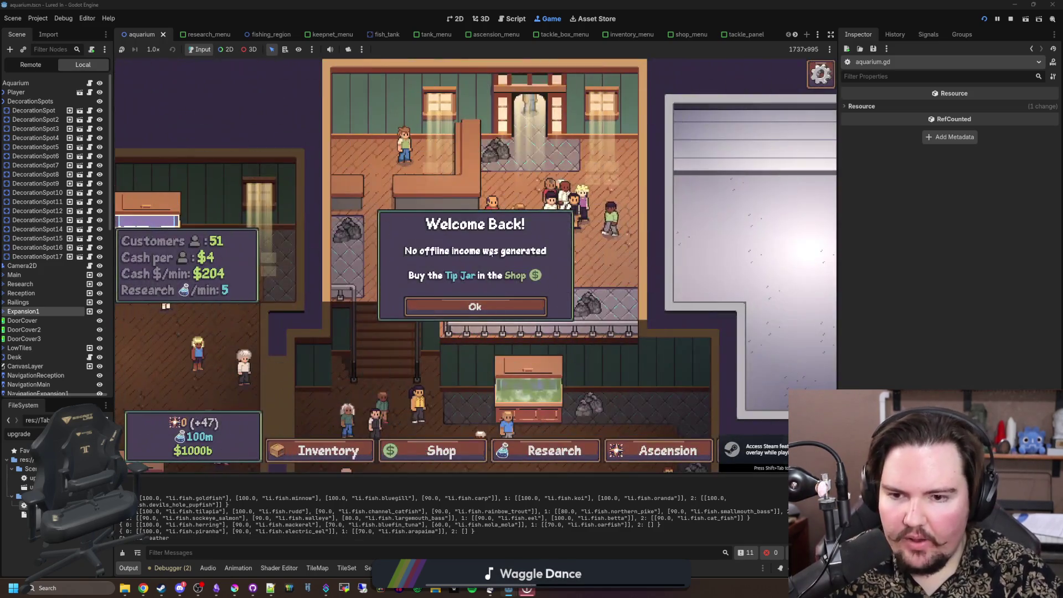
click(461, 307)
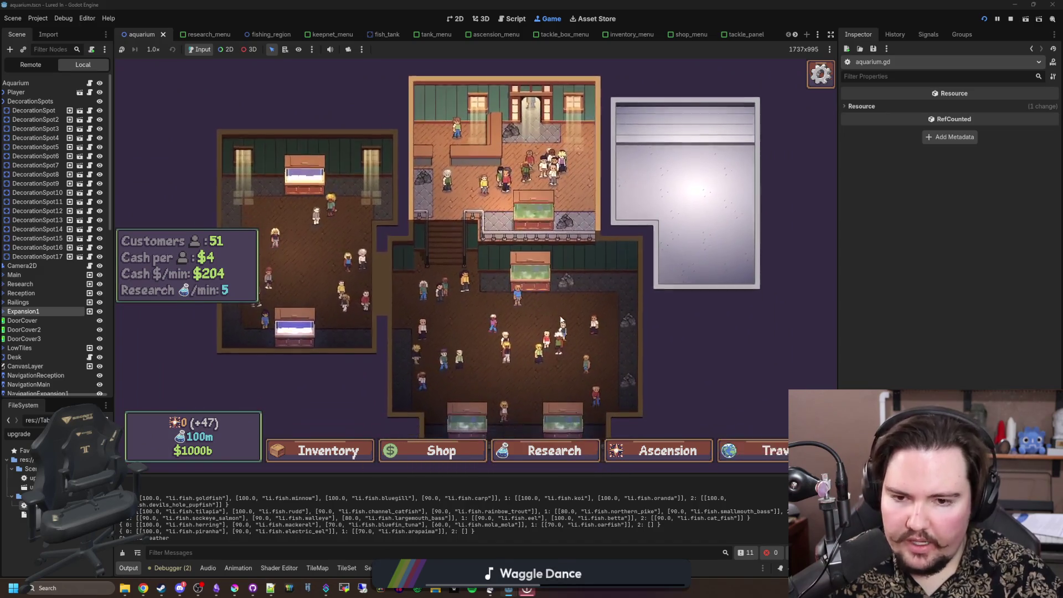
key(F8)
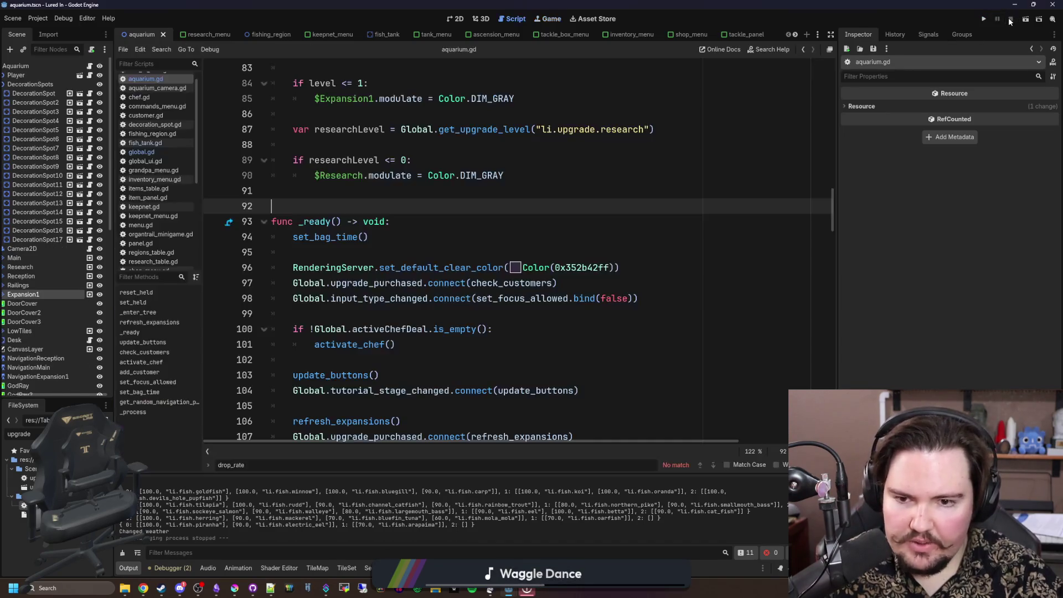
Step: Save the scene, search for 'get_random', and jump to get_random_navigation_point's definition
scroll(391, 204, up, 4)
click(390, 332)
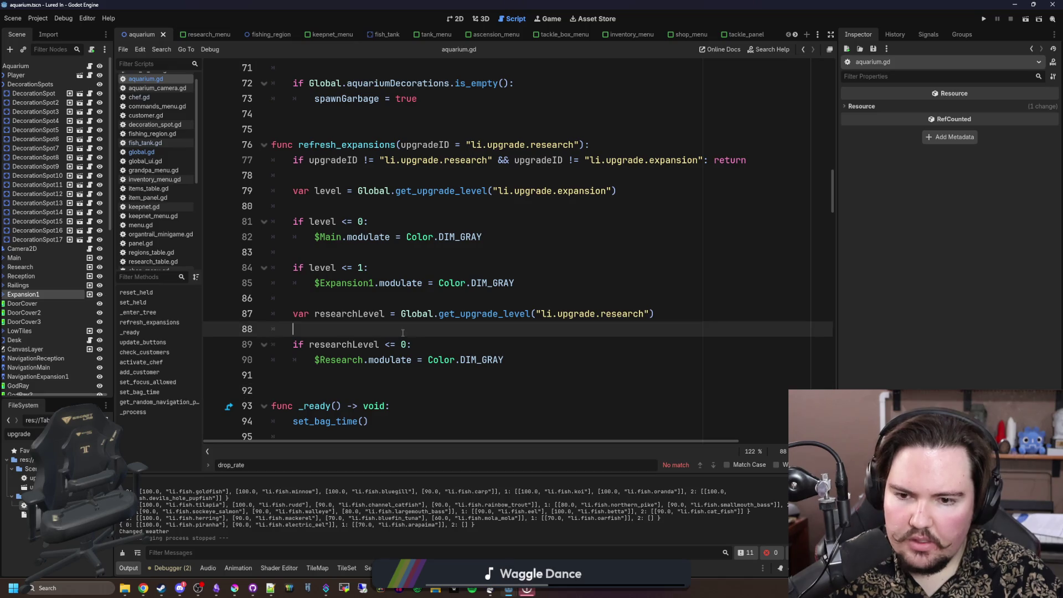
key(ctrl+s)
key(ctrl+s)
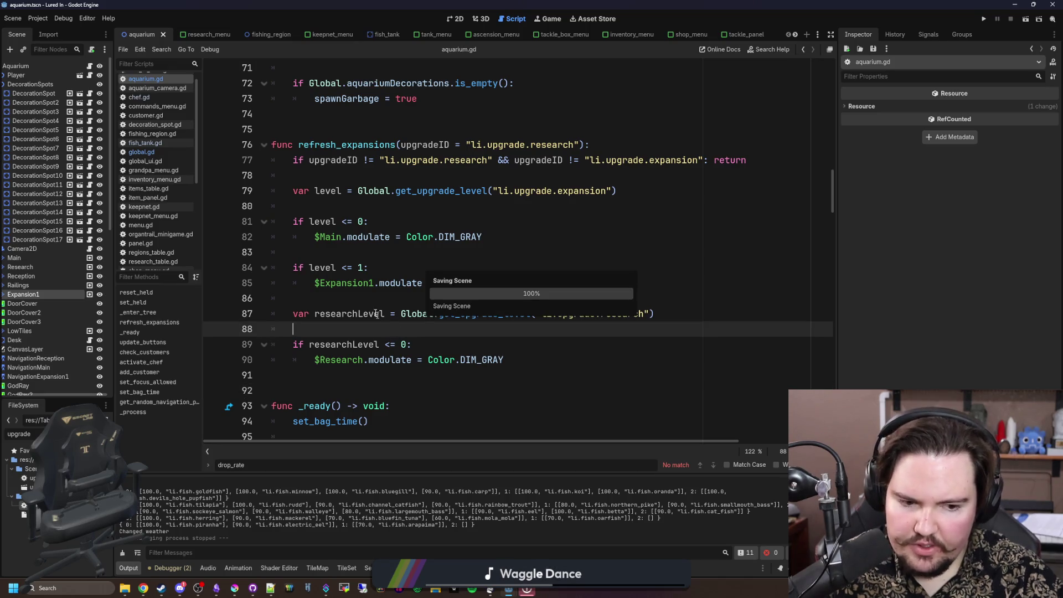
click(384, 305)
key(ctrl+f)
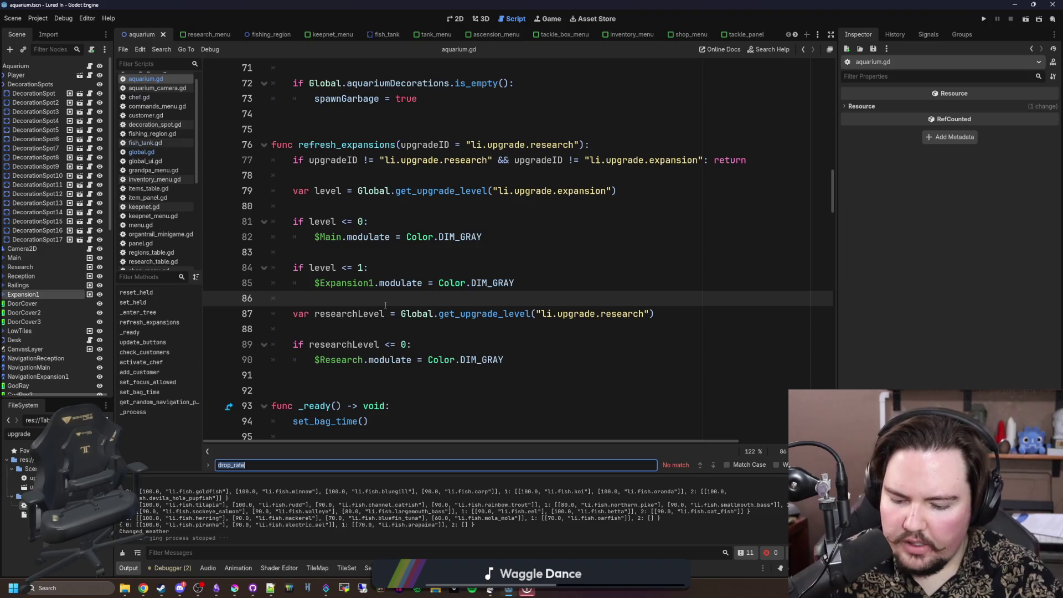
drag(667, 194, 291, 191)
key(ctrl+c)
click(320, 176)
text(get_random)
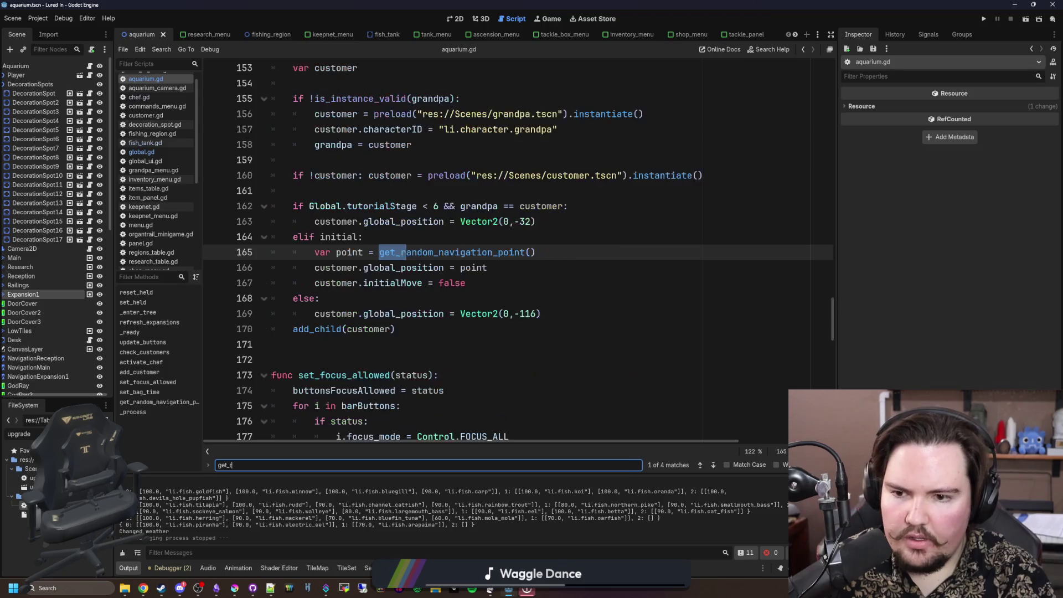
ctrl+click(427, 253)
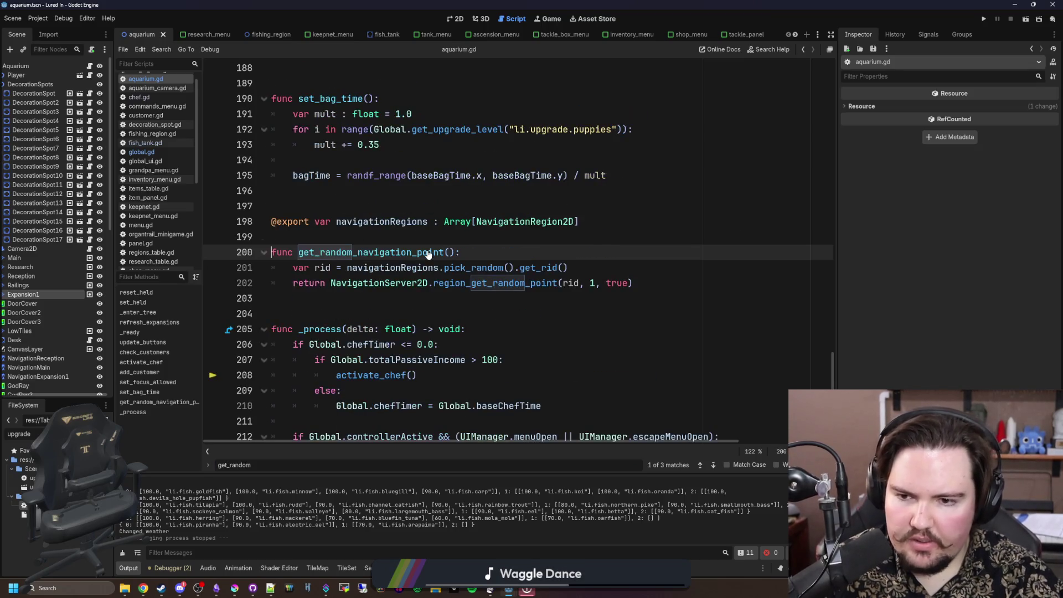
click(505, 214)
key(Return)
key(Return)
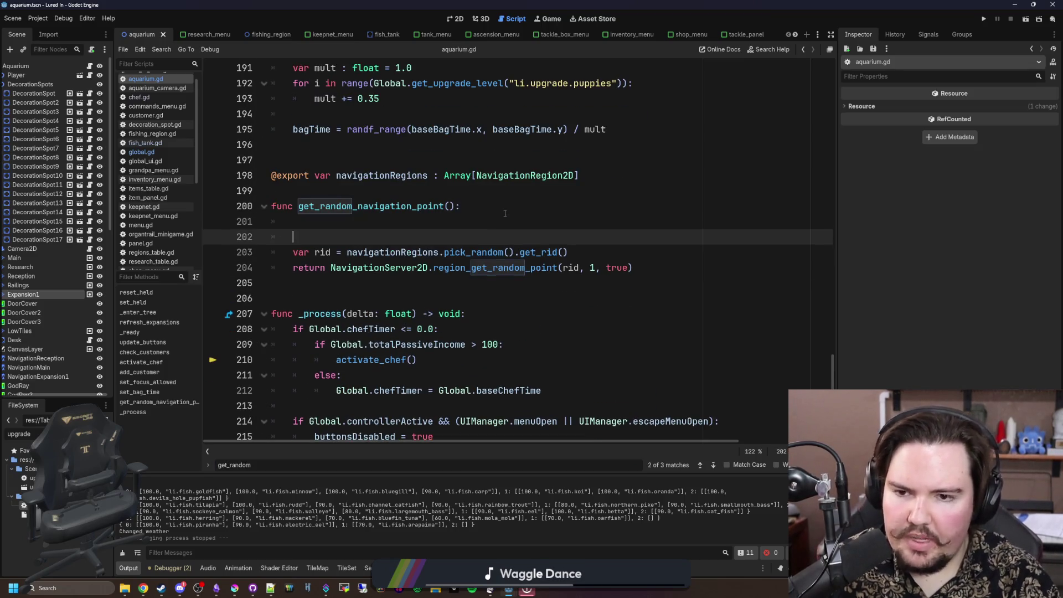
key(Up)
key(ctrl+v)
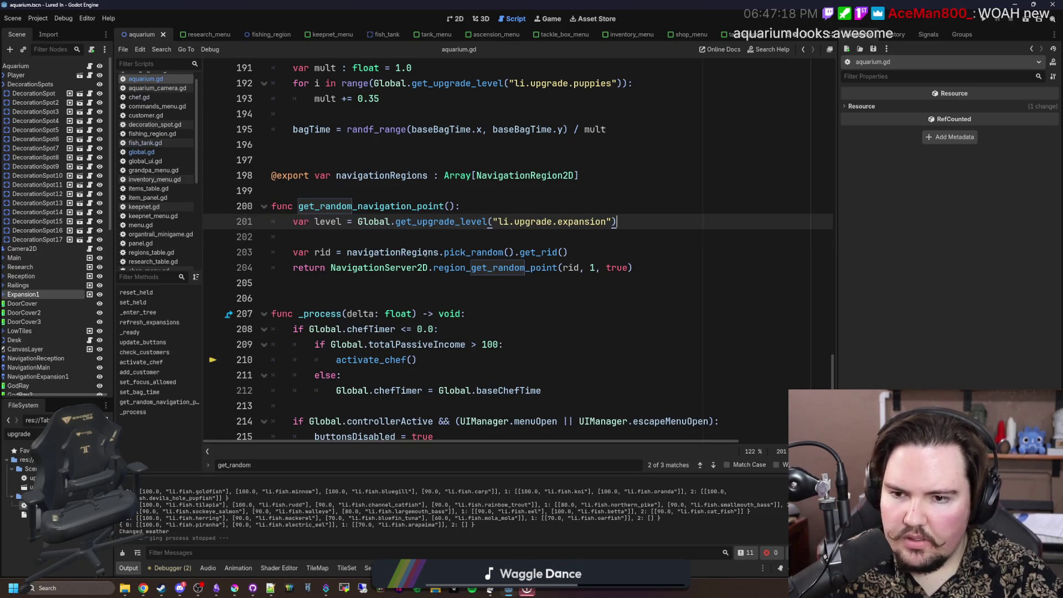
drag(579, 175, 253, 151)
key(BackSpace)
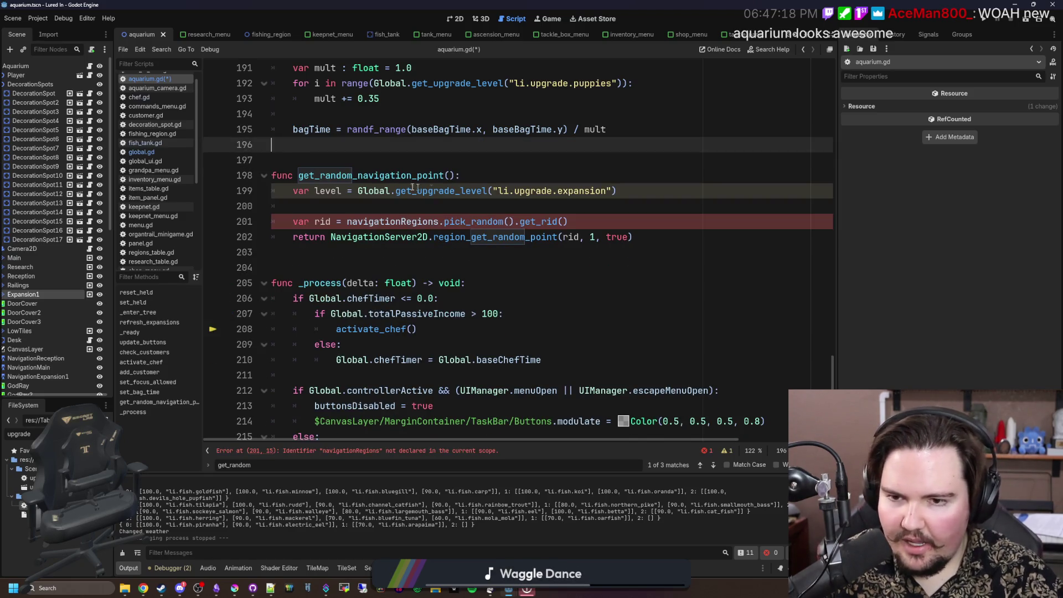
click(329, 210)
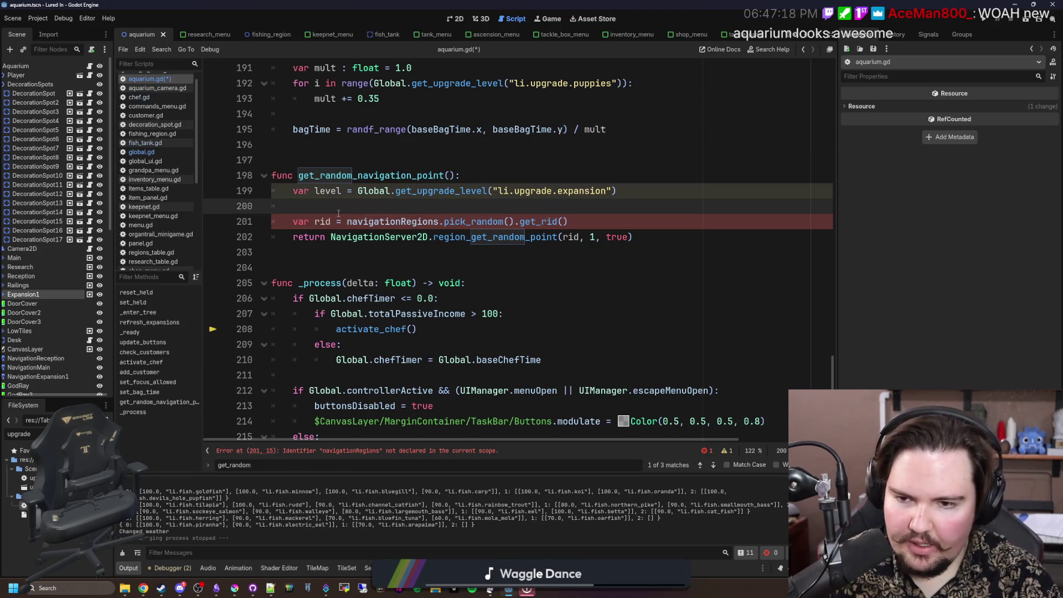
key(Return)
key(Return)
key(Up)
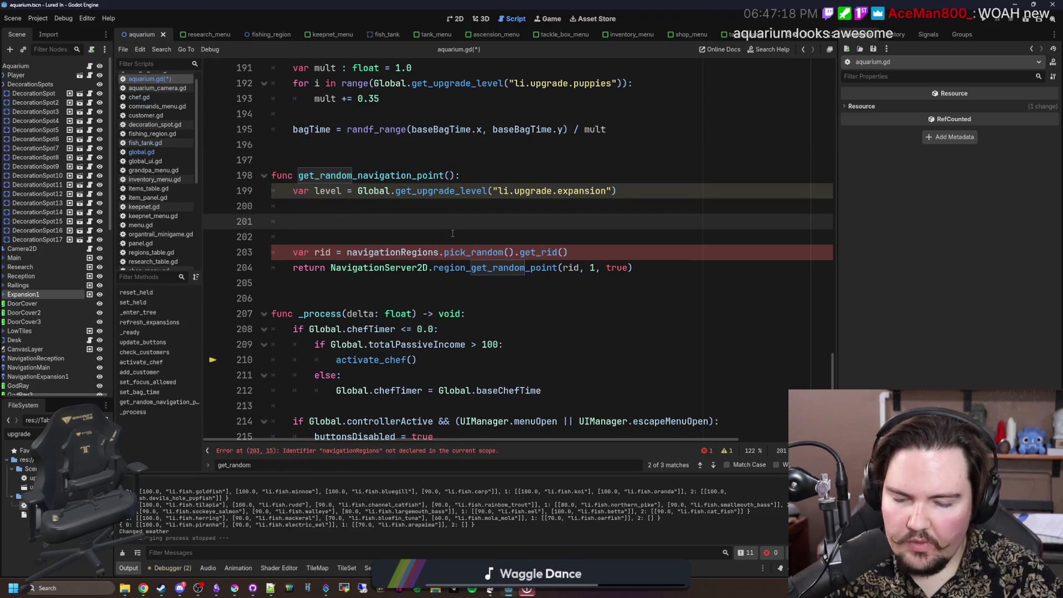
Step: Create 'var regions = [$Reception]' in get_random_navigation_point
click(341, 205)
text(var)
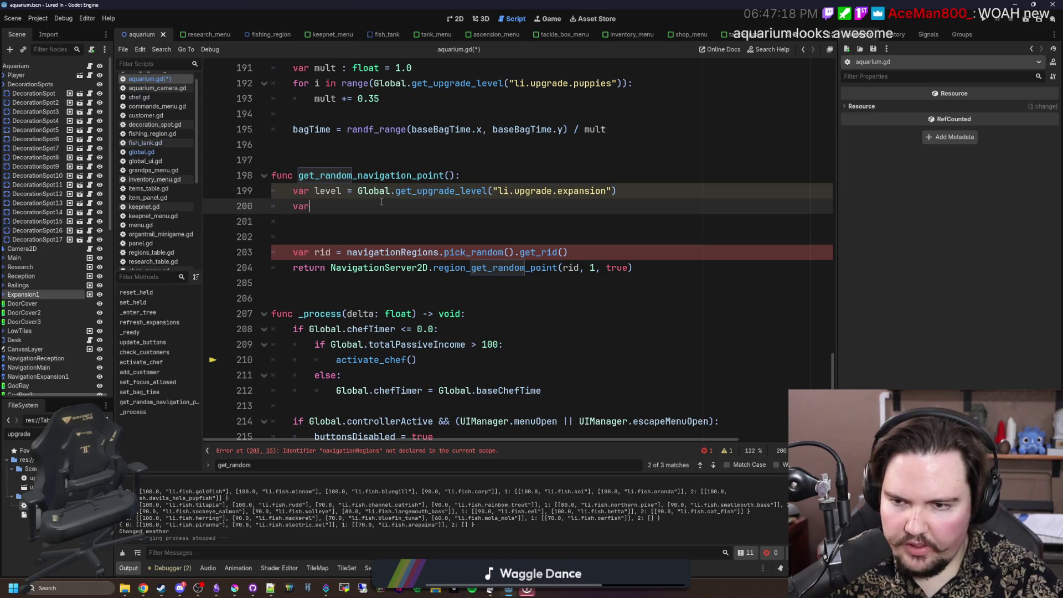
text( regions = [])
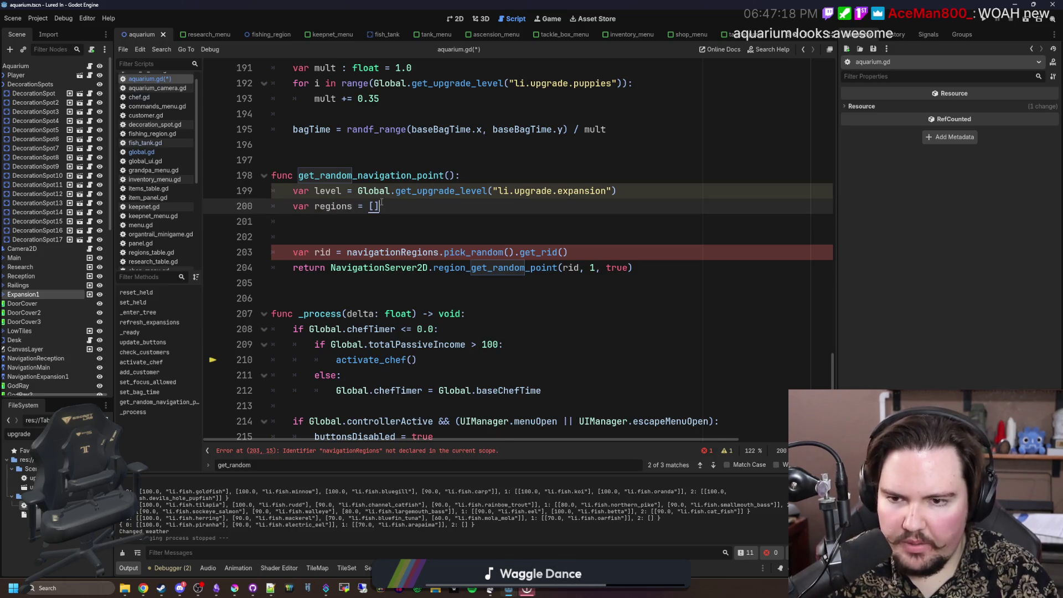
key(Return)
key(Return)
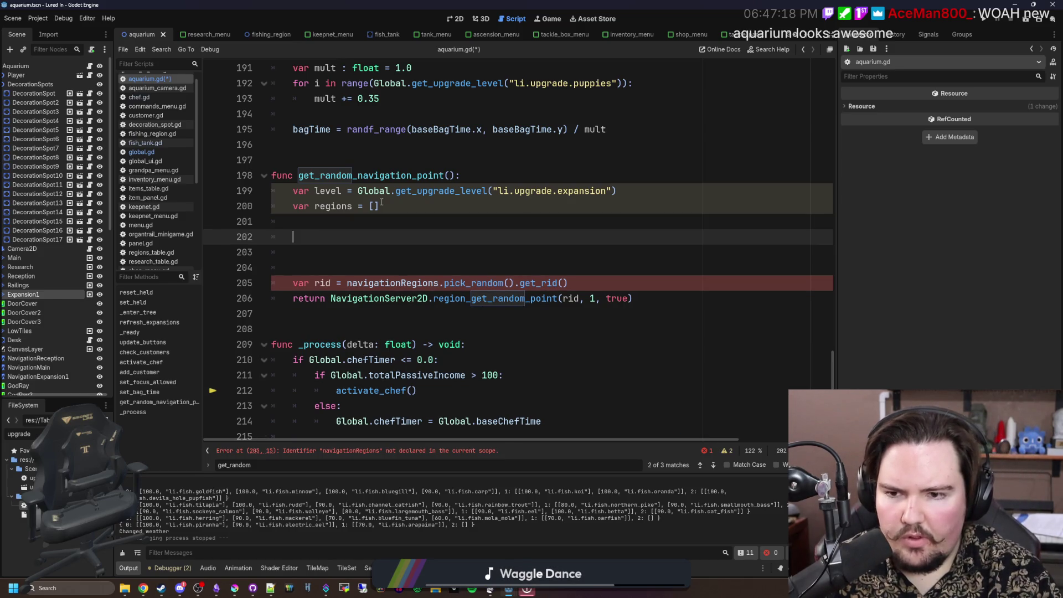
key(BackSpace)
key(BackSpace)
key(BackSpace)
text(#$)
key(BackSpace)
key(BackSpace)
text($)
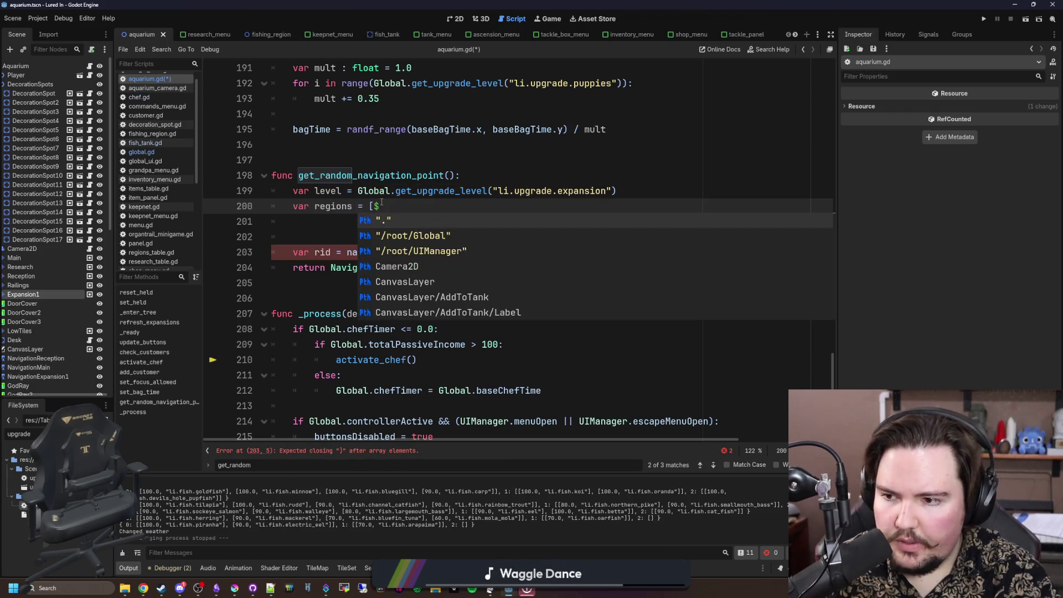
text(Rec)
key(Return)
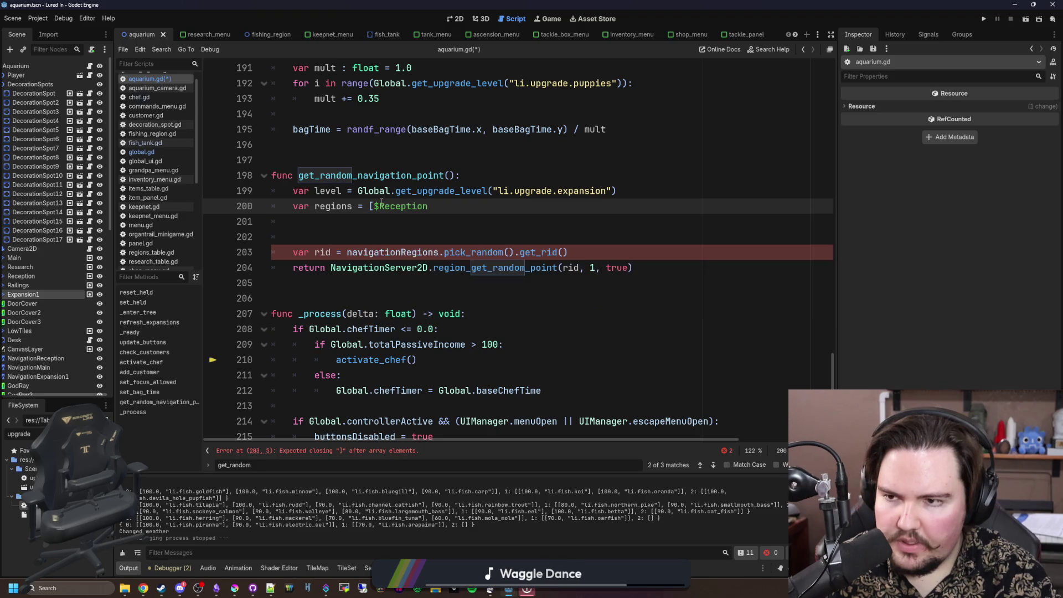
text(])
Step: Add 'if level >= 1: regions.push_back($Main)' below the regions list
key(Return)
key(Return)
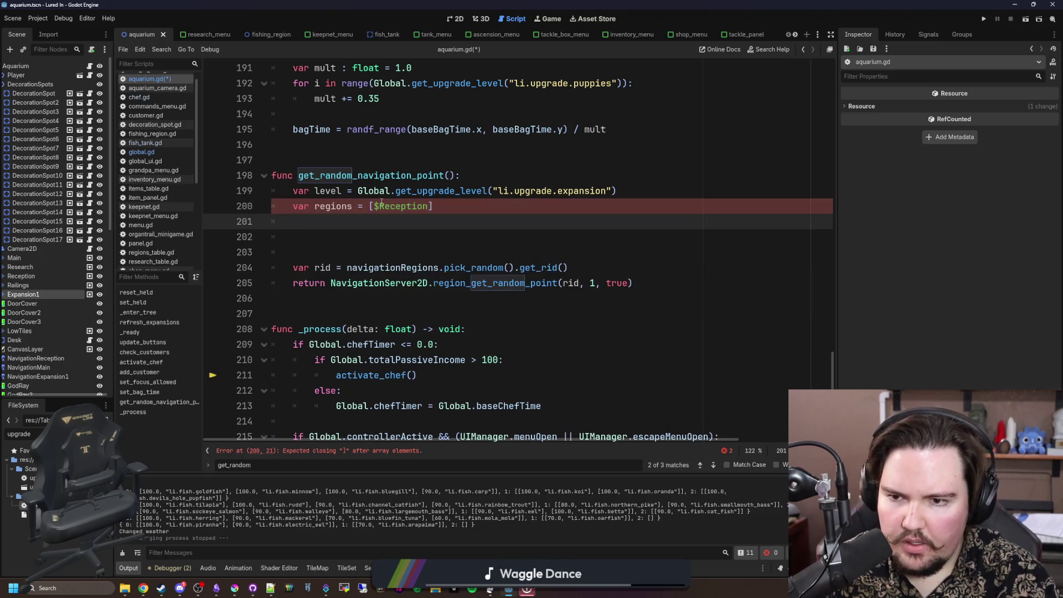
text(if lke)
key(BackSpace)
key(BackSpace)
text(evel >= 1: )
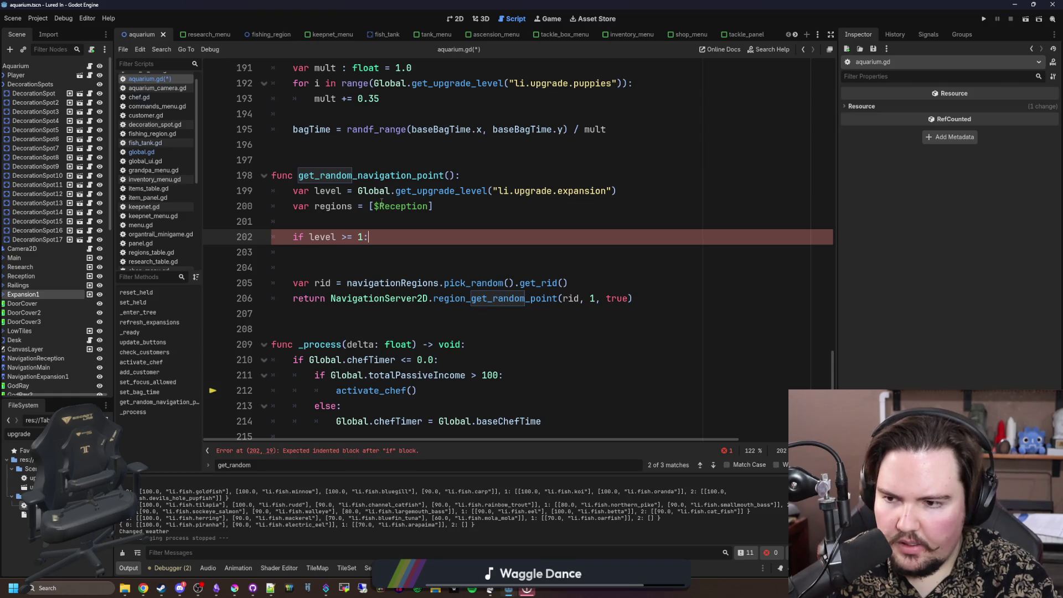
text(regions.push_back*()
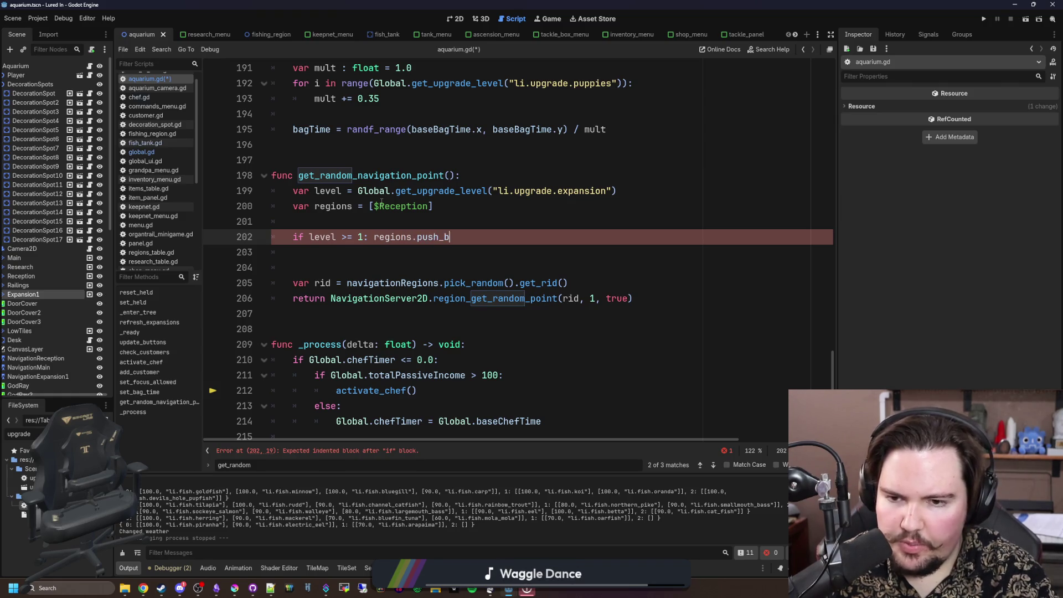
key(BackSpace)
key(BackSpace)
text(($)
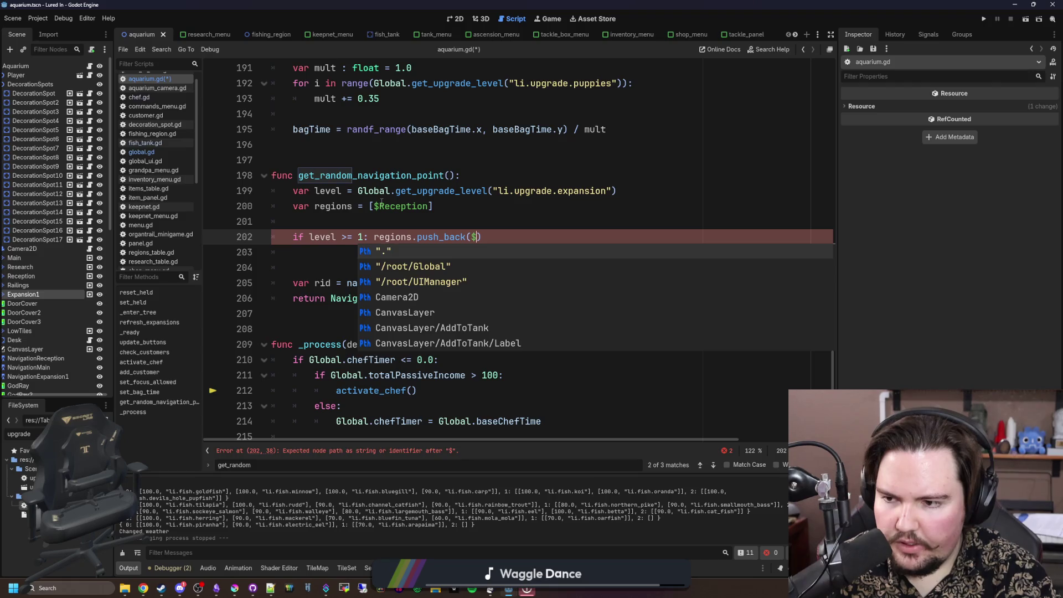
text(Main)
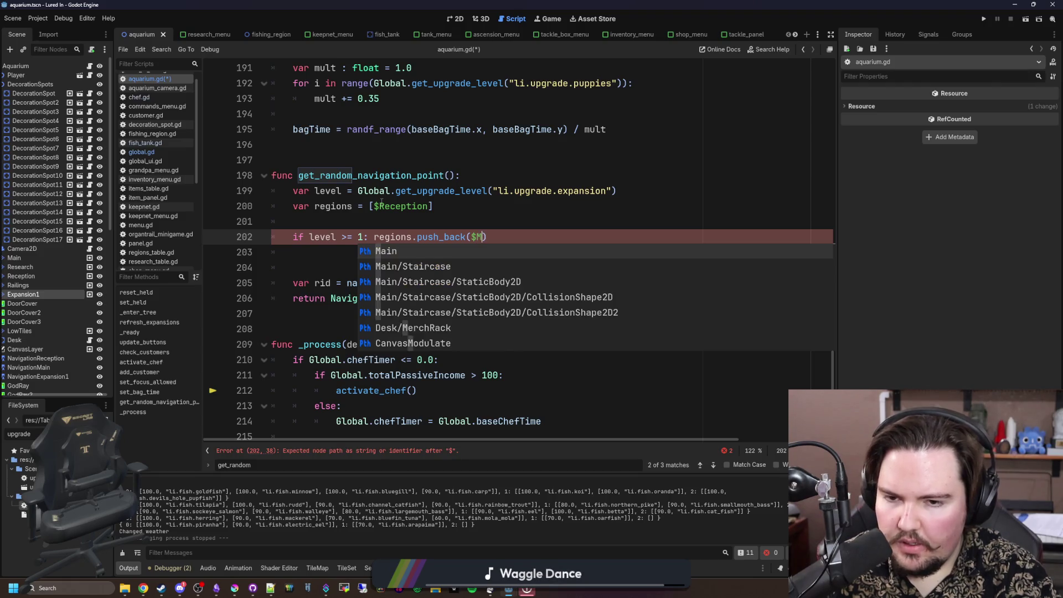
key(Escape)
scroll(470, 185, right, 5)
scroll(470, 185, left, 5)
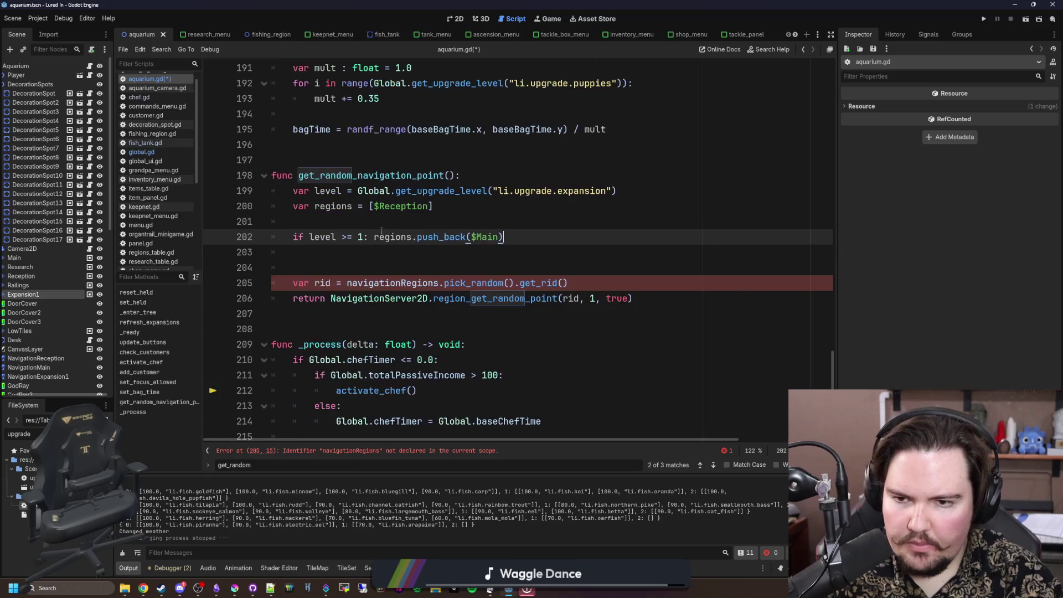
Step: Duplicate that line as 'if level >= 2: regions.push_back($Expansion1)'
click(549, 236)
key(shift+Home)
key(ctrl+c)
key(End)
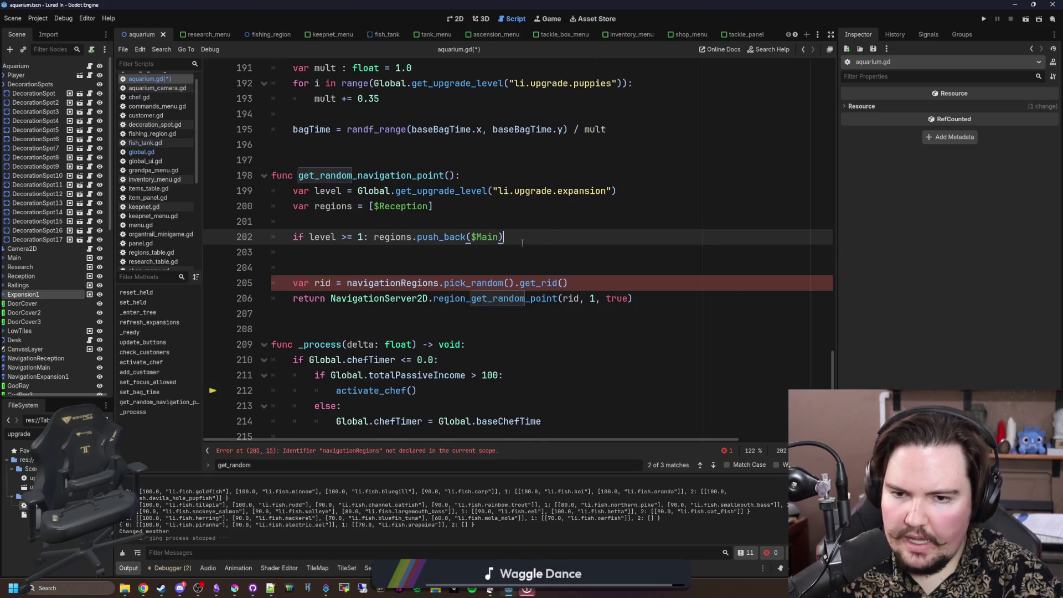
key(Return)
key(ctrl+v)
key(BackSpace)
text(2)
key(Left)
key(ctrl+shift+Left)
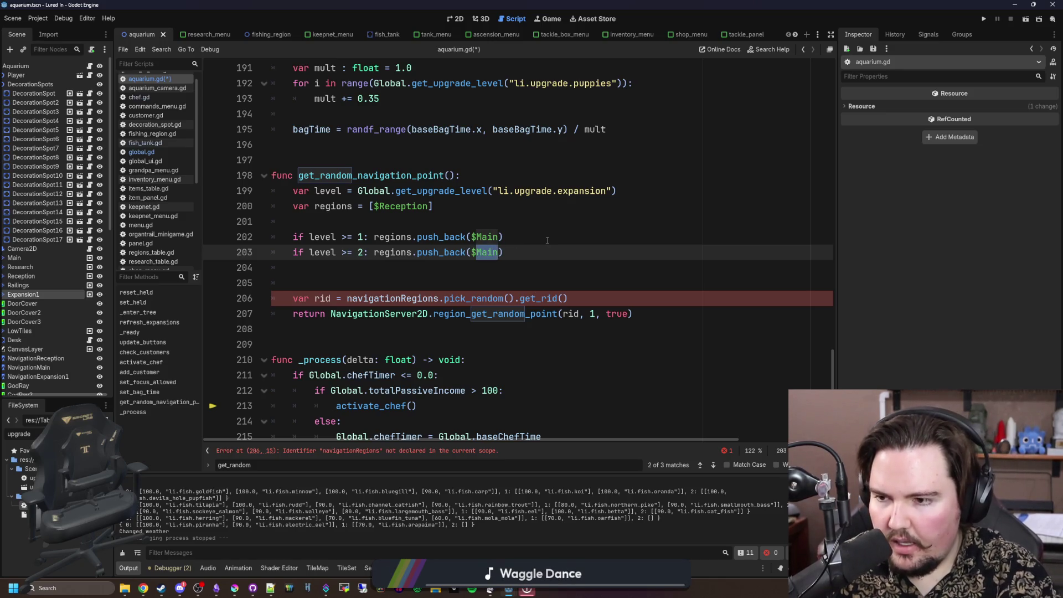
text(Expansion1)
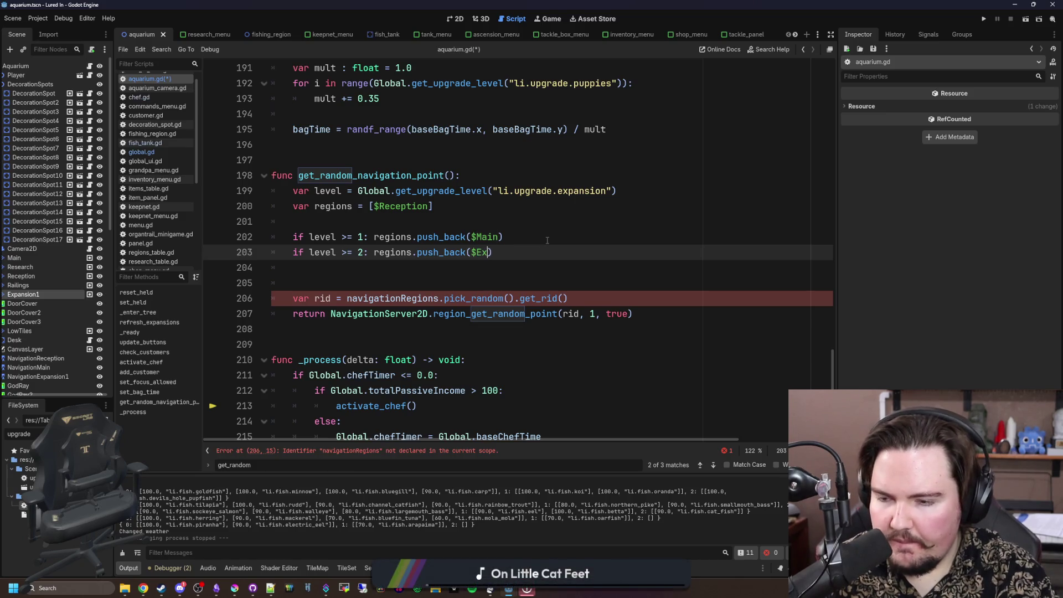
click(382, 277)
key(BackSpace)
Step: Pick the random point from regions instead of navigationRegions, save, and run the game
click(332, 206)
double_click(392, 283)
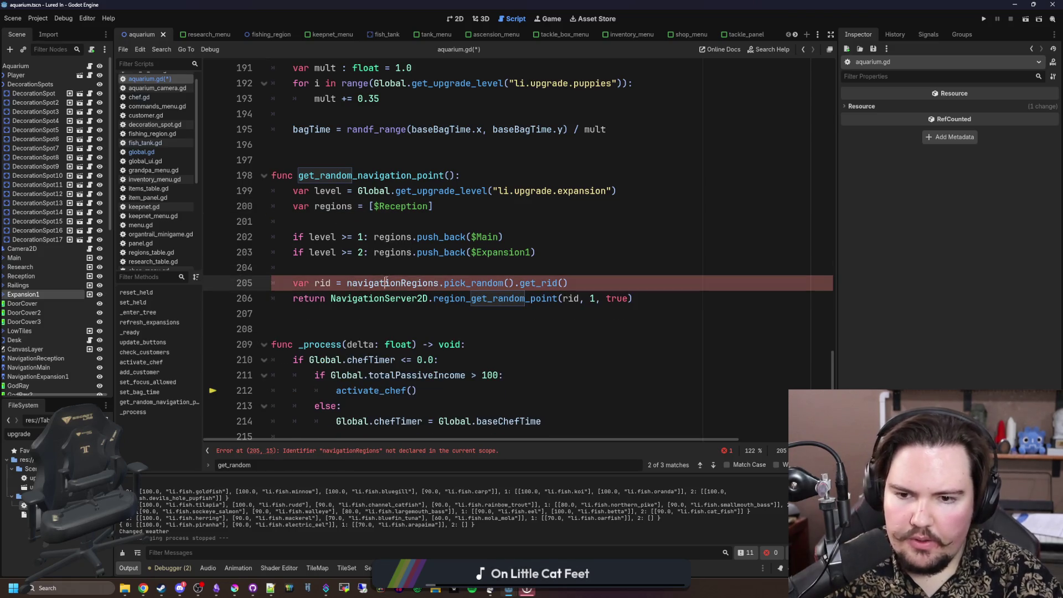
key(ctrl+v)
key(Up)
key(ctrl+s)
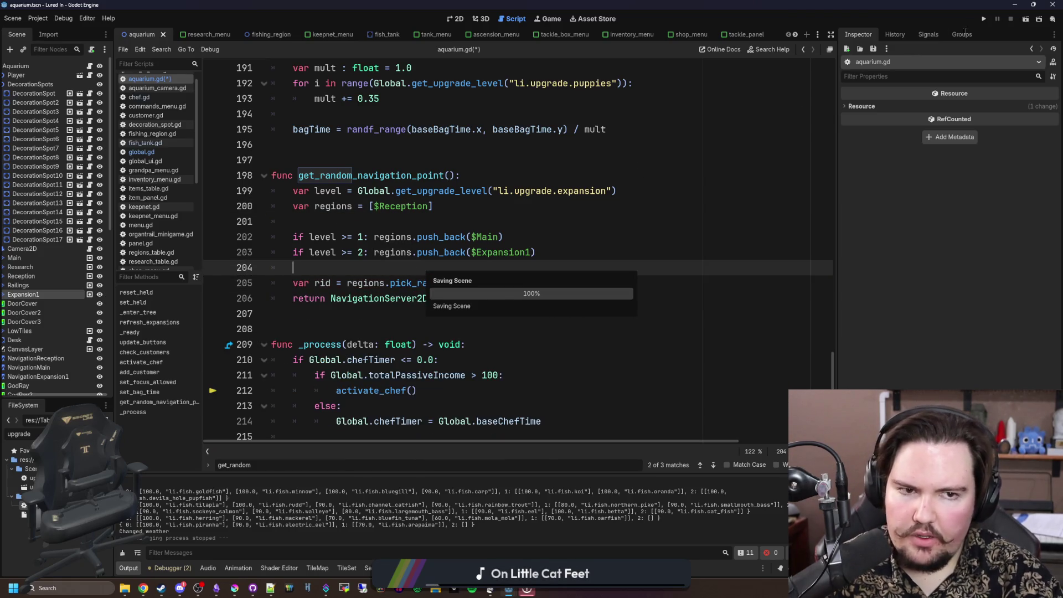
click(983, 22)
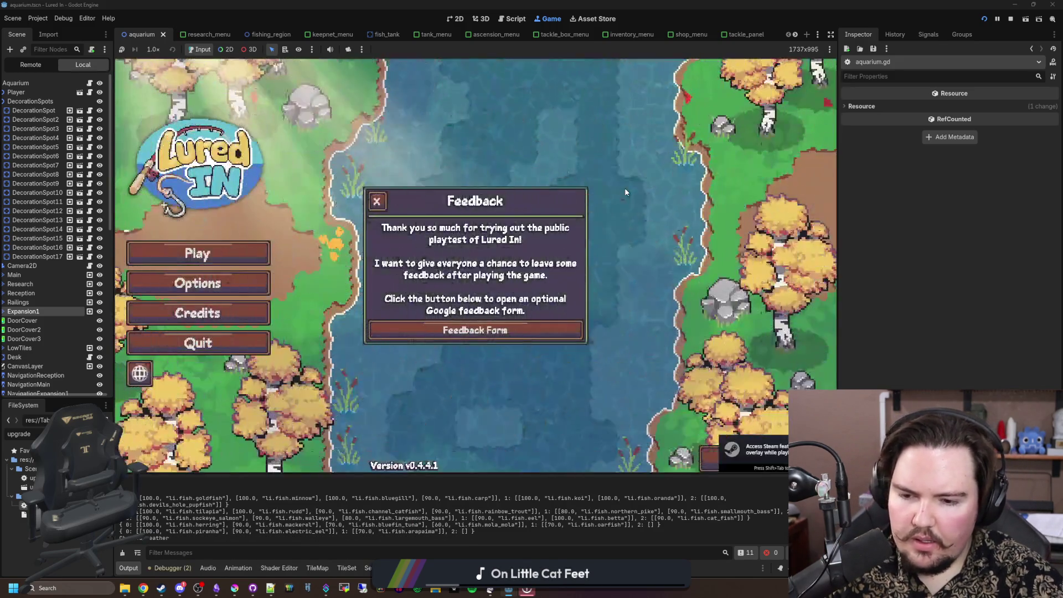
Step: Dismiss the game's feedback popup and change $Reception to $NavigationReception
click(376, 209)
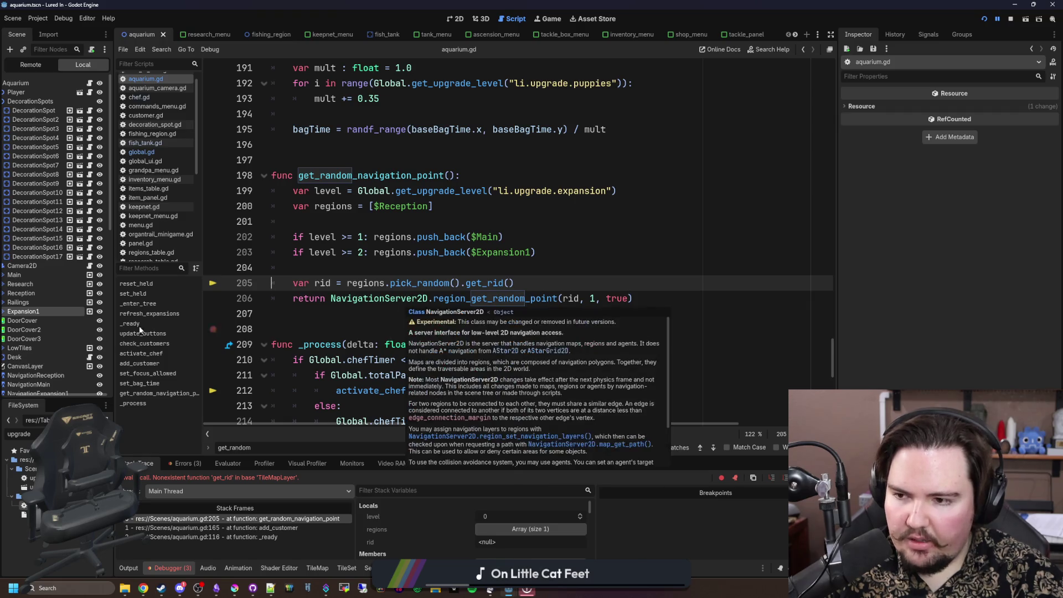
scroll(49, 317, down, 3)
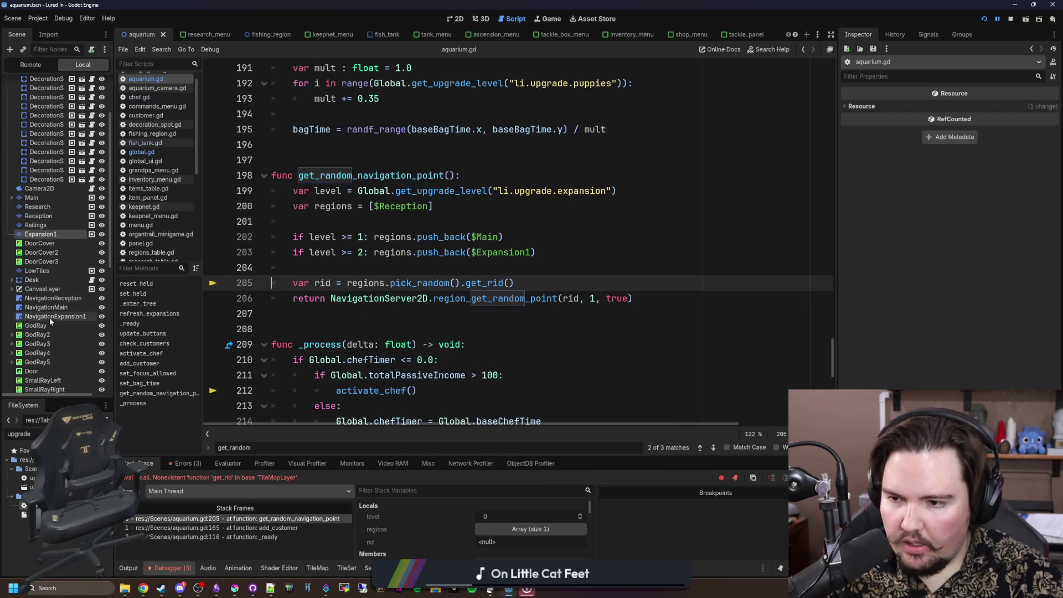
scroll(48, 317, right, 2)
click(408, 206)
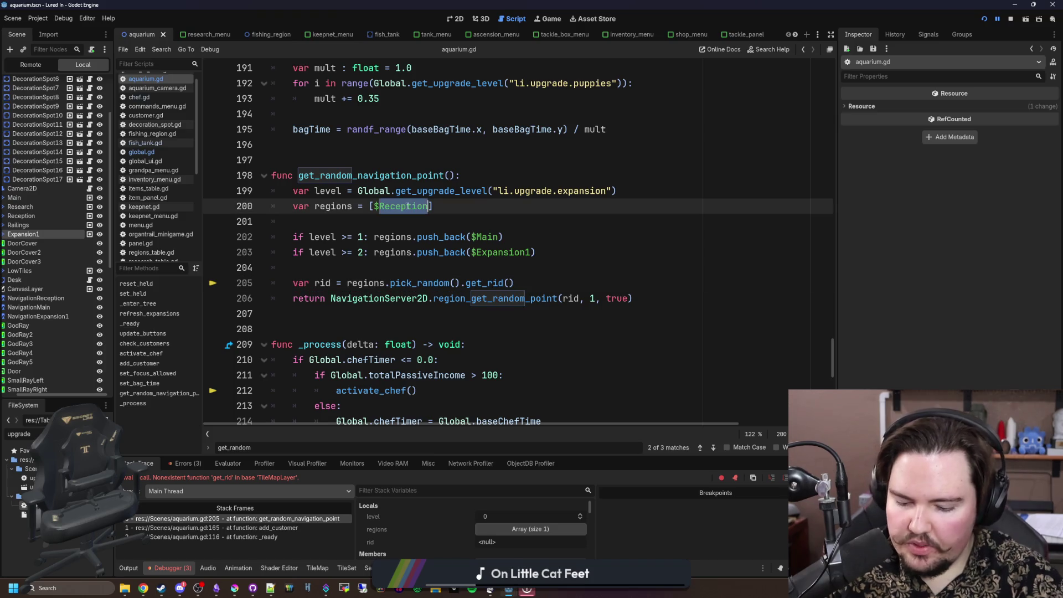
text(Navig)
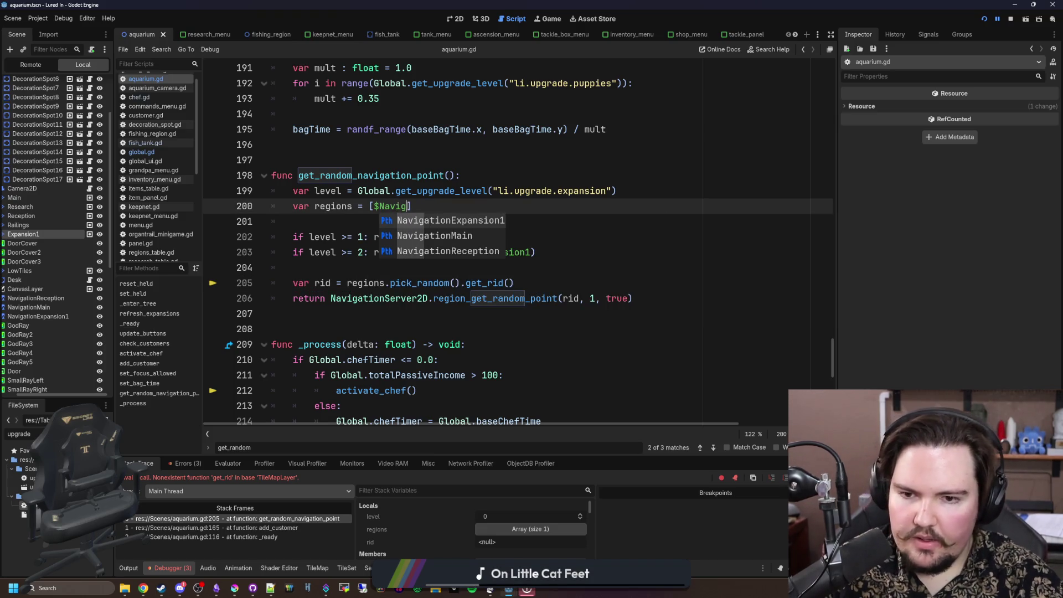
key(Down)
key(Down)
key(Return)
Step: Switch $Main and $Expansion1 to $NavigationMain and $NavigationExpansion1, save, and relaunch the game
double_click(482, 233)
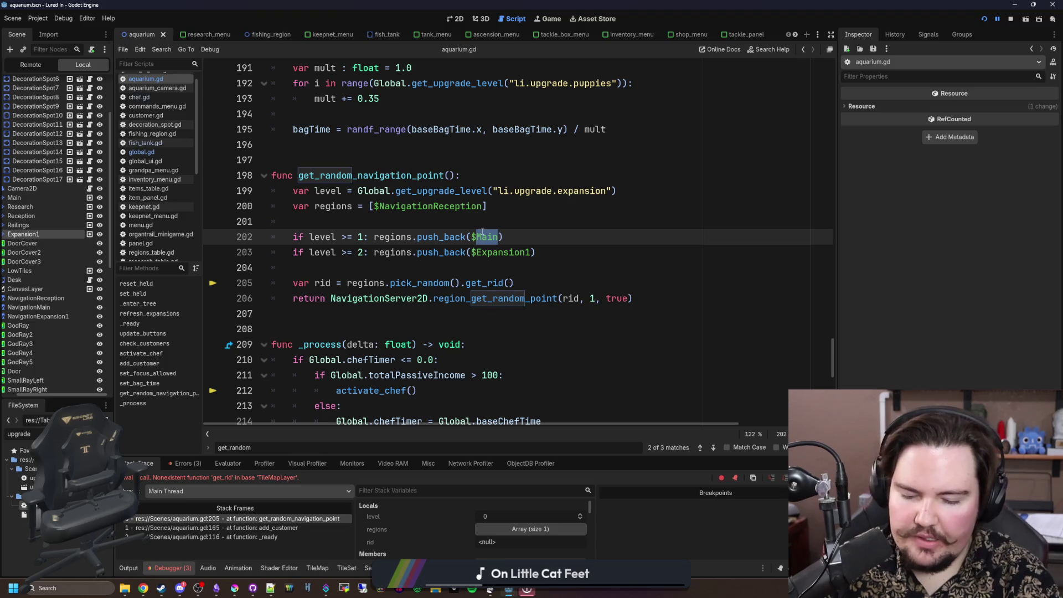
text(Navig)
key(Down)
key(Return)
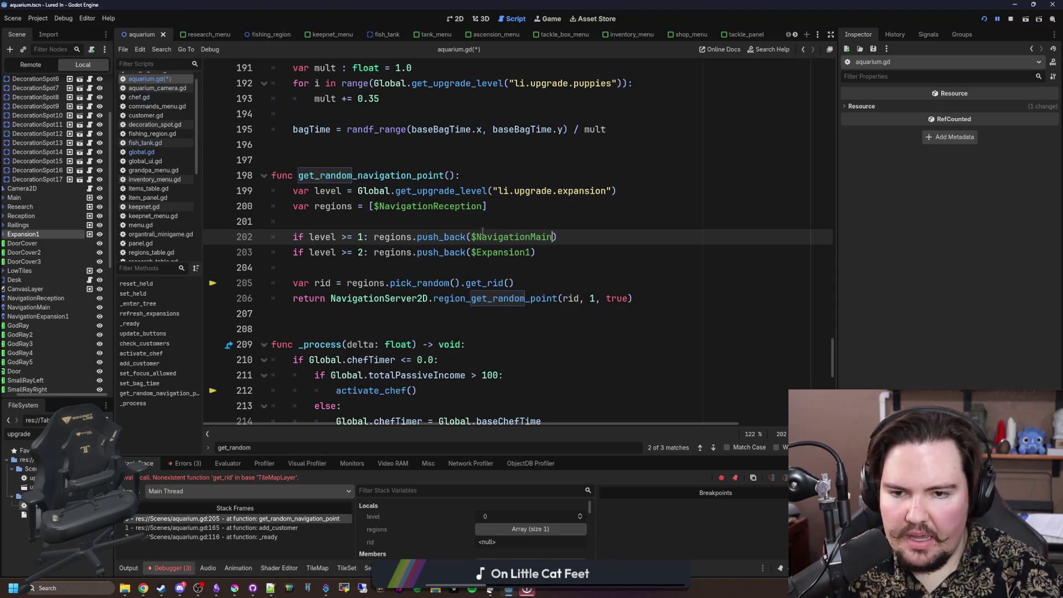
click(504, 253)
text(Nav)
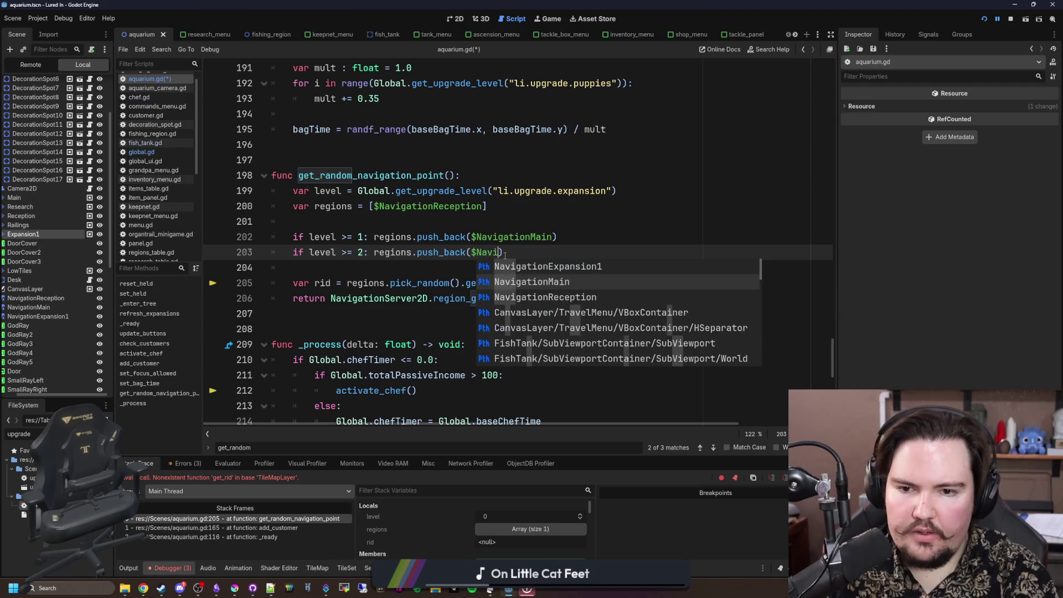
key(Return)
click(515, 267)
key(ctrl+s)
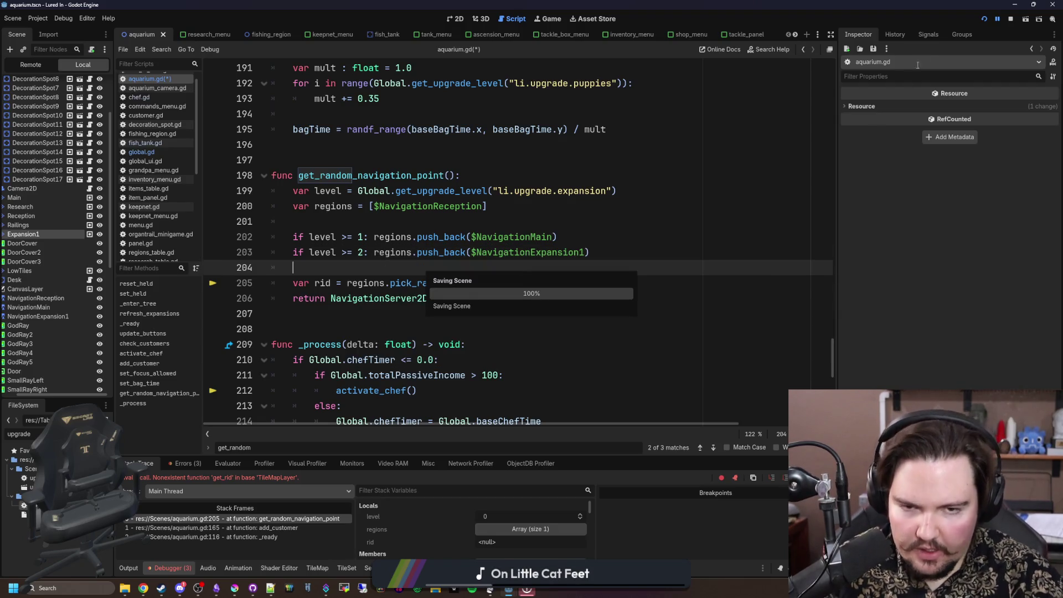
click(984, 19)
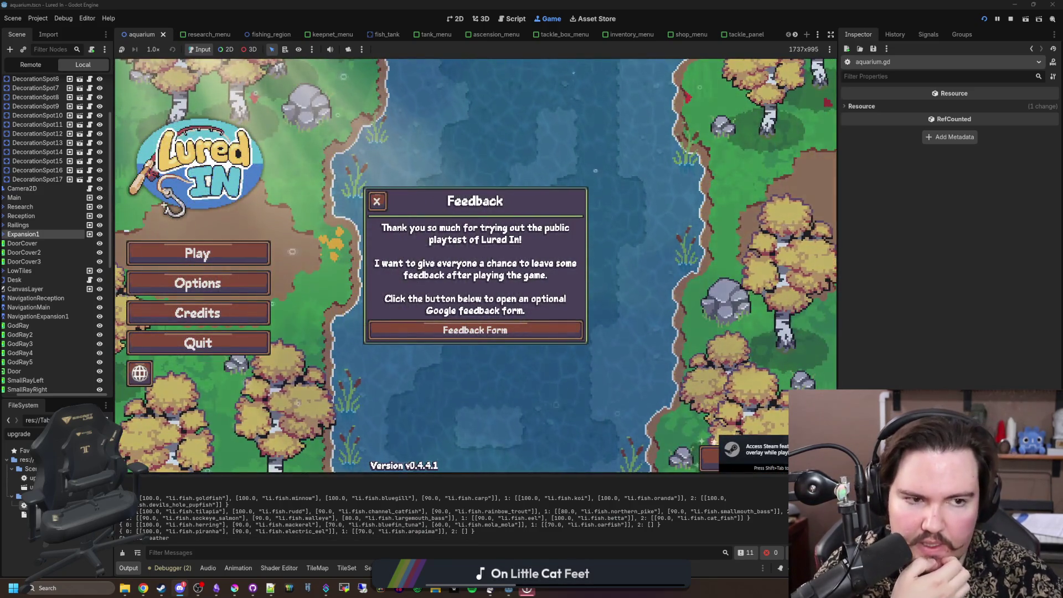
Step: Start the game, dismiss its messages and pan to the empty expansion room
click(377, 202)
click(251, 259)
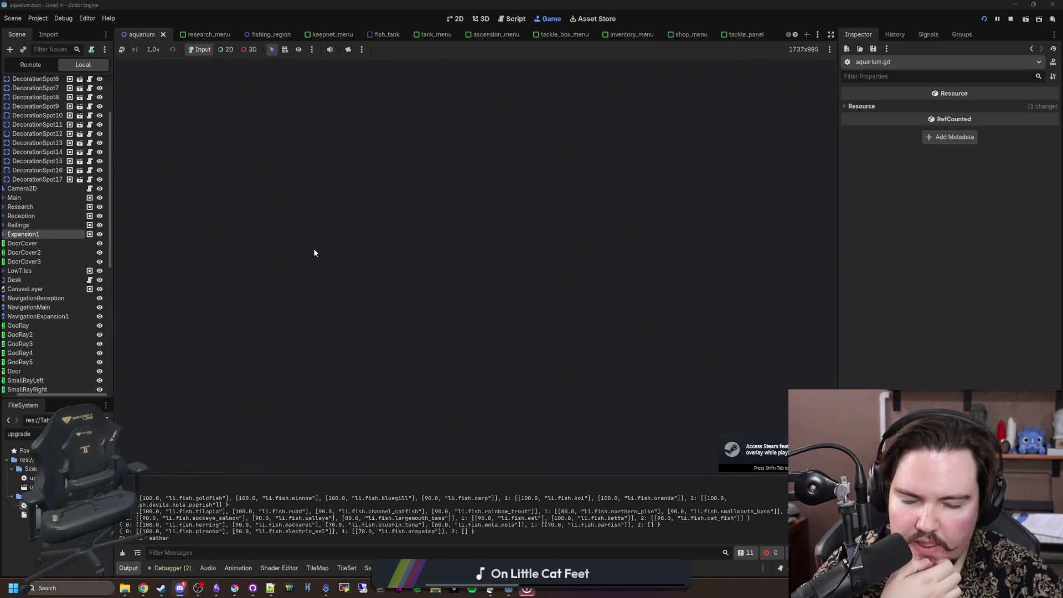
click(441, 306)
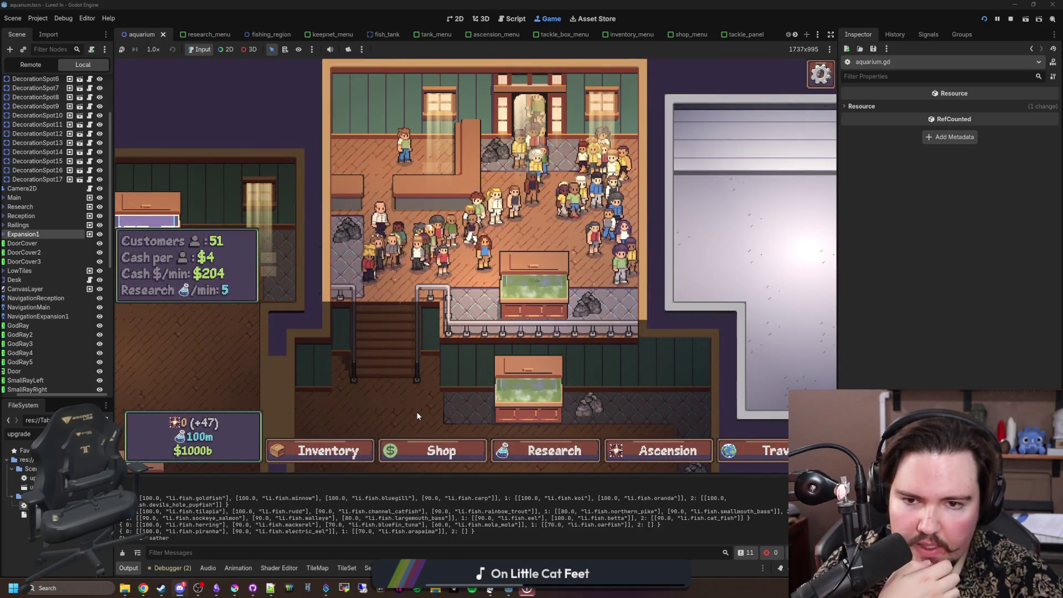
mouse_move(416, 411)
mouse_down()
mouse_move(454, 251)
mouse_move(496, 256)
mouse_move(451, 347)
mouse_move(471, 262)
mouse_up()
scroll(507, 253, down, 3)
key(Up)
key(Up)
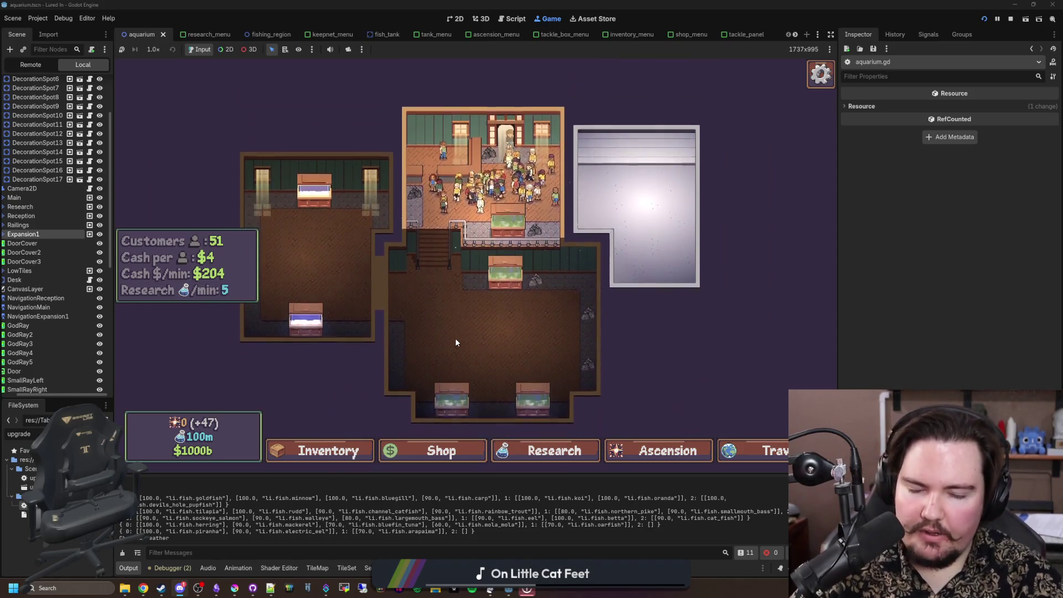
scroll(455, 338, up, 2)
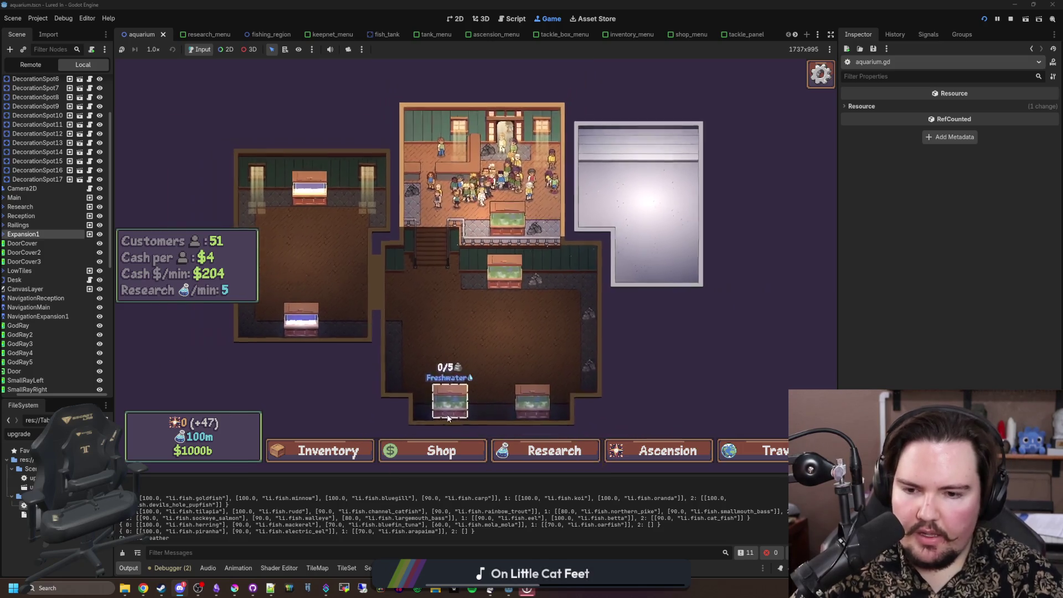
Step: Buy the Expansion upgrade to level 1 in the Shop, then return to aquarium.gd
click(441, 450)
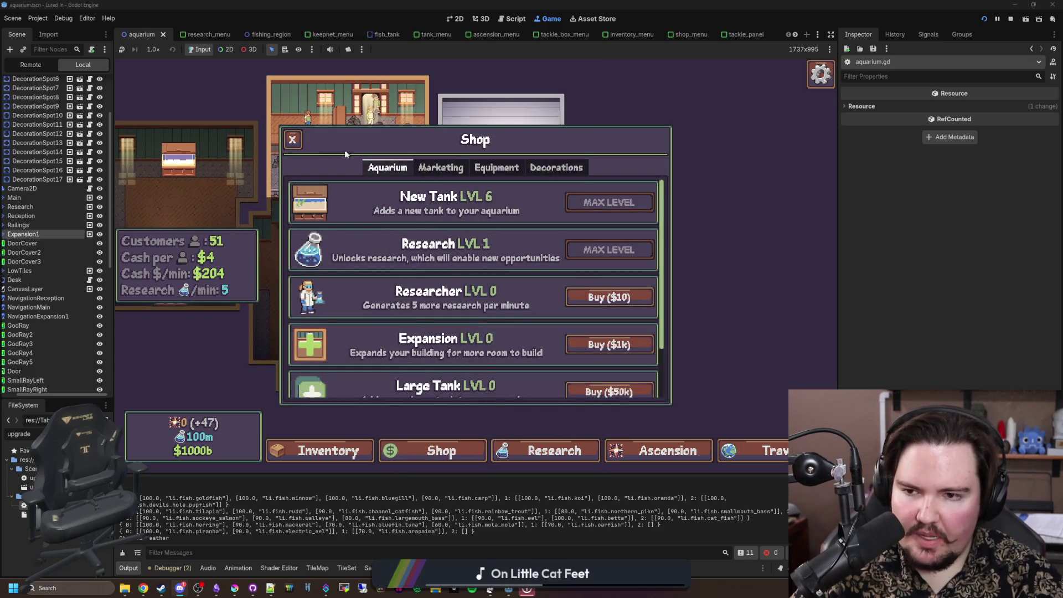
click(292, 139)
click(454, 450)
click(617, 344)
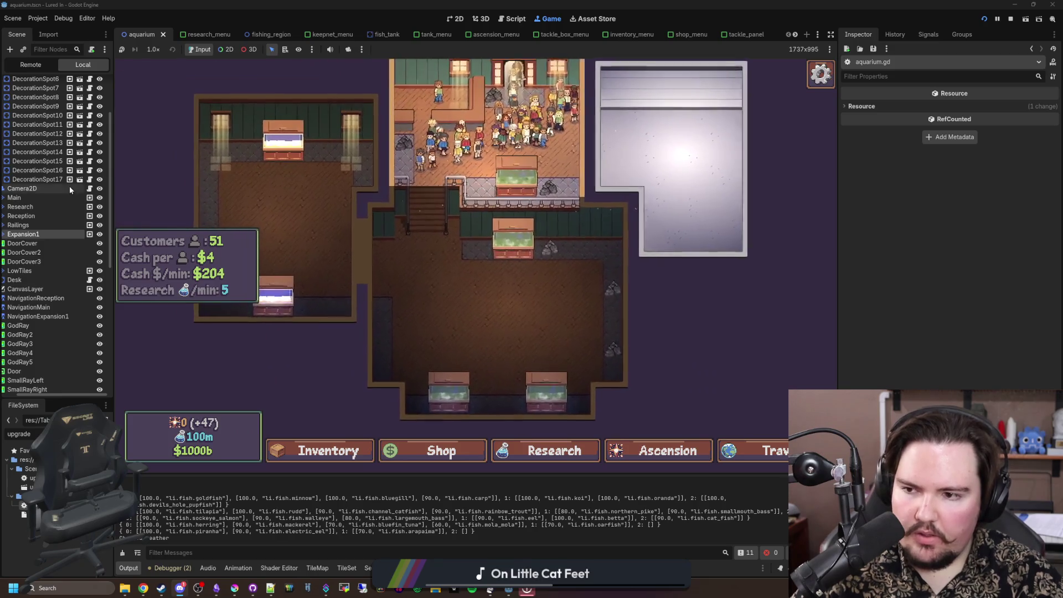
scroll(71, 190, up, 3)
key(ctrl+F3)
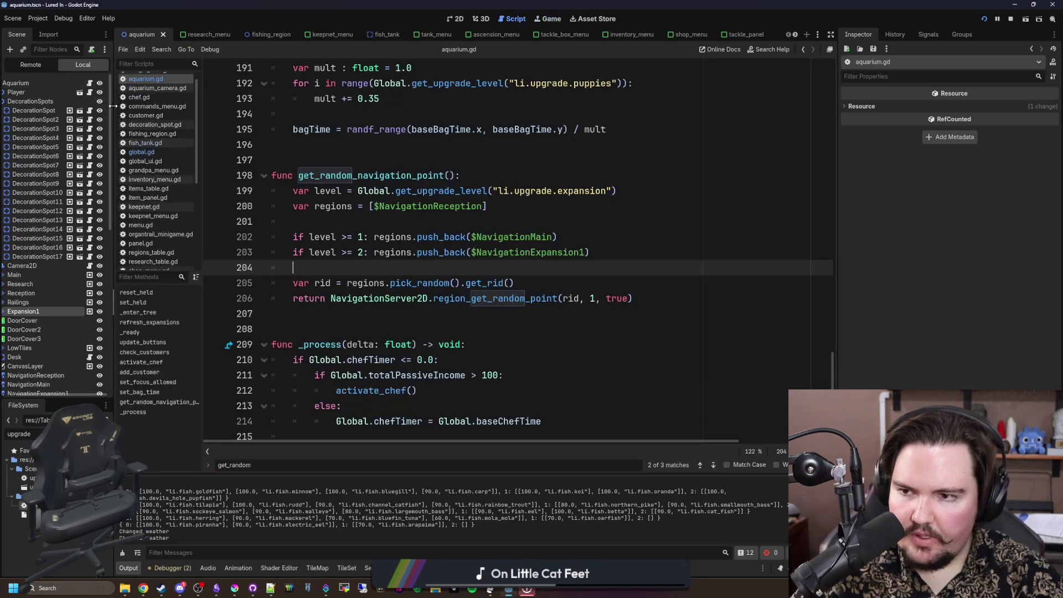
Step: Search the script for _ready and jump into the refresh_expansions function body
drag(113, 106, 135, 106)
click(387, 160)
click(419, 313)
key(ctrl+f)
text(_rea)
scroll(419, 312, down, 4)
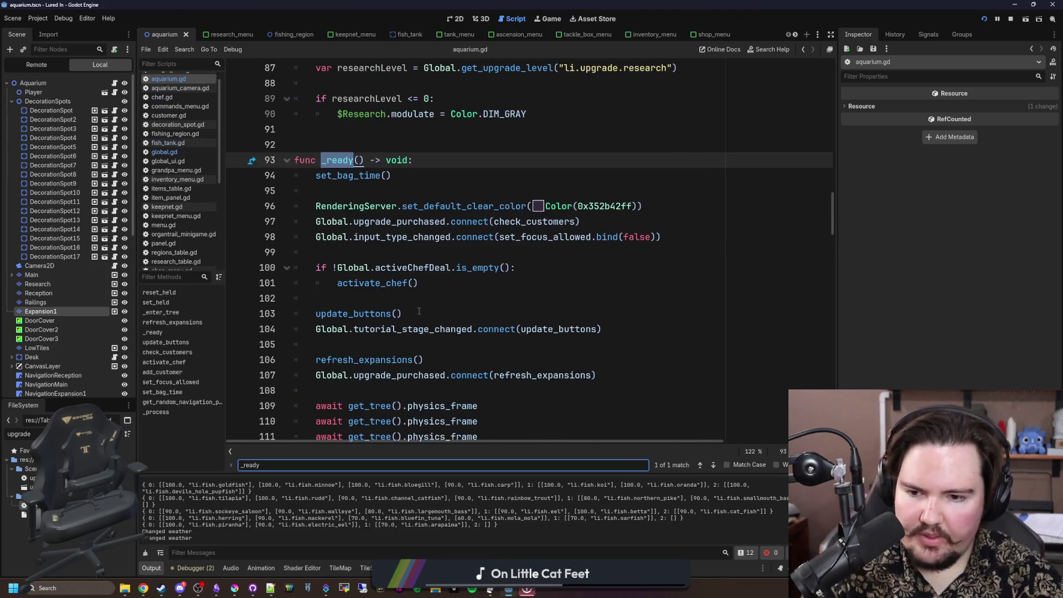
click(450, 299)
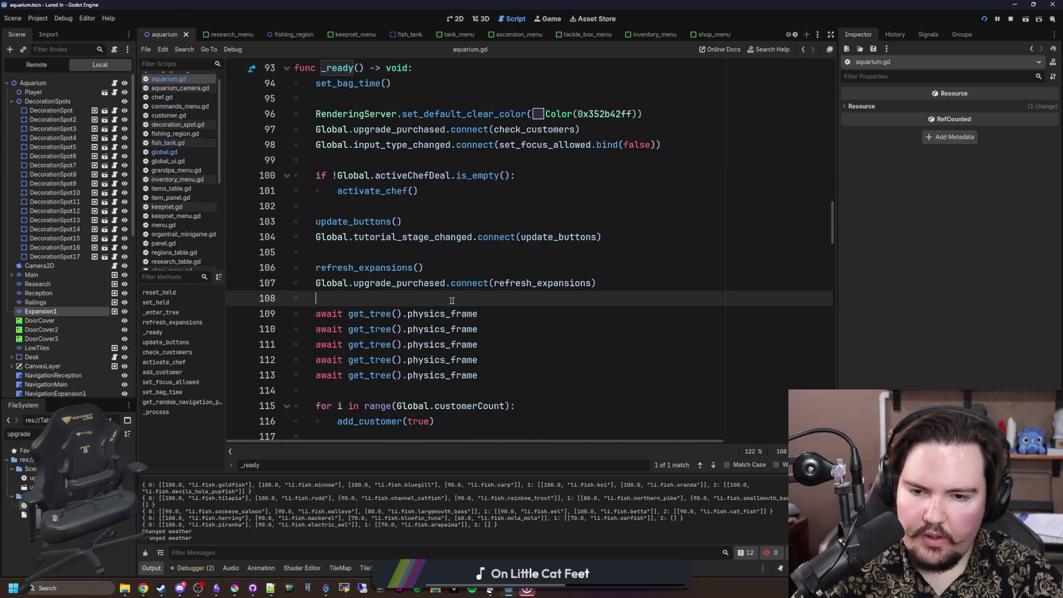
ctrl+click(564, 284)
scroll(484, 229, down, 2)
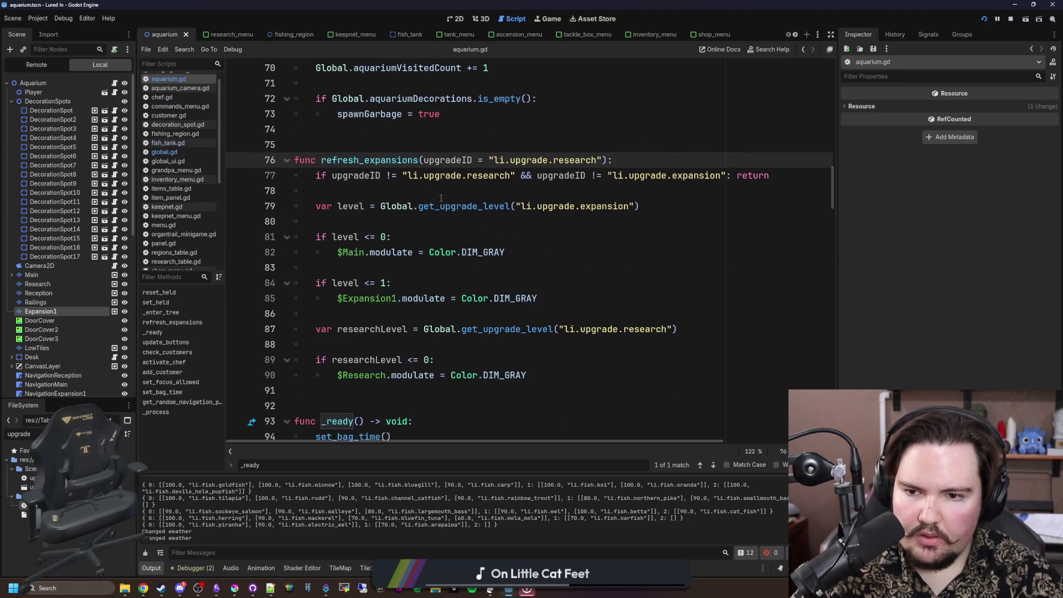
click(412, 192)
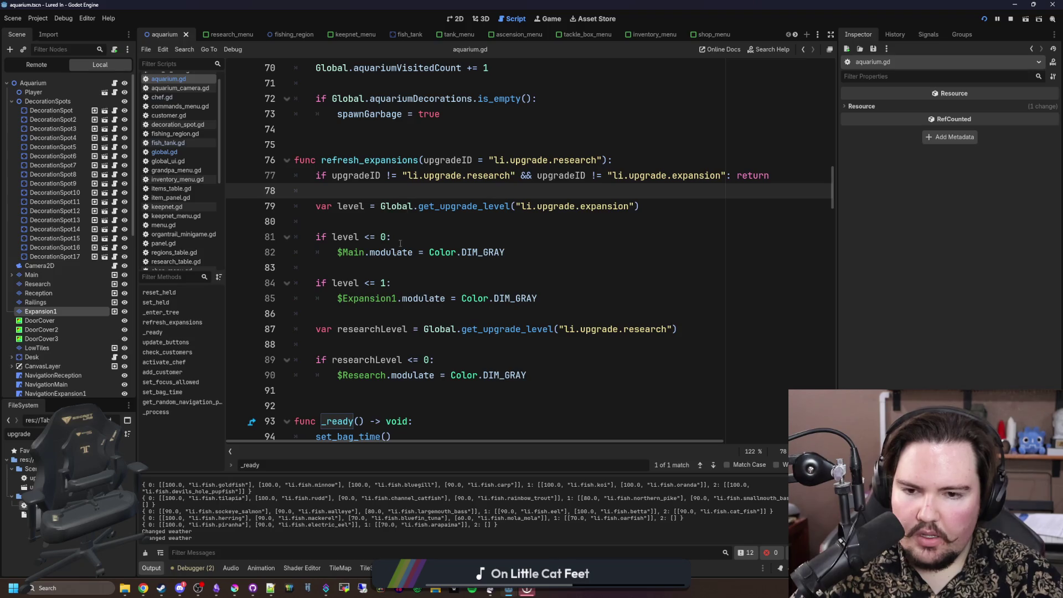
click(407, 283)
key(Up)
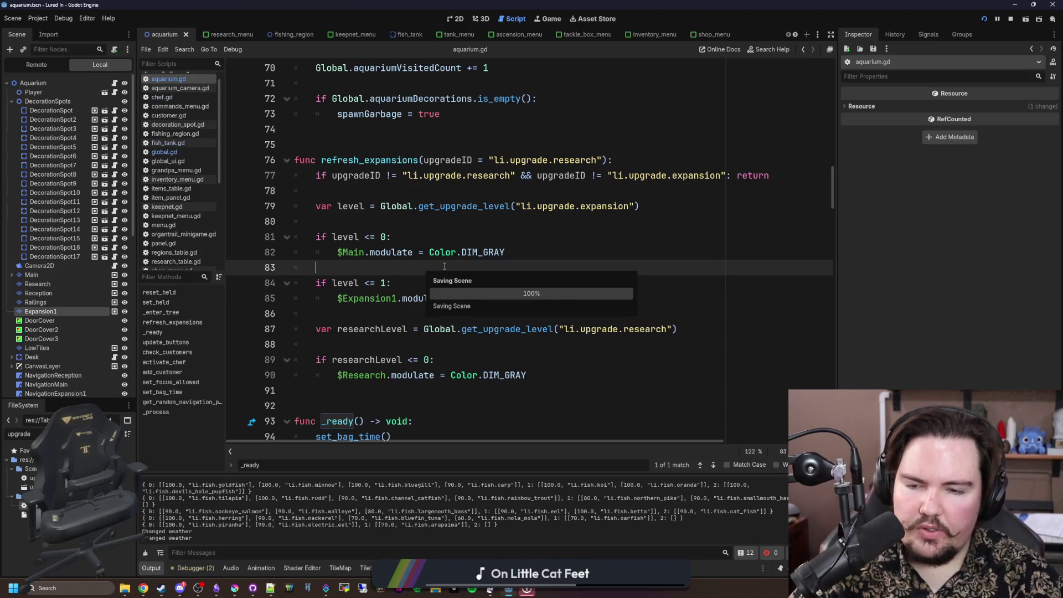
Step: Add an else branch after line 82 that sets $Main.modulate back to Color.WHITE
click(388, 232)
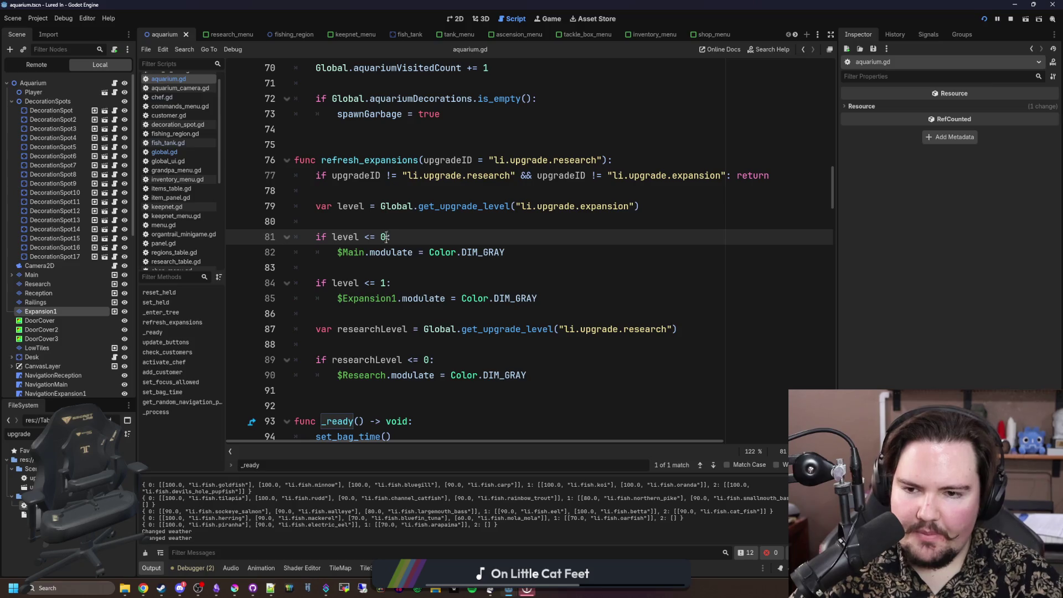
click(535, 252)
key(Return)
text(e:)
key(Return)
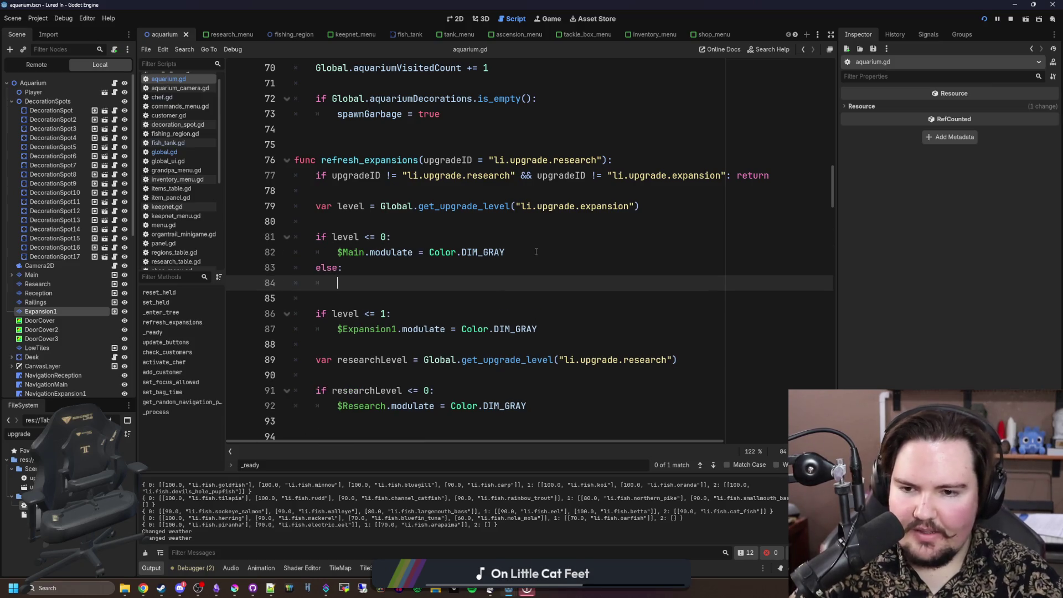
drag(536, 252, 331, 249)
key(ctrl+c)
click(503, 289)
key(ctrl+v)
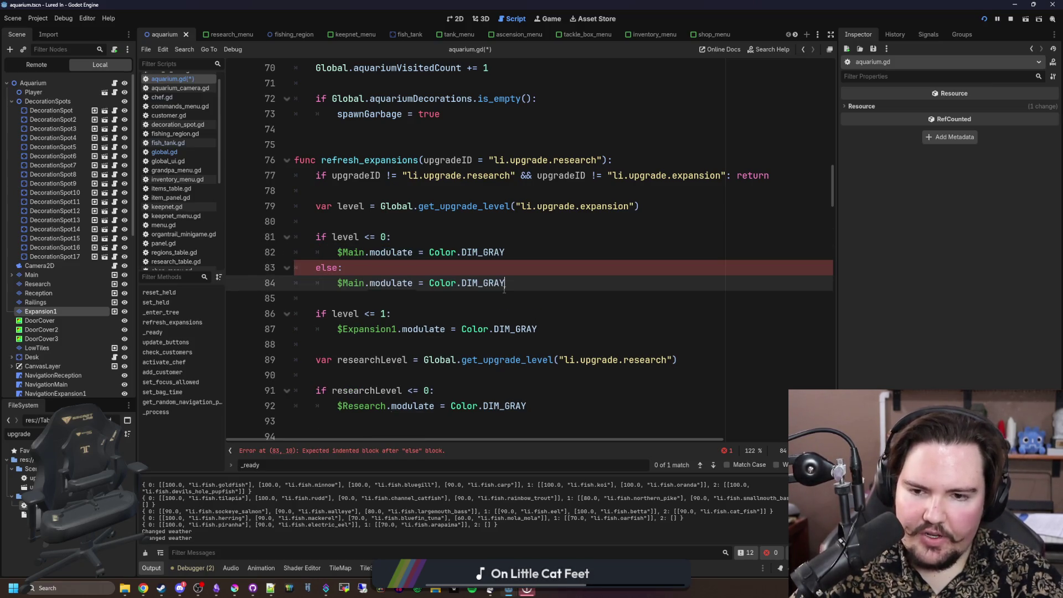
key(BackSpace)
key(BackSpace)
text(WHITE)
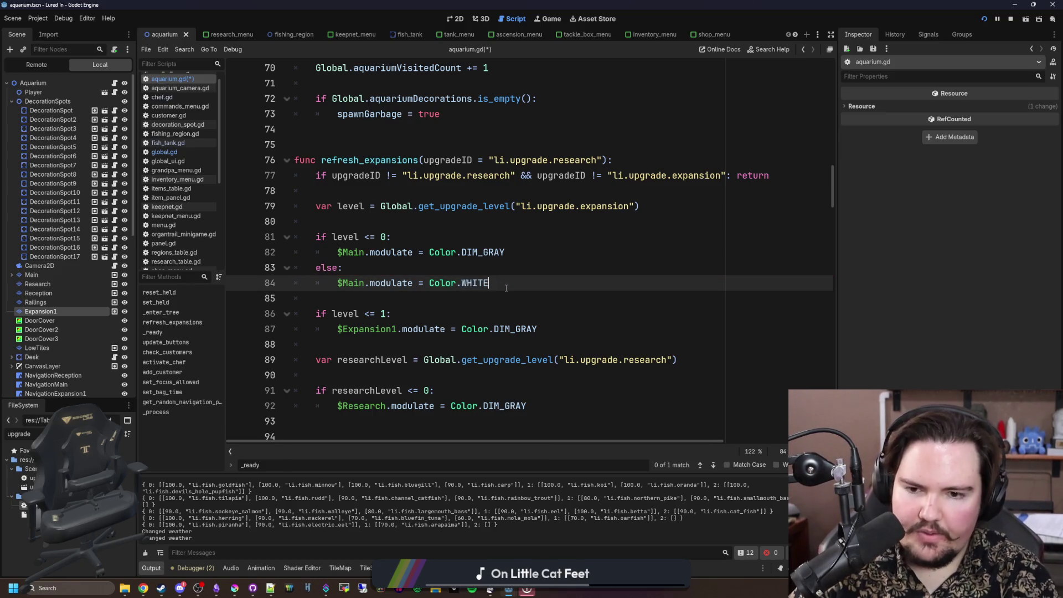
Step: Start an else branch below the $Expansion1 DIM_GRAY assignment
click(628, 330)
key(Return)
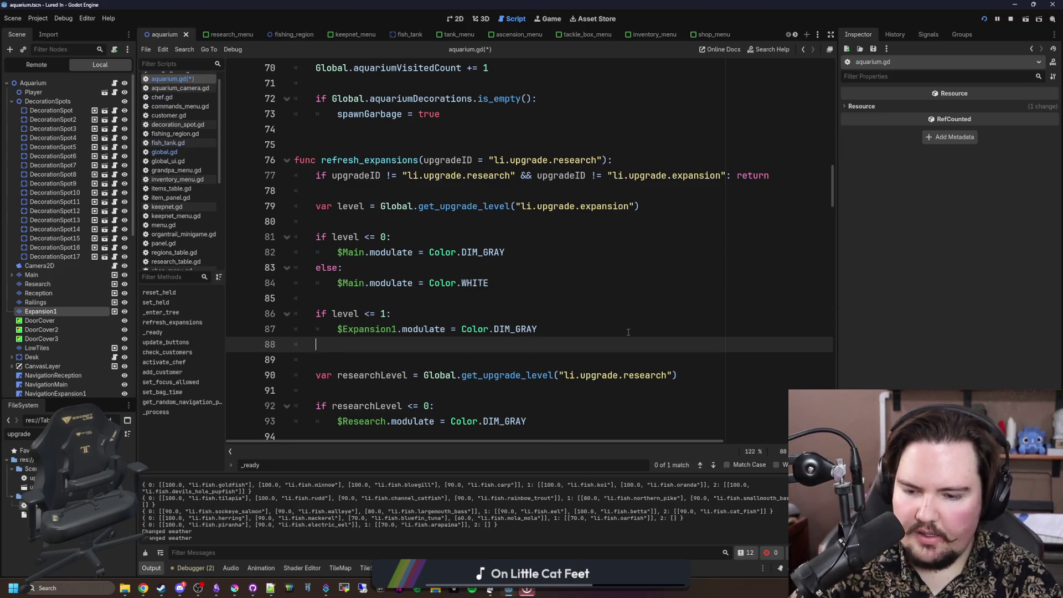
text(else:)
key(Return)
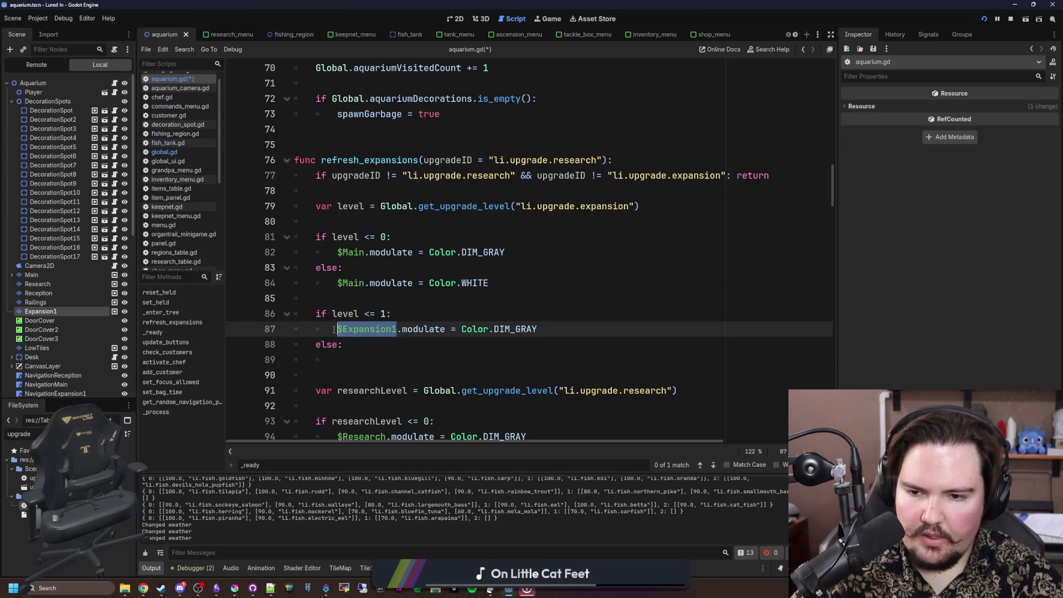
key(ctrl+space)
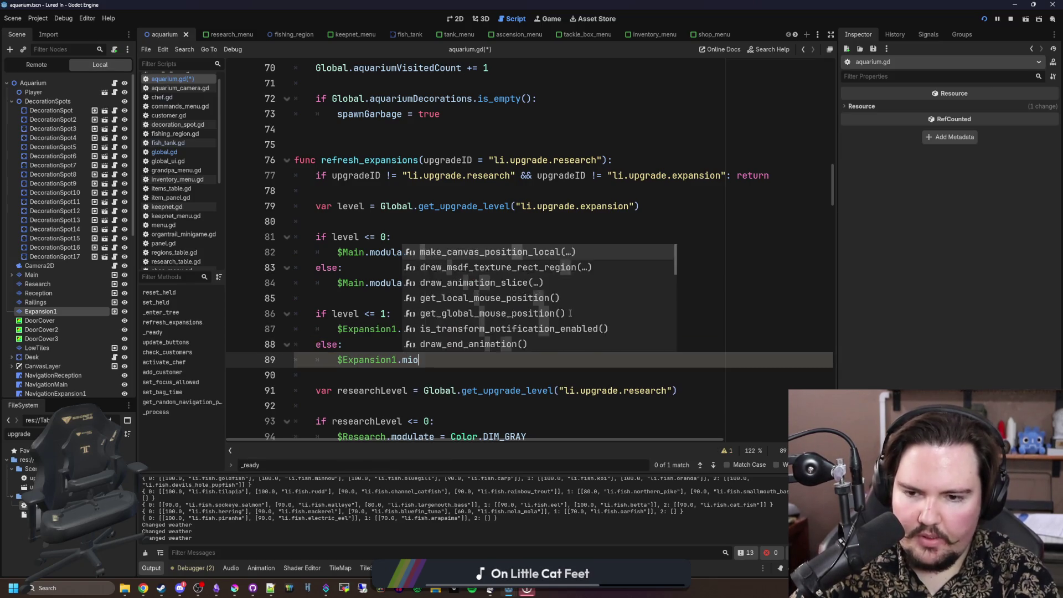